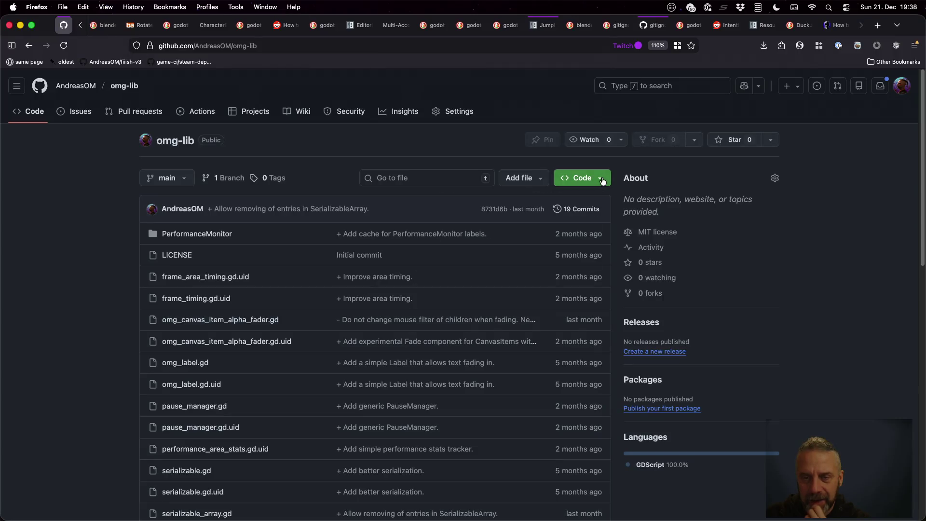
Copy omg-lib's SSH clone address from GitHub, then bring the terminal on the Godot desktop forward.
click(597, 186)
click(594, 271)
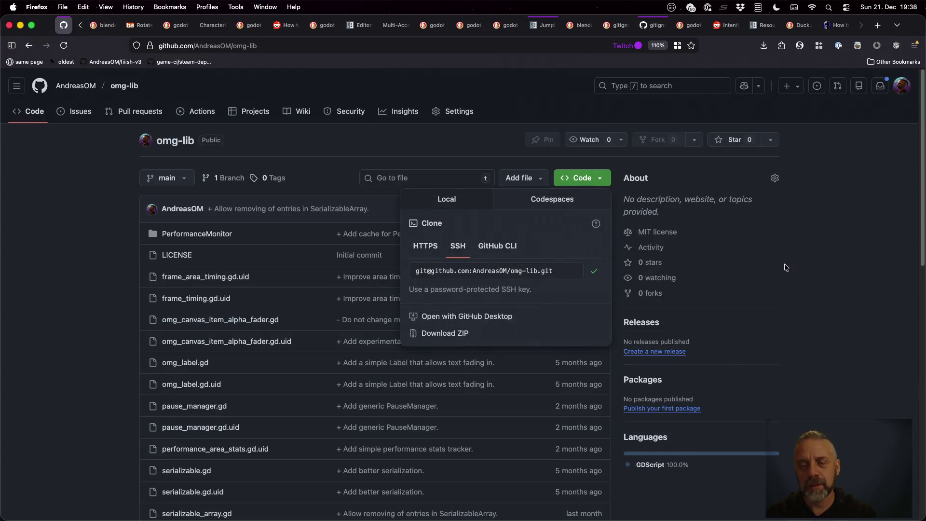
key(ctrl+Right)
key(ctrl+Up)
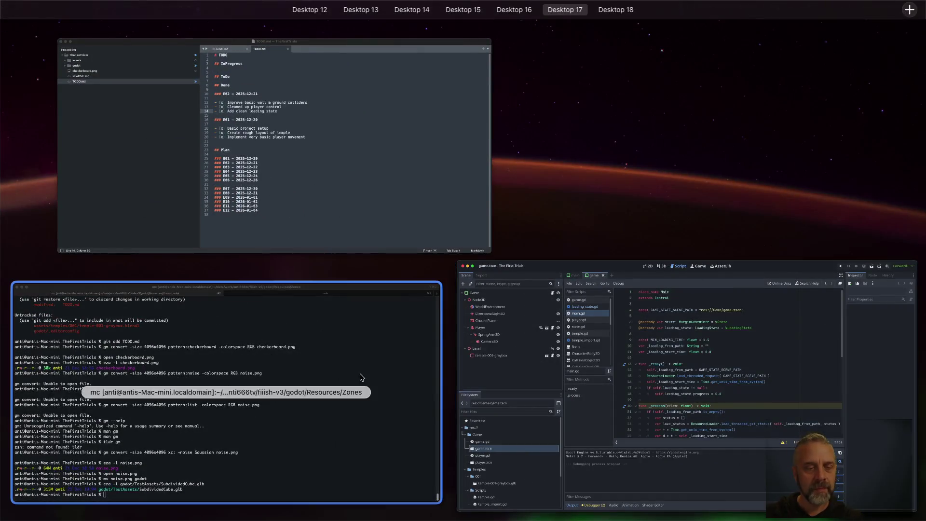
click(361, 371)
Move into the godot folder and run git submodule init.
text(cd godot)
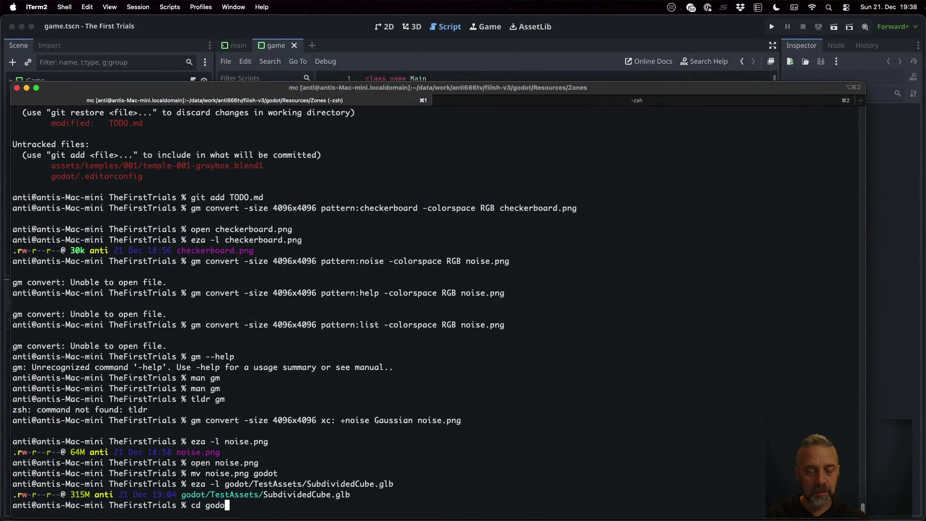
key(Return)
text(git sub)
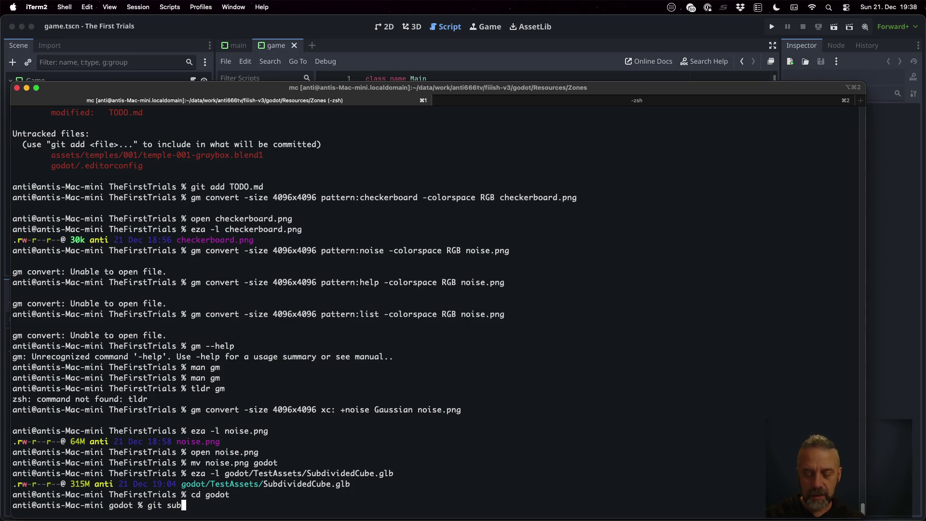
text(module init)
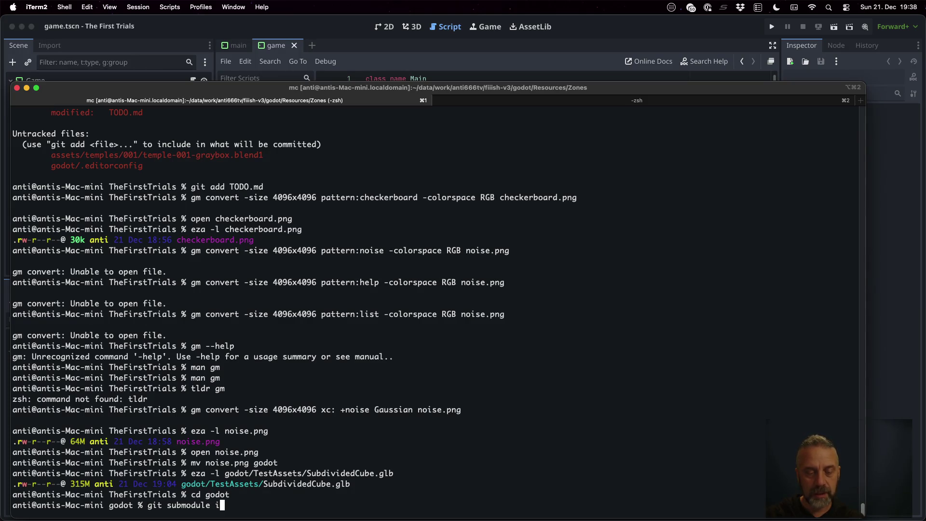
key(Return)
Run git submodule add with the pasted SSH URL into omg-lib, then return to Godot.
key(Up)
key(BackSpace)
key(BackSpace)
key(BackSpace)
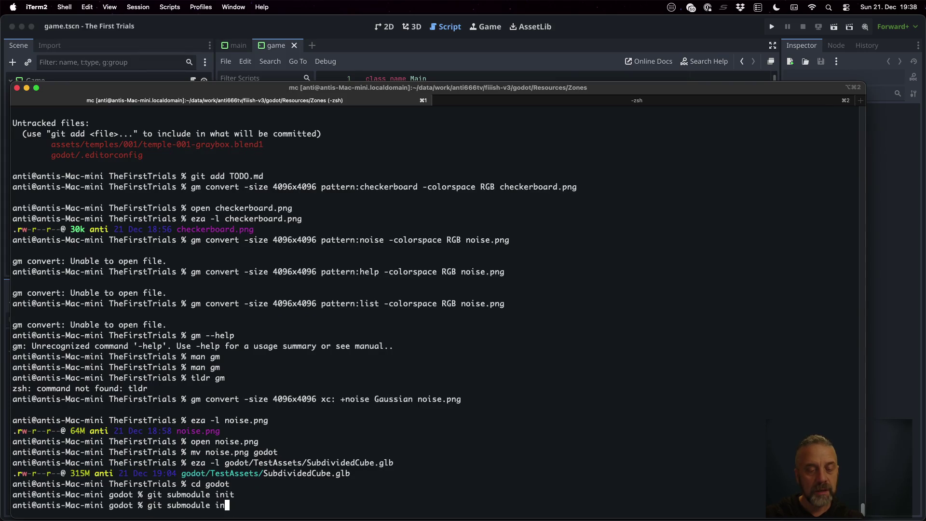
text(add)
key(super+v)
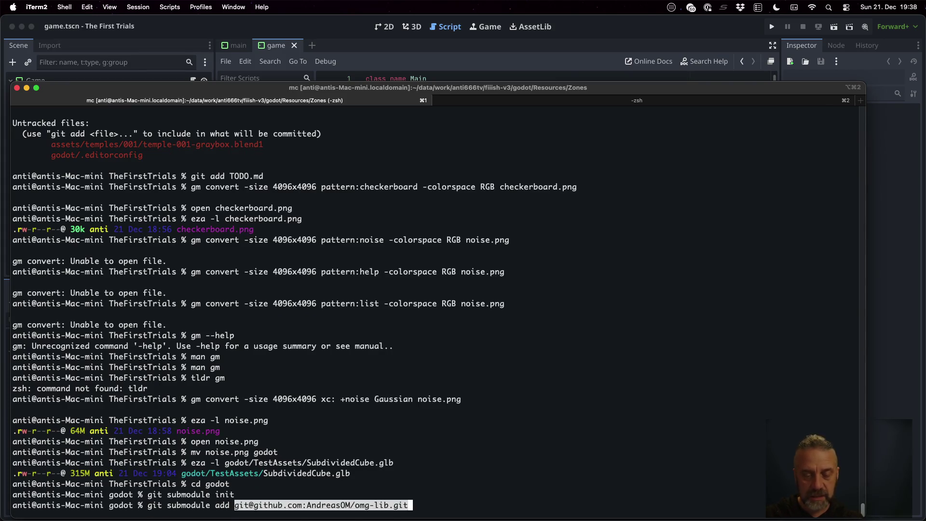
text(omg-lib)
key(Return)
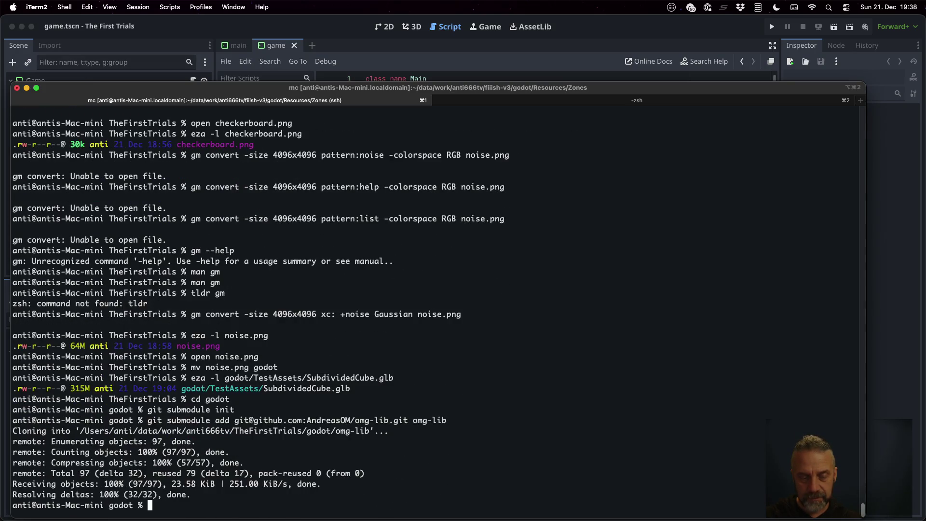
click(347, 43)
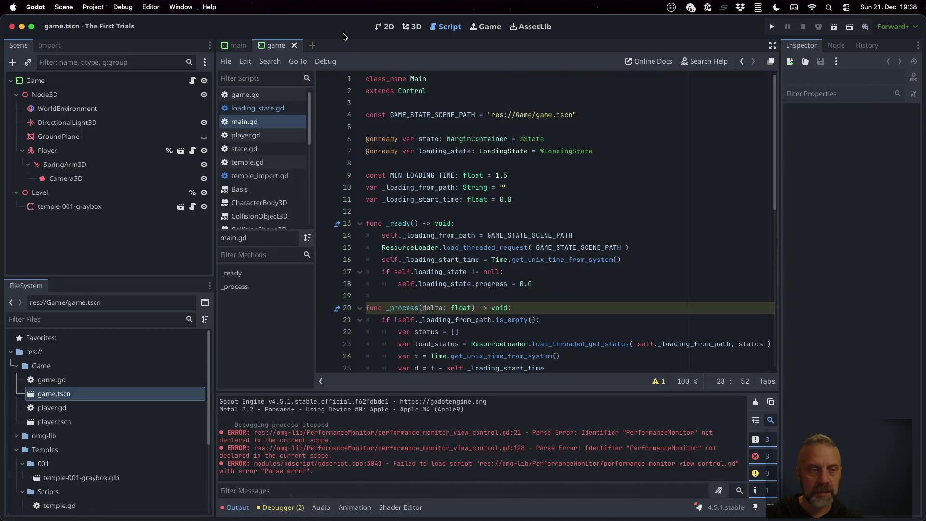
Expand res://omg-lib and PerformanceMonitor, then open performance_monitor_view_control.gd.
click(17, 435)
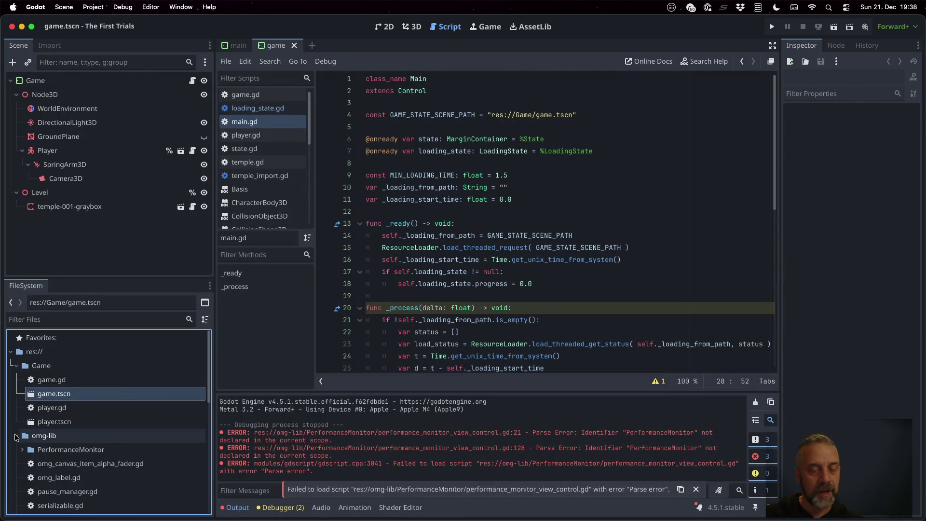
double_click(417, 433)
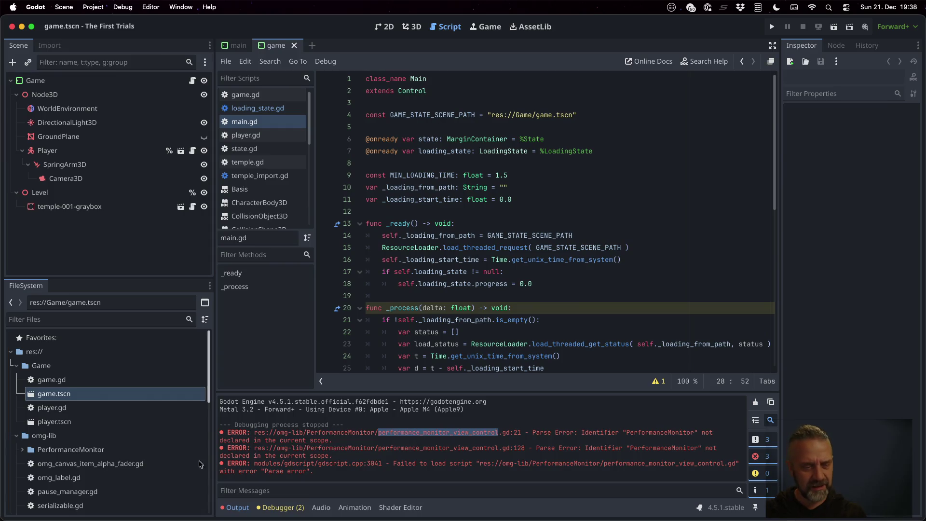
scroll(161, 456, down, 5)
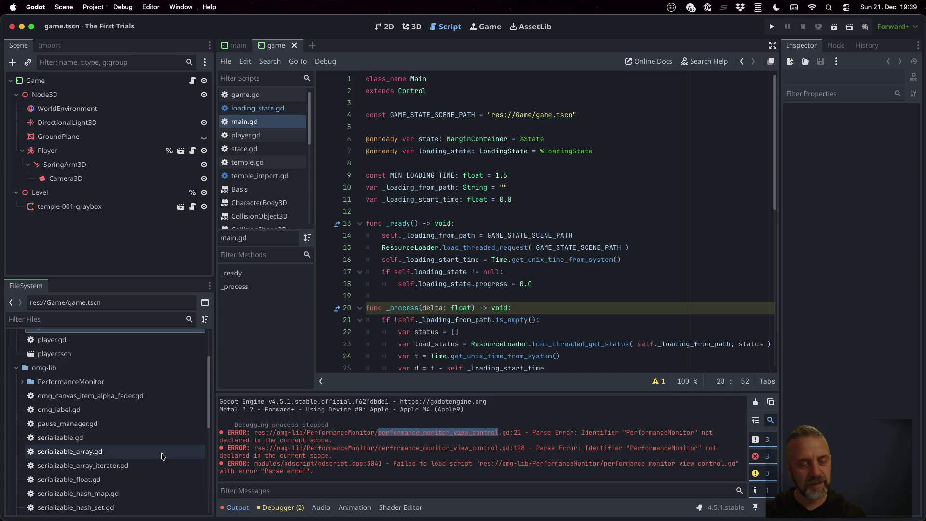
click(23, 382)
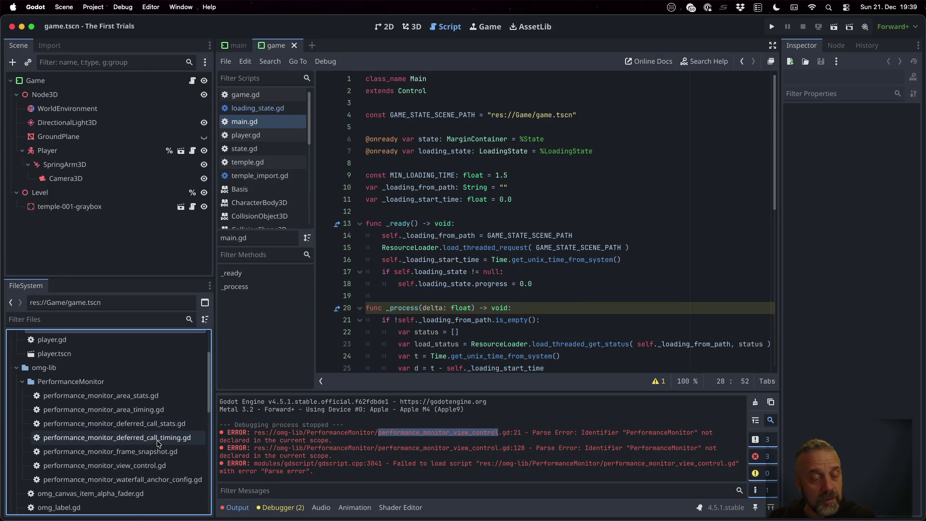
double_click(158, 465)
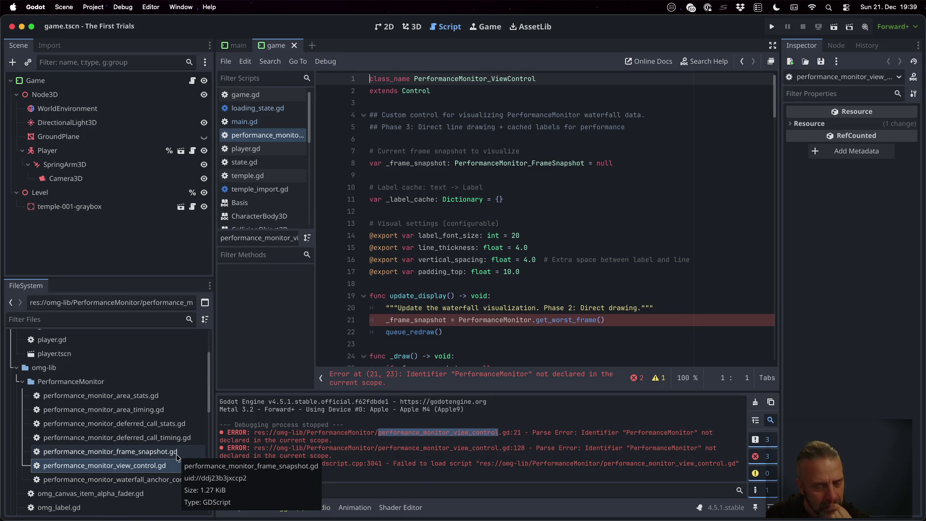
Highlight PerformanceMonitor on line 21, then run the project and stop it.
scroll(176, 457, down, 5)
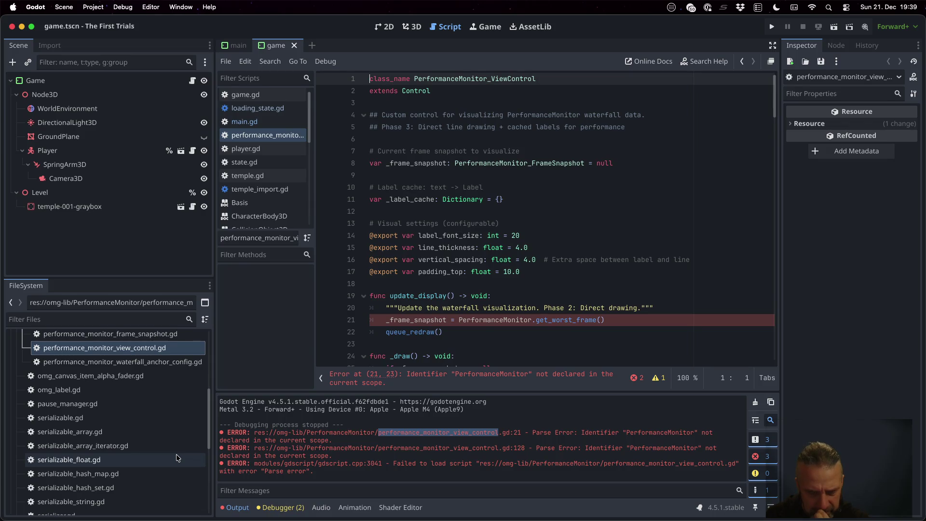
double_click(471, 320)
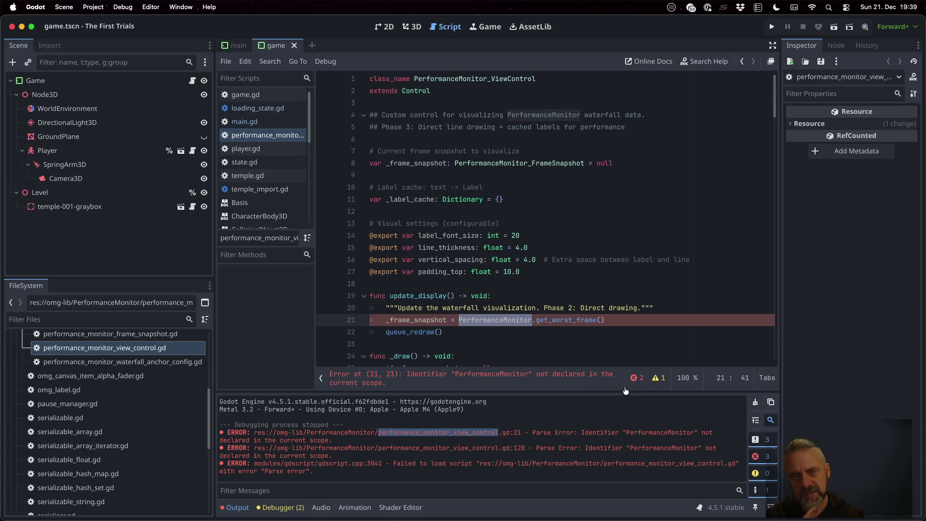
click(772, 26)
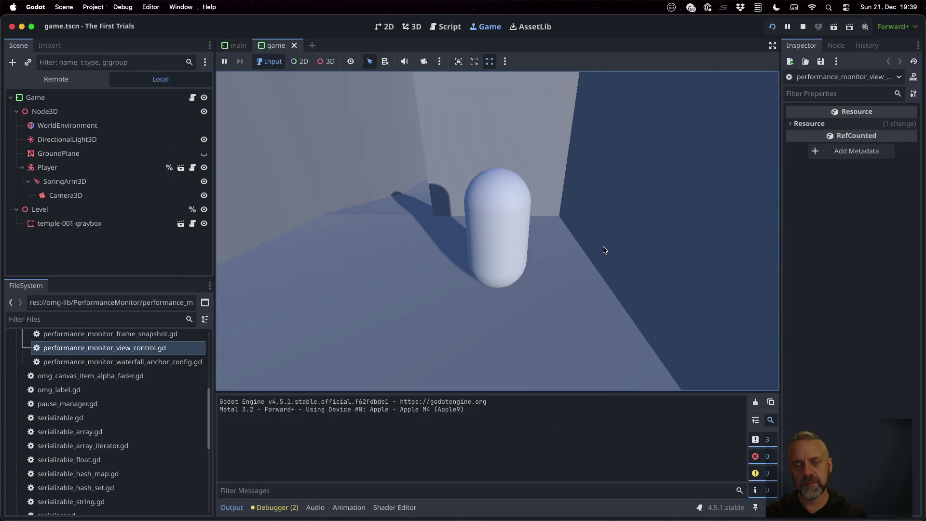
click(803, 26)
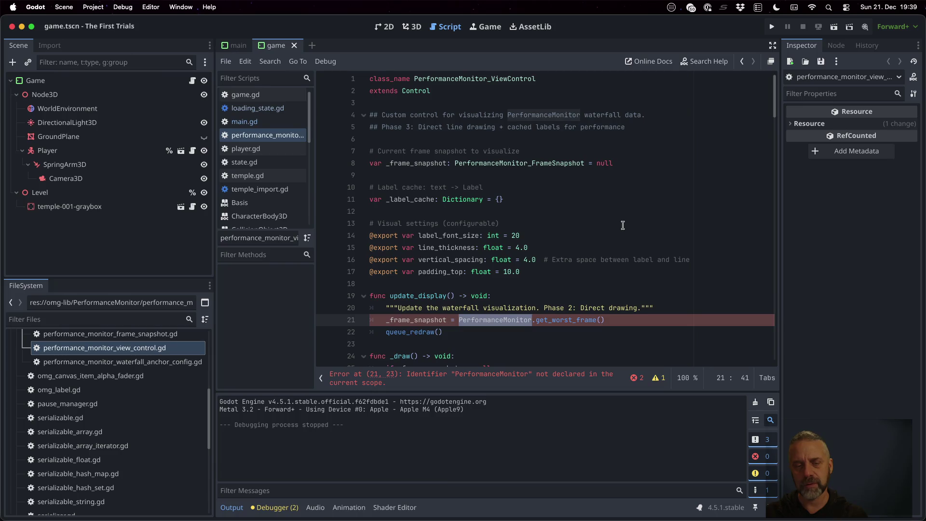
Jump to the line 21 error and place a breakpoint on line 21.
click(568, 377)
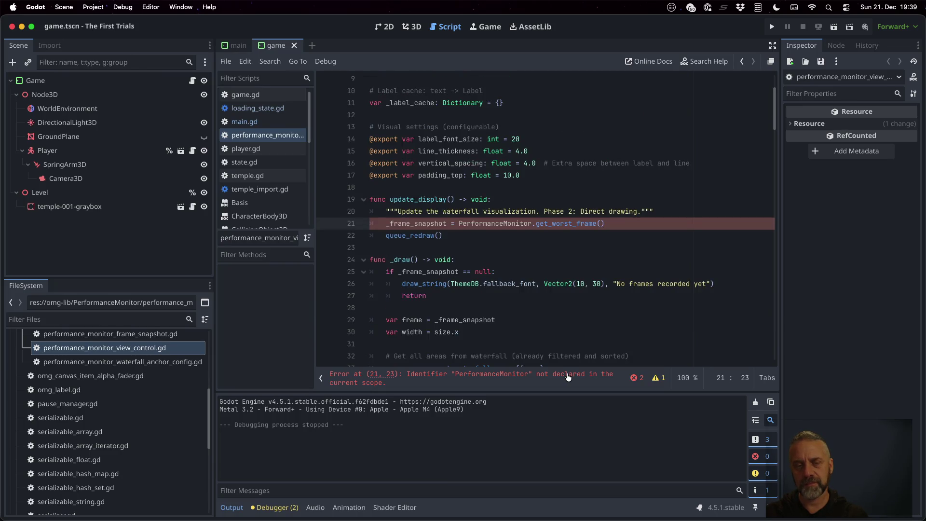
scroll(564, 267, up, 3)
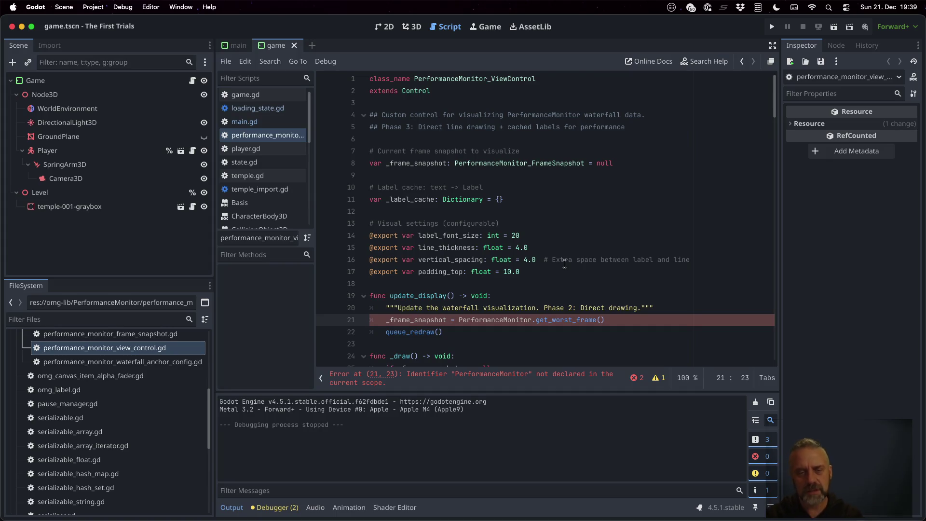
click(325, 308)
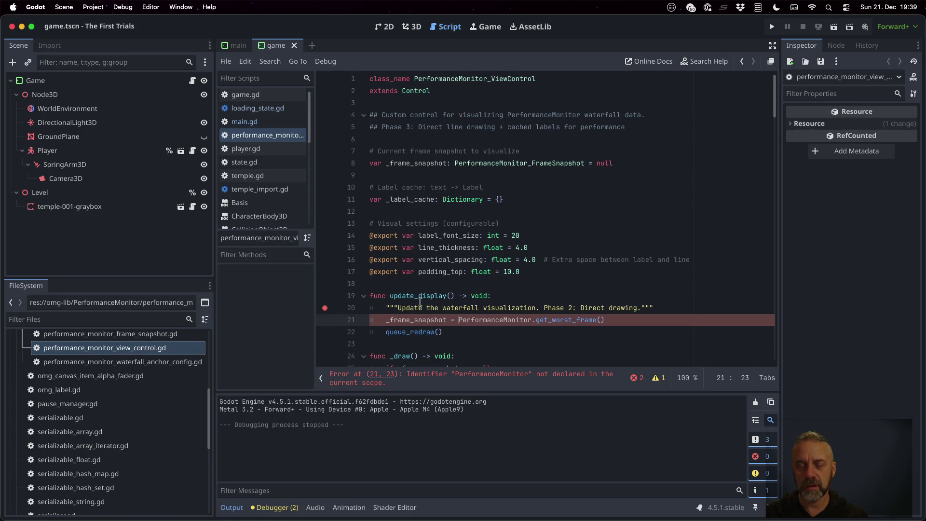
click(326, 319)
click(325, 307)
Run the game again, review the Debugger Errors list, stop it, and return to the browser.
click(772, 27)
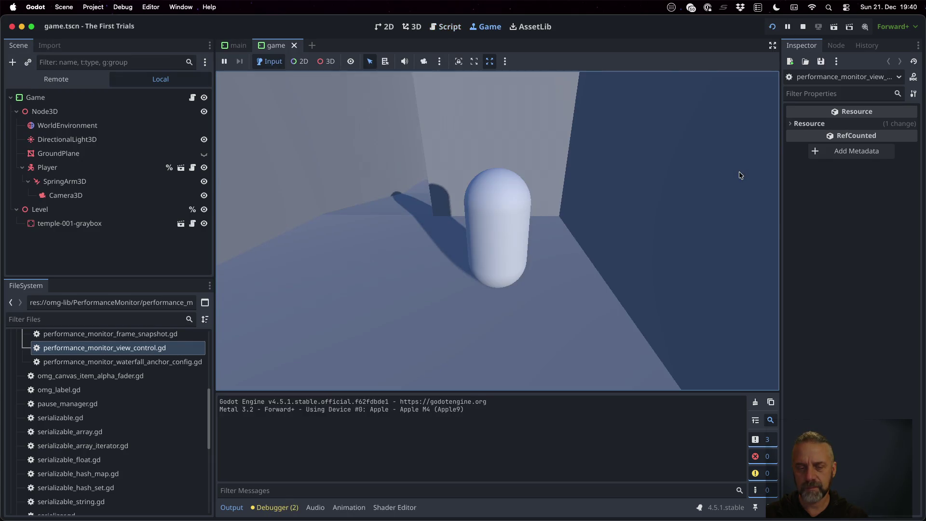
click(289, 507)
click(302, 389)
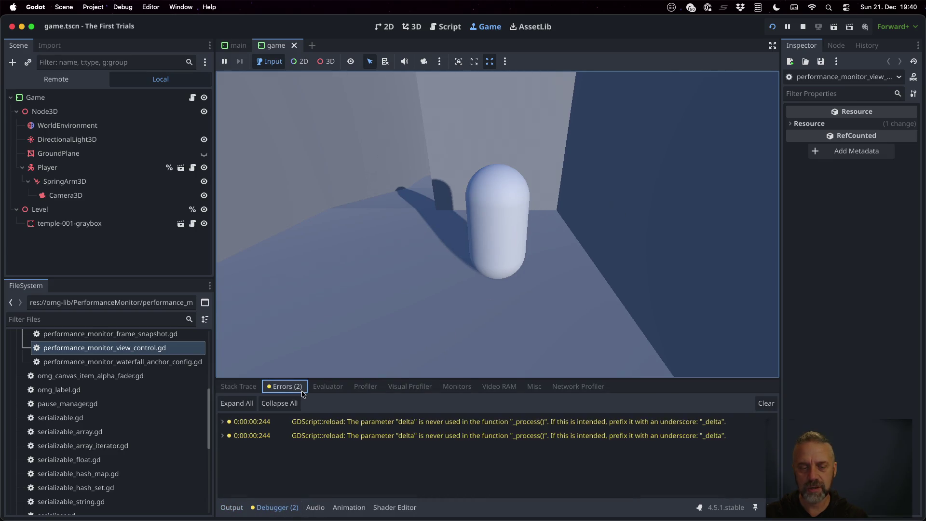
click(803, 22)
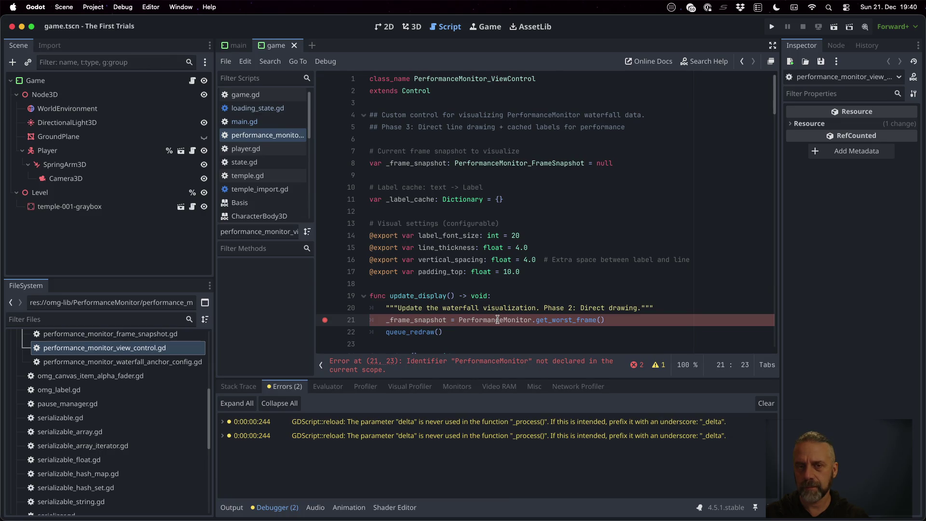
key(super+Tab)
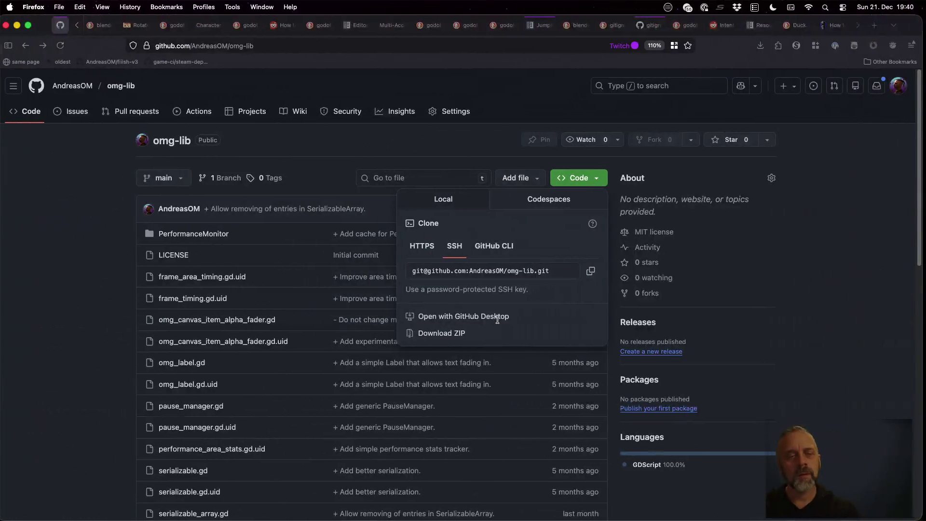
Search 'godot check if autload exists' and open the Singletons (Autoload) documentation page.
key(super+t)
text(godot check )
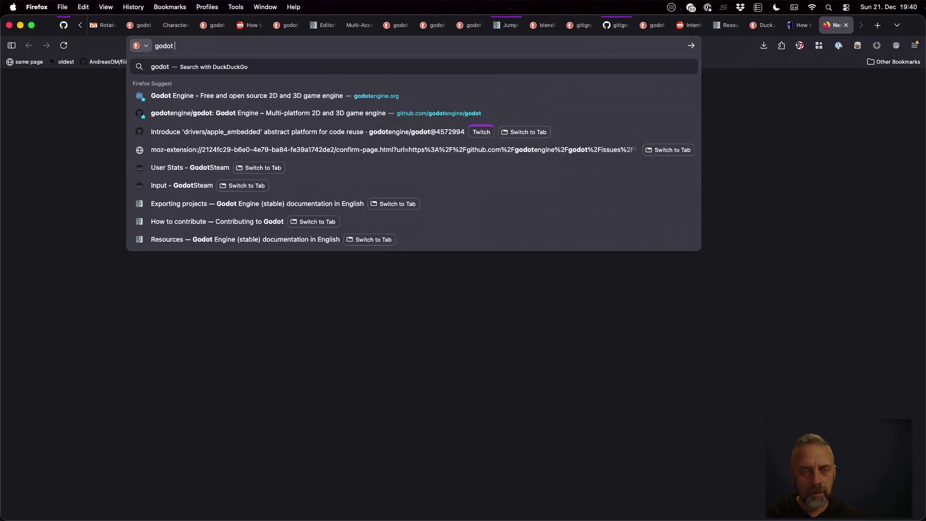
text(if autloa)
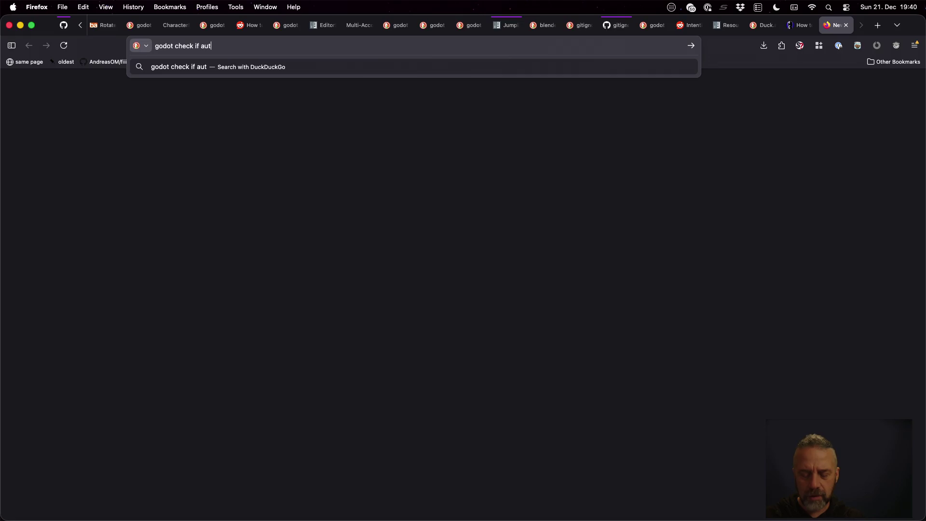
text(d exists)
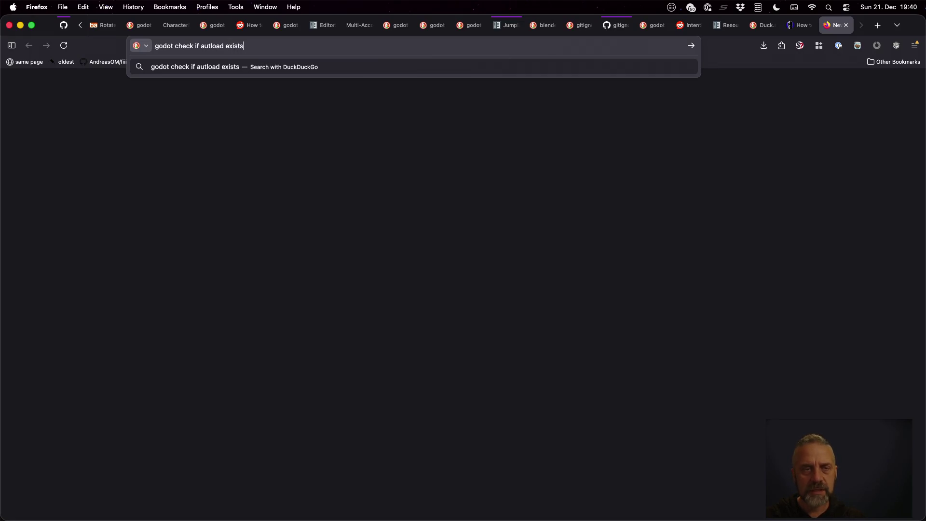
key(Return)
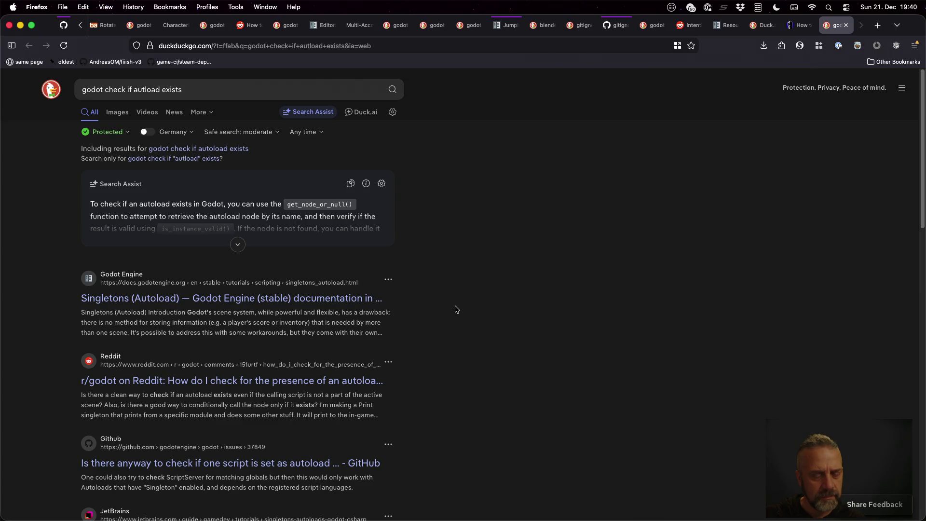
click(330, 299)
Read down the Singletons (Autoload) page, scroll back up, and switch to the Godot editor.
scroll(472, 301, down, 15)
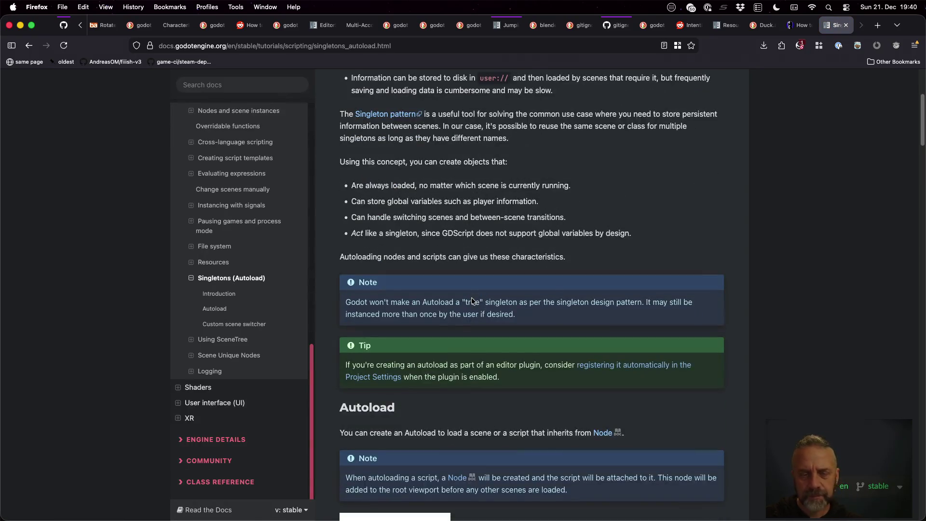
scroll(473, 301, down, 8)
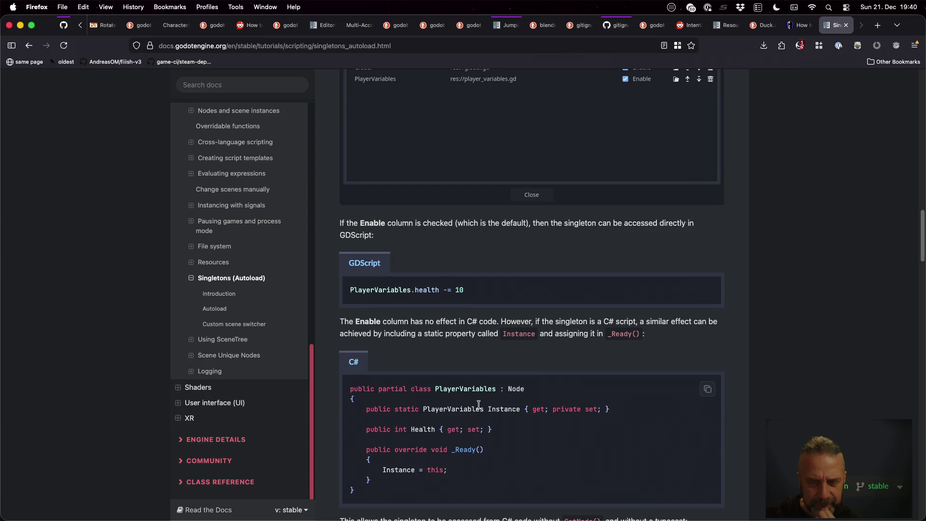
scroll(472, 301, down, 7)
scroll(480, 407, down, 3)
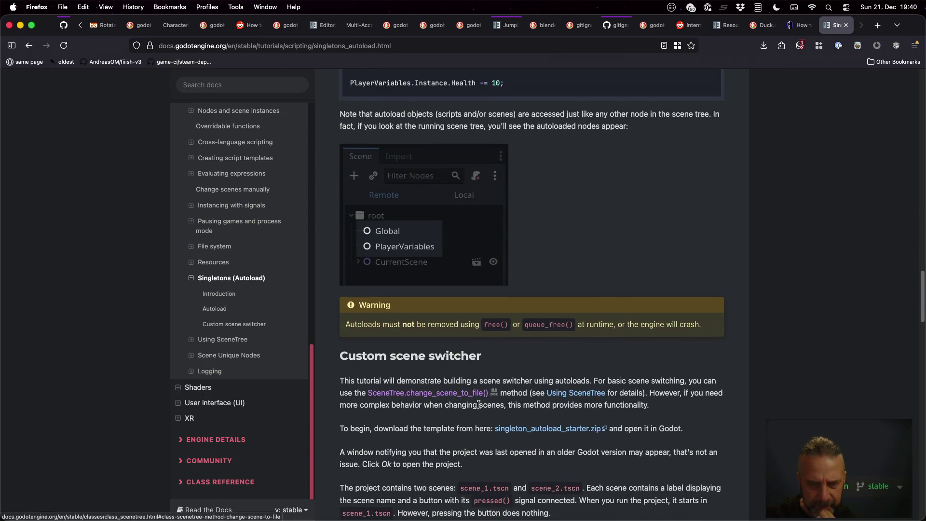
scroll(479, 404, down, 5)
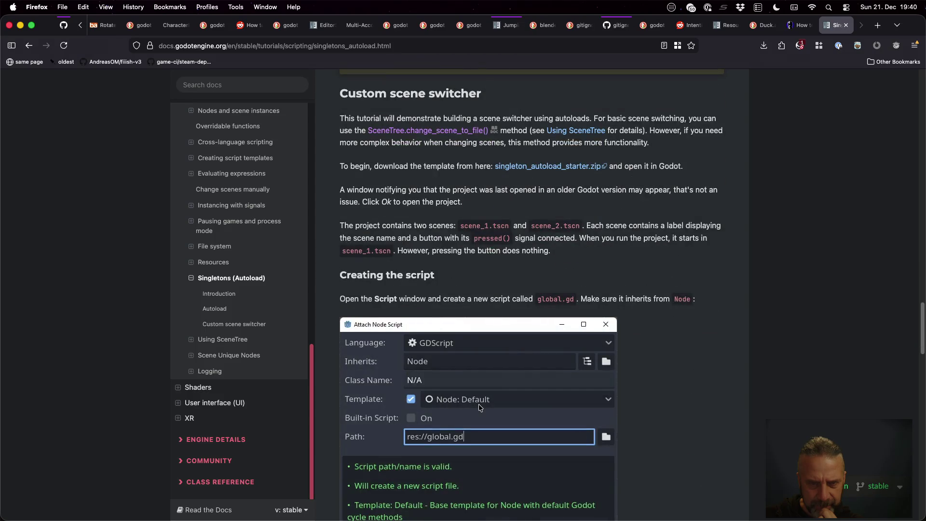
scroll(479, 404, down, 5)
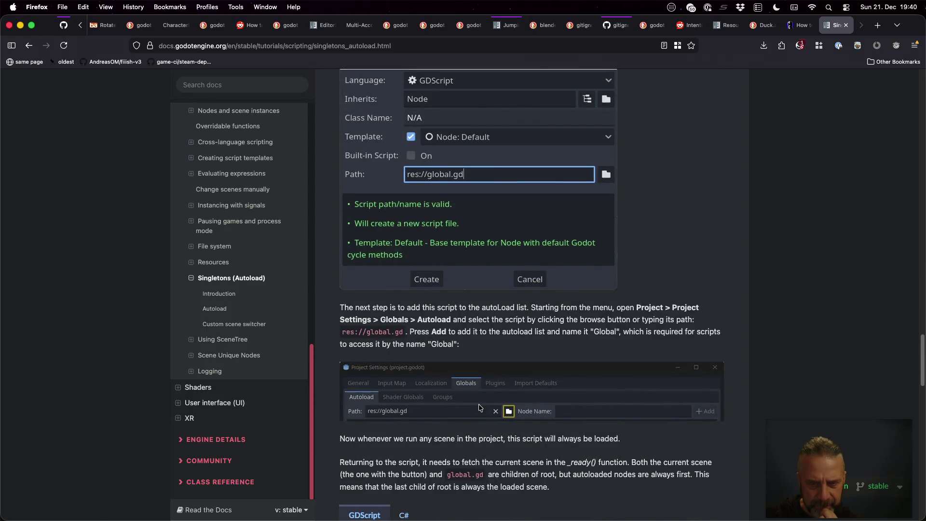
scroll(480, 408, down, 9)
scroll(529, 340, down, 3)
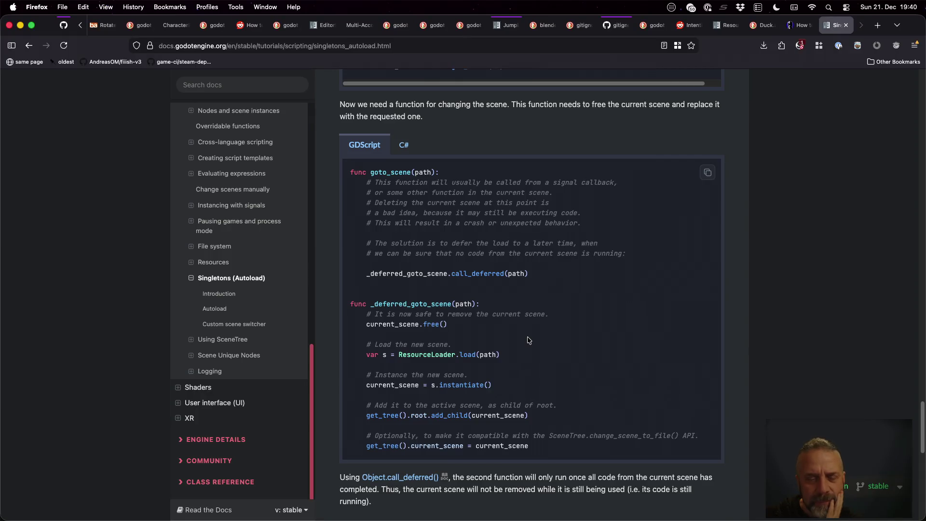
scroll(529, 341, down, 1)
scroll(529, 340, down, 4)
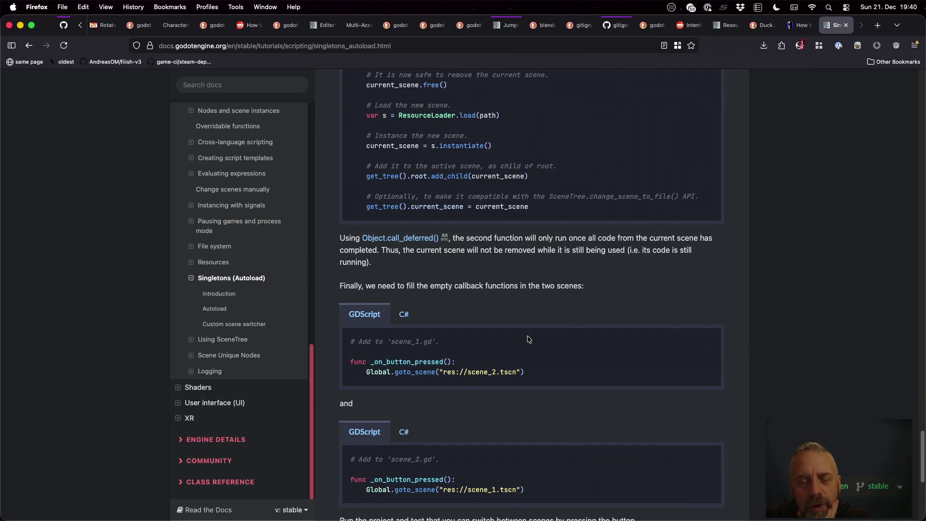
scroll(529, 339, down, 1)
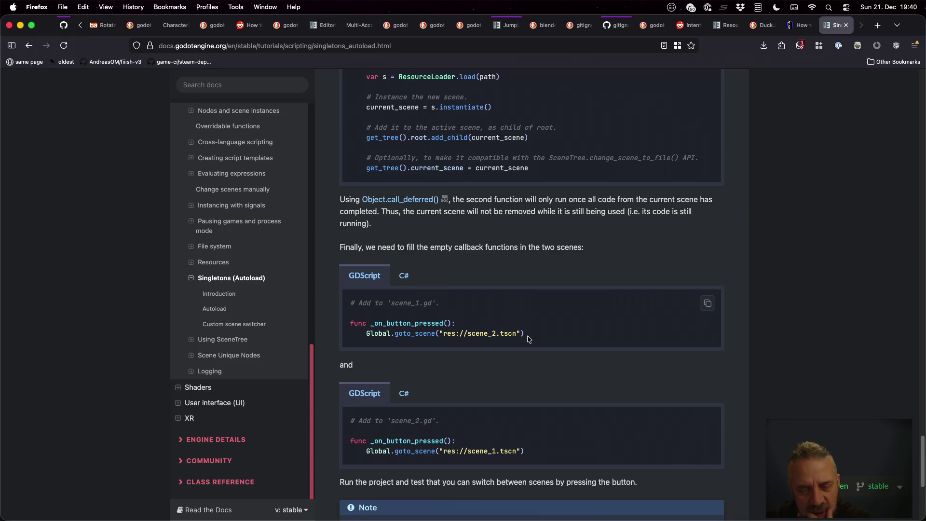
scroll(528, 338, down, 4)
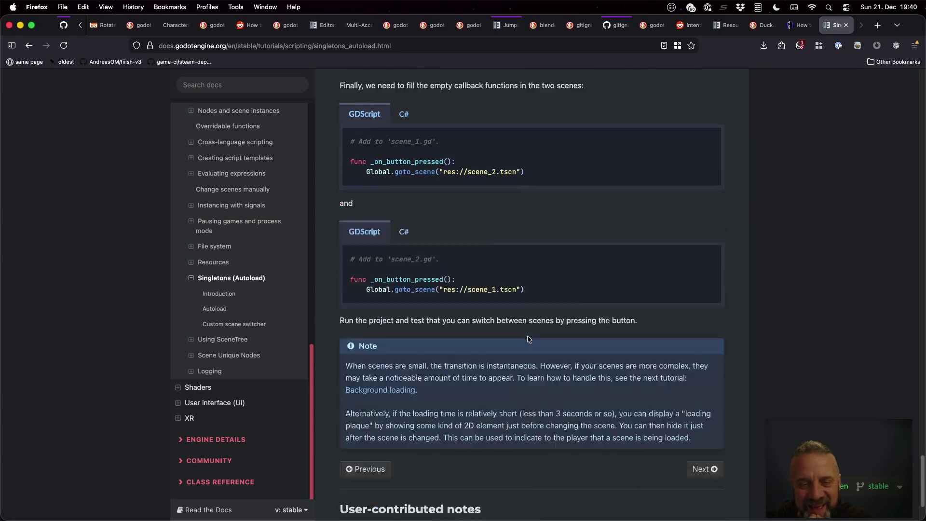
scroll(528, 339, up, 15)
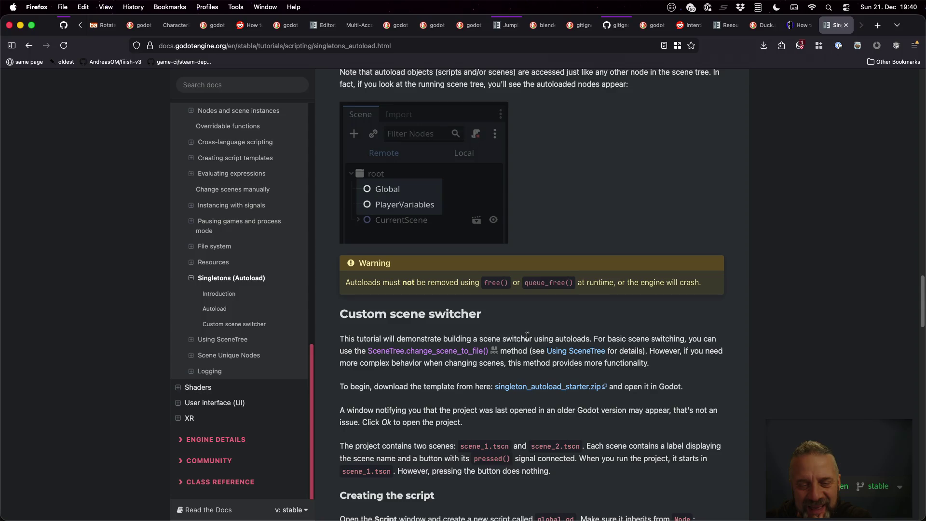
scroll(528, 336, up, 20)
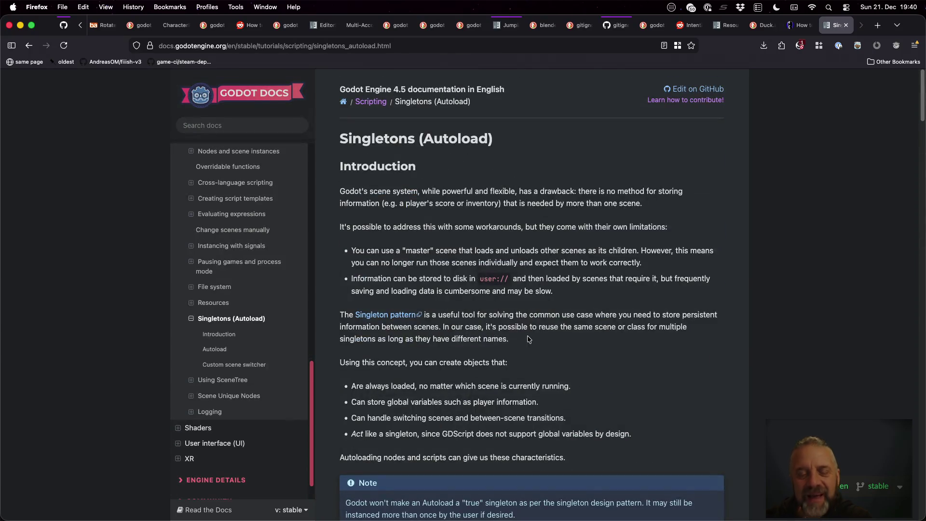
key(ctrl+Right)
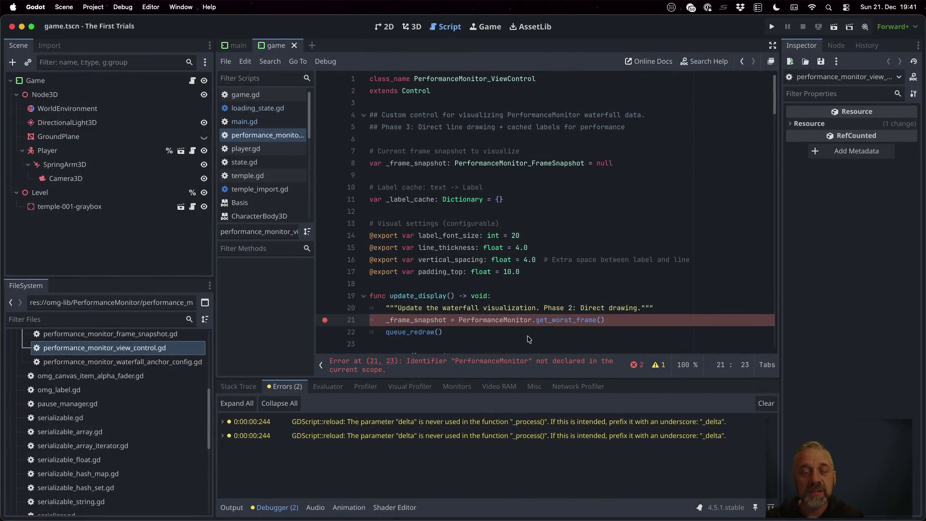
Inspect 'visualization' and 'PerformanceMonitor' on lines 20–21, then collapse the PerformanceMonitor folder.
scroll(509, 297, down, 5)
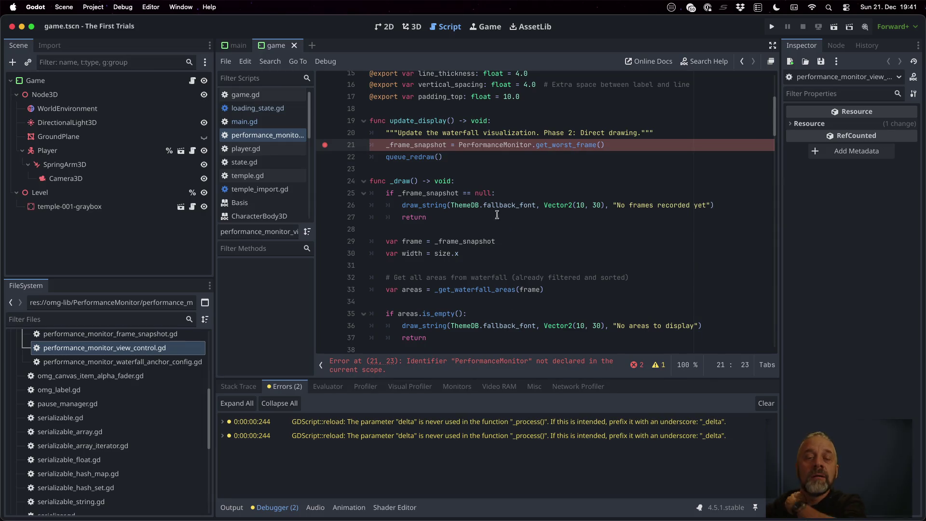
double_click(494, 134)
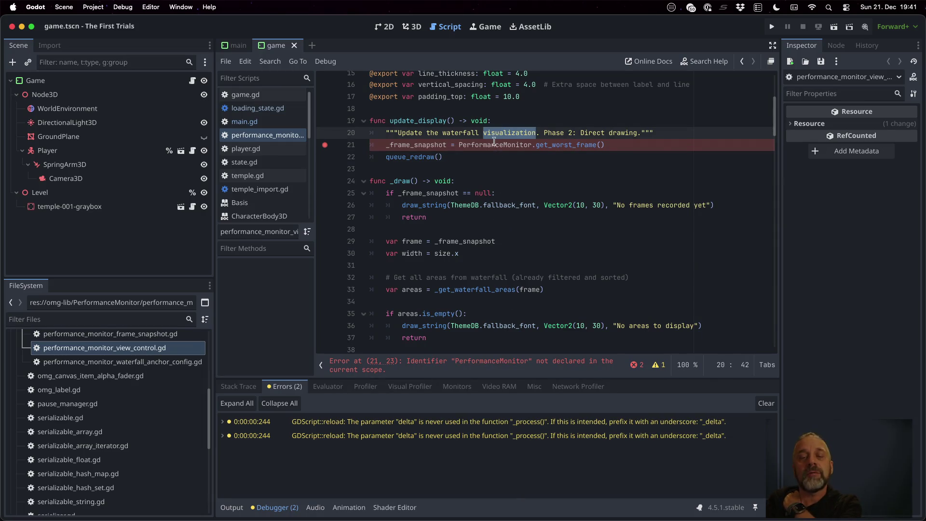
double_click(494, 143)
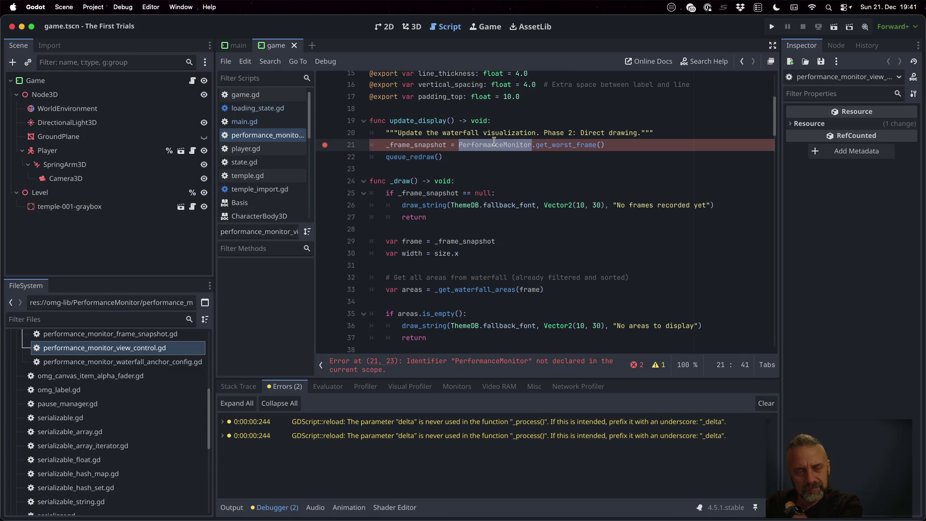
scroll(125, 427, up, 10)
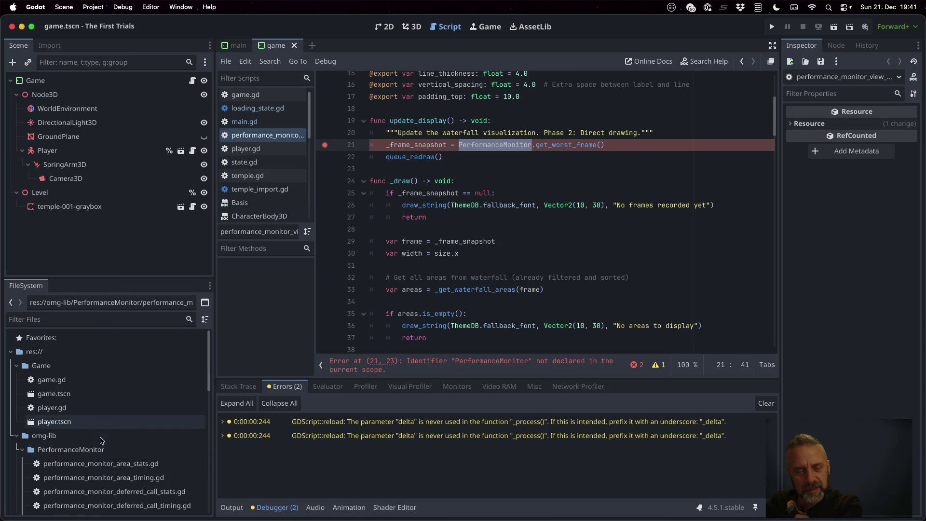
double_click(177, 449)
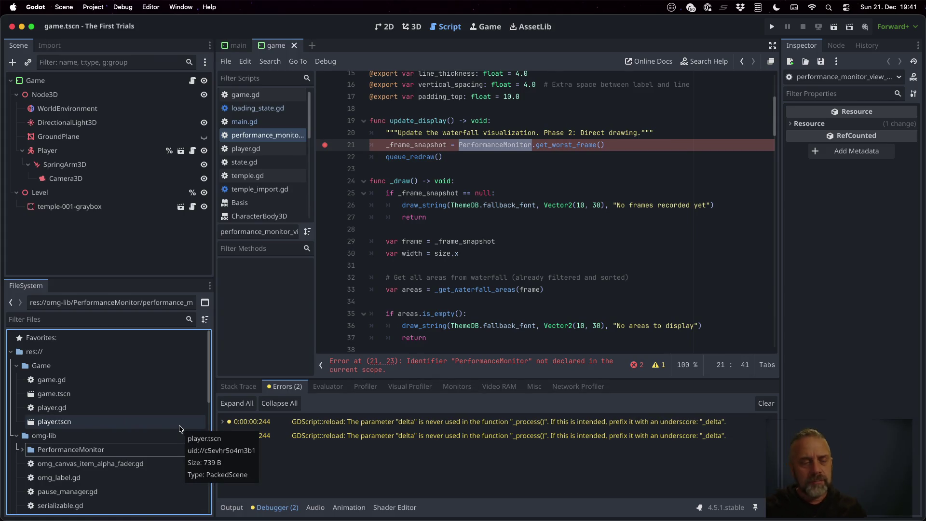
Create a new folder named Dialog inside omg-lib.
click(142, 438)
right_click(143, 440)
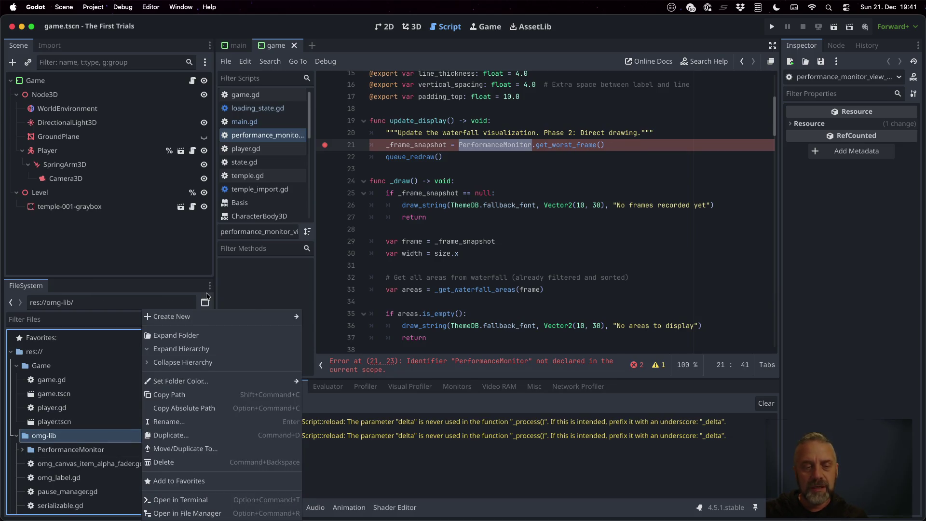
mouse_move(285, 319)
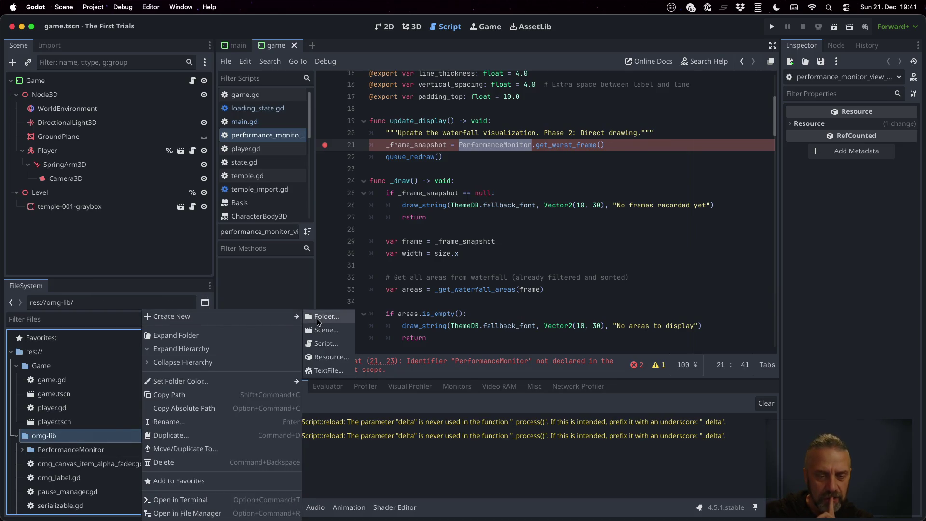
click(318, 319)
text(Dialog)
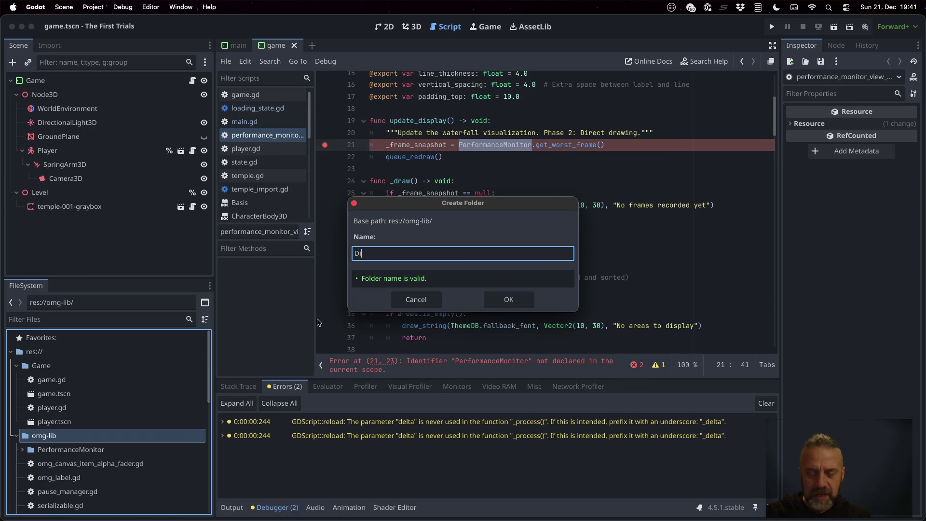
key(Return)
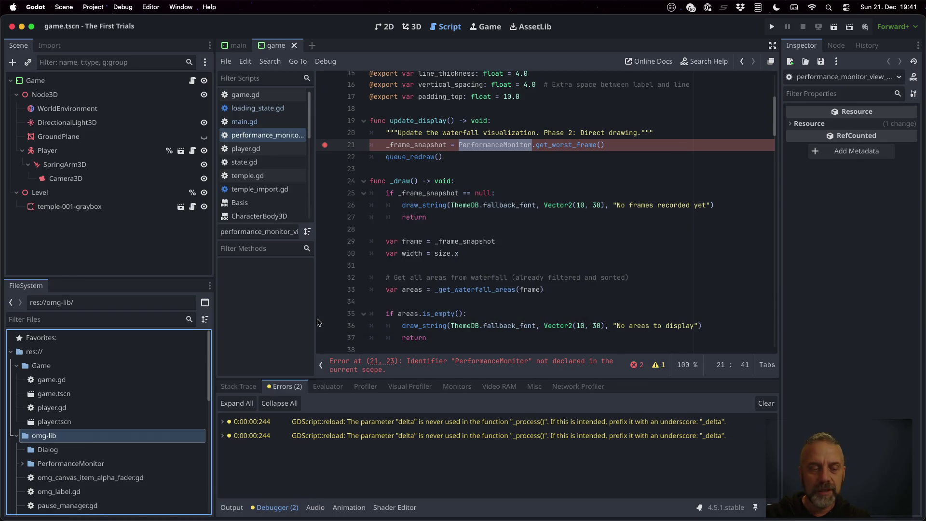
Create the script dialog.gd in the Dialog folder and open it for editing.
right_click(110, 450)
mouse_move(260, 317)
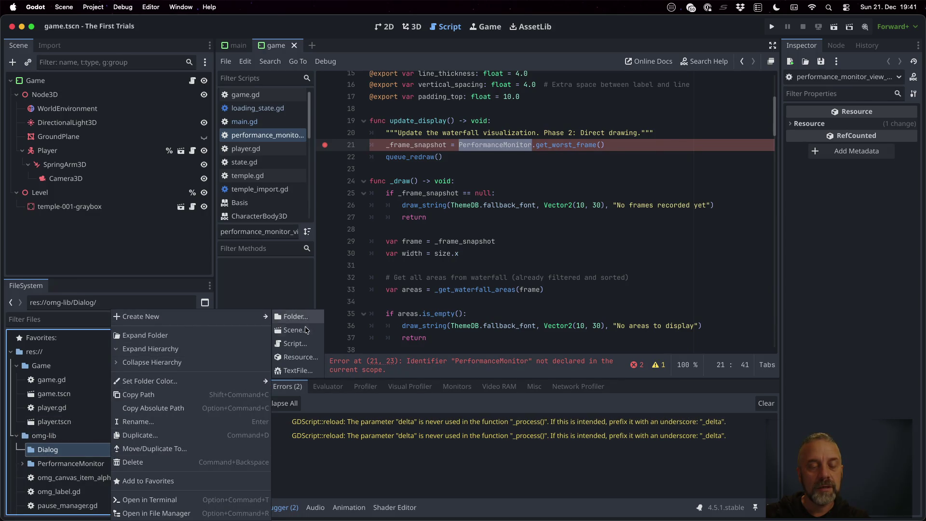
click(305, 343)
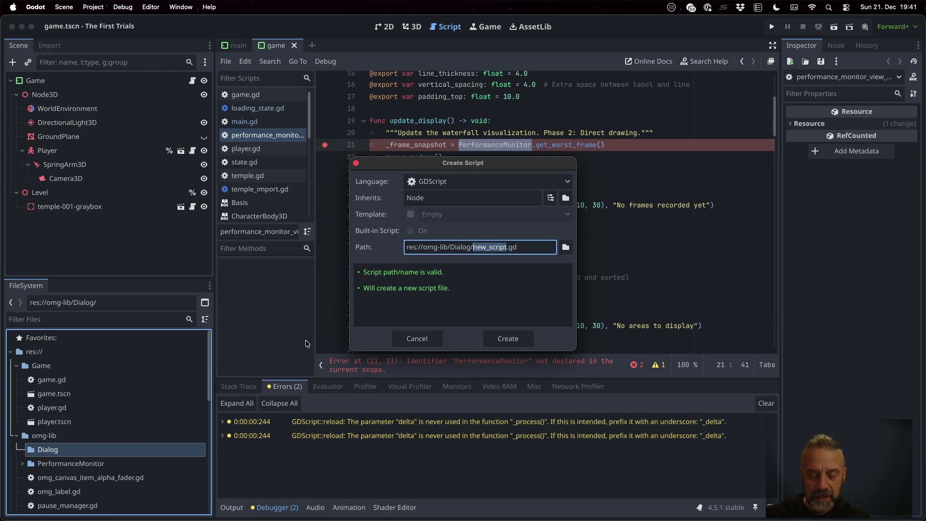
text(dialog)
key(Return)
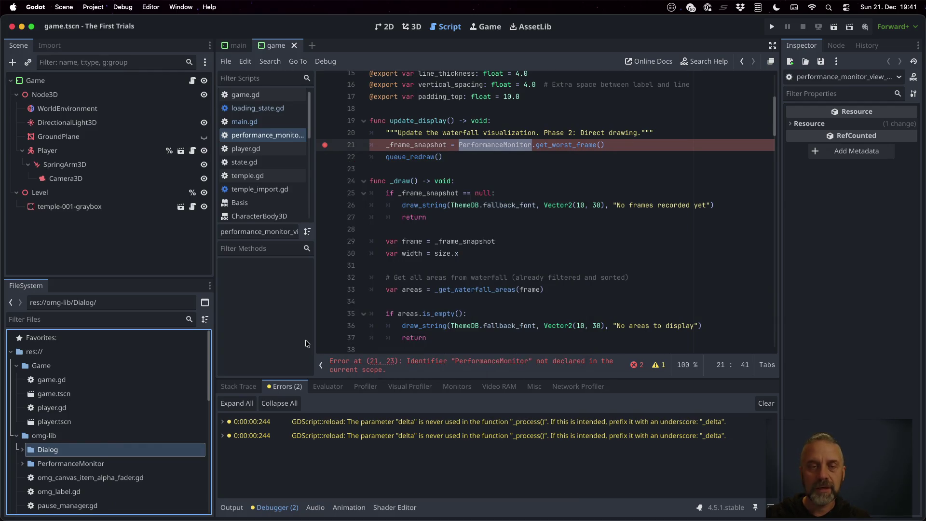
click(22, 450)
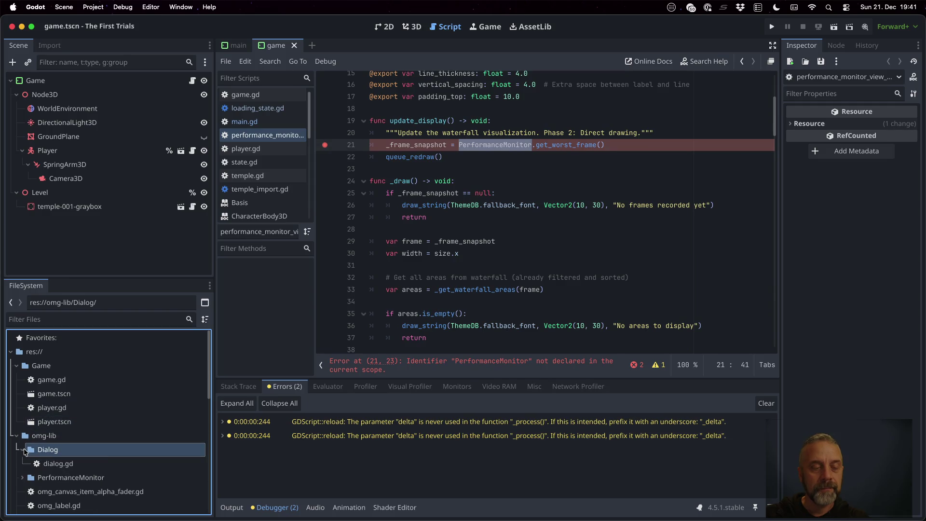
click(55, 464)
double_click(55, 464)
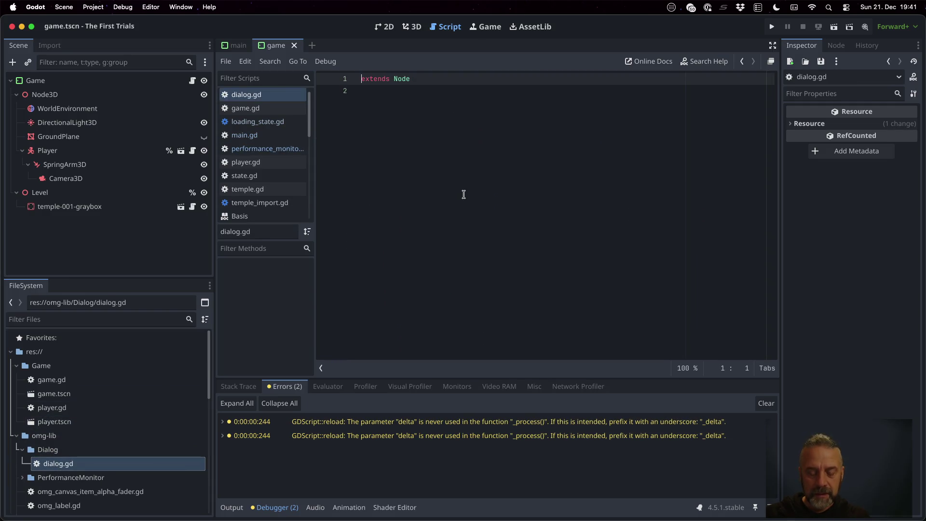
Add class_name Dialog, change extends Node to MarginContainer, and save.
key(Return)
key(Up)
text(class_na)
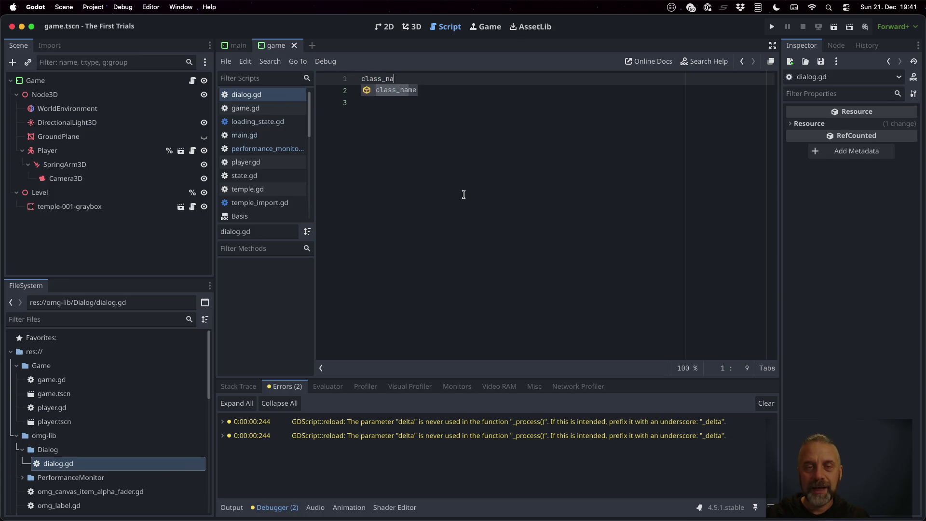
key(Return)
text(Dialog)
key(Down)
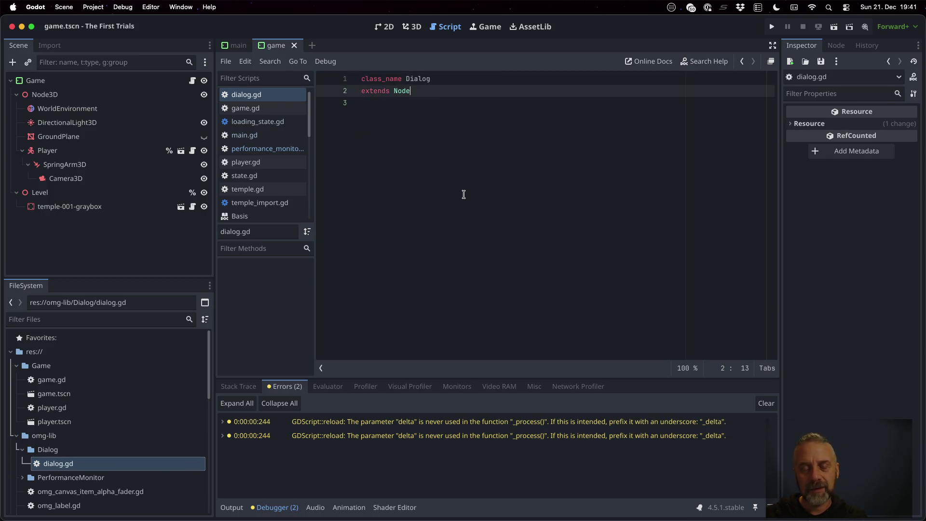
key(shift+Left)
key(shift+Left)
key(shift+Left)
text(Margin)
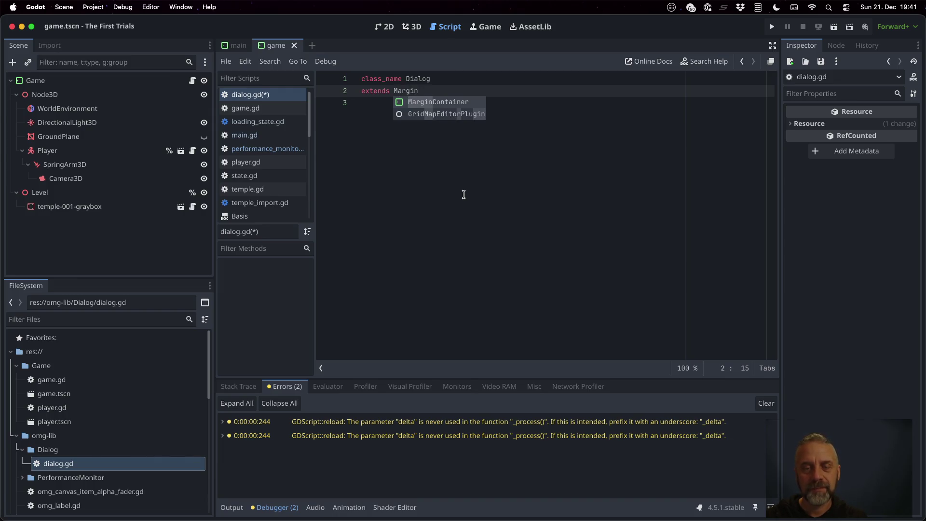
key(Return)
key(Down)
key(super+s)
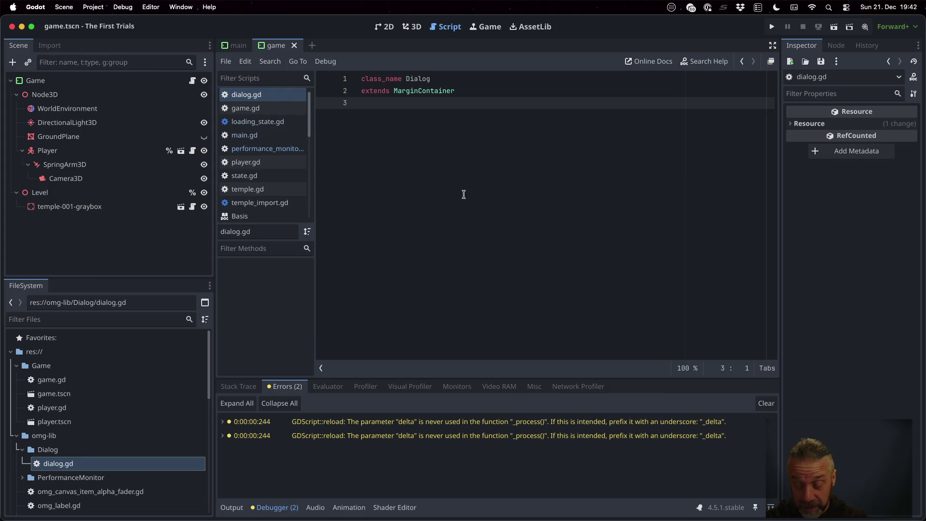
Write func open(_duration: float) -> void with a pass body.
key(Return)
text(func )
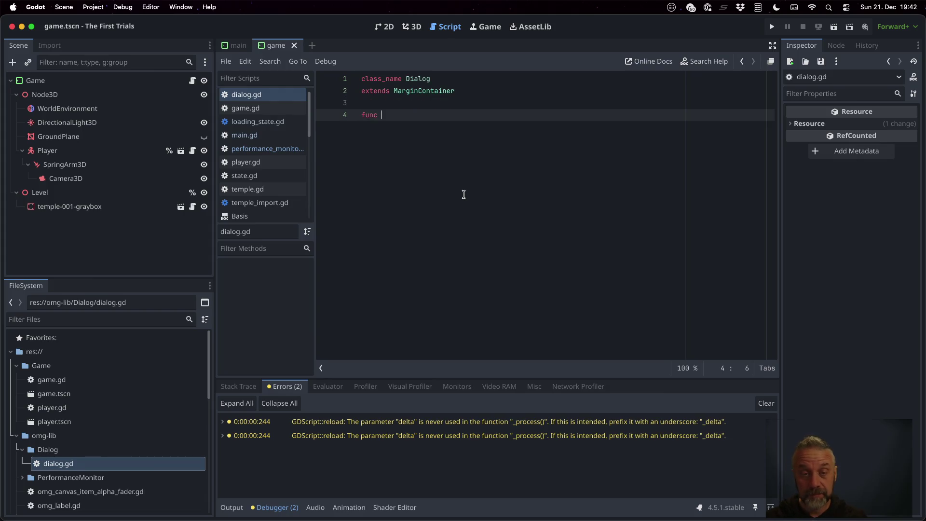
text(open( du)
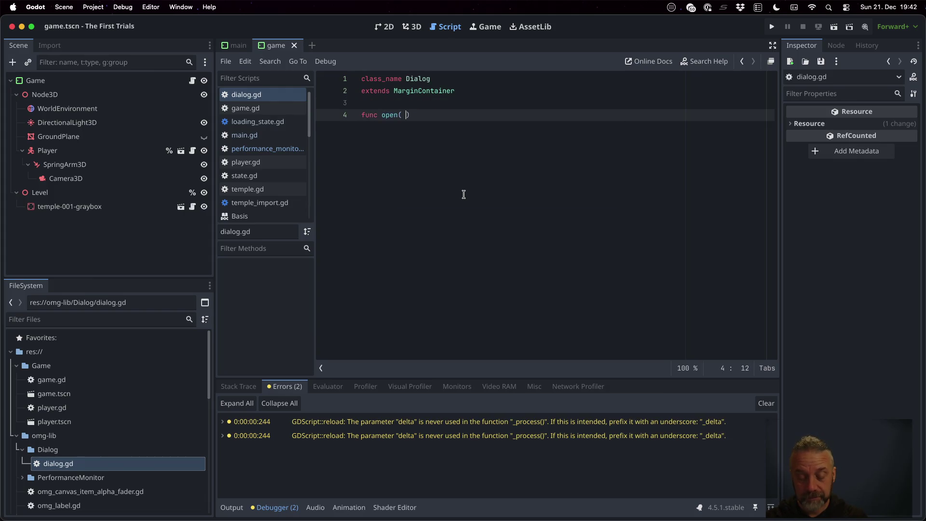
text(ration: floa)
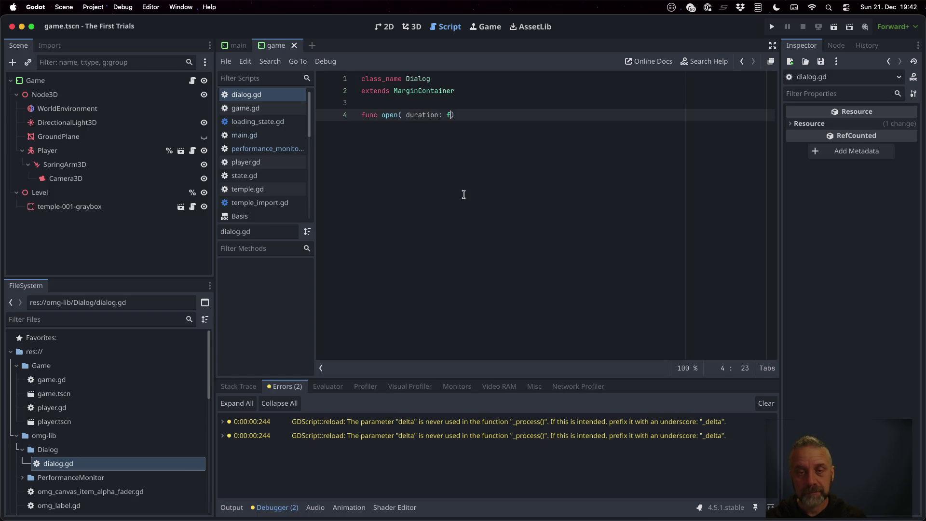
text(t ) -> void)
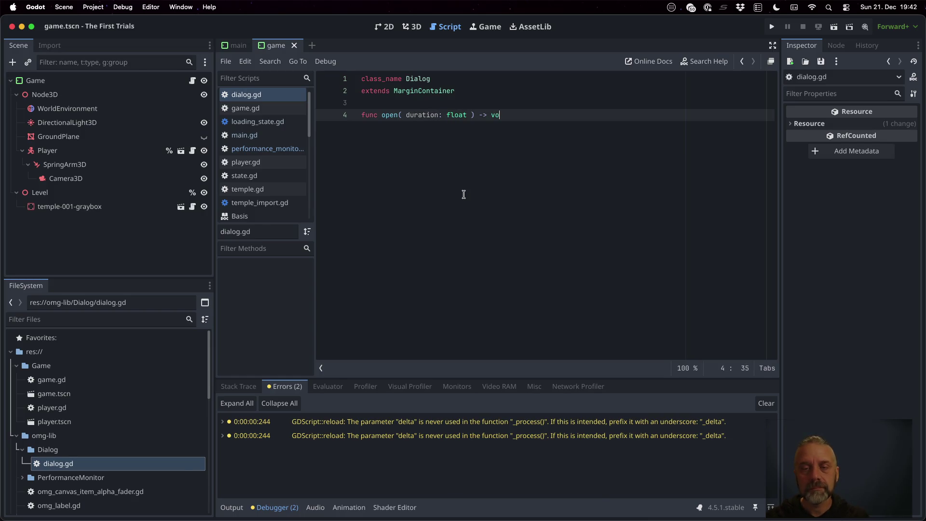
text(:)
key(Return)
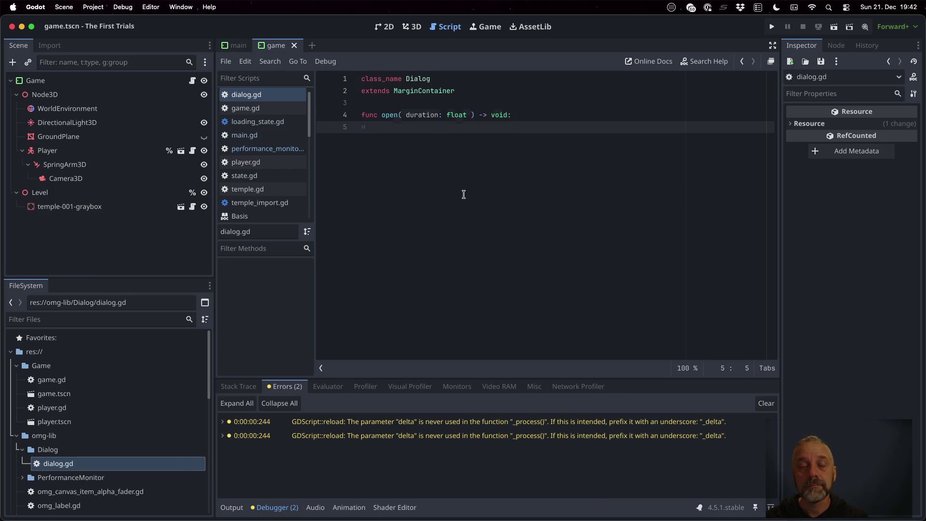
text(pass)
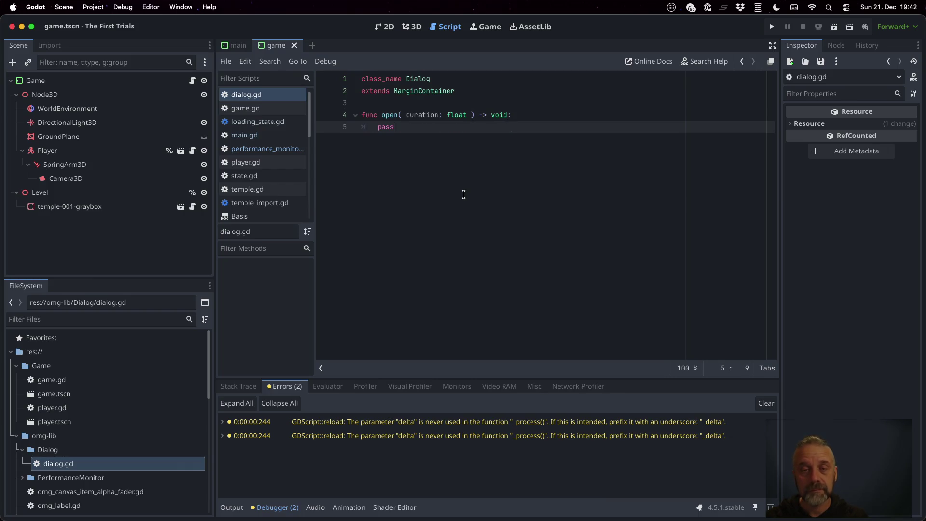
key(Up)
text(_)
key(Down)
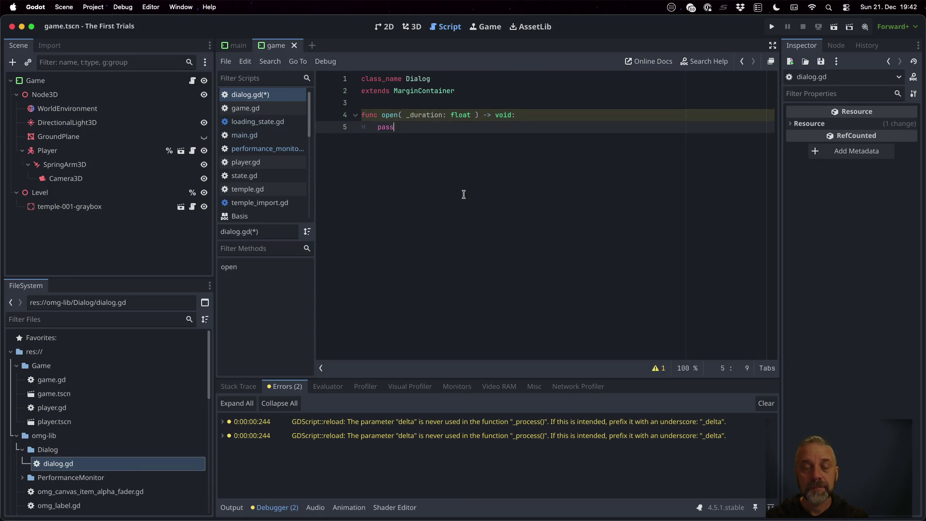
key(End)
Duplicate the open function and rename the copy to close.
key(Return)
key(Up)
key(shift+Down)
key(super+shift+d)
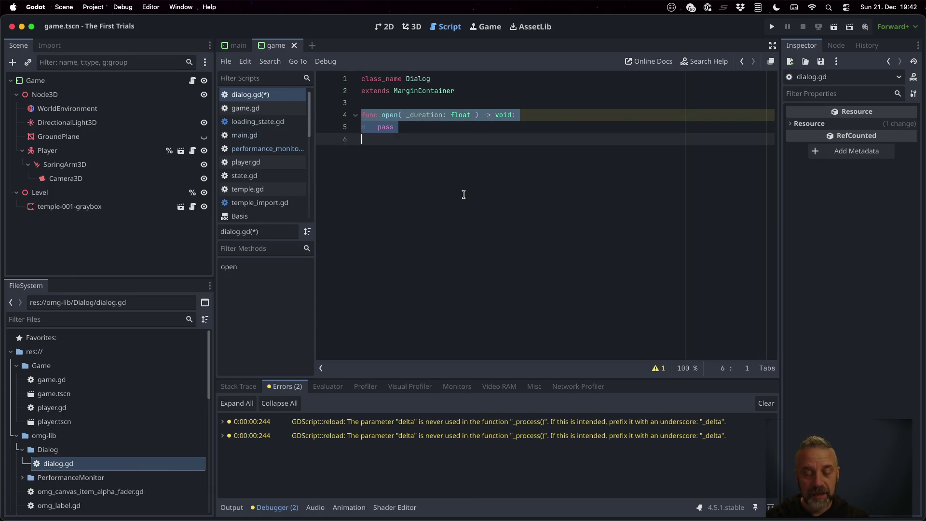
key(Left)
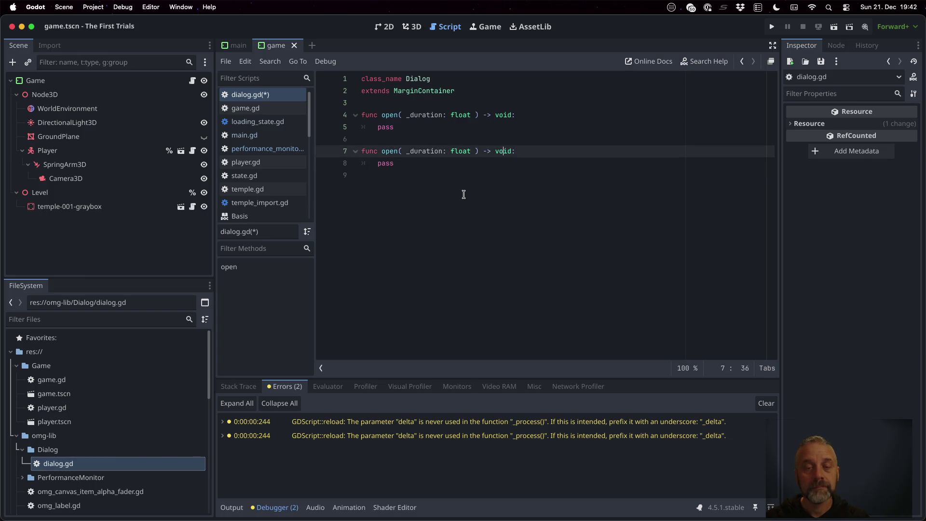
key(alt+Left)
key(alt+Left)
key(alt+Left)
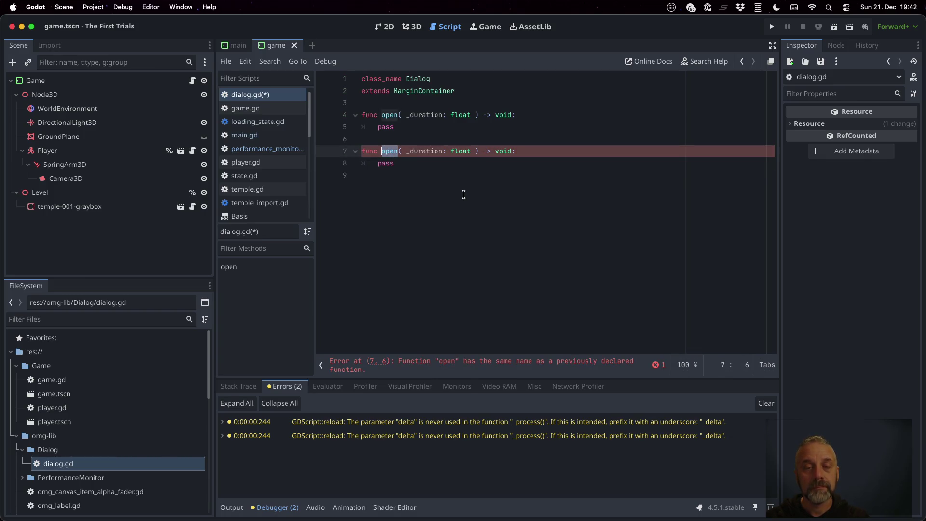
text(close)
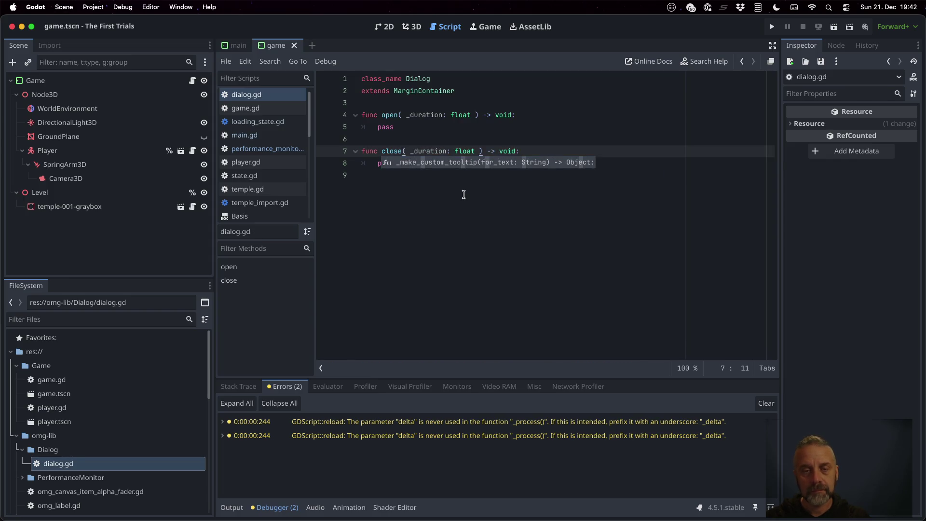
key(Down)
key(Down)
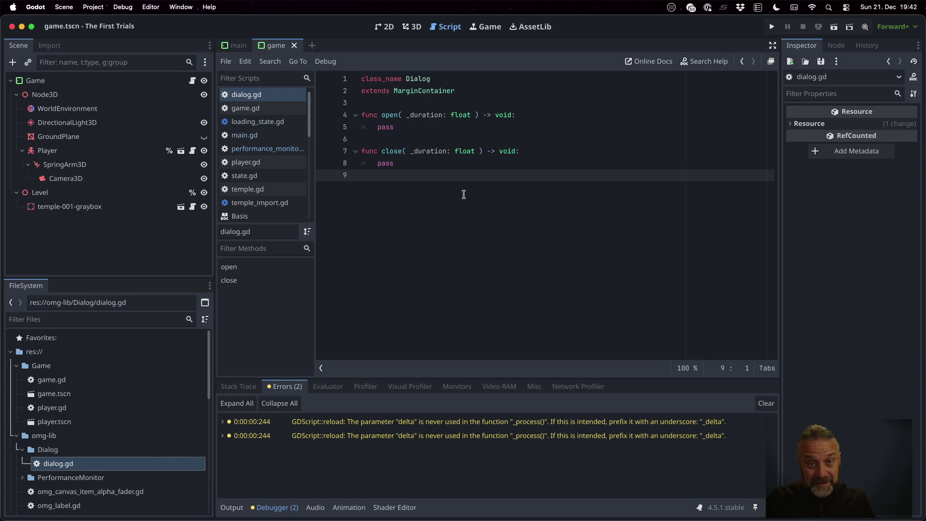
Declare signal opening() and signal opened() below extends MarginContainer.
click(431, 101)
key(Return)
text(signal o)
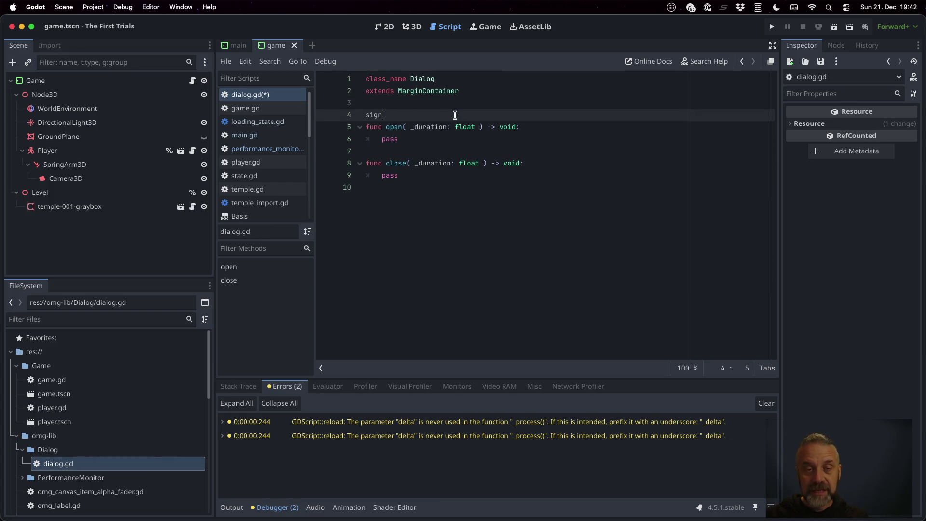
text(pening()
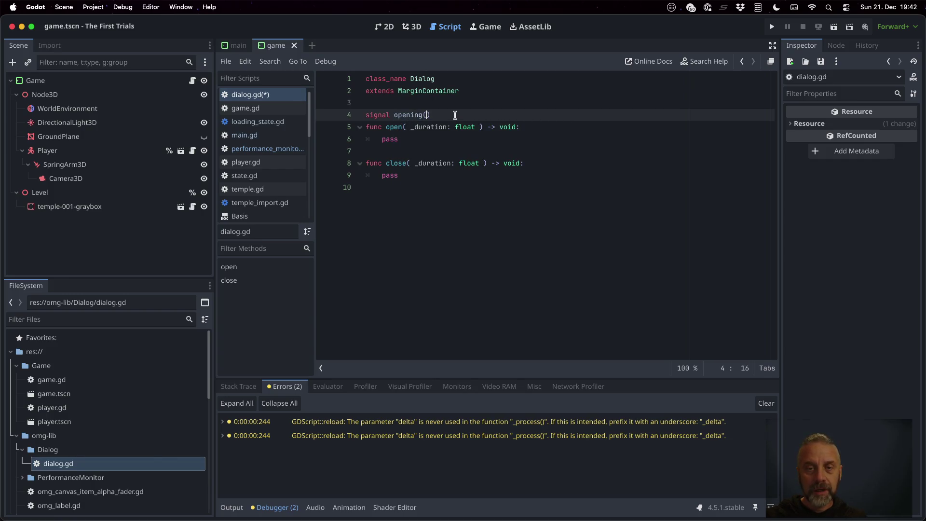
key(BackSpace)
key(Return)
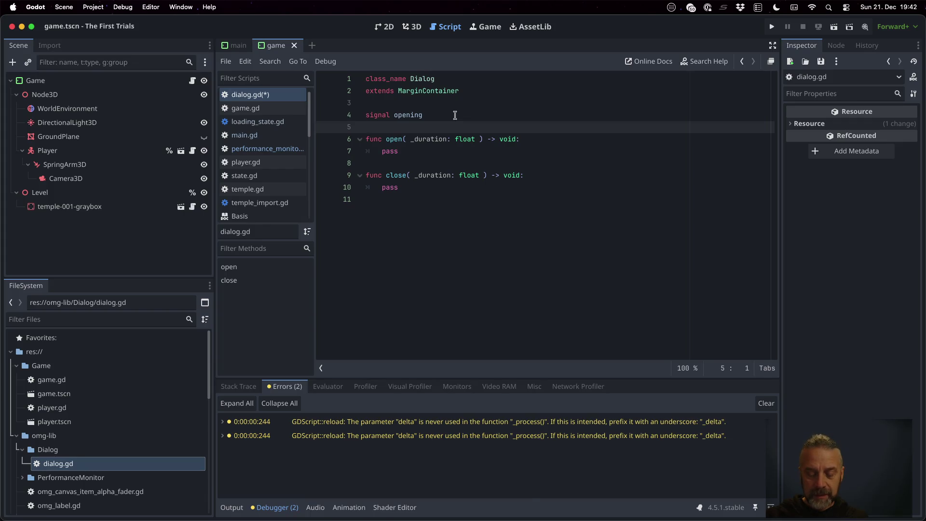
key(BackSpace)
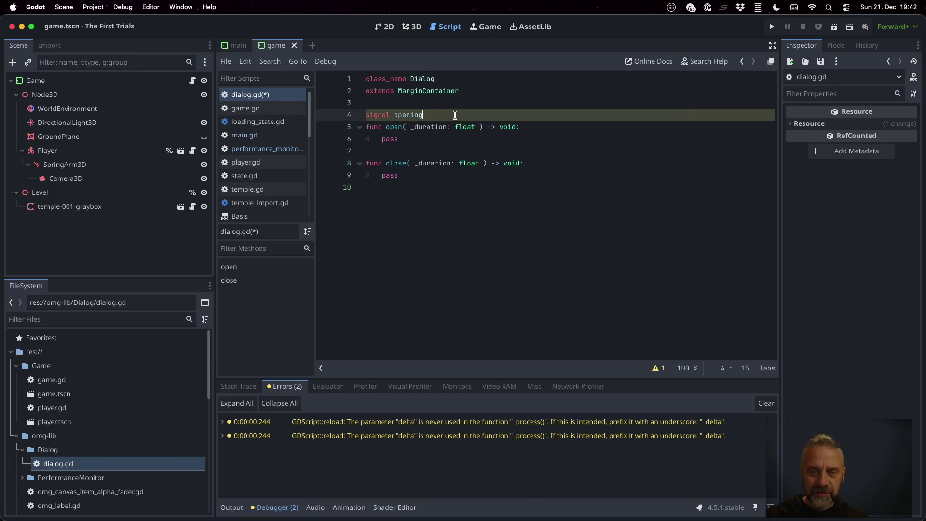
text(())
key(Return)
text(signale)
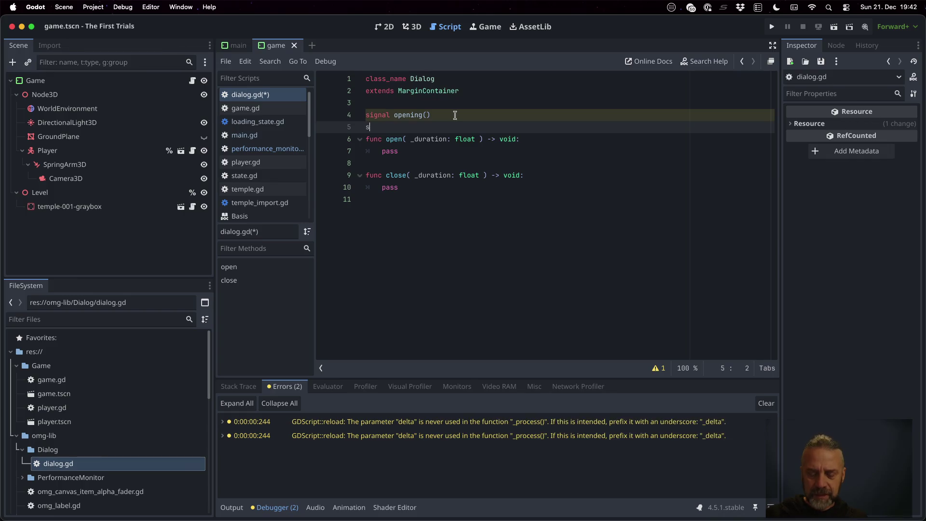
key(BackSpace)
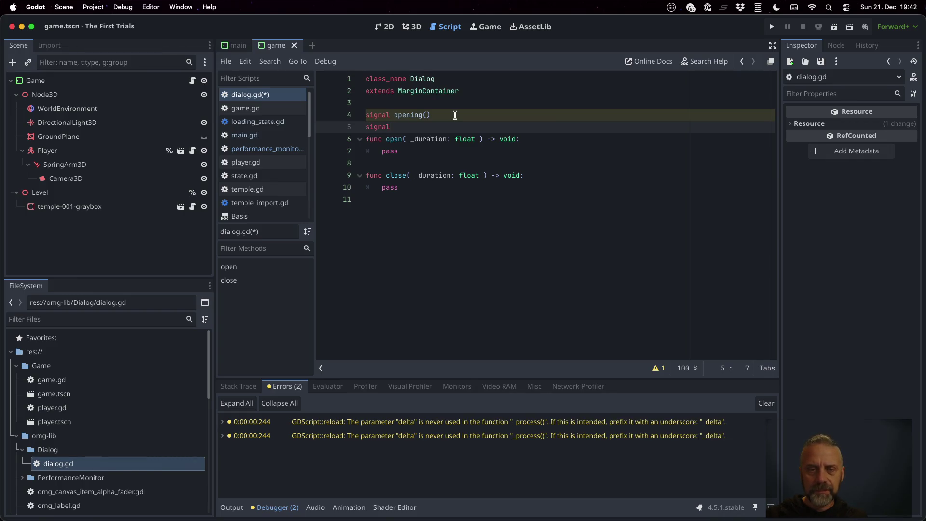
text(opened())
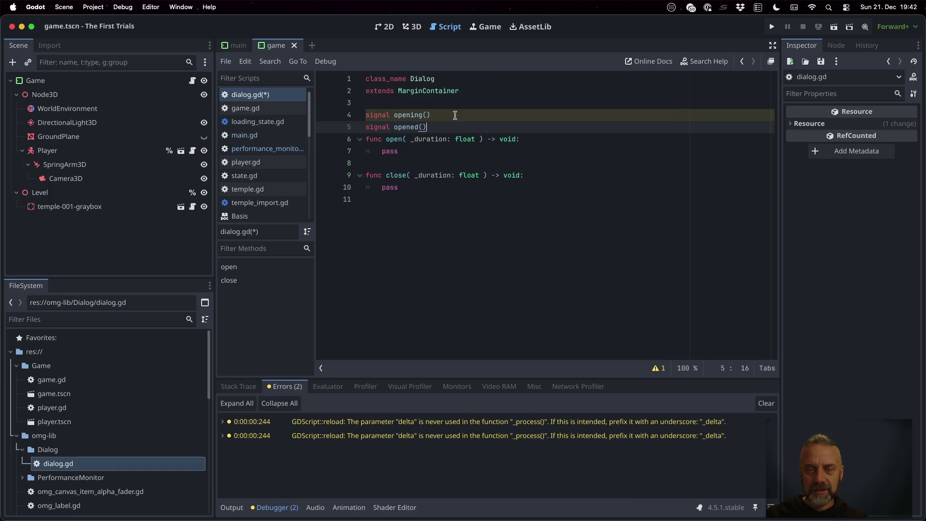
key(Return)
Add signal closing() and signal closed(), a blank separator line, and begin a var id declaration.
text(signal )
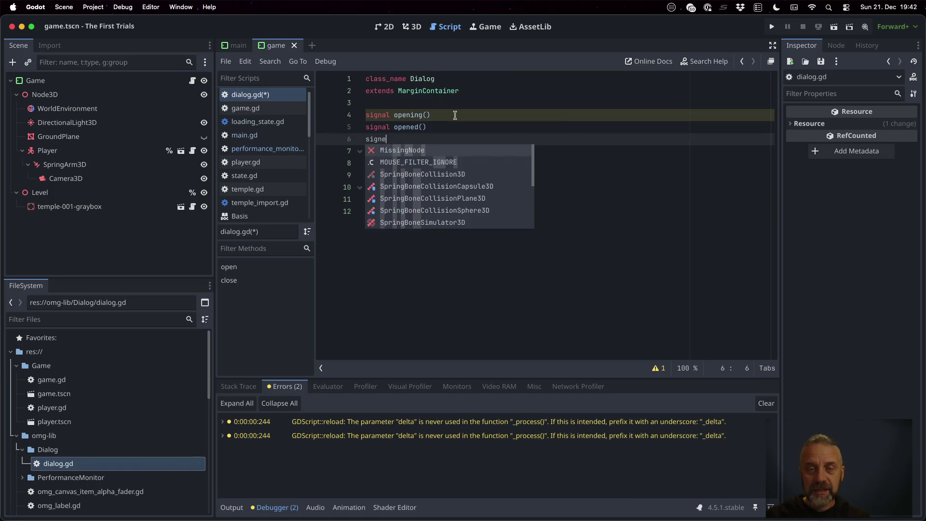
text(closing()
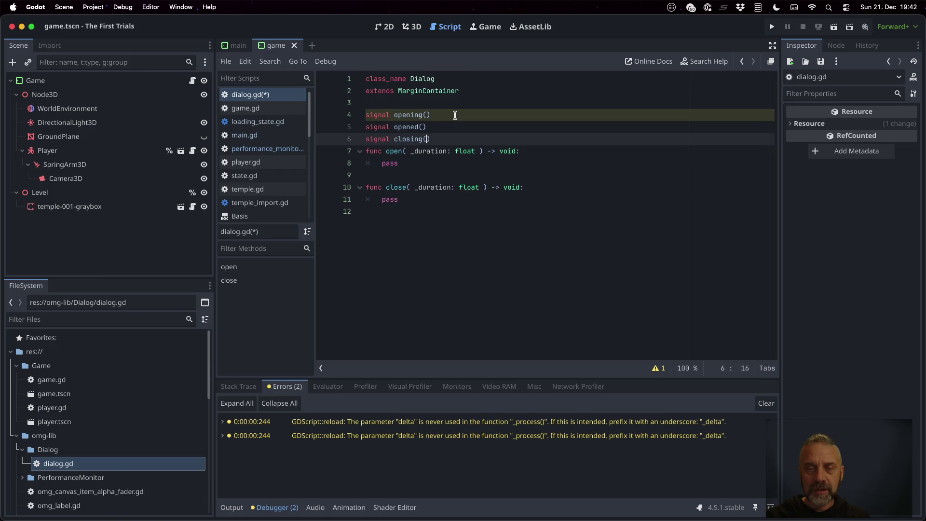
text())
key(Return)
text(signal )
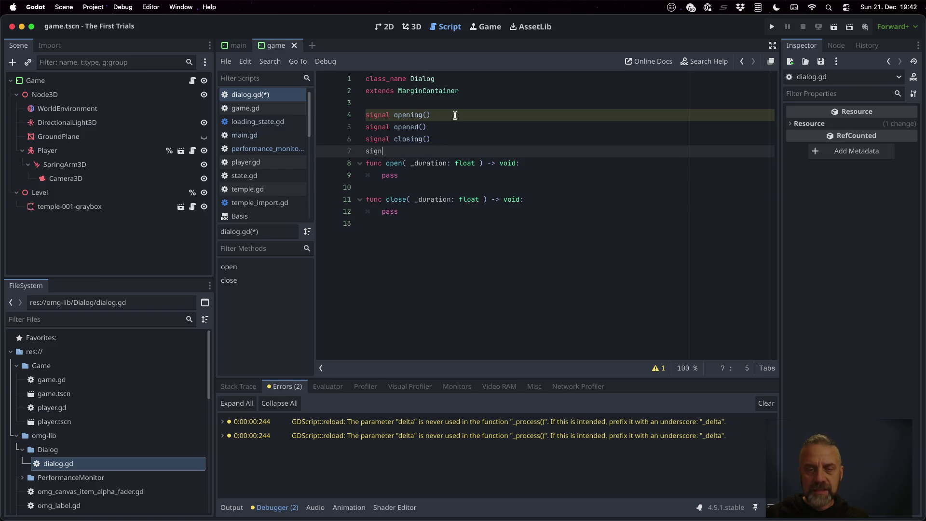
text(closed())
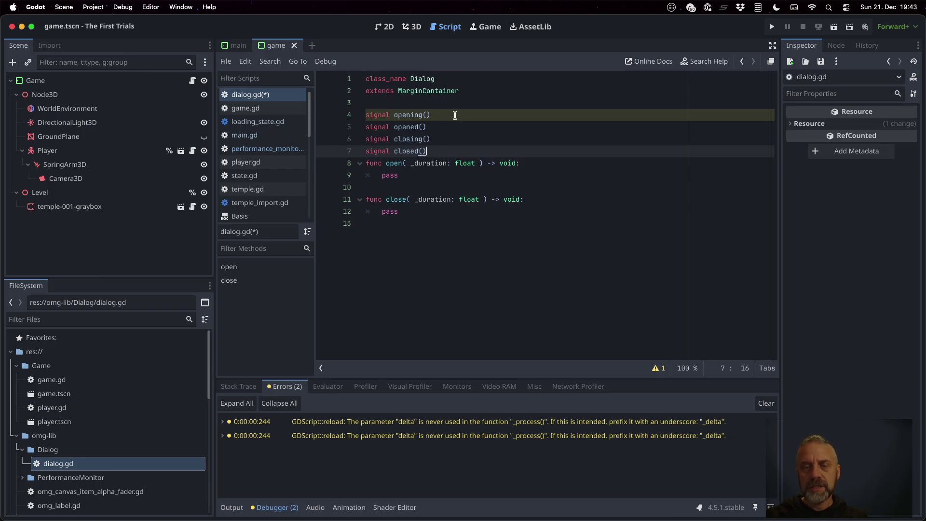
key(Return)
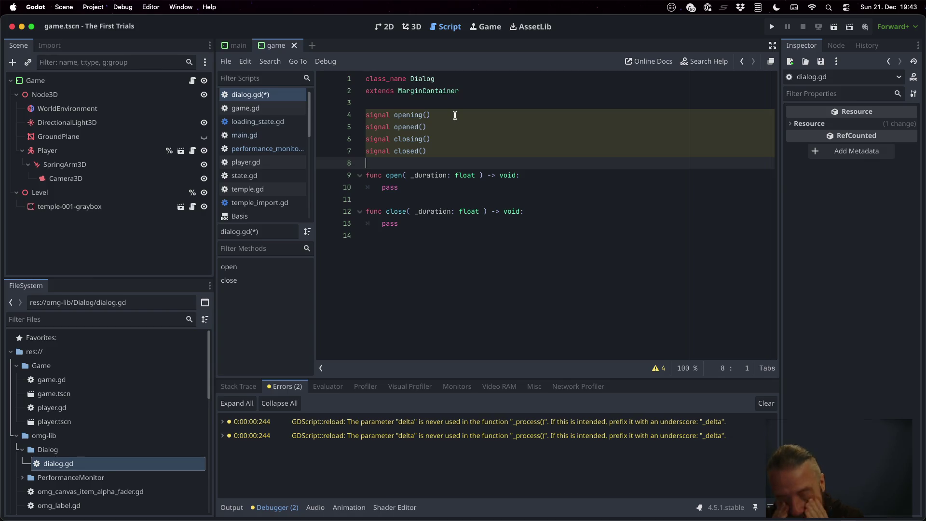
key(Return)
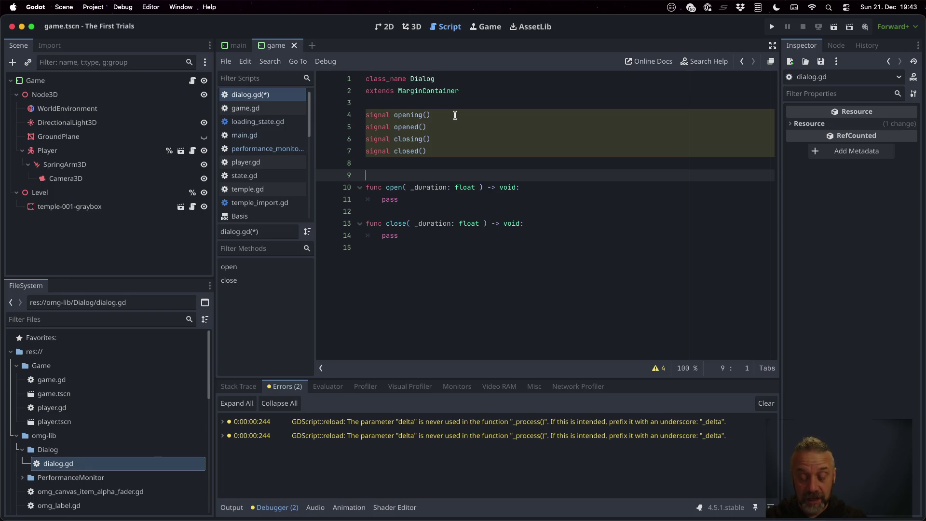
text(ar )
text(_id)
key(BackSpace)
key(BackSpace)
key(BackSpace)
Finish the 'var id: int = -1' declaration and save the script.
text(d:)
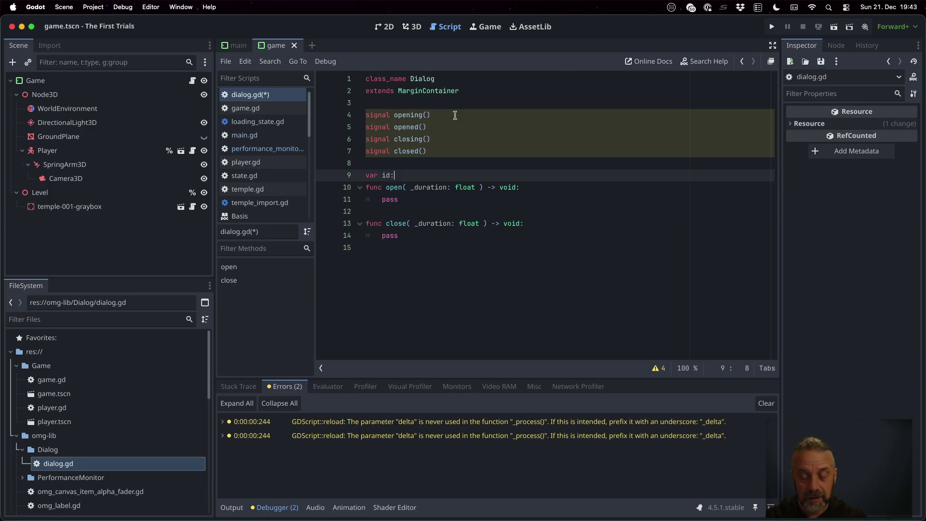
text( int = )
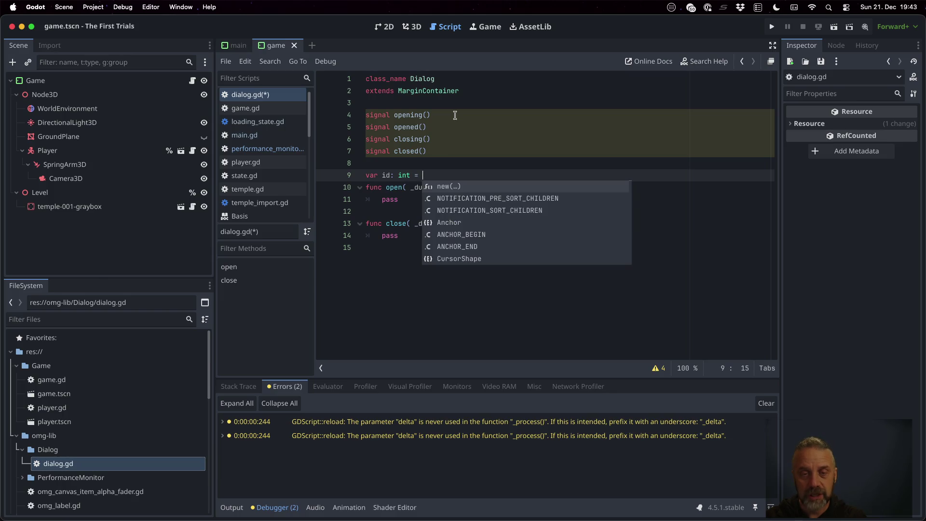
text(-1)
key(Return)
key(ctrl+s)
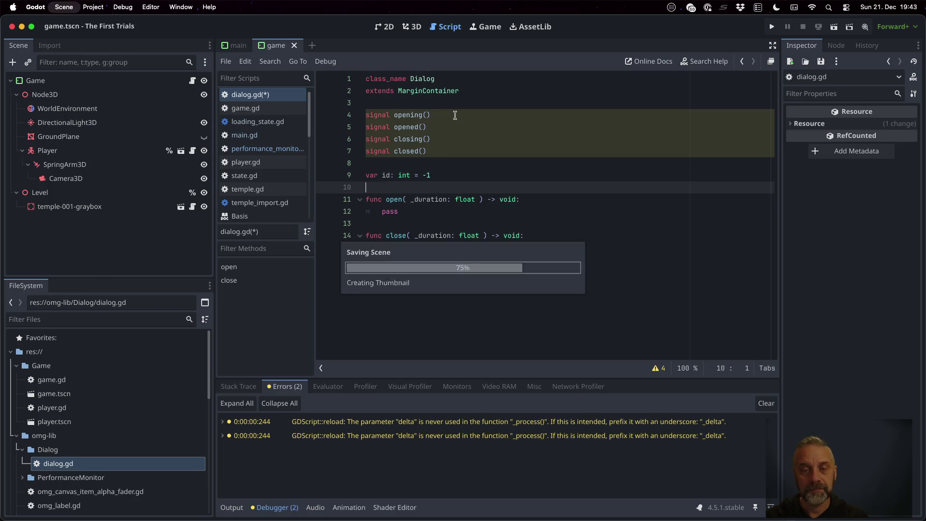
key(Down)
key(End)
key(Return)
key(Up)
key(Up)
key(Up)
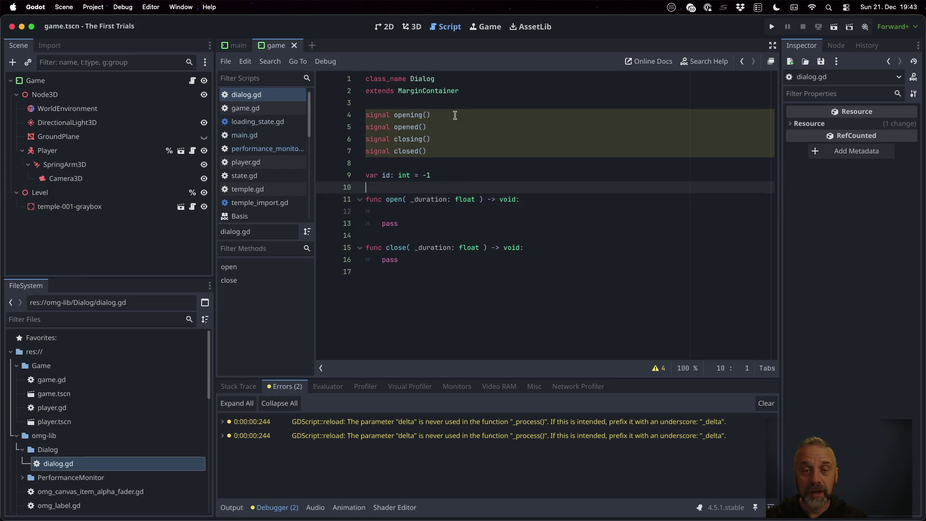
Give the opening and opened signals an id: int parameter and delete the id variable line.
click(454, 115)
key(Left)
text(id: i)
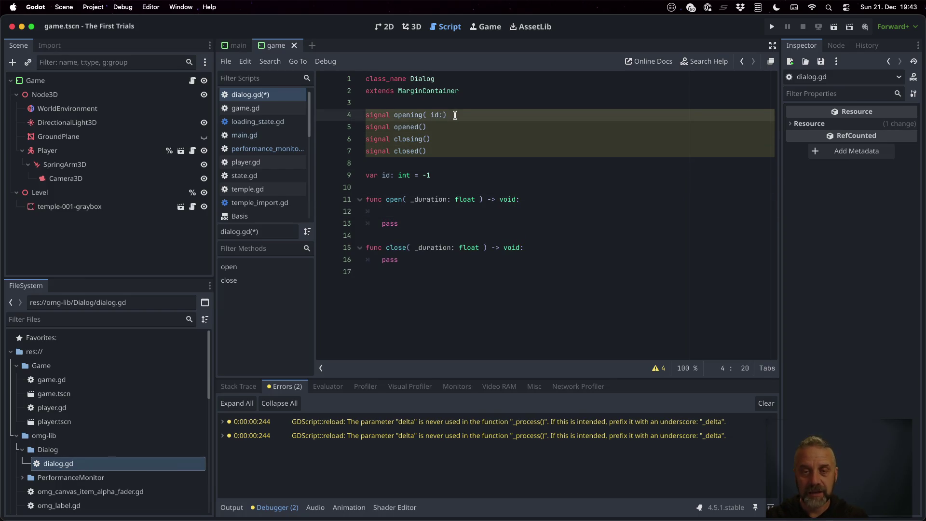
text(nt)
key(Down)
key(Left)
text(id)
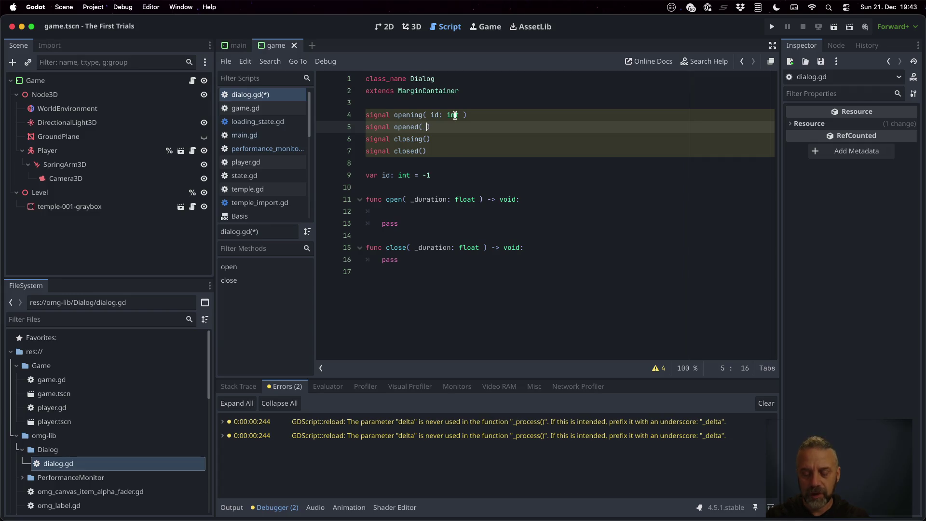
text(: int)
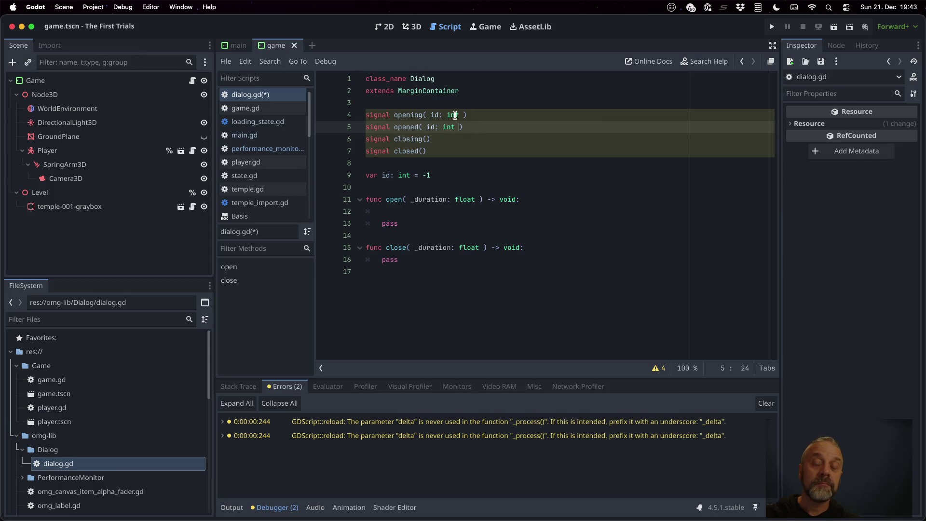
key(Down)
key(Down)
key(Down)
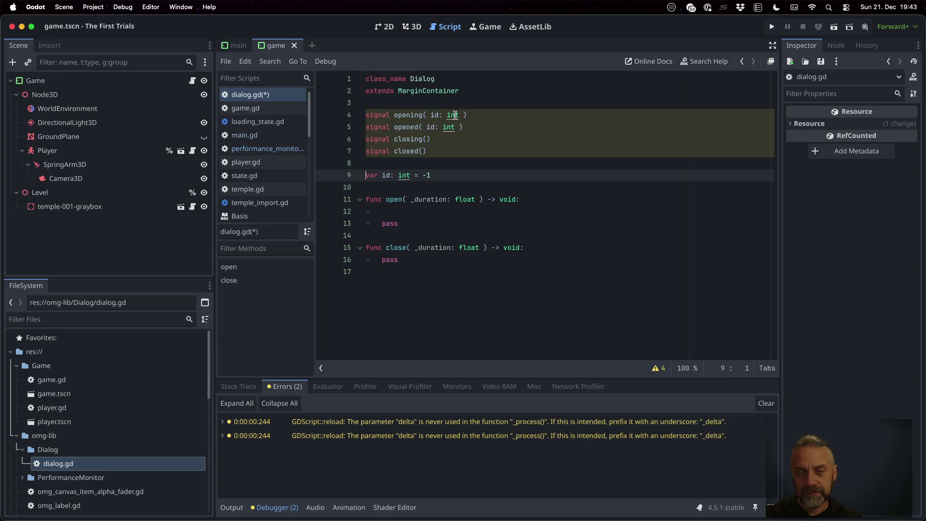
key(shift+Down)
key(shift+Down)
key(BackSpace)
Change the opening signal's parameter from id: int to dialog: Dialog.
key(Up)
key(Up)
key(Up)
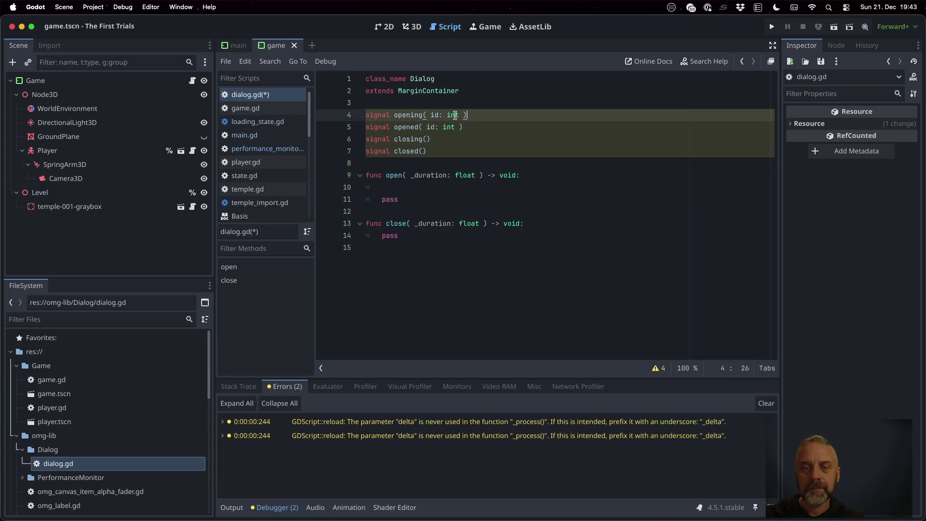
key(End)
key(Left)
key(Left)
key(Left)
key(alt+Left)
key(alt+shift+Right)
text(dialog)
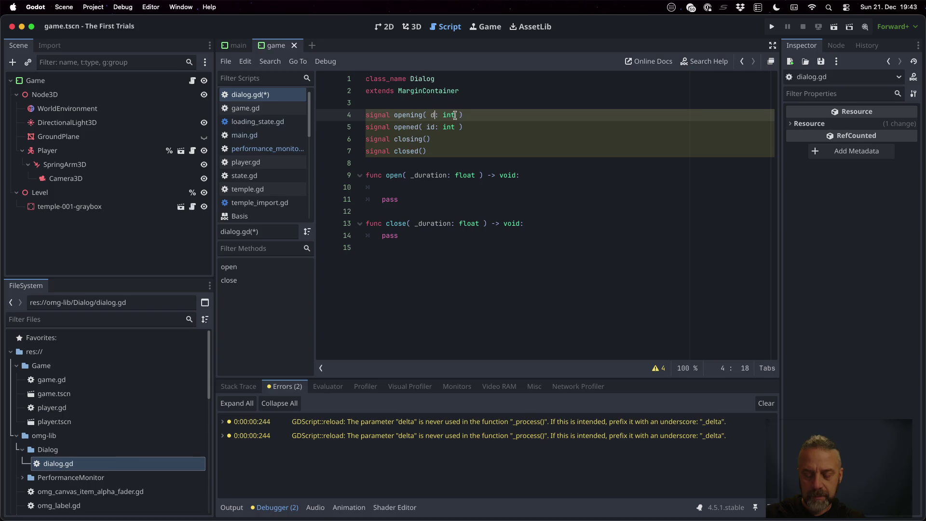
key(Right)
key(Right)
key(shift+Right)
key(shift+Right)
key(shift+Right)
text(Dialog)
key(Escape)
Copy the dialog: Dialog parameter into the opened signal.
key(Down)
key(Left)
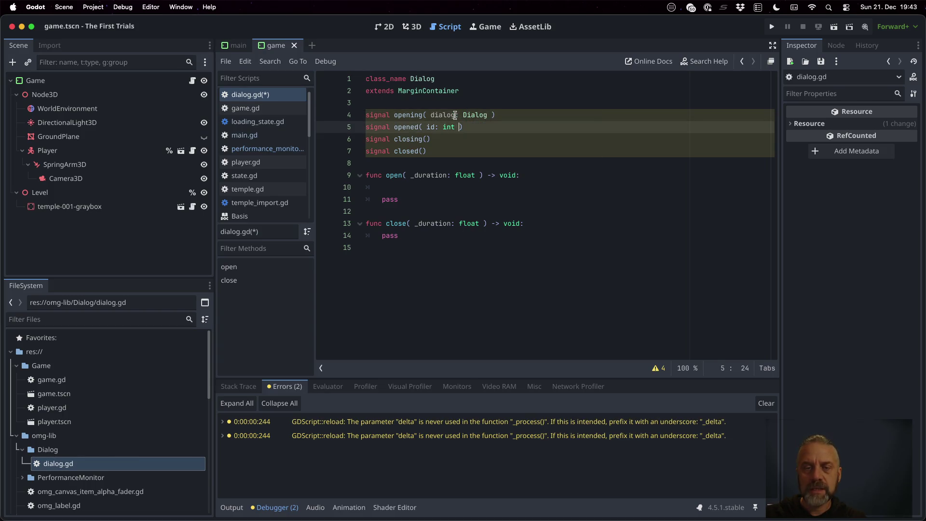
key(Up)
key(shift+End)
key(ctrl+c)
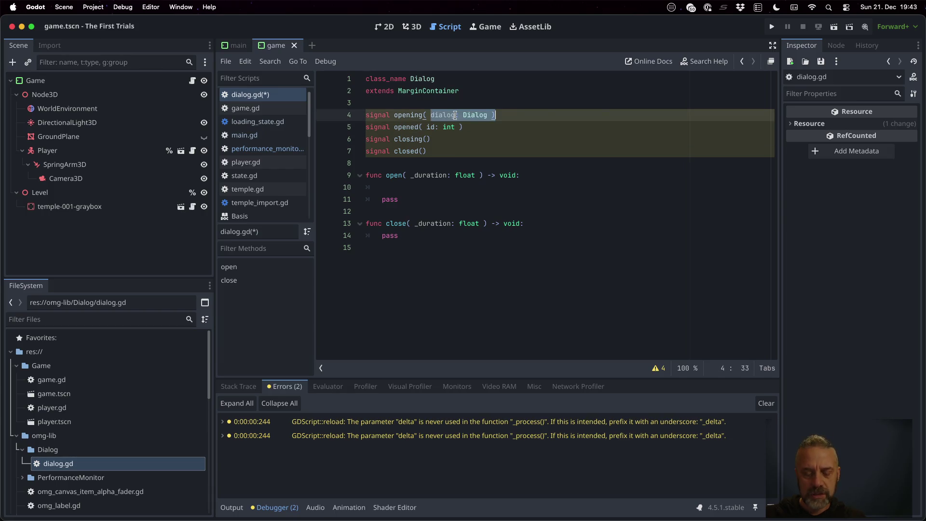
key(Down)
key(shift+Left)
key(shift+Left)
key(shift+Left)
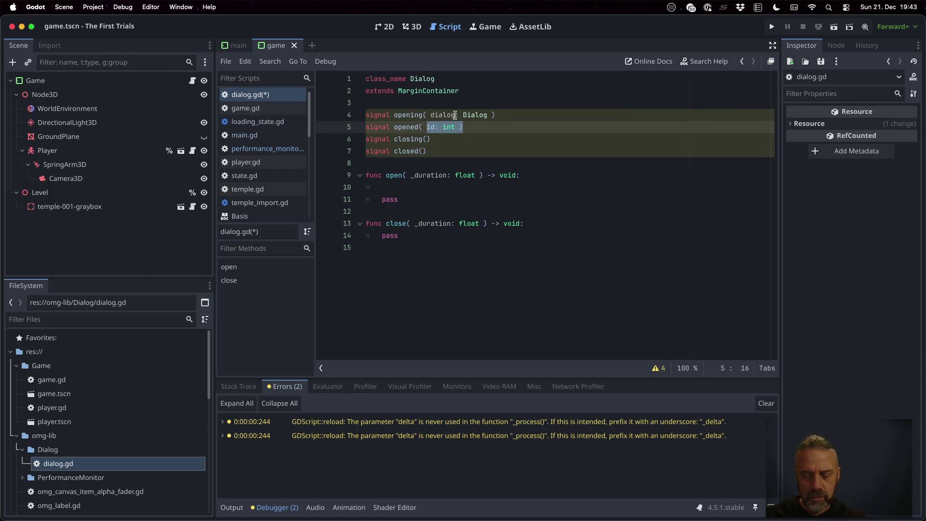
key(ctrl+v)
key(Down)
Paste dialog: Dialog into the closing and closed signals and save dialog.gd.
key(Left)
key(shift+End)
key(ctrl+v)
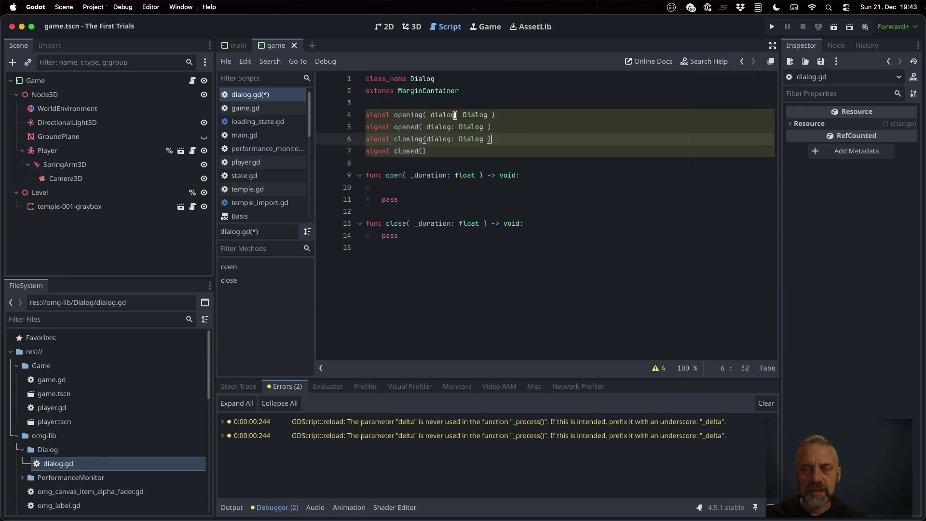
key(Left)
key(Left)
key(Left)
key(Down)
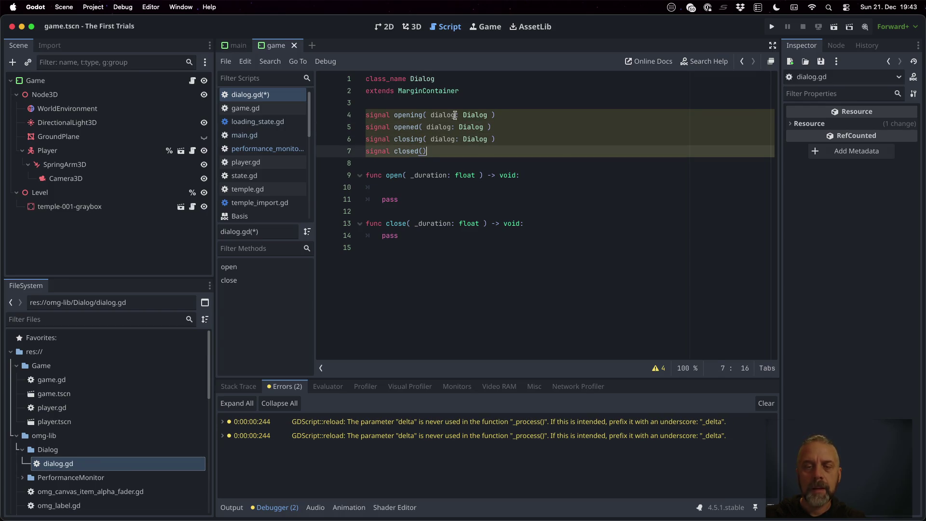
key(shift+End)
key(ctrl+v)
key(ctrl+s)
key(Down)
key(Down)
key(Down)
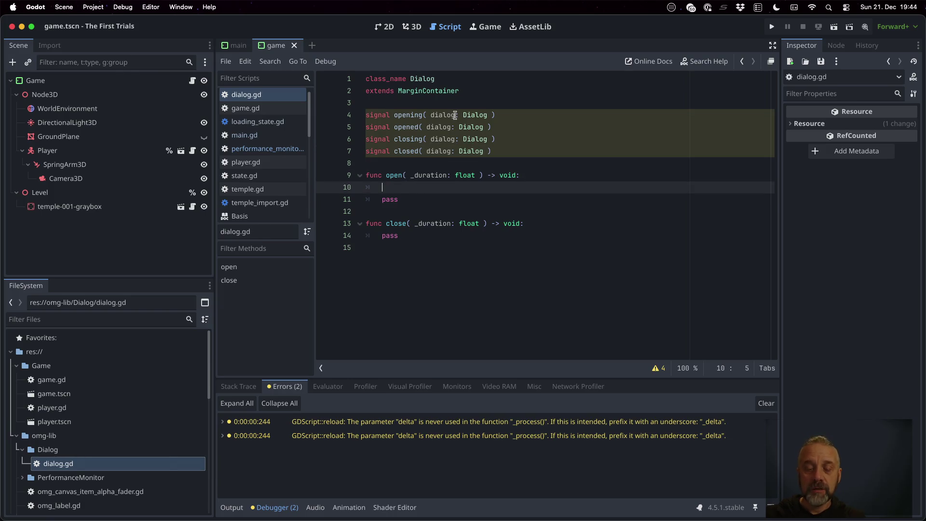
In open(), add self.opening.emit( self ) and self.opened.emit( self ) lines.
text(self.o)
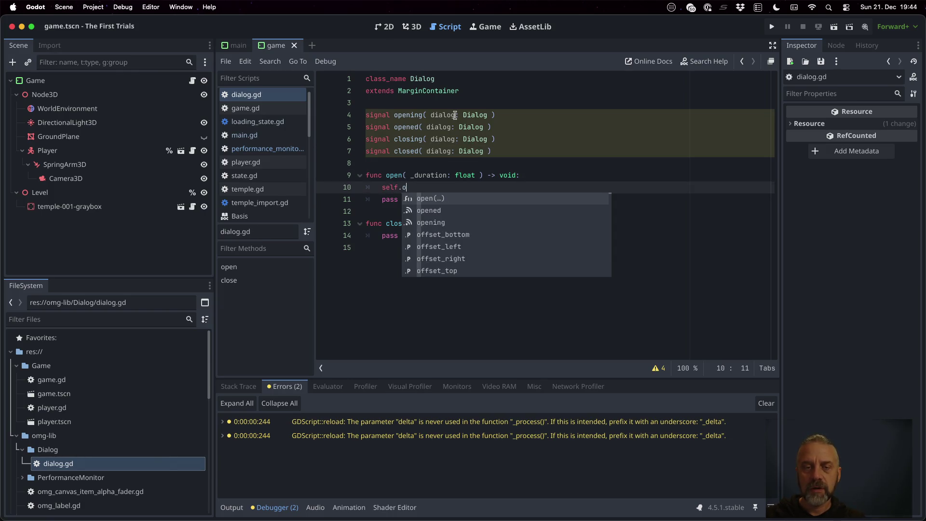
key(Down)
key(Down)
key(Return)
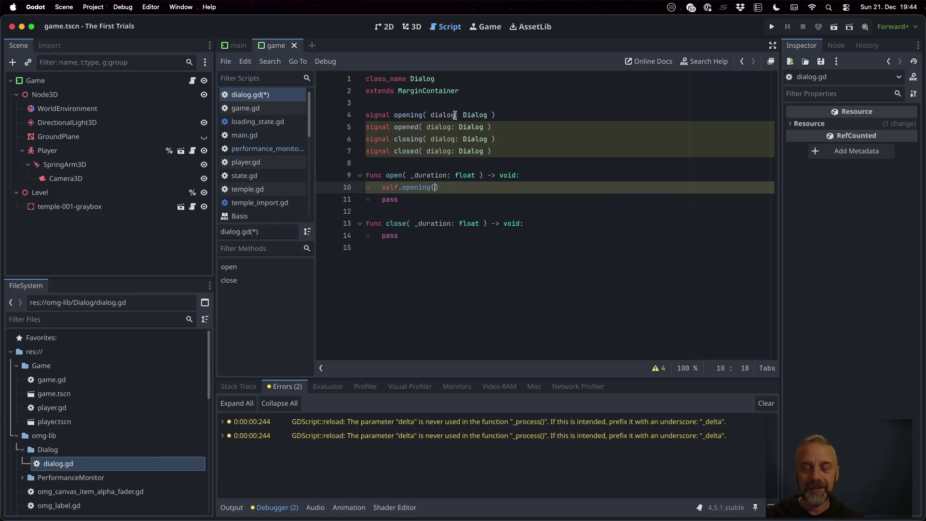
text(.)
key(BackSpace)
text(.emit( self)
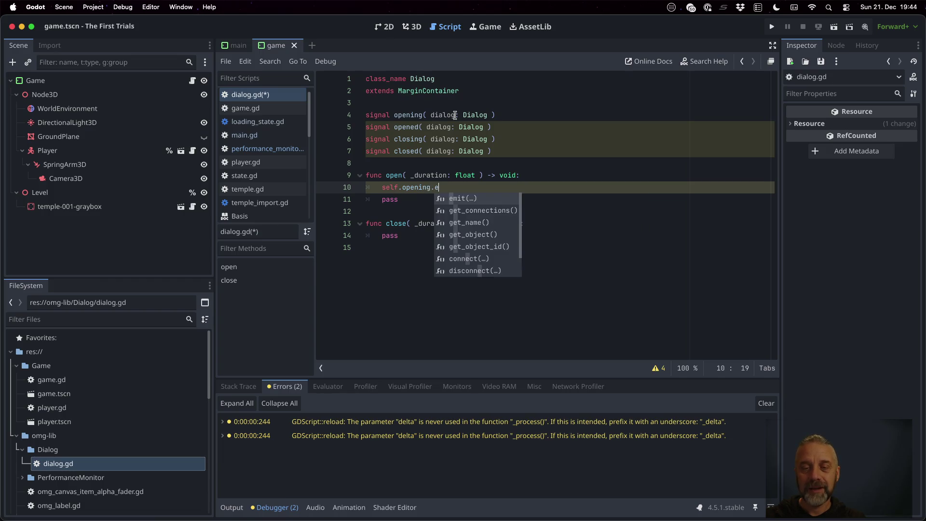
key(End)
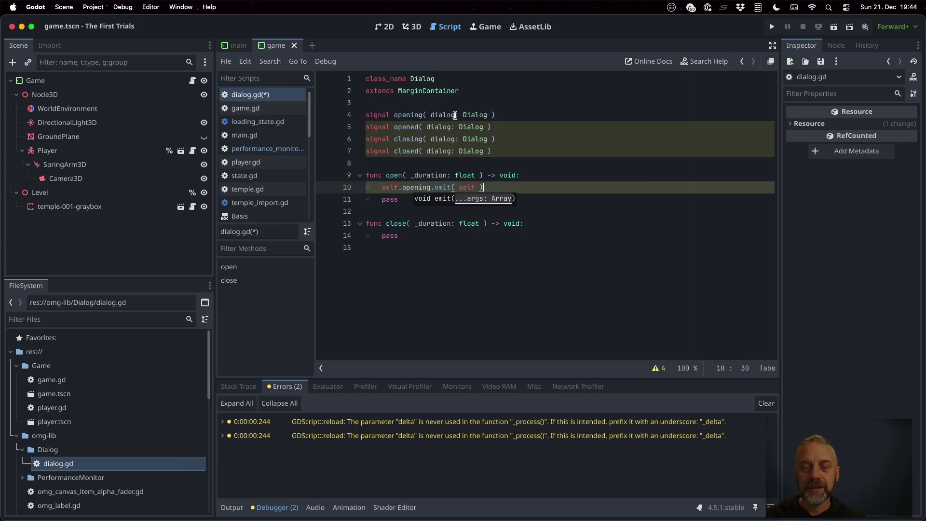
key(Return)
text(self.ope)
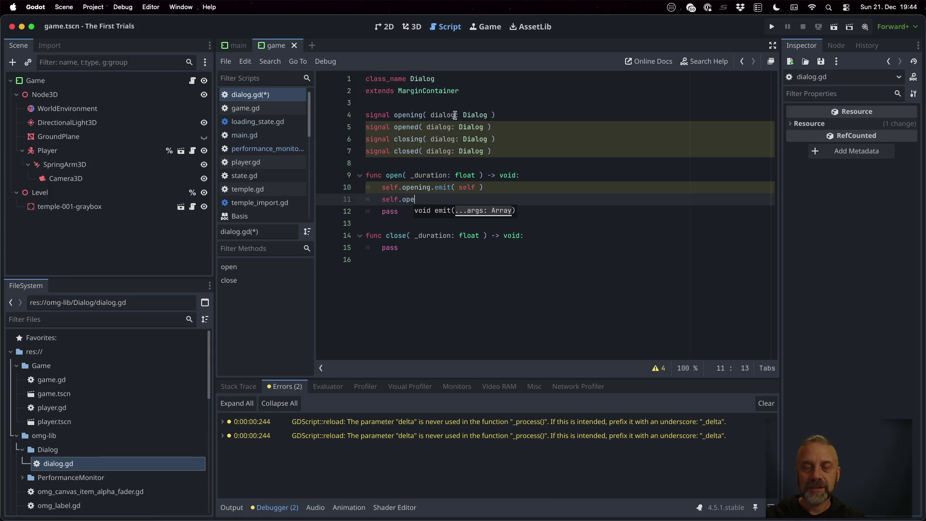
key(Down)
key(Return)
text(.emit( self)
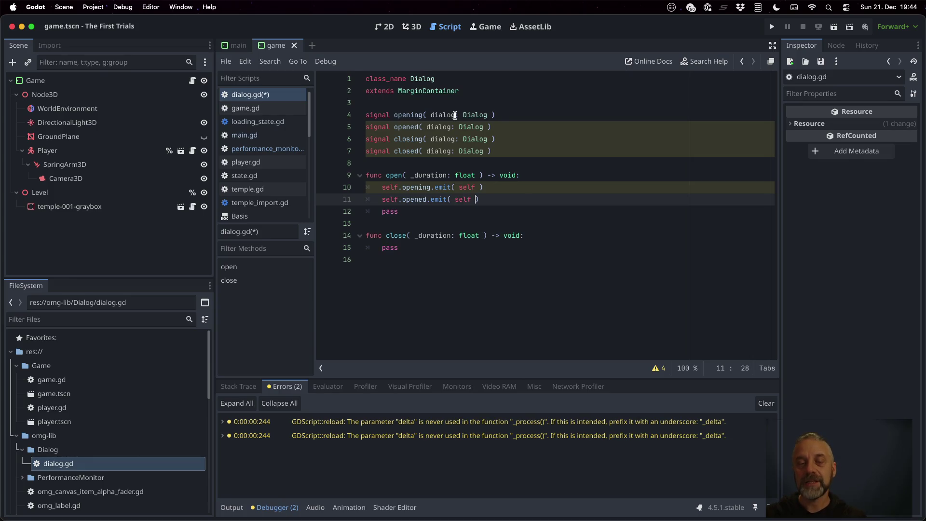
Delete pass from open() and paste the two emit lines into close() in place of pass.
key(Up)
key(Up)
key(Down)
key(Down)
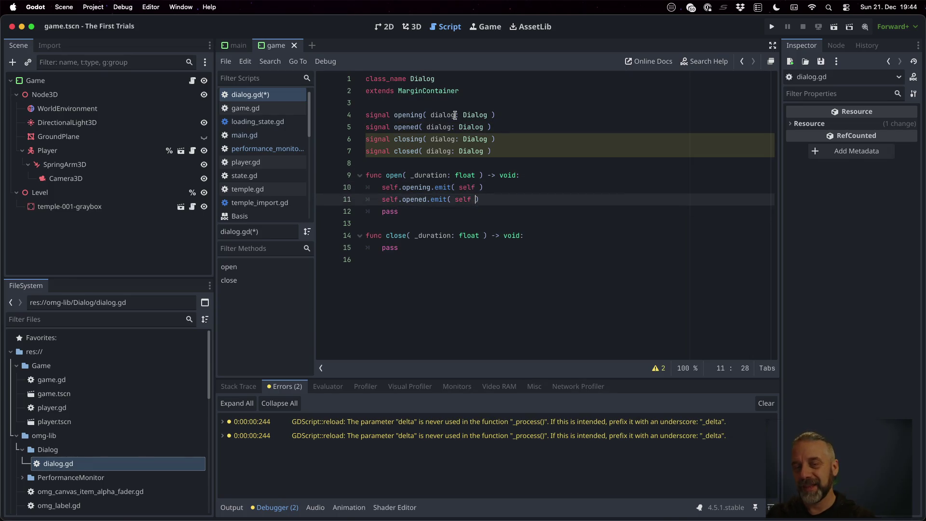
key(Up)
key(Up)
key(Down)
key(Down)
key(Down)
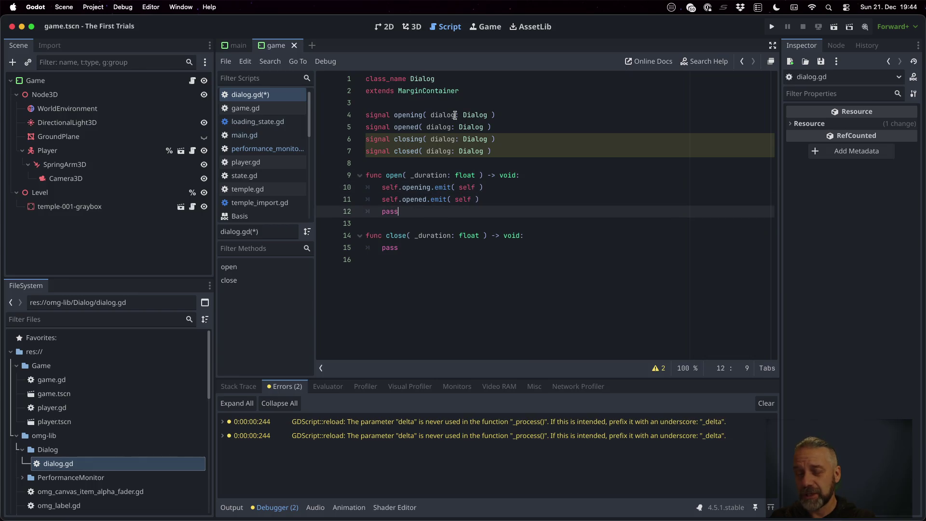
key(shift+Down)
key(BackSpace)
key(Up)
key(Up)
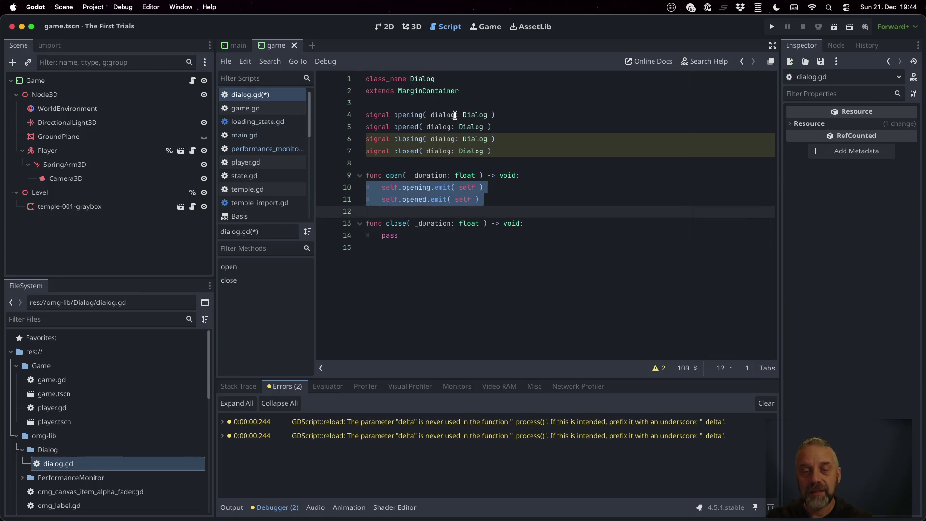
key(Down)
key(Down)
key(Down)
key(Down)
key(shift+Down)
text(self.opening.emit( self ) 	self.opened.emit( self ))
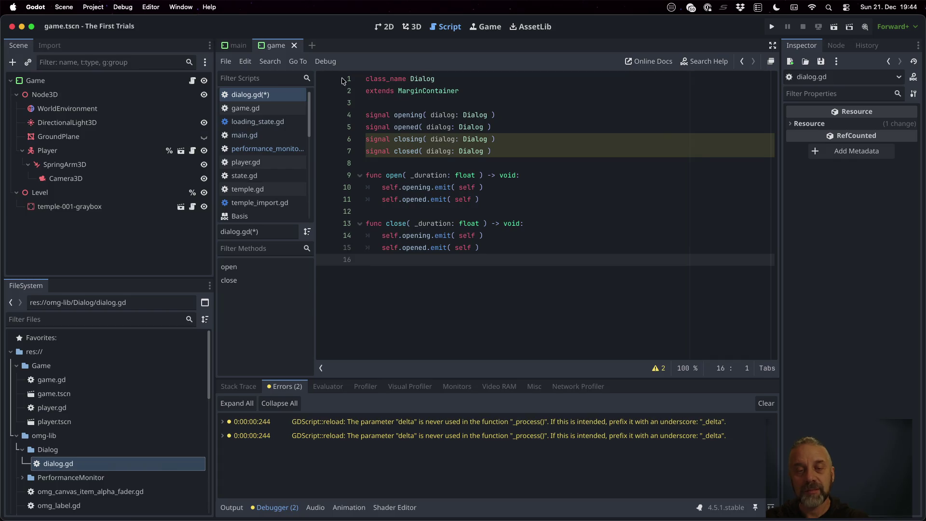
Rename close()'s emitted signals to closing and closed, then save.
double_click(402, 138)
key(super+c)
double_click(416, 235)
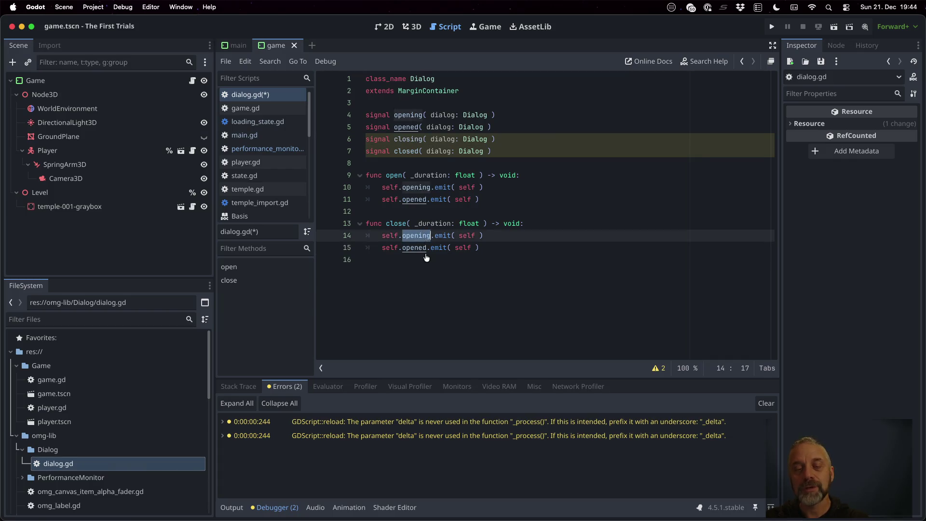
key(super+v)
double_click(405, 151)
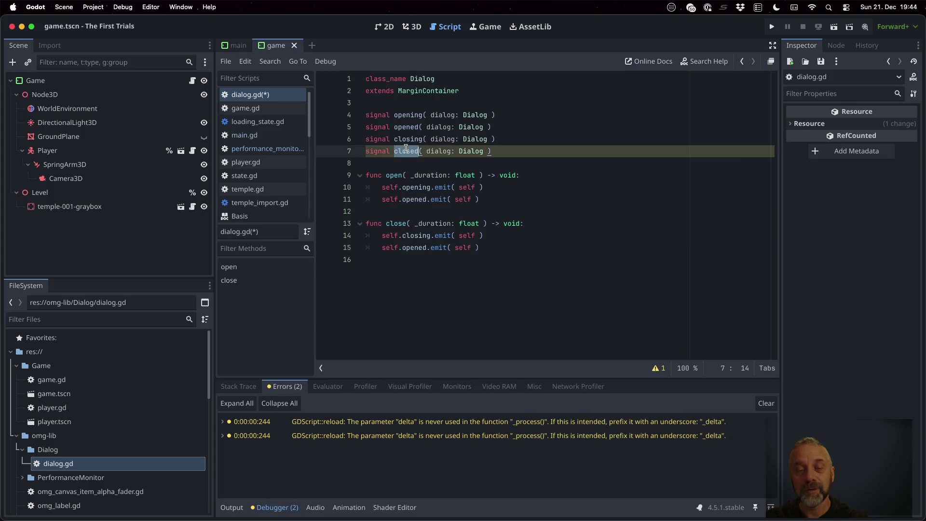
key(super+c)
double_click(416, 247)
key(super+v)
key(super+s)
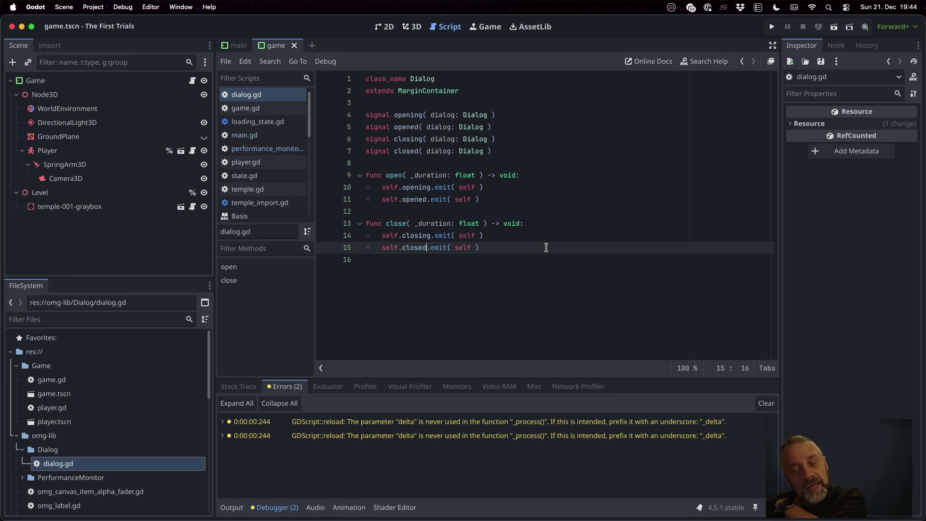
click(528, 208)
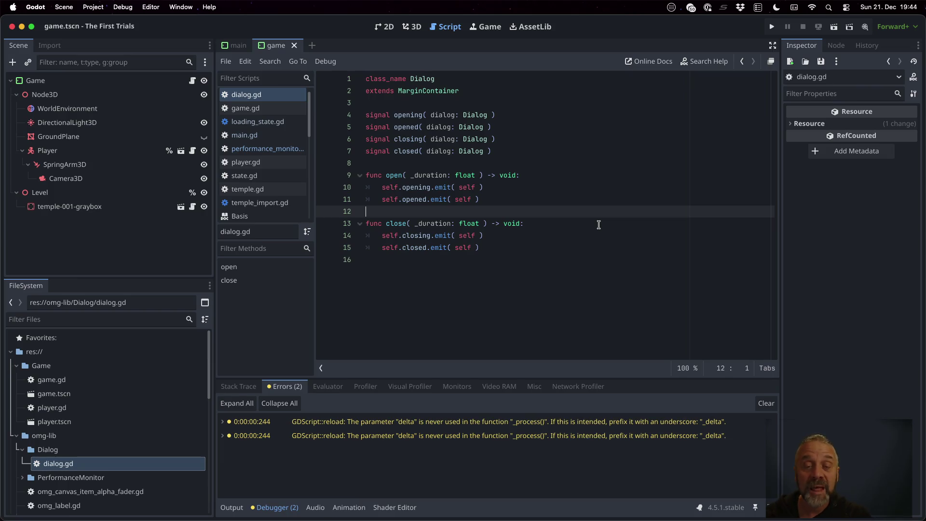
key(Up)
key(Up)
Add self.visible = true after the opening emit in open() and save.
key(End)
key(Return)
text(self.)
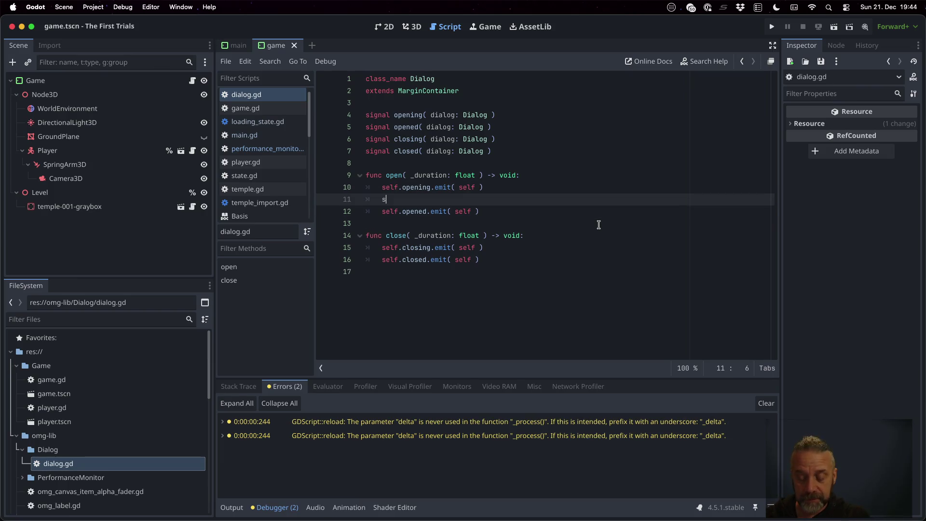
text(visib)
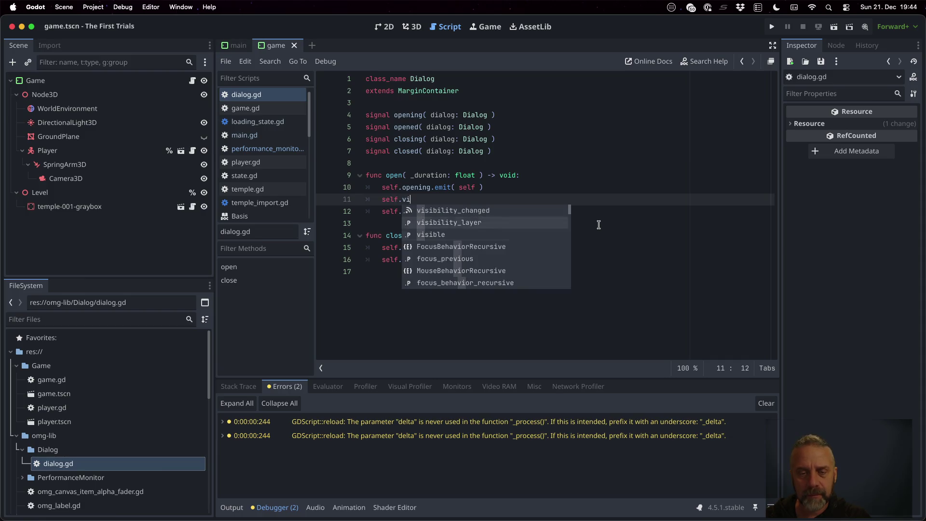
key(Return)
text(true)
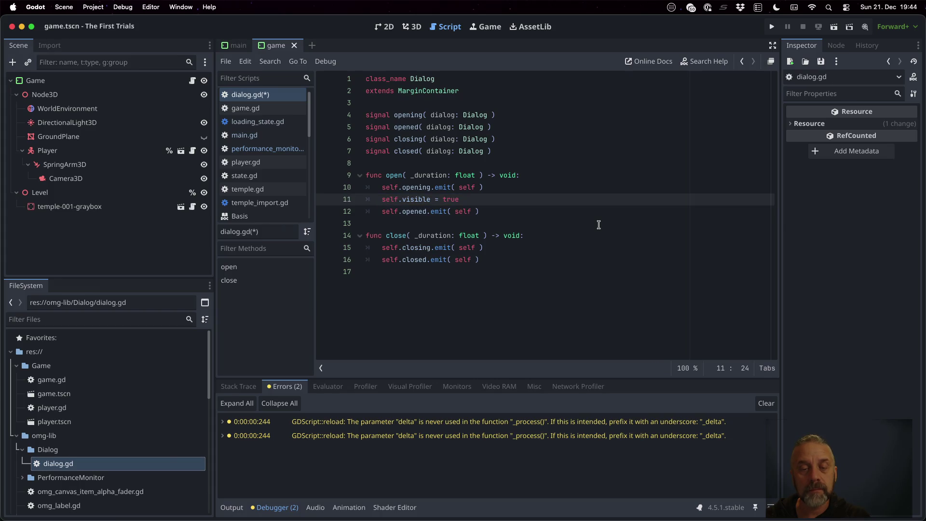
key(super+s)
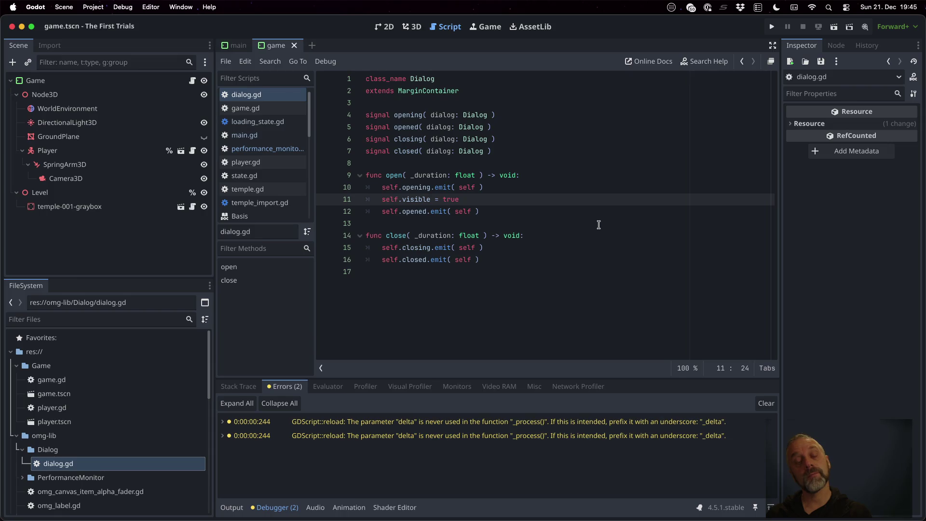
Add self.visible = false after the closing emit in close().
key(Return)
text(self)
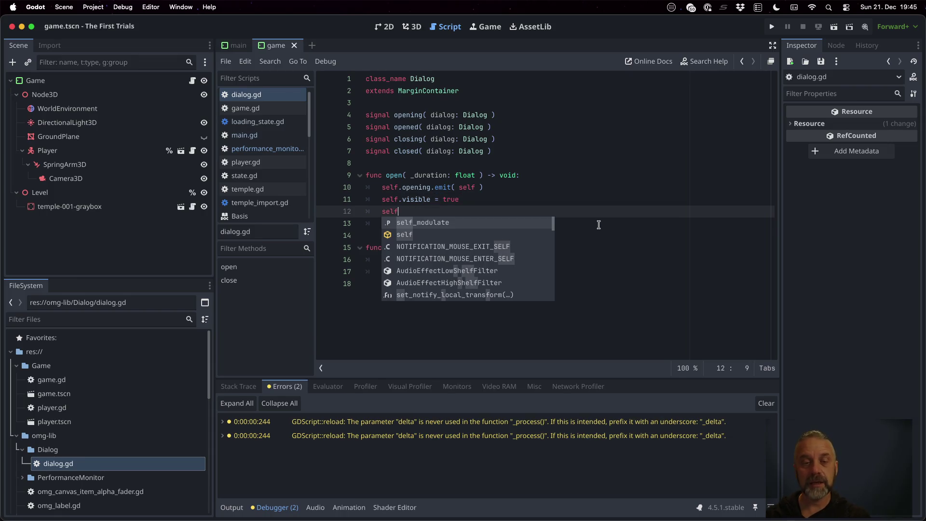
key(Escape)
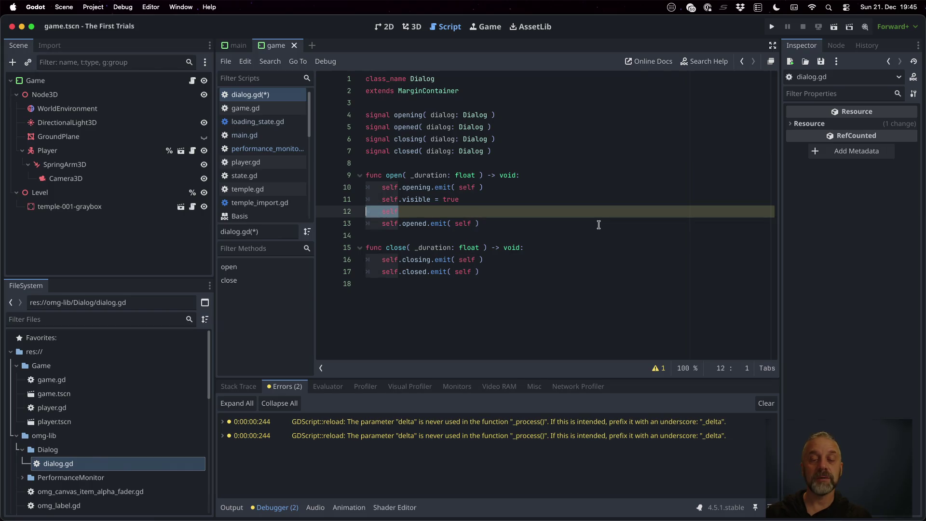
key(BackSpace)
key(BackSpace)
key(BackSpace)
key(Down)
key(Down)
key(Down)
key(Down)
key(End)
key(Return)
text(self.vi)
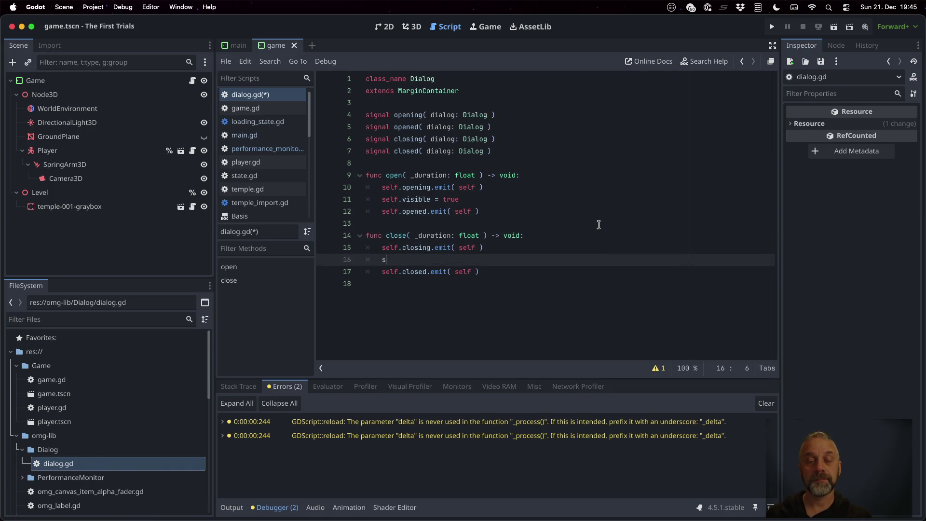
key(Down)
key(Down)
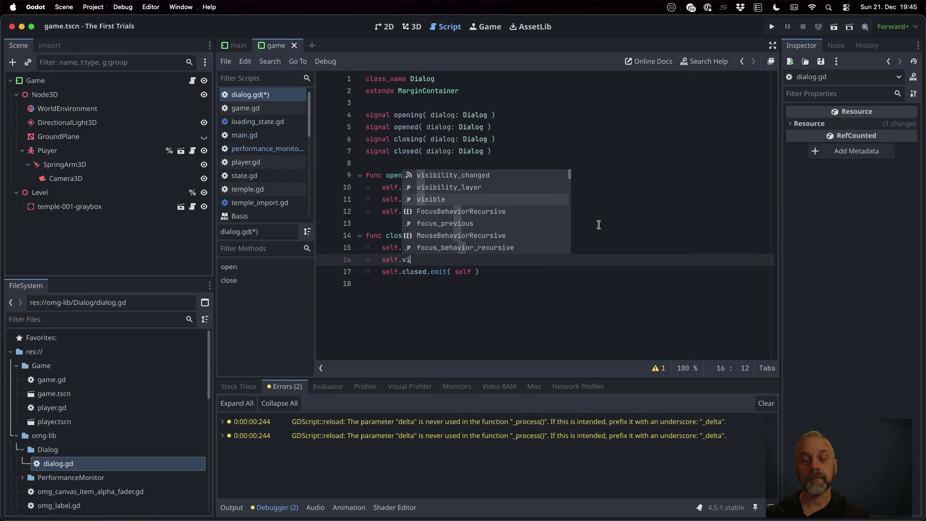
key(Return)
text(= false)
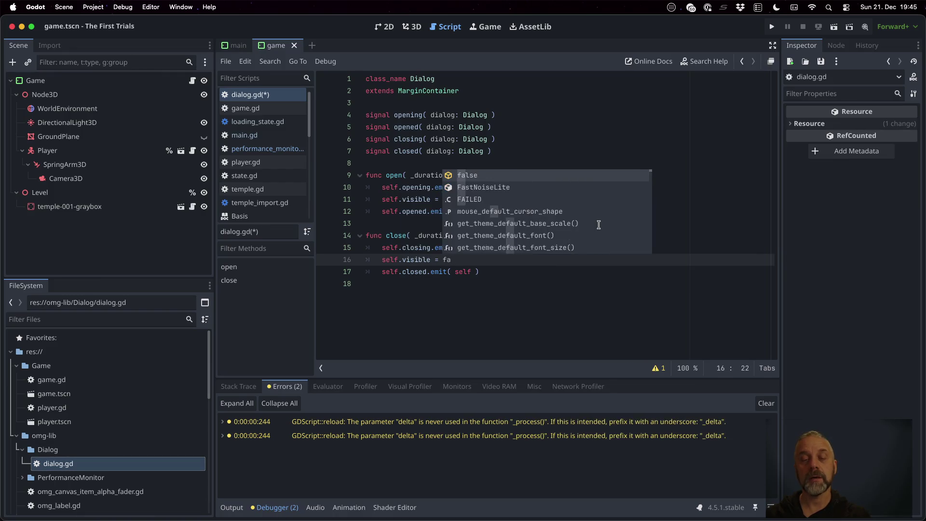
key(Return)
Add self.mouse_filter = Control.MOUSE_FILTER_IGNORE in close().
text(self.moui)
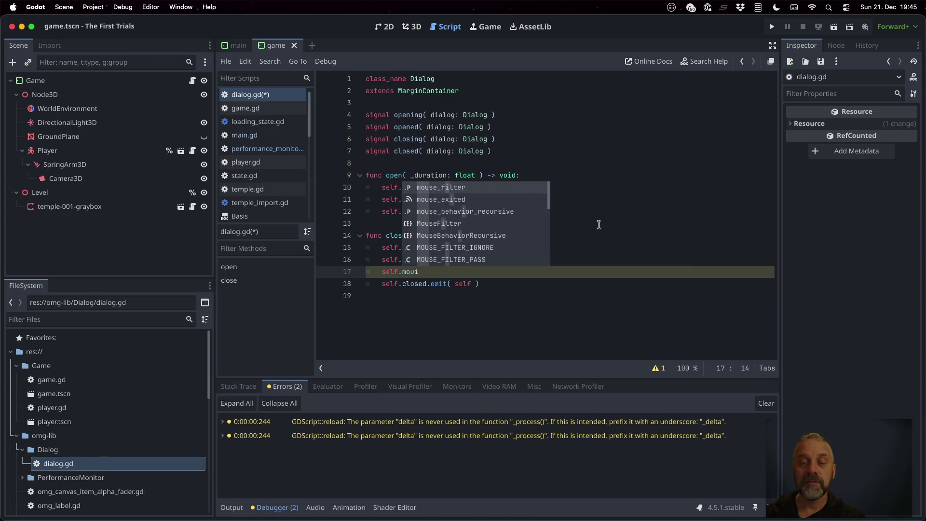
key(Return)
text(= M)
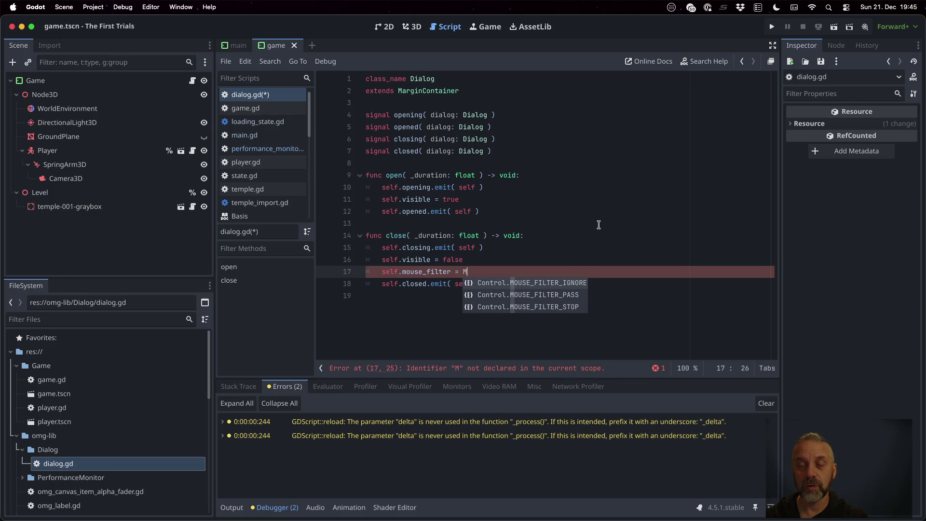
key(Return)
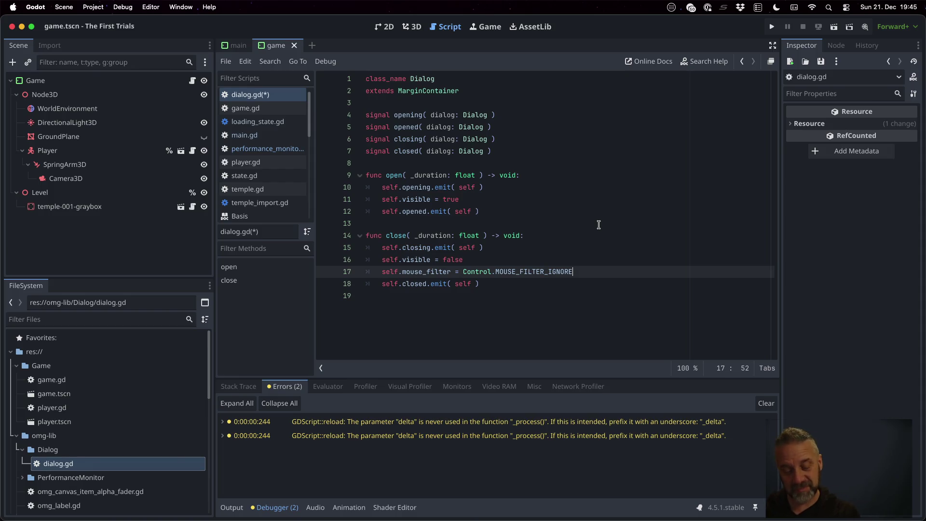
Comment out the mouse_filter line, add '# :TODO: Do for all children?' above it, and save.
key(Home)
key(ctrl+k)
key(Up)
key(End)
key(Return)
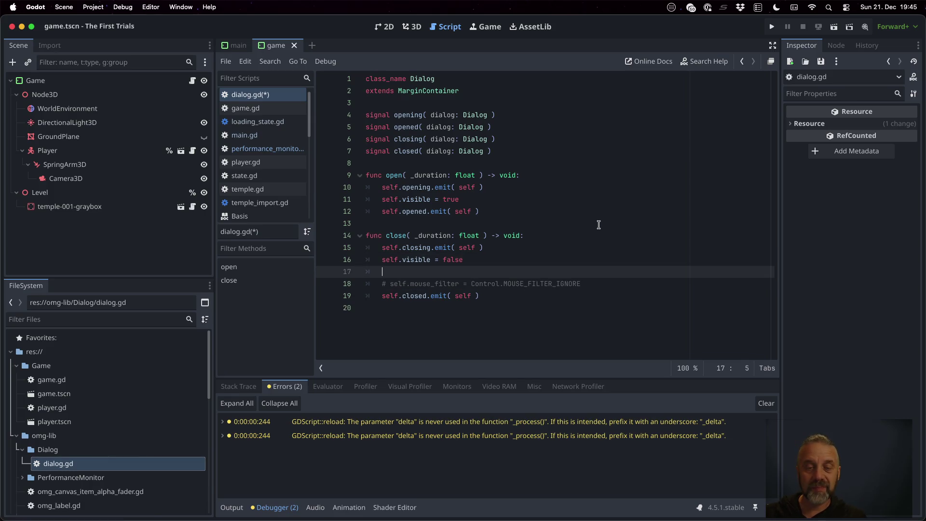
text(# :TODO: )
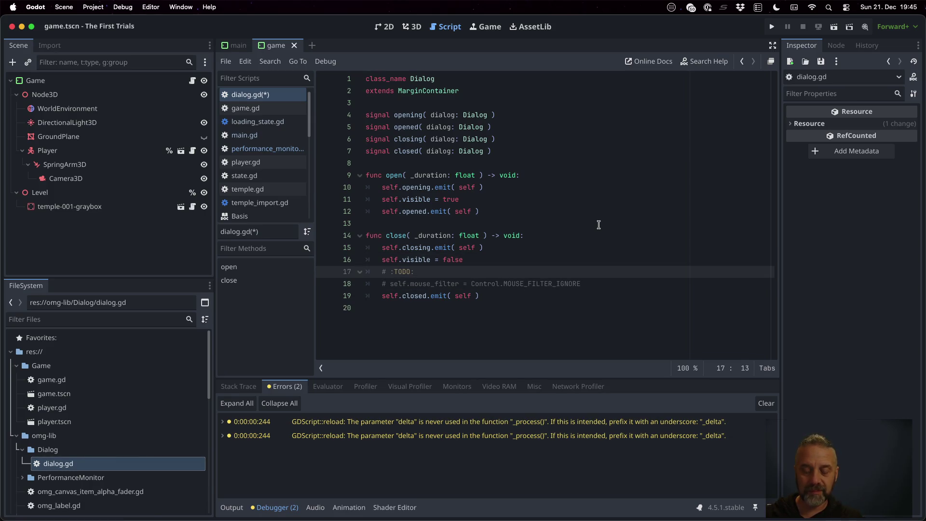
text(Do for all chi)
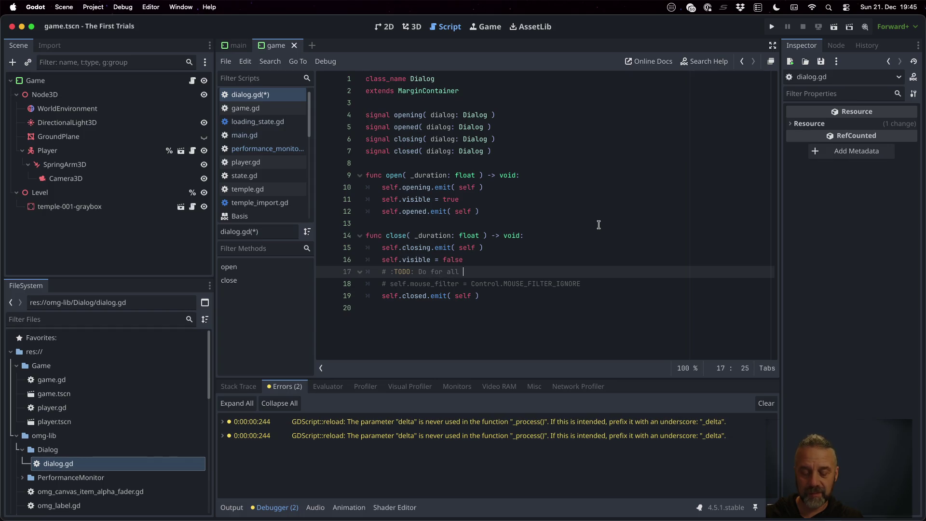
text(ldren?)
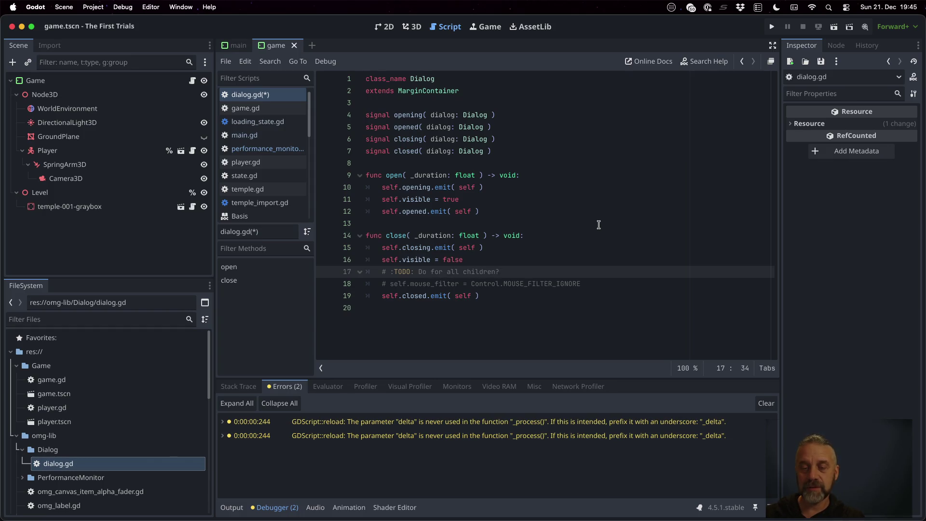
key(cmd+s)
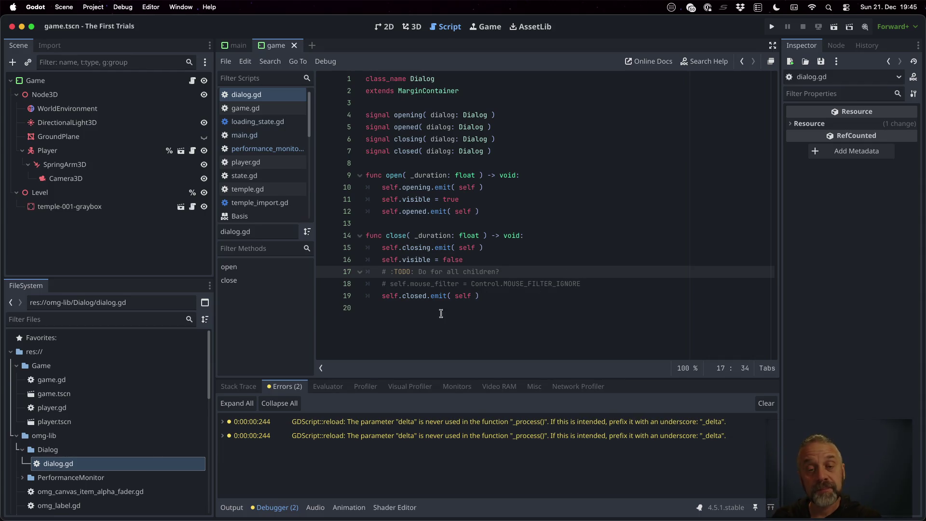
click(67, 452)
right_click(67, 451)
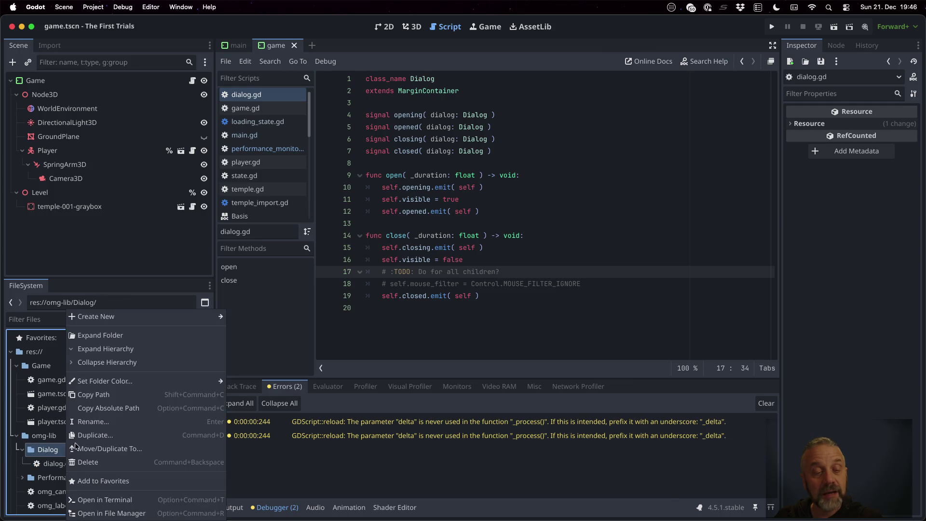
Create the script dialog_manager.gd in the Dialog folder and open it.
mouse_move(200, 313)
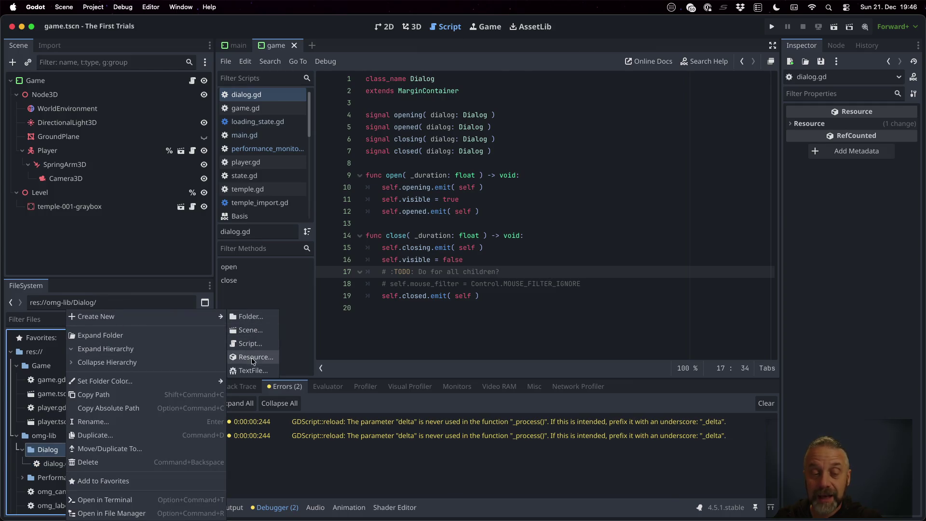
click(254, 341)
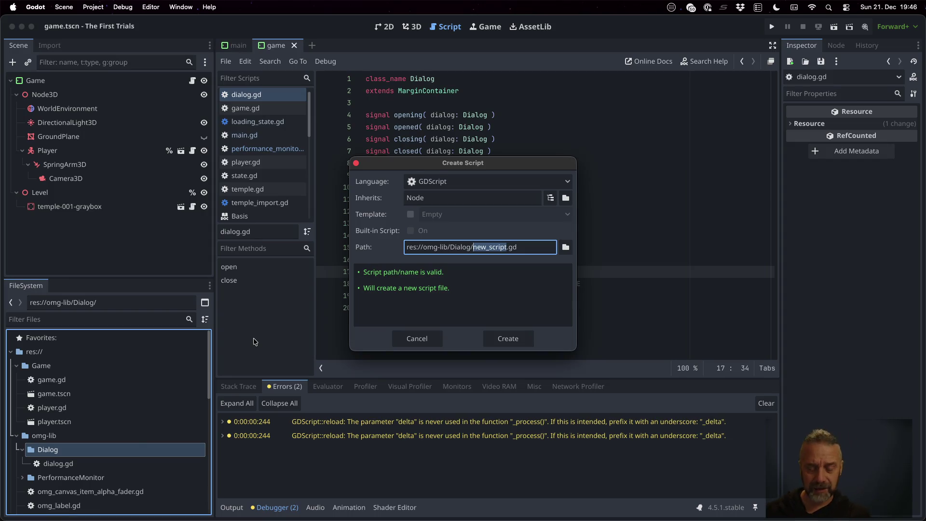
text(dialog_mana)
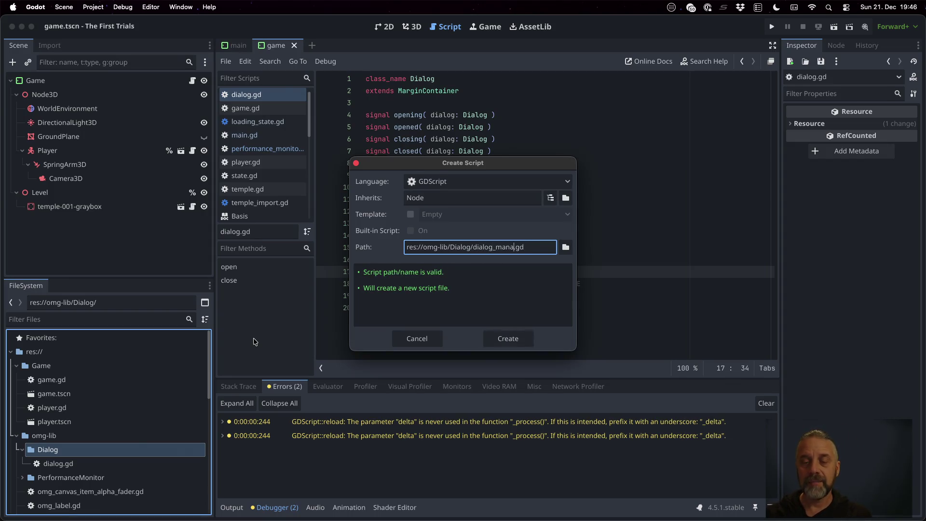
text(ger)
key(Return)
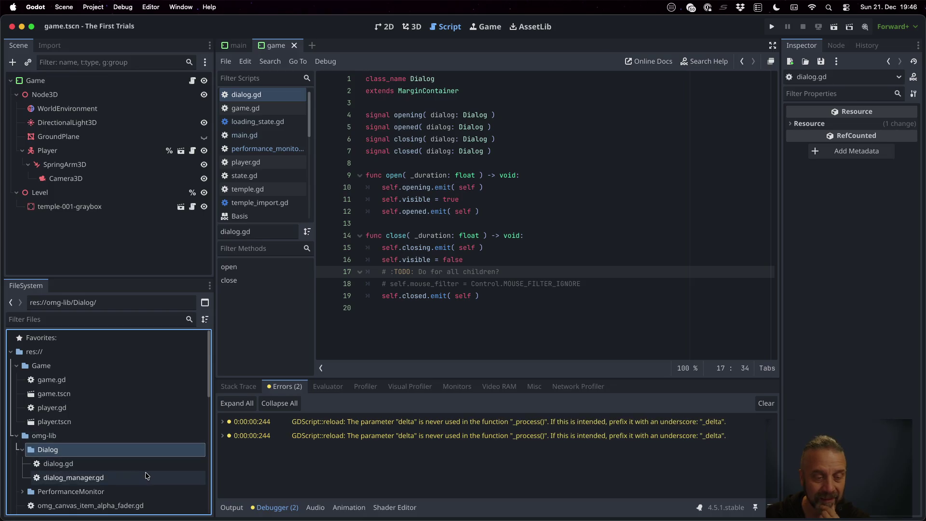
double_click(147, 477)
Insert 'class_name DialogManager' as the first line above extends Node.
key(Return)
key(Up)
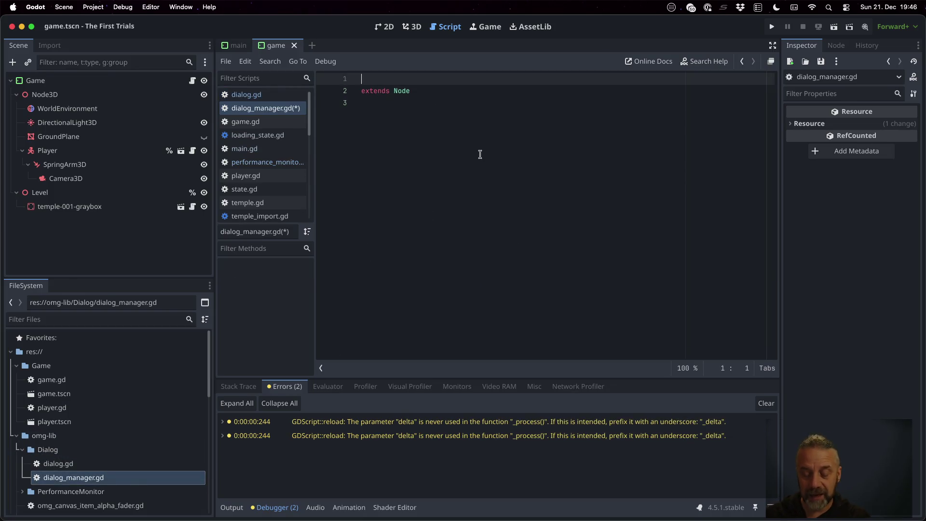
text(class_name DialogMa)
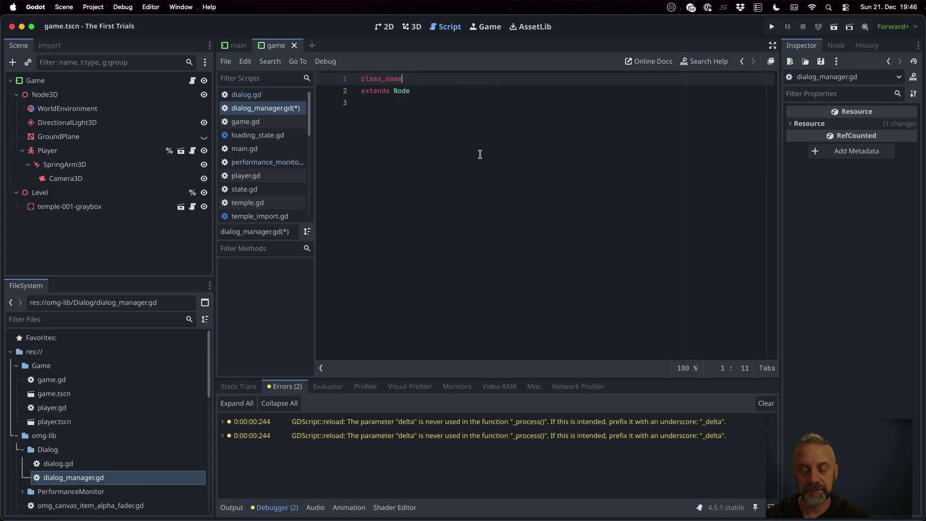
text(nager)
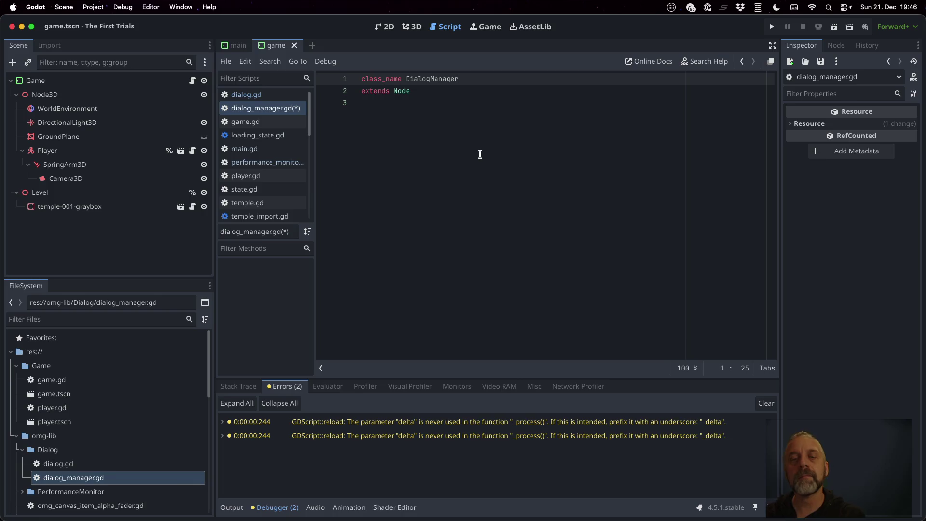
Add blank lines below extends Node in dialog_manager.gd.
key(Down)
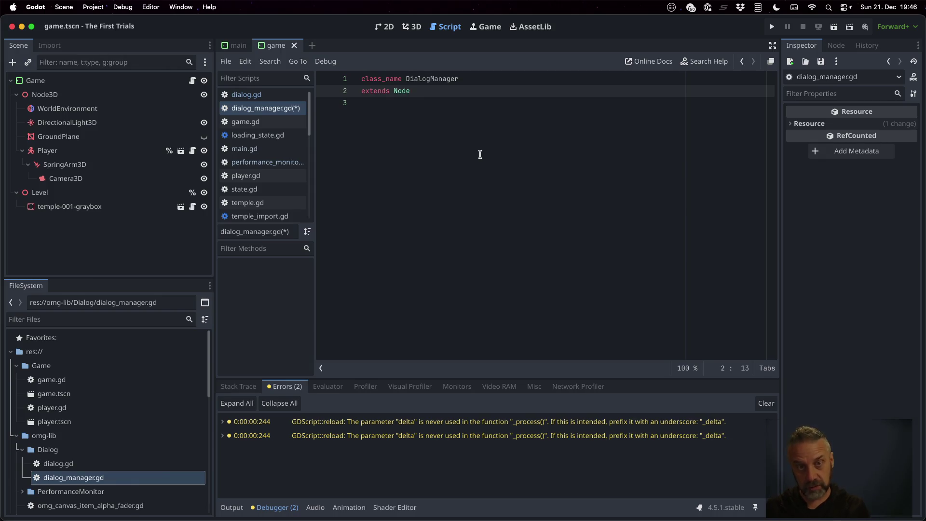
key(Return)
key(Return)
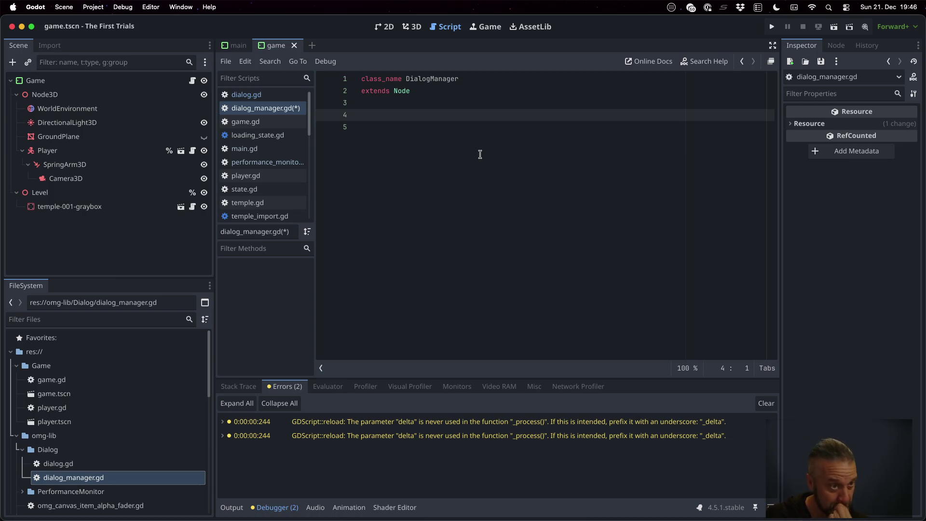
click(107, 88)
click(108, 82)
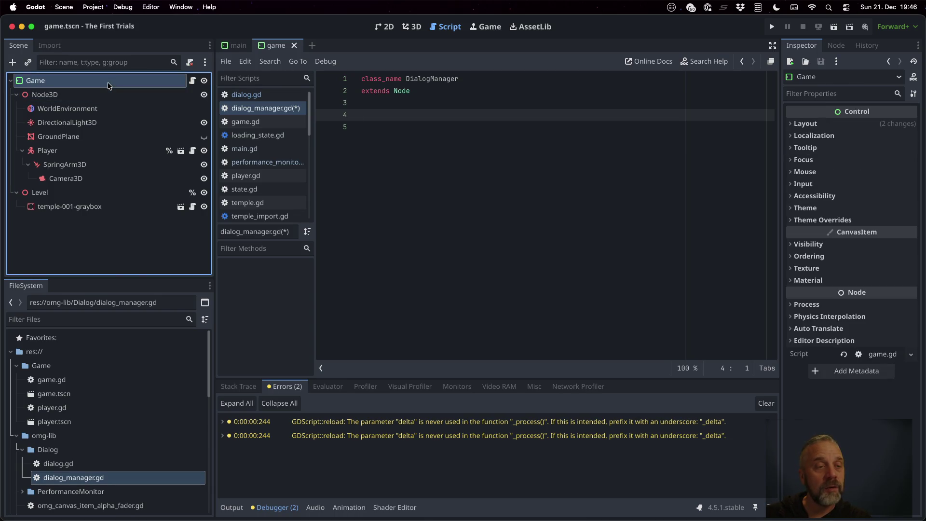
Add a plain Node named Managers under Game, placed above Node3D.
right_click(108, 82)
key(super+a)
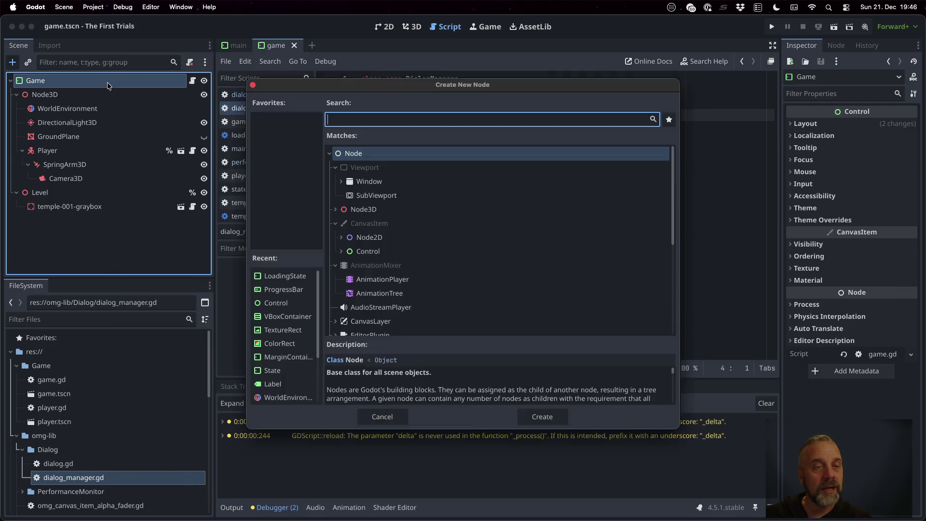
text(node)
key(Return)
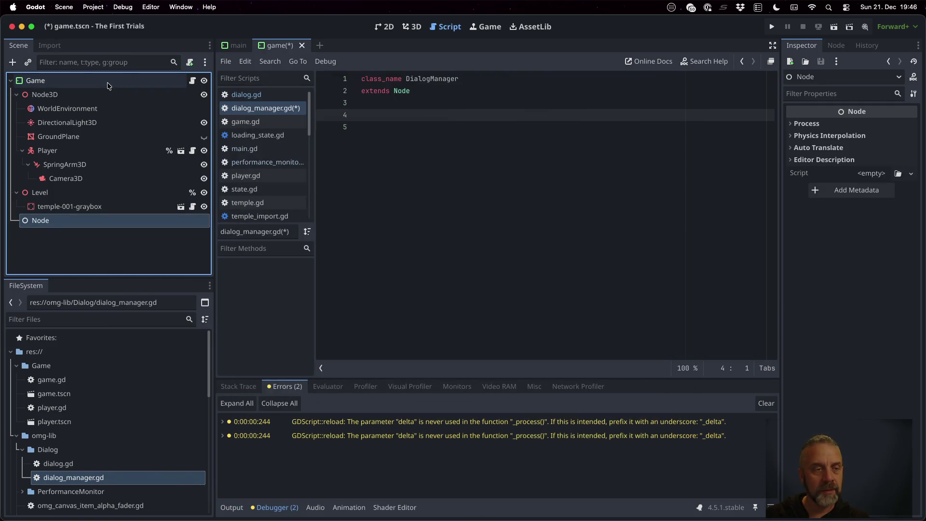
key(Return)
text(Managers)
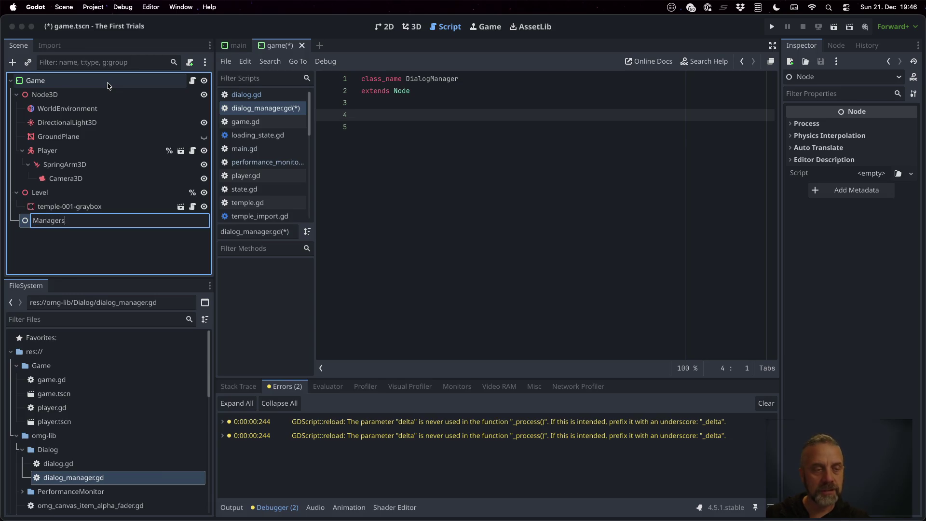
key(Return)
drag(54, 231, 45, 88)
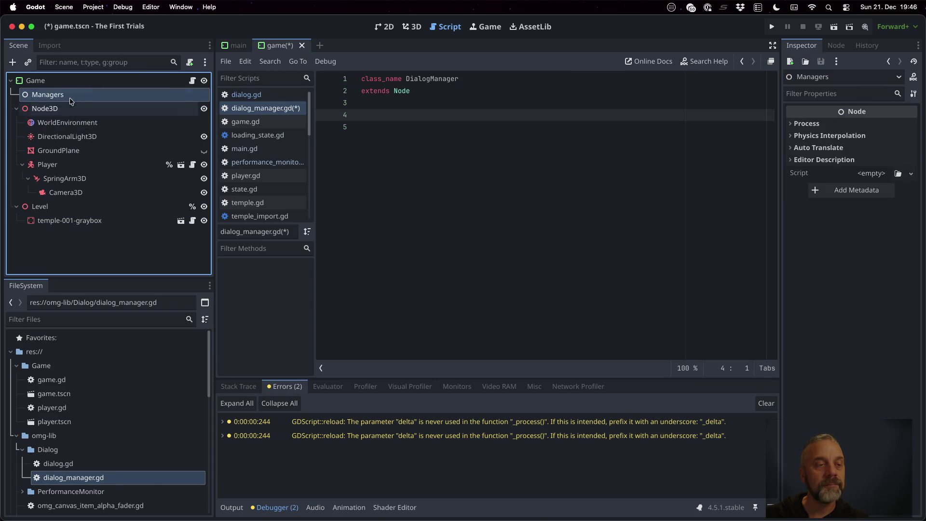
click(58, 79)
Save game.tscn and dialog_manager.gd, leaving Managers without a Dialog child.
click(64, 99)
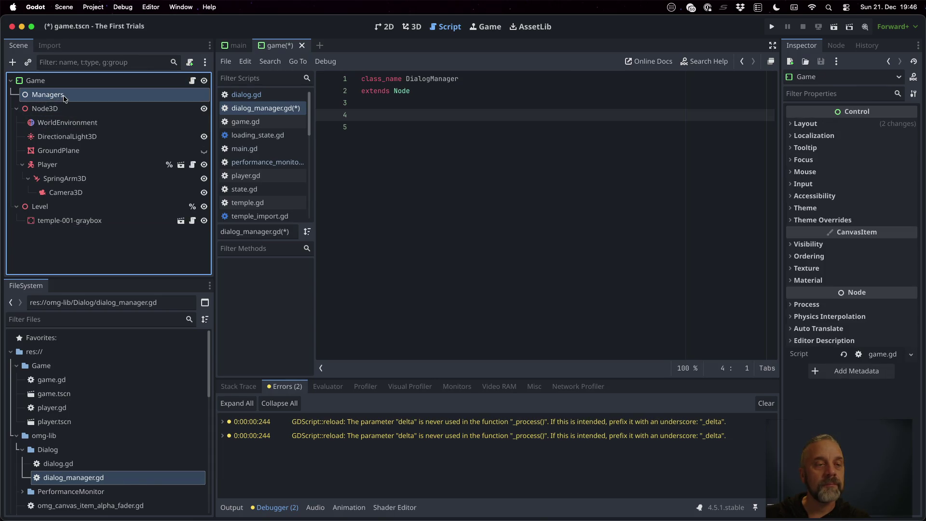
key(super+a)
text(dialog)
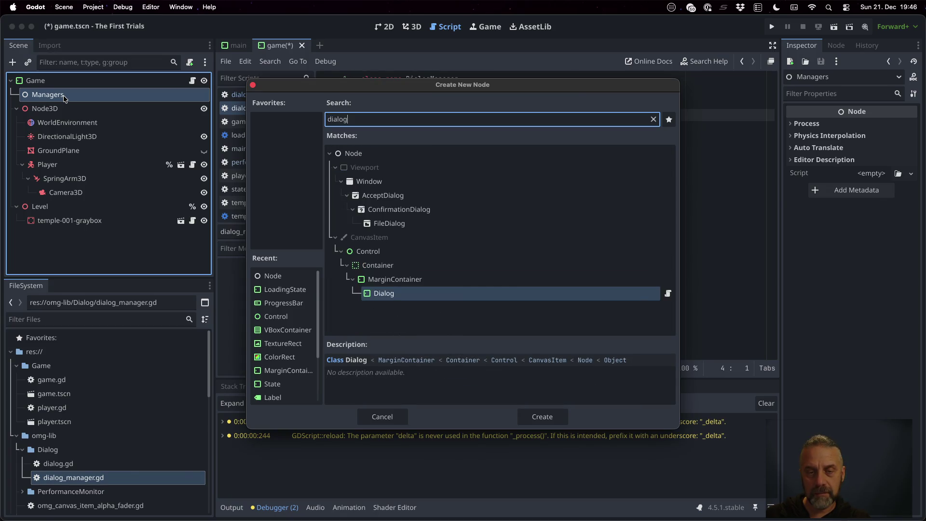
key(Escape)
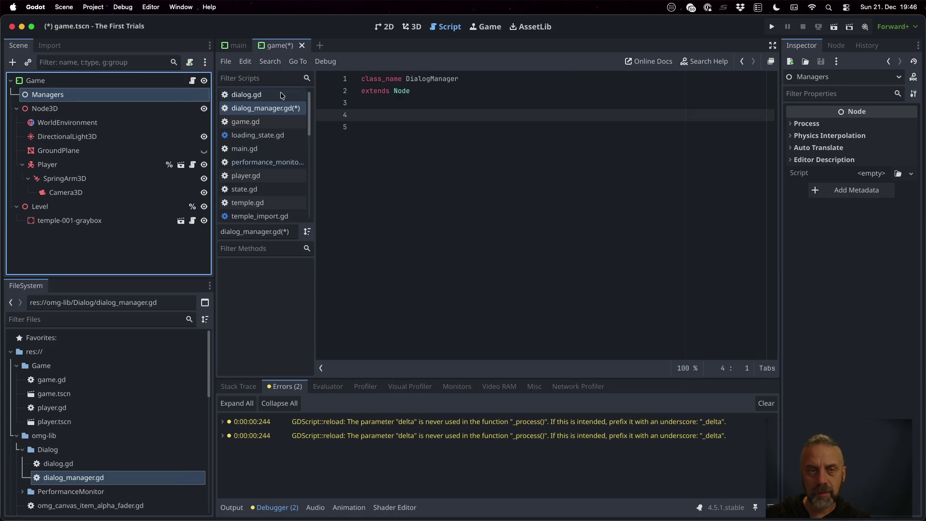
click(548, 116)
key(super+s)
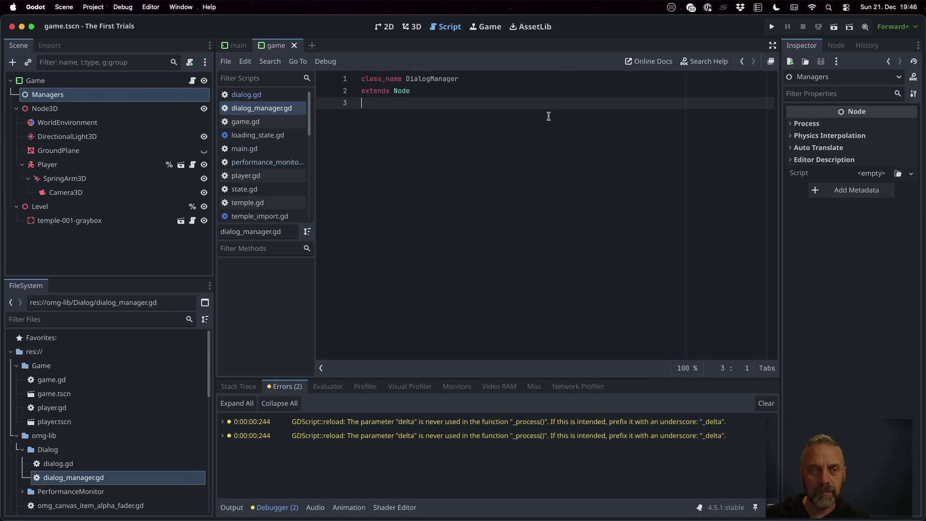
key(super+a)
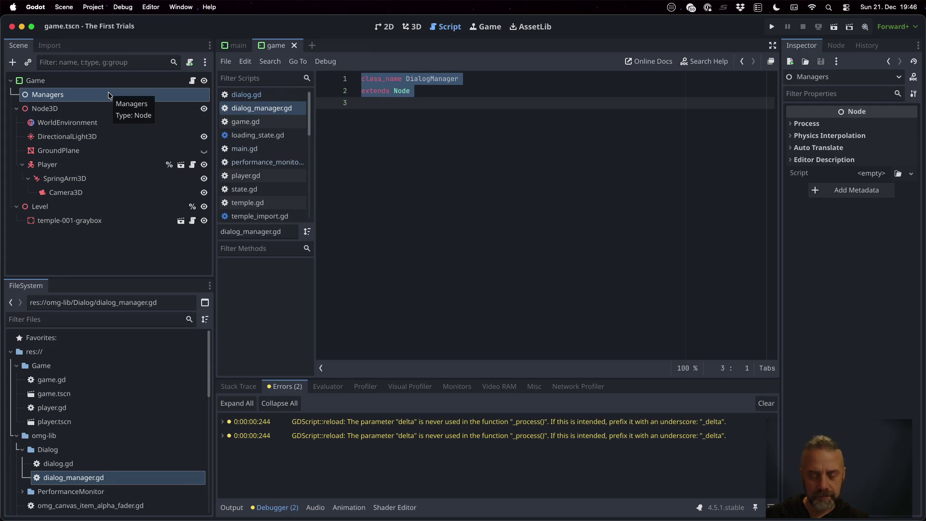
click(109, 95)
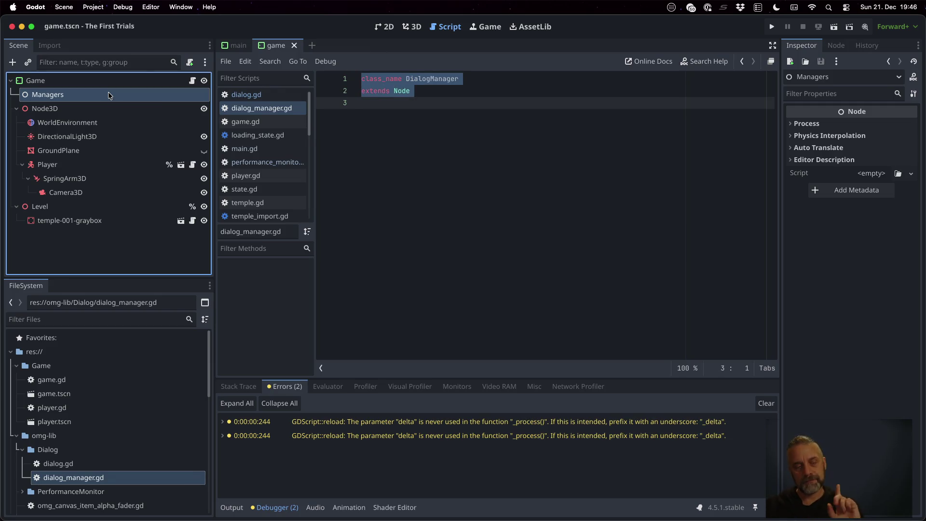
click(42, 363)
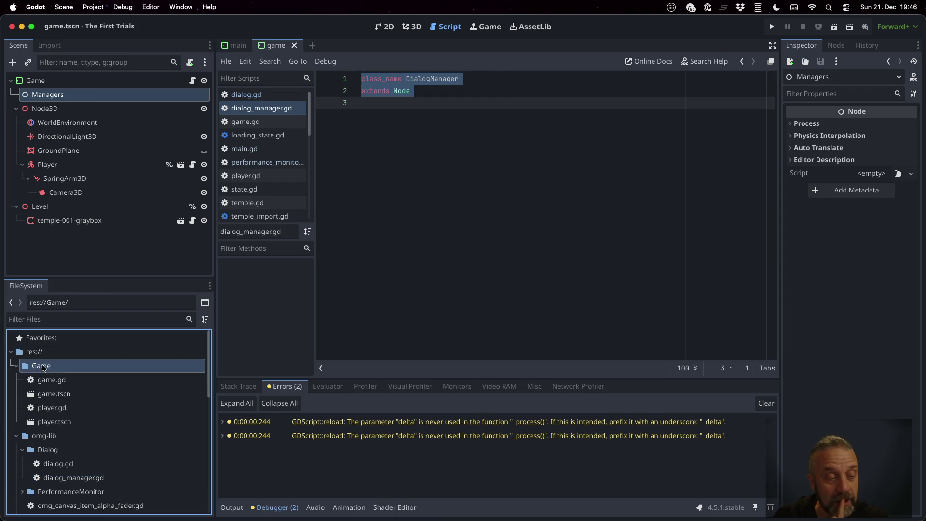
Create a new folder named Dialogs inside the Game folder.
right_click(42, 364)
mouse_move(164, 313)
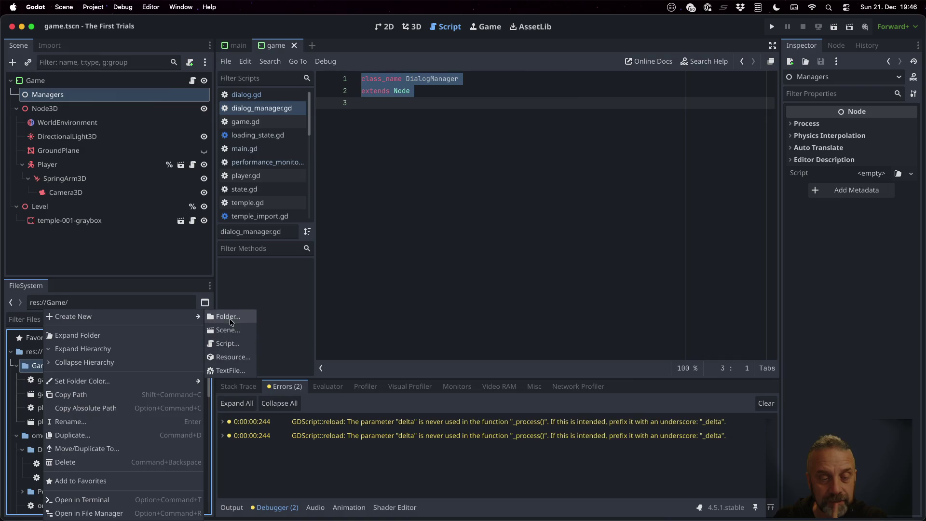
click(236, 320)
text(Dialogs)
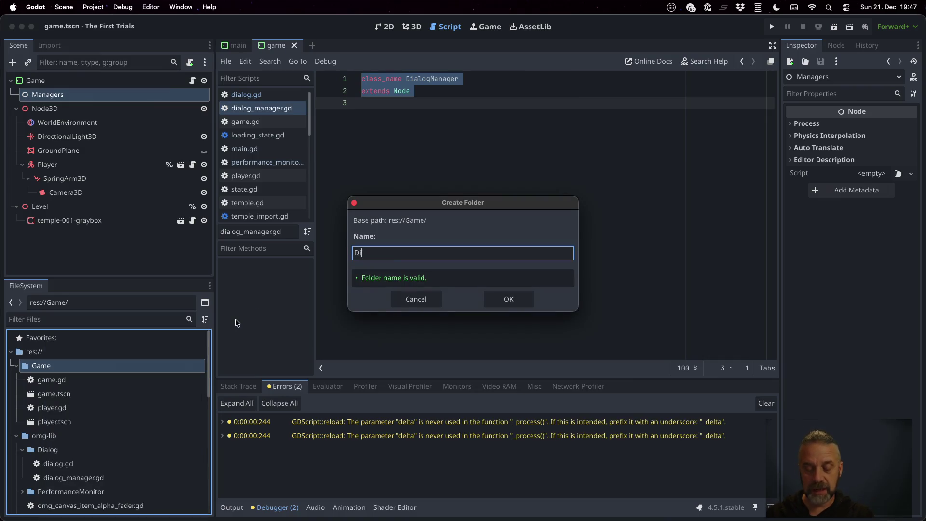
key(Return)
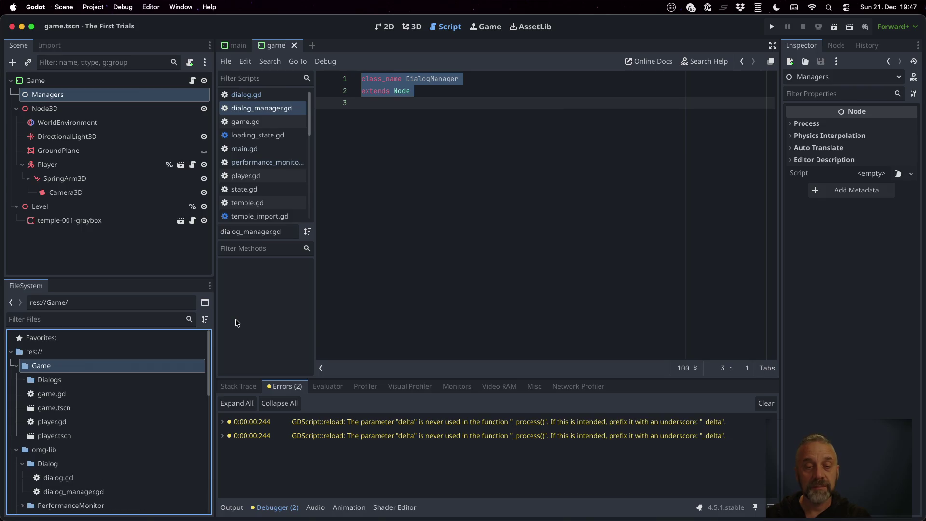
click(118, 381)
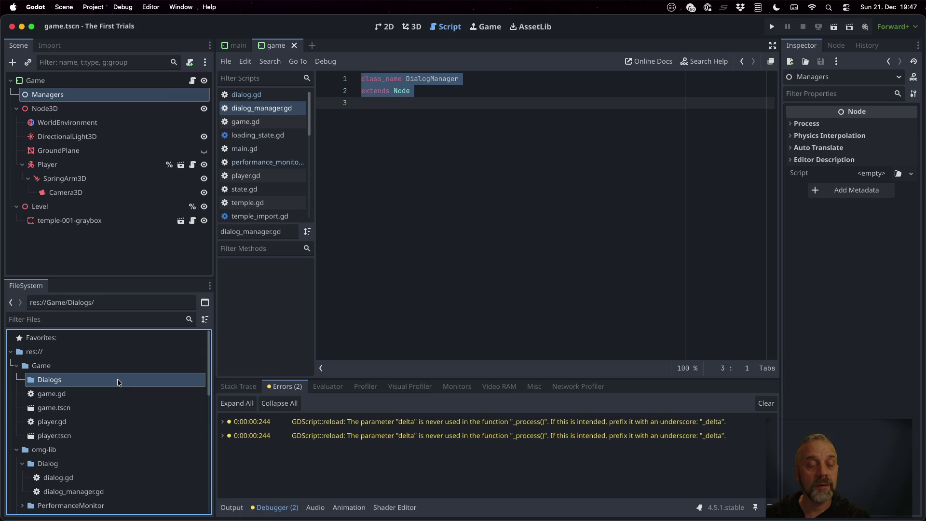
Create a Node script named tft_dialog_manager.gd in the Dialogs folder.
right_click(119, 382)
mouse_move(191, 318)
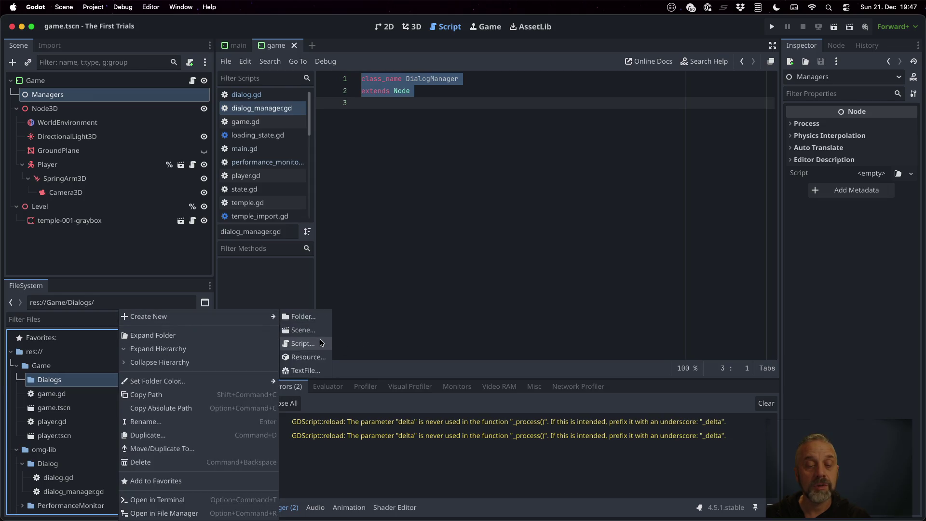
click(303, 342)
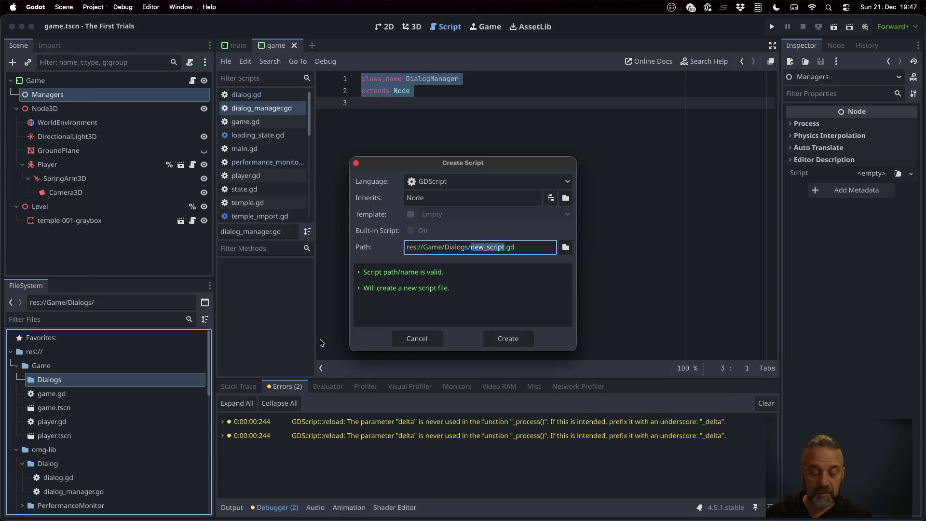
text(TFT)
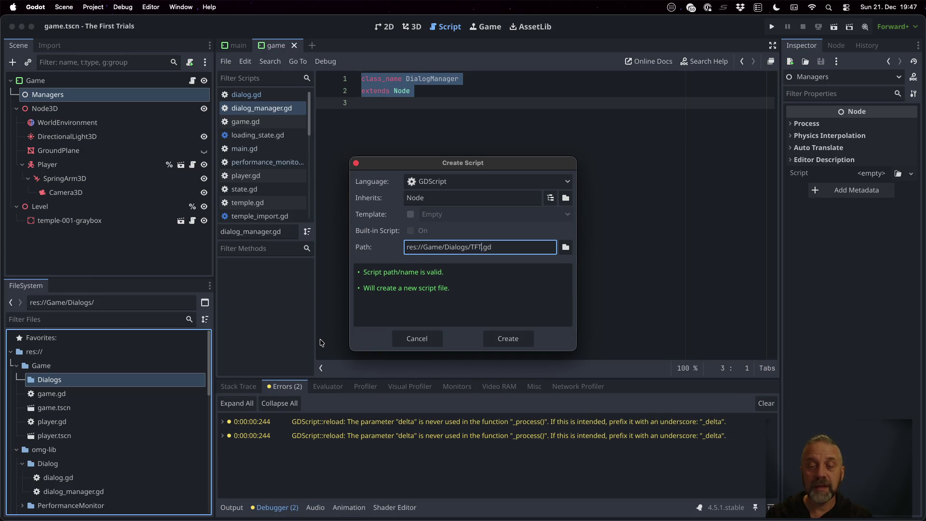
key(BackSpace)
key(BackSpace)
key(BackSpace)
text(tft_)
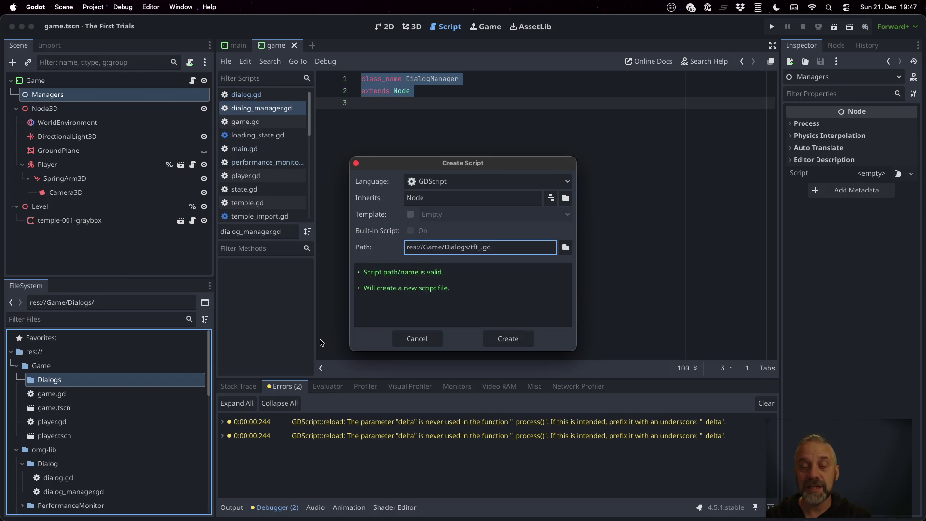
text(dialog_mana)
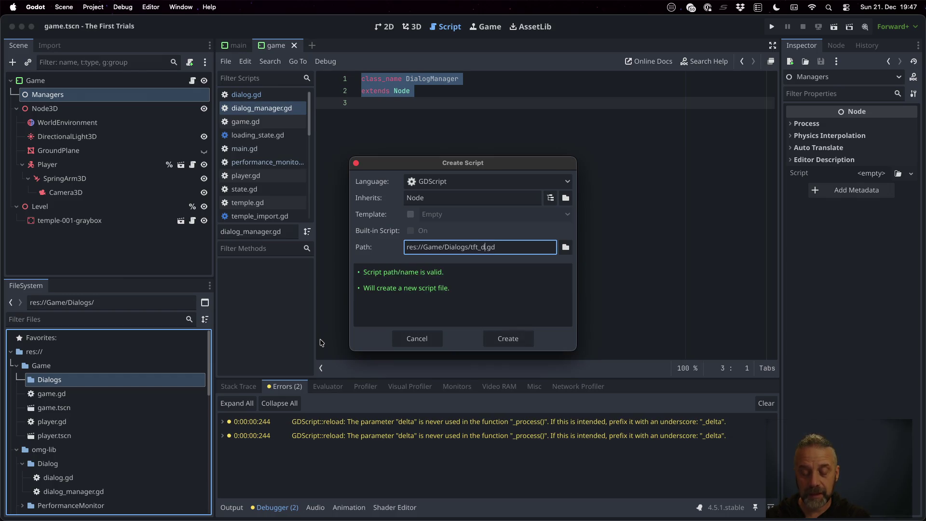
text(ger)
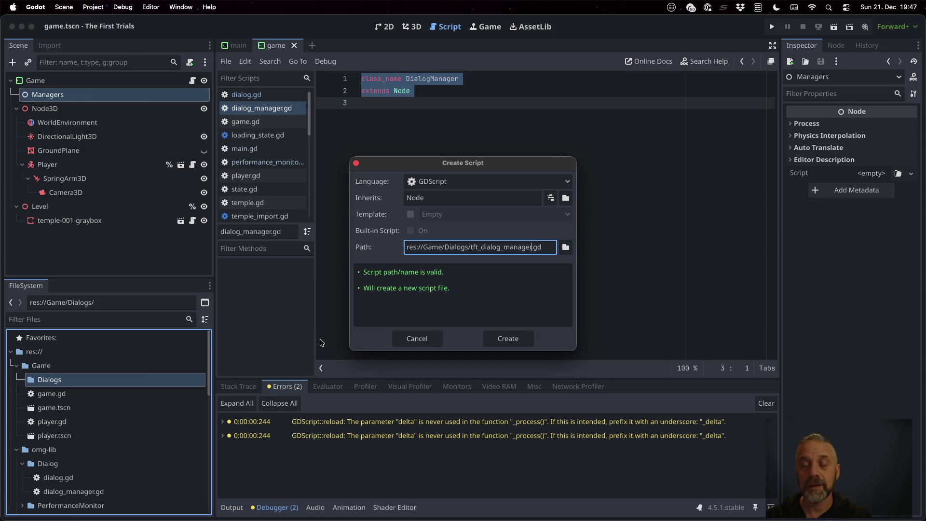
key(Return)
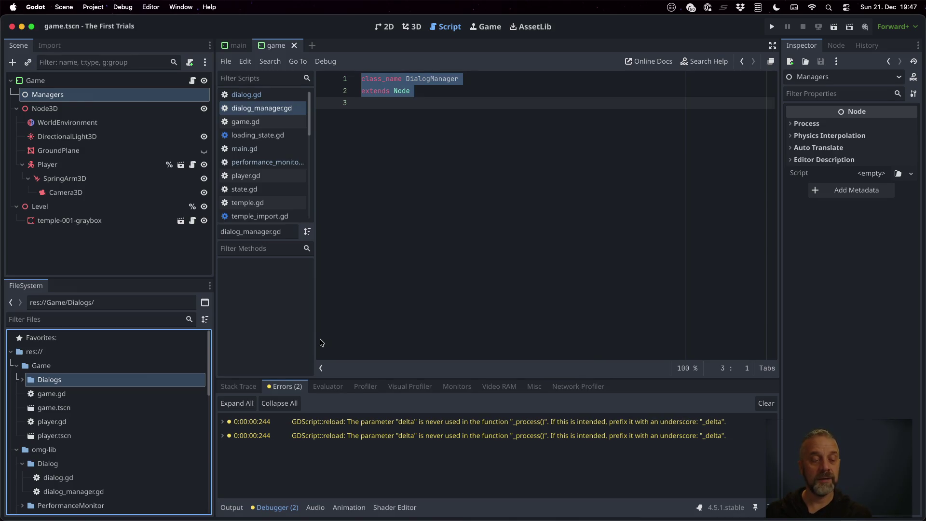
double_click(44, 381)
click(70, 395)
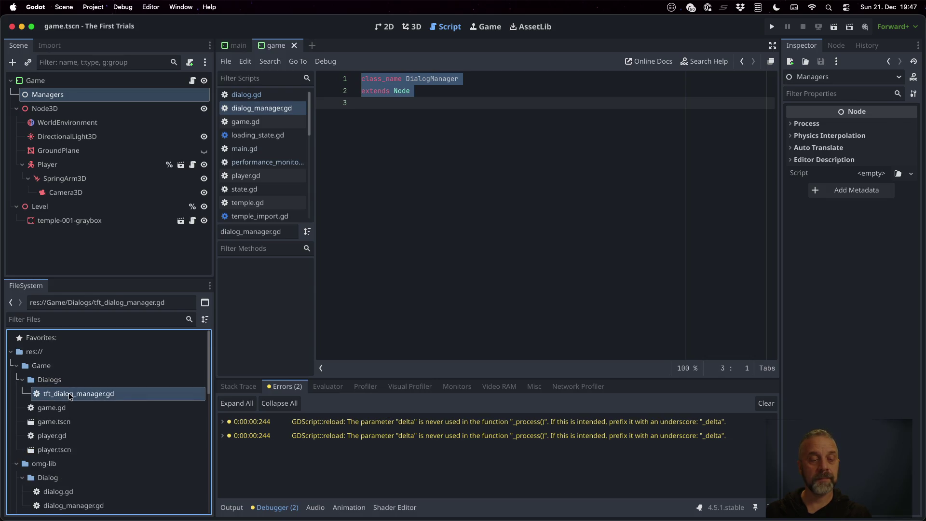
Add 'class_name TftDialogManager' as the first line of tft_dialog_manager.gd.
double_click(70, 396)
key(Return)
key(Up)
text(class_)
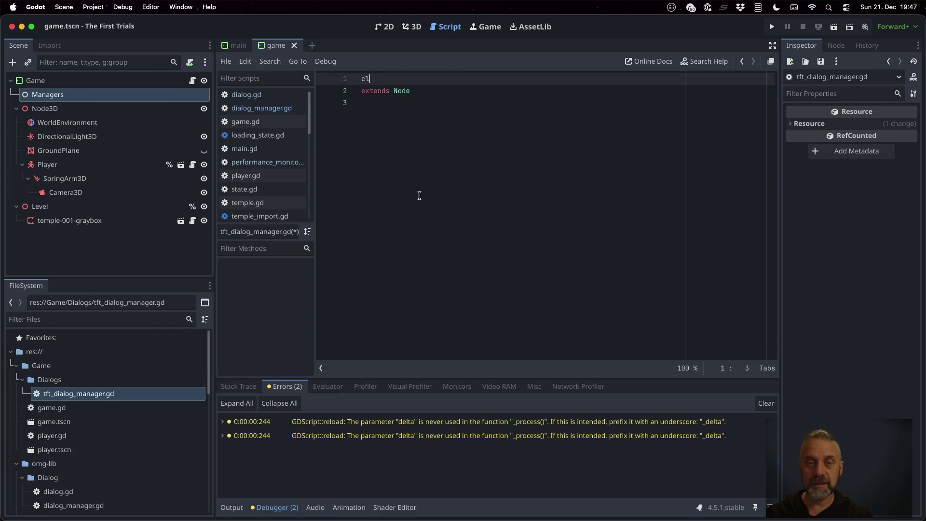
text(name )
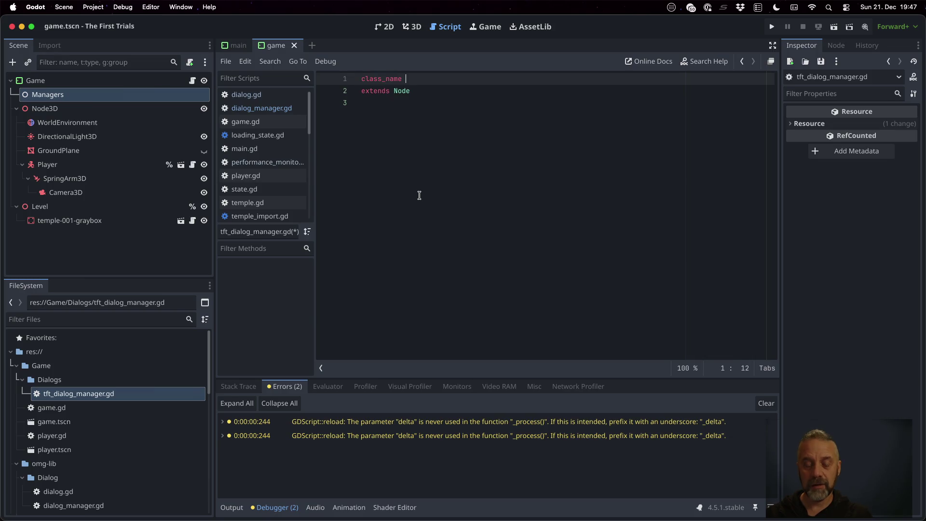
text(Tft)
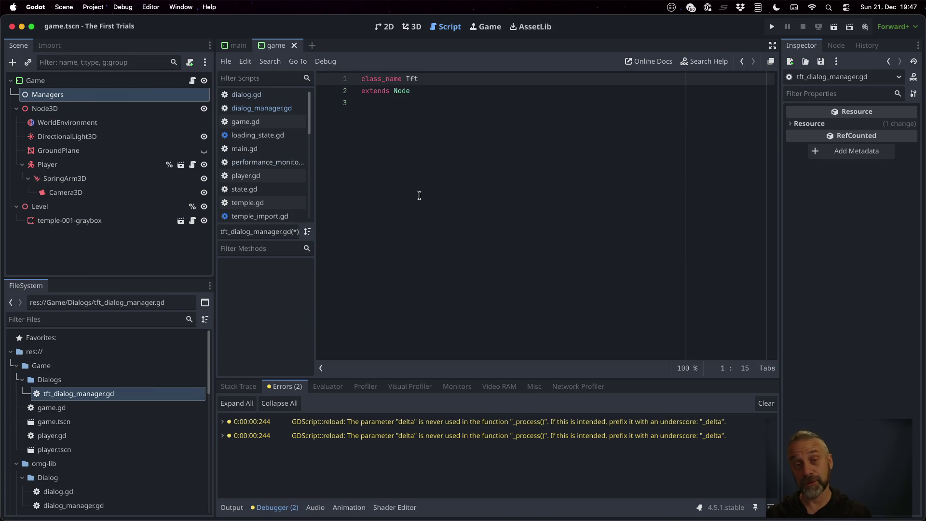
text(DialogManagh)
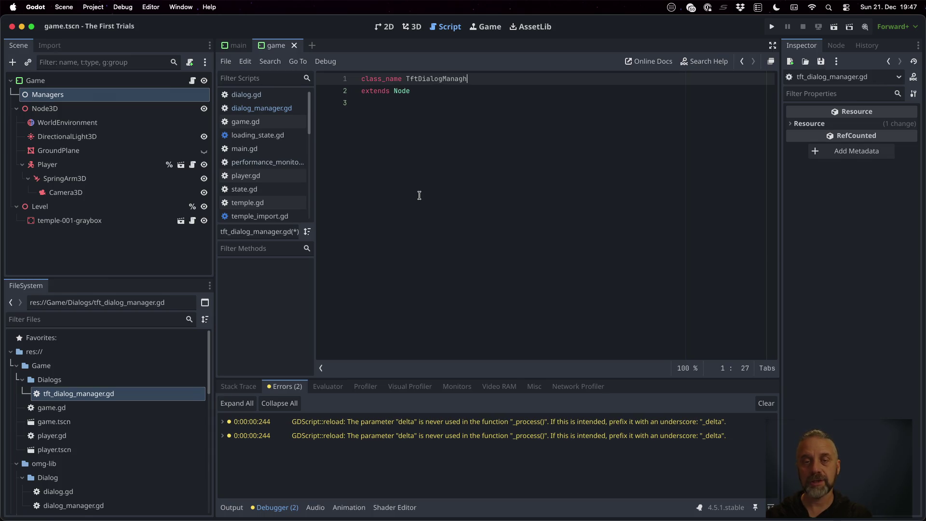
key(BackSpace)
text(er)
Change 'extends Node' to 'extends DialogManager' and save the script.
key(Down)
key(alt+BackSpace)
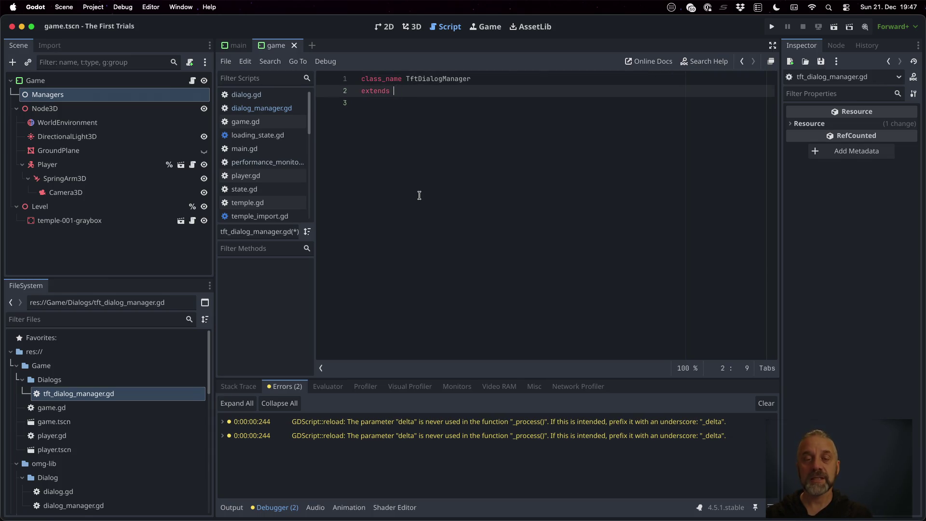
text(DialogManager)
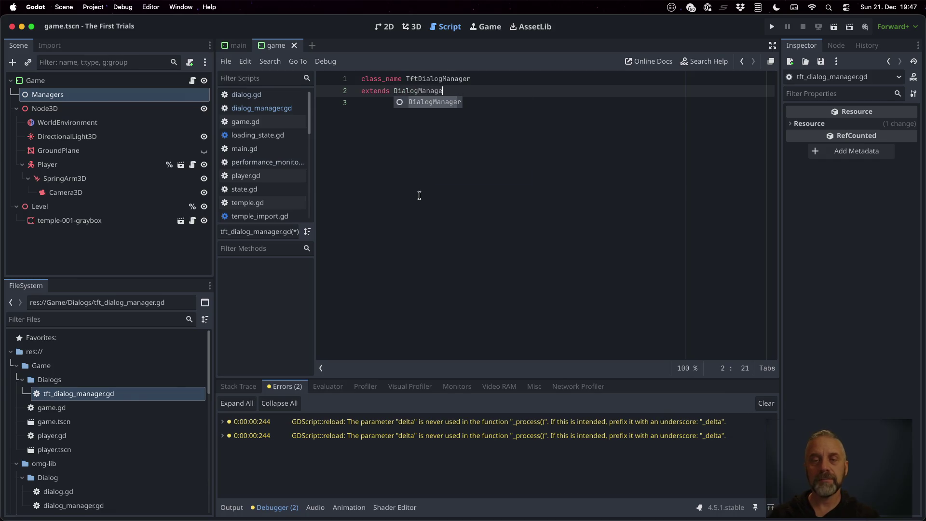
key(Return)
key(Return)
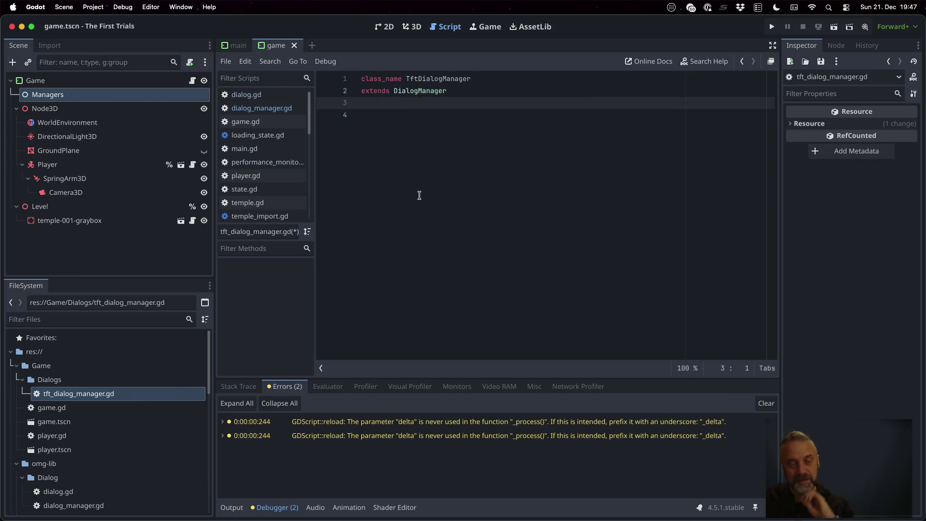
key(super+s)
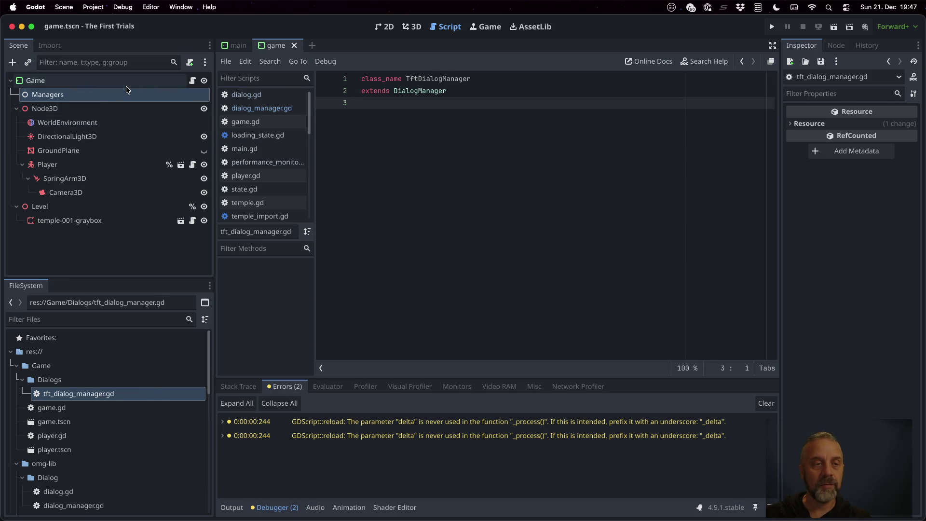
click(125, 102)
Add a TftDialogManager child node under Managers and save the scene.
key(super+a)
text(tft)
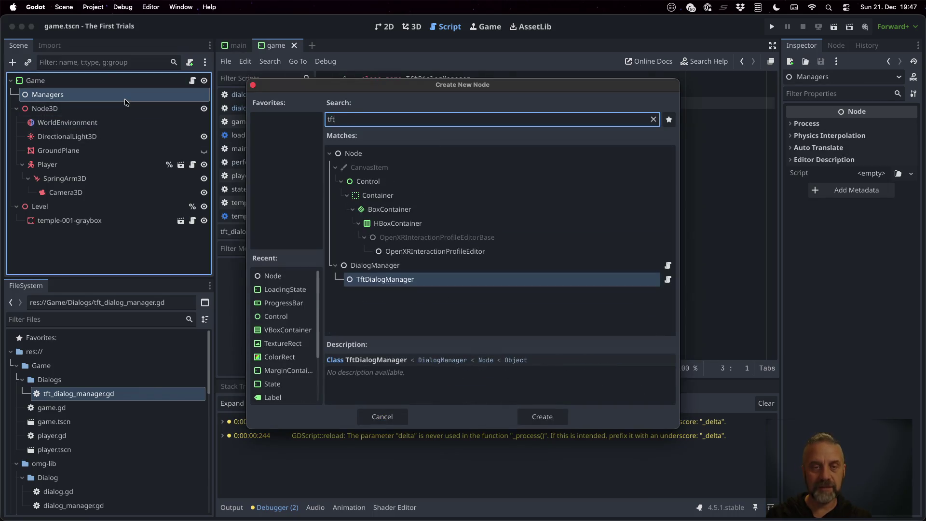
key(Return)
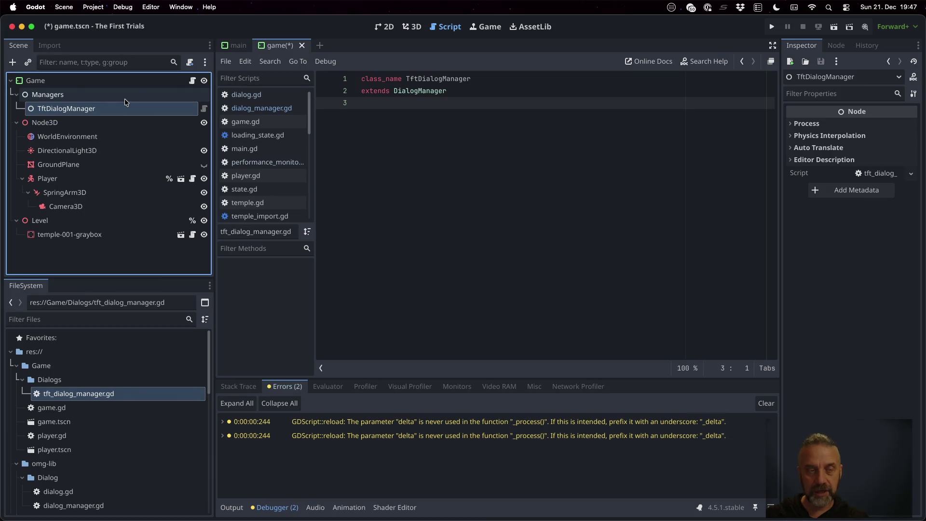
key(super+s)
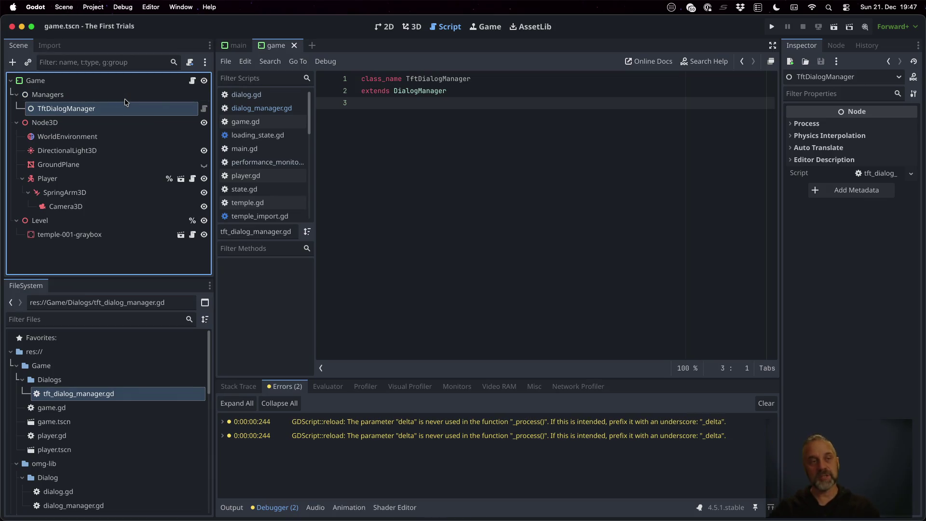
Add a MarginContainer under the Game root named FrontDialogContainer.
click(102, 86)
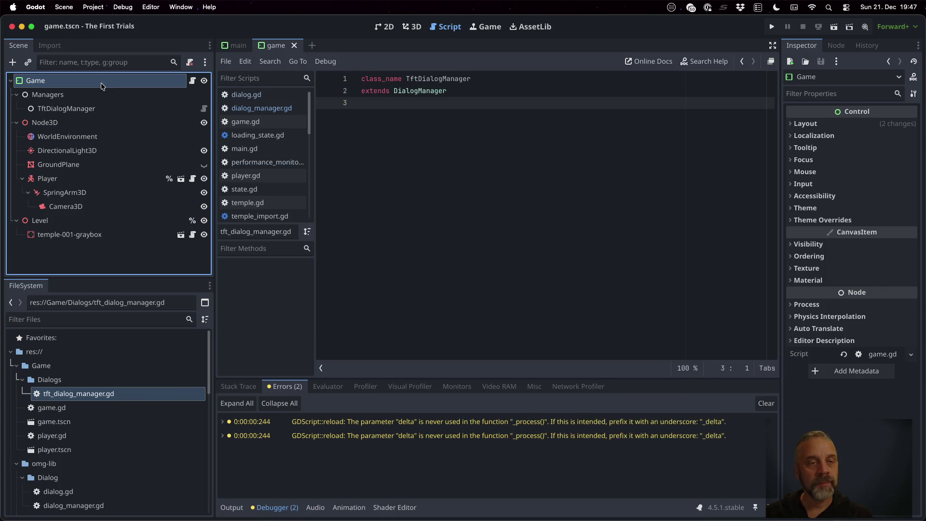
key(super+a)
text(margin)
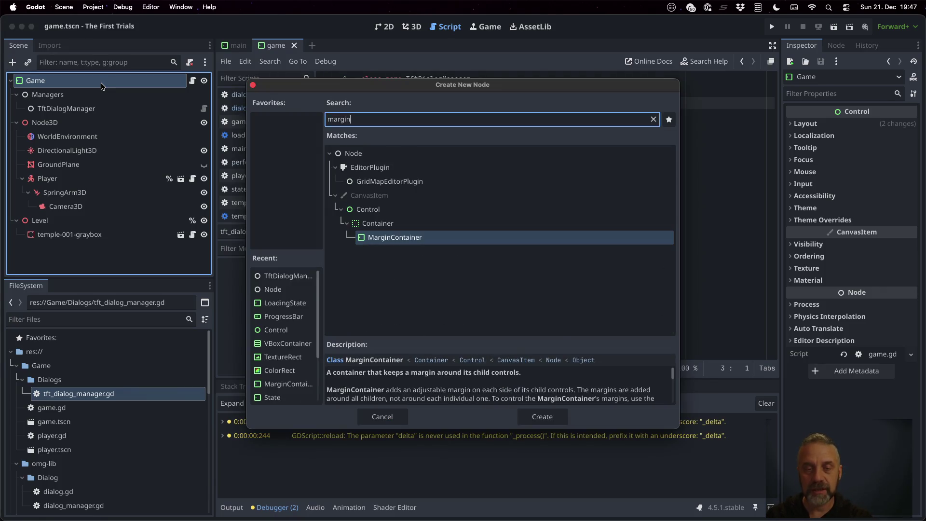
key(Return)
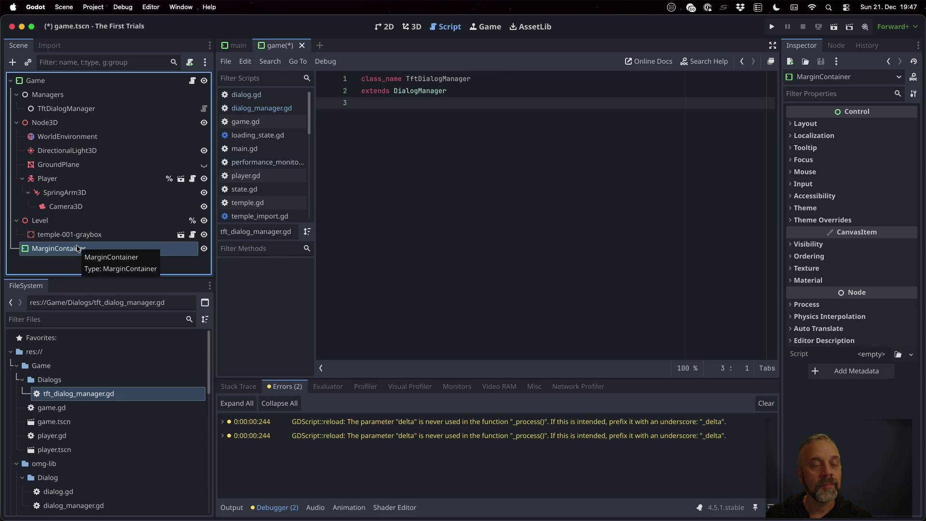
double_click(78, 249)
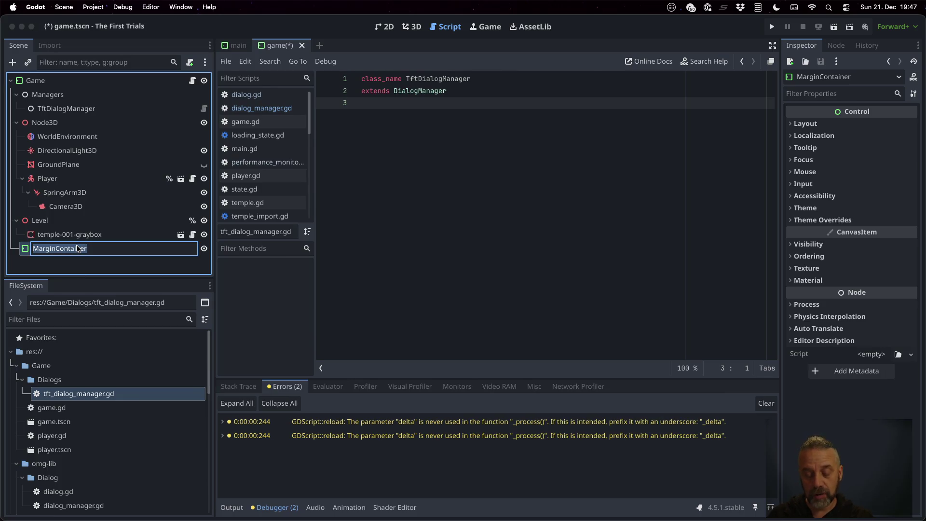
text(FrontDia)
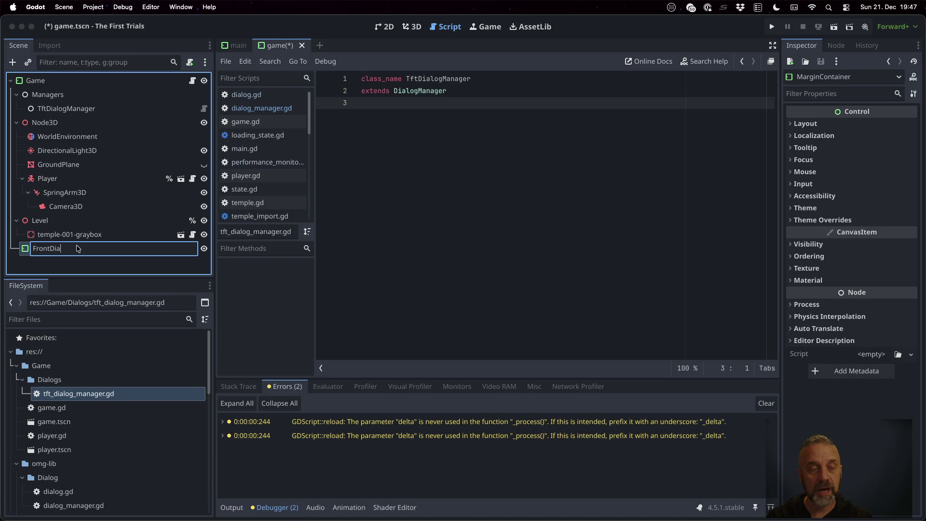
text(logData)
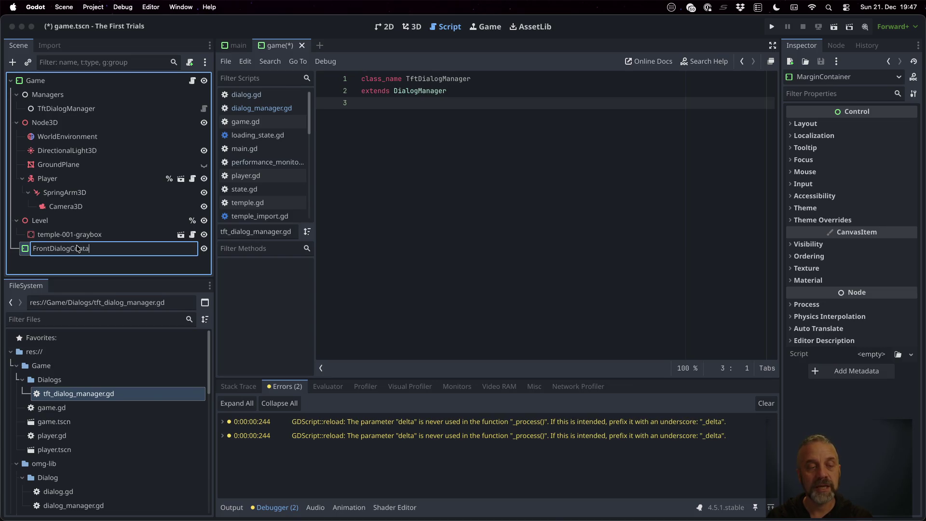
text(iner)
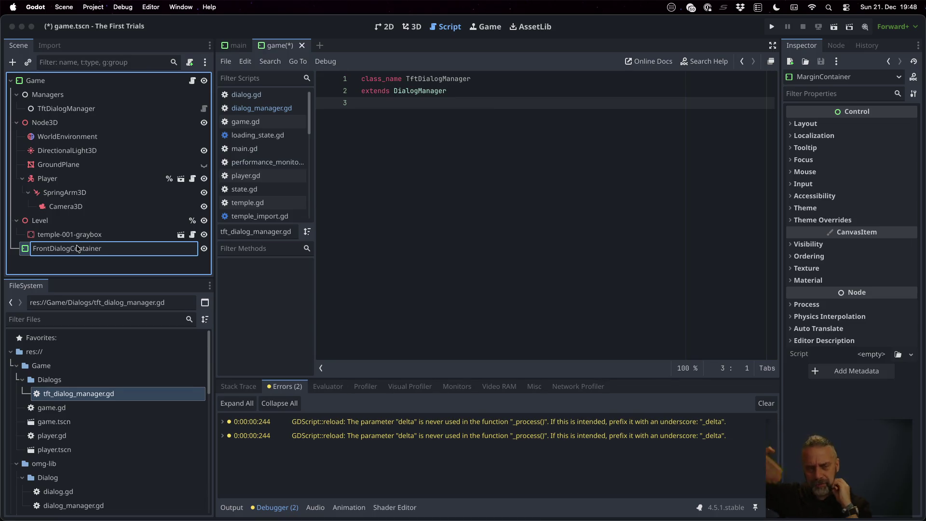
key(Return)
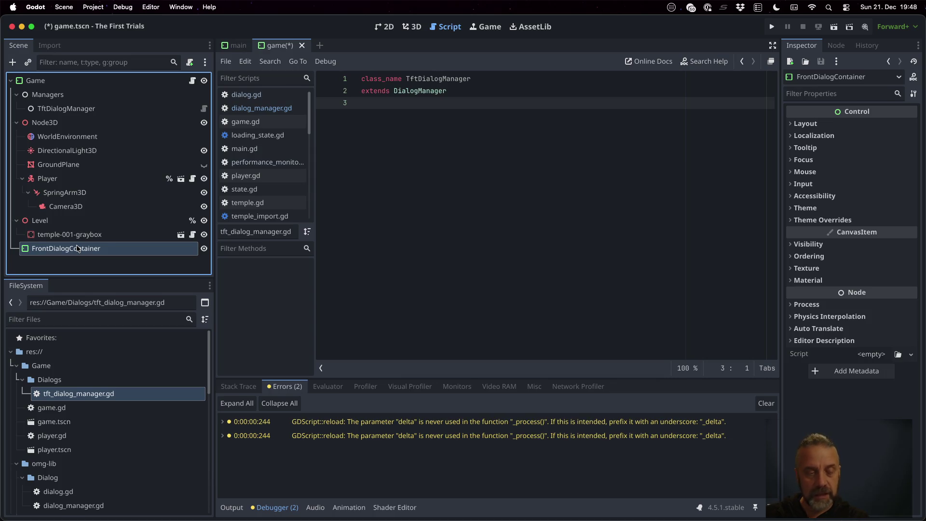
Duplicate FrontDialogContainer, rename the copy DialogContainer, and move it above the original.
key(super+d)
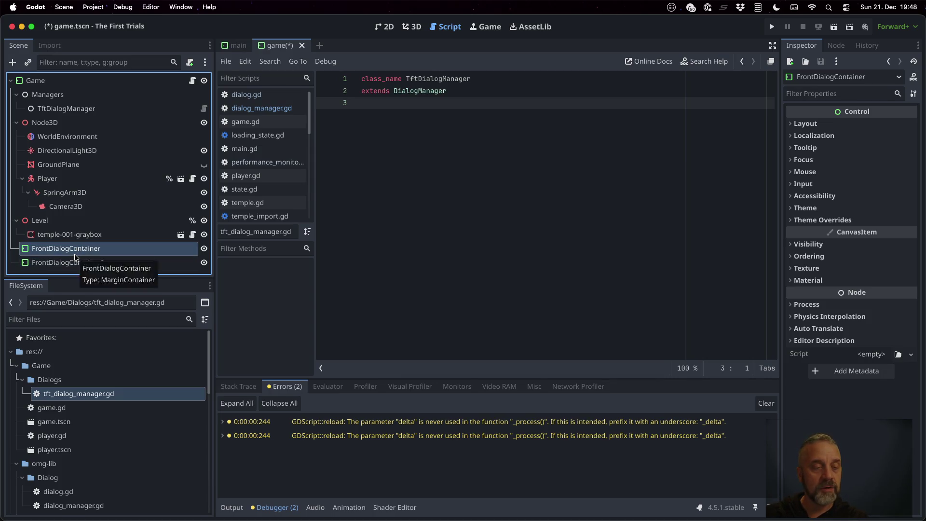
double_click(74, 255)
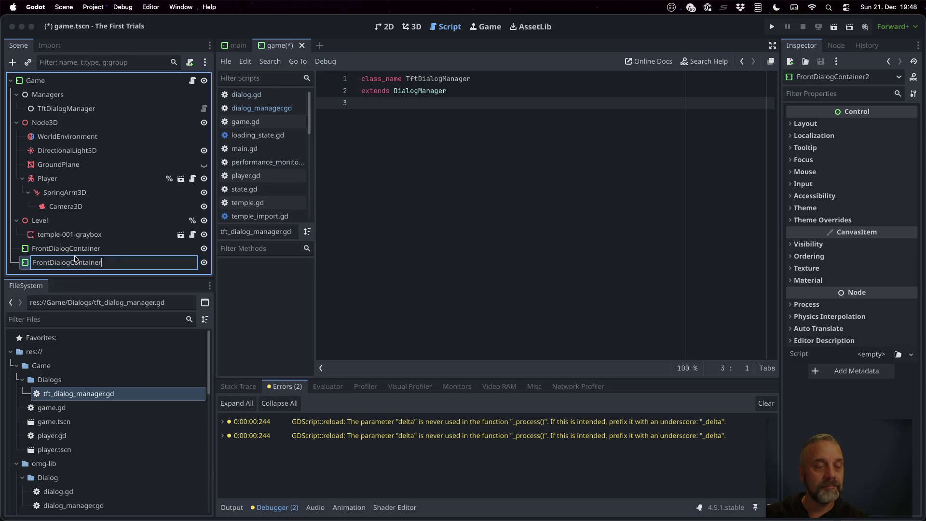
key(BackSpace)
key(BackSpace)
key(BackSpace)
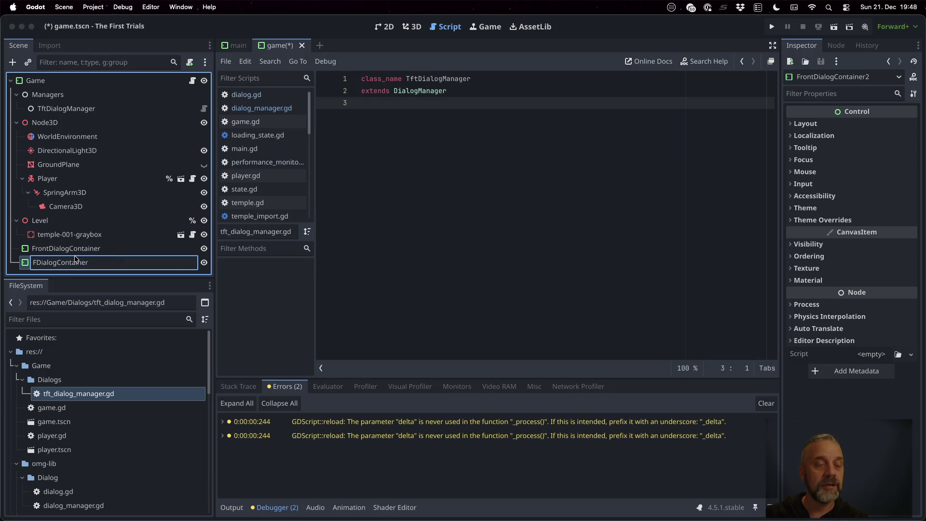
key(Return)
drag(70, 268, 69, 245)
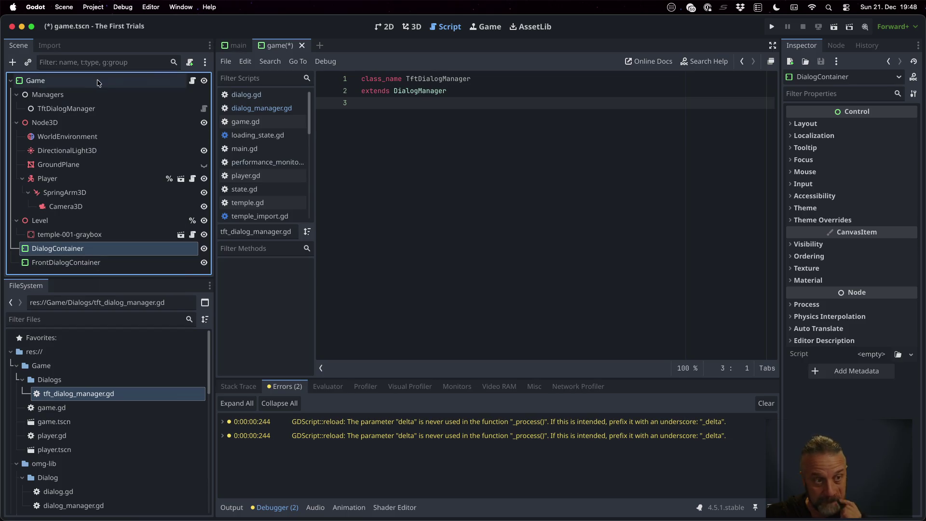
click(102, 103)
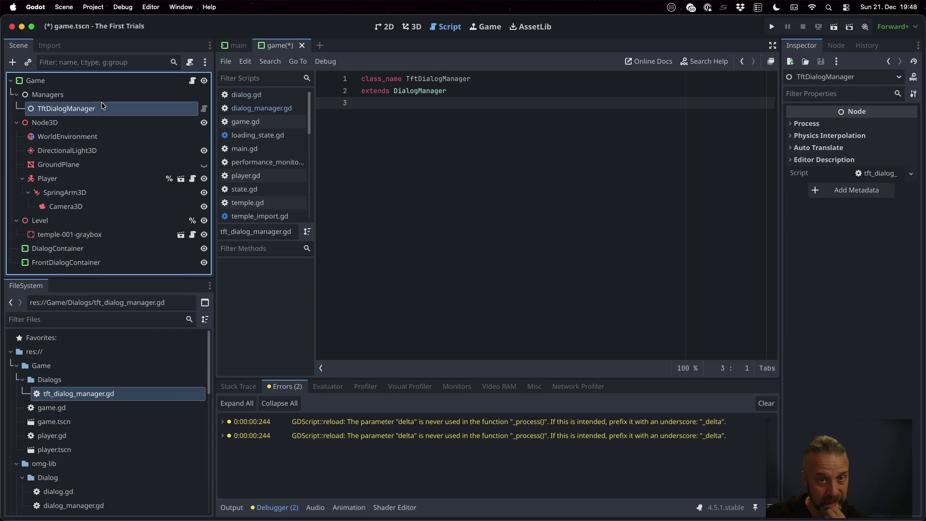
super+click(416, 91)
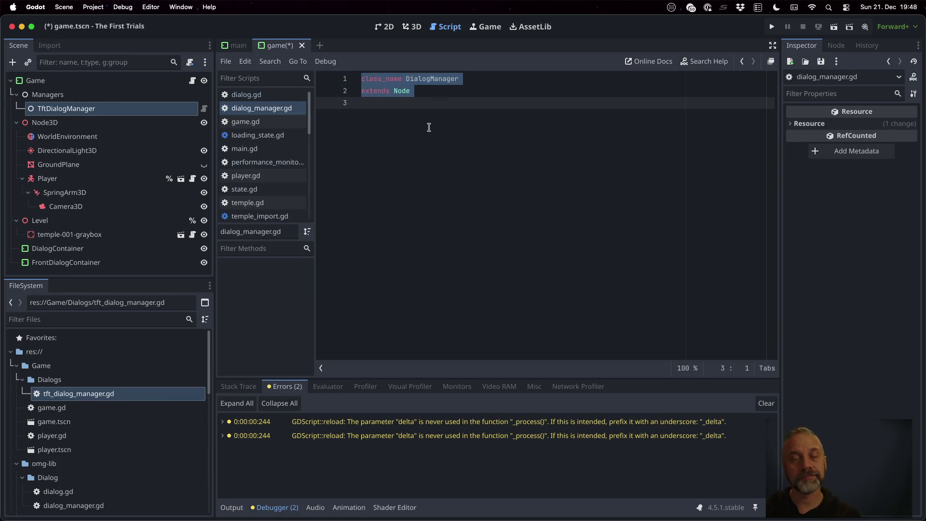
click(429, 127)
key(Return)
text(@export vas)
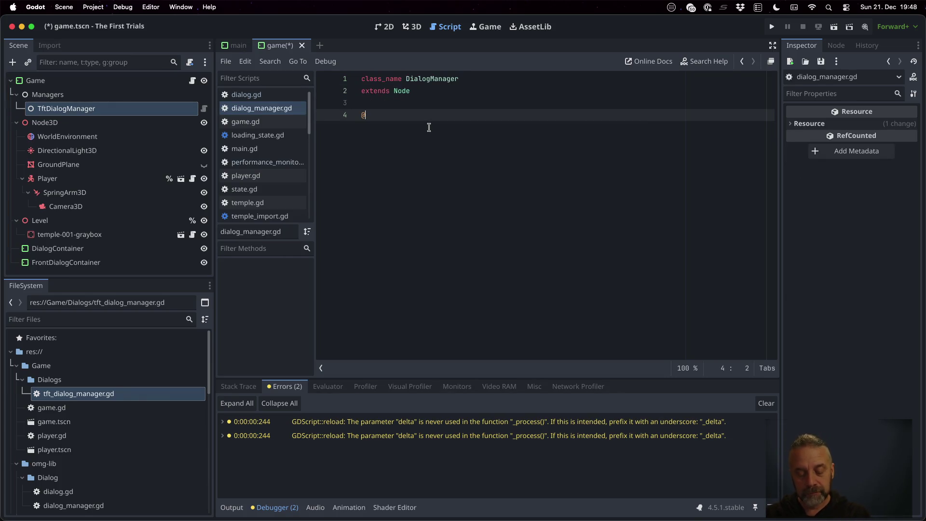
key(BackSpace)
text(rt va)
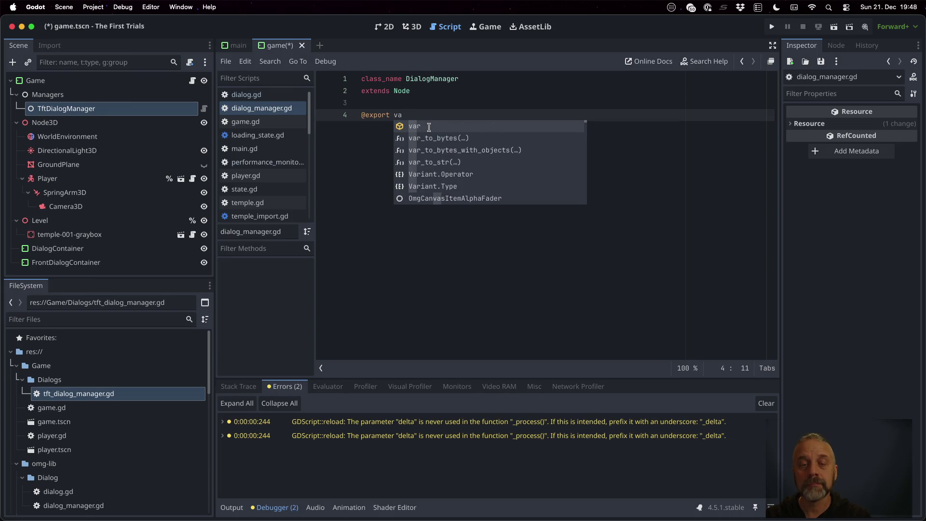
text(dialog)
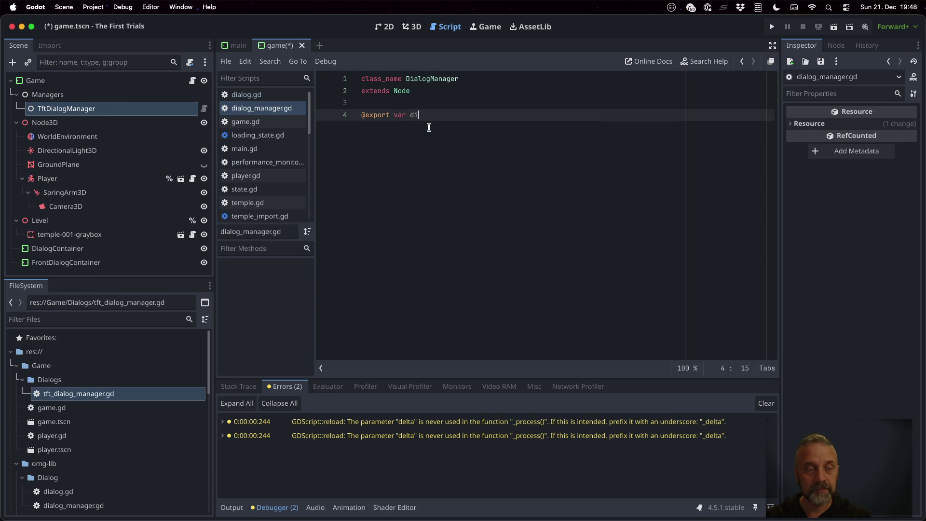
text(_contain)
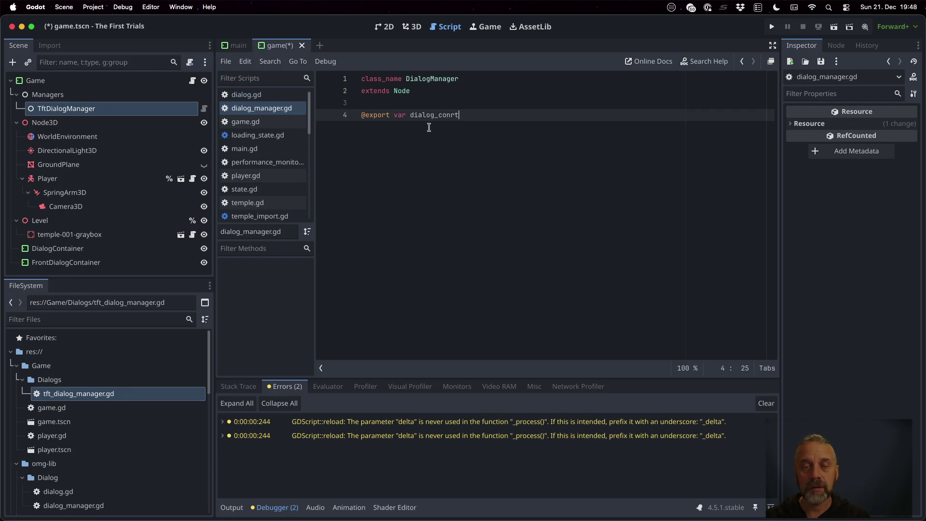
text(er: Marg)
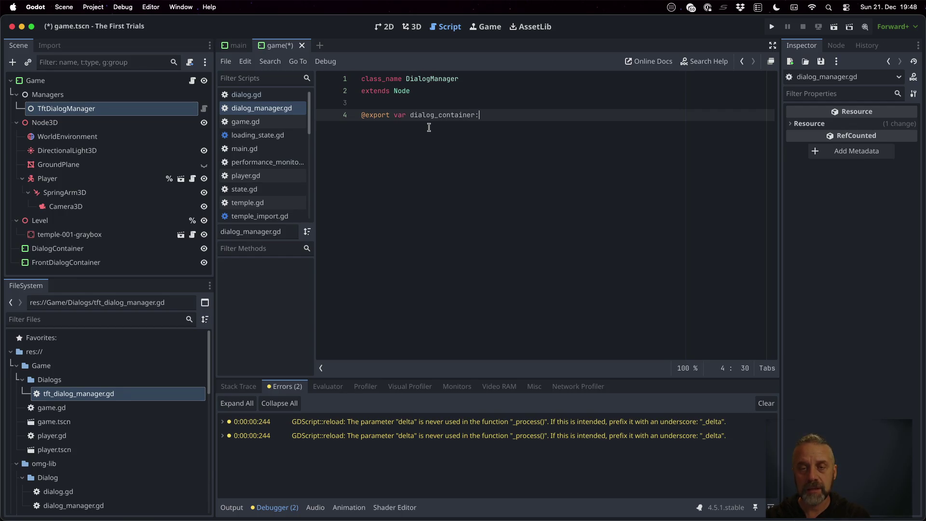
key(Return)
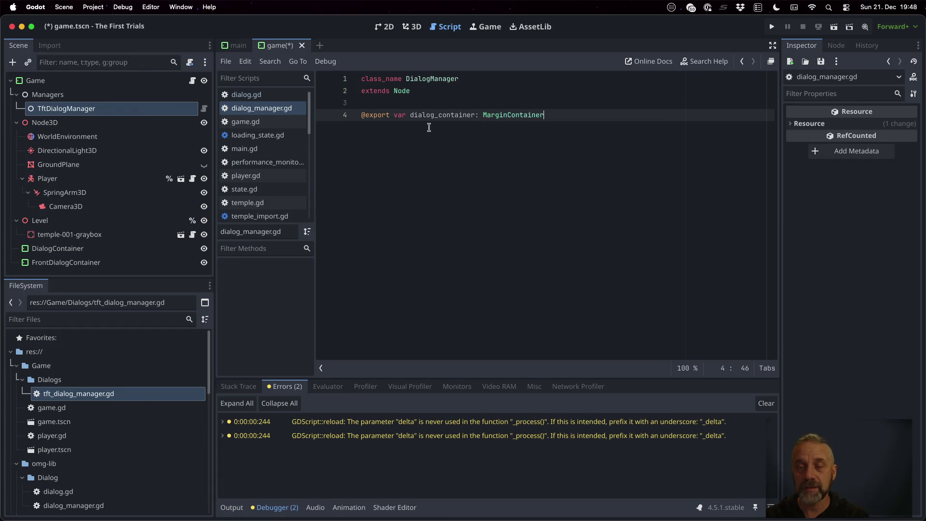
text(= null)
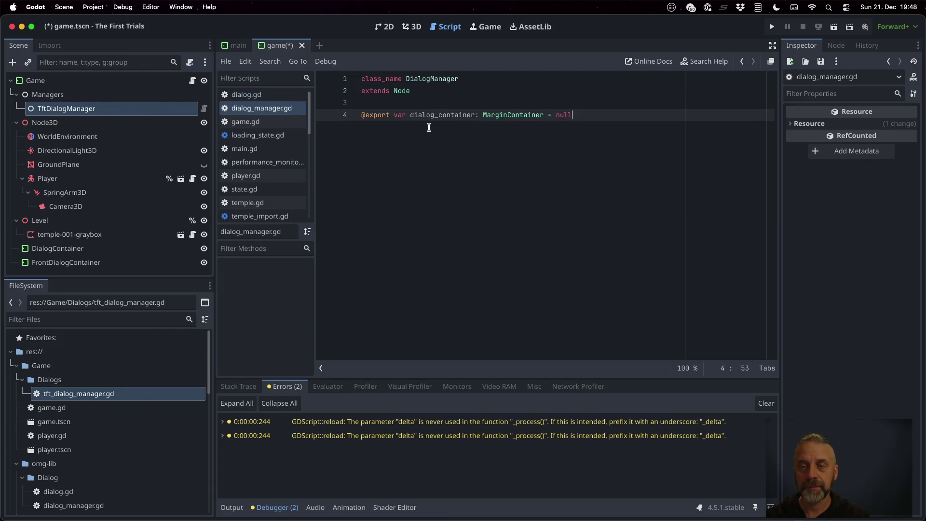
key(super+shift+d)
Duplicate that export line as front_dialog_container and save.
key(Home)
key(alt+Right)
key(alt+Right)
key(Right)
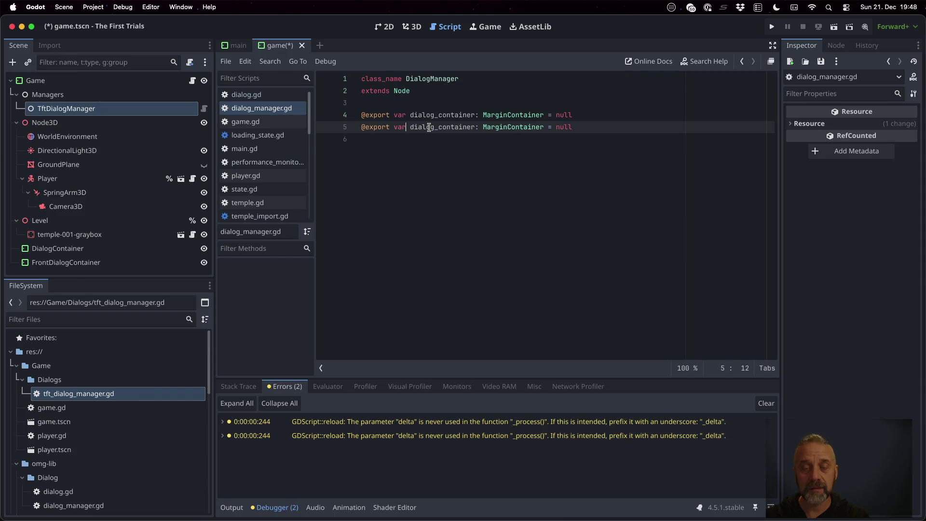
text(front_)
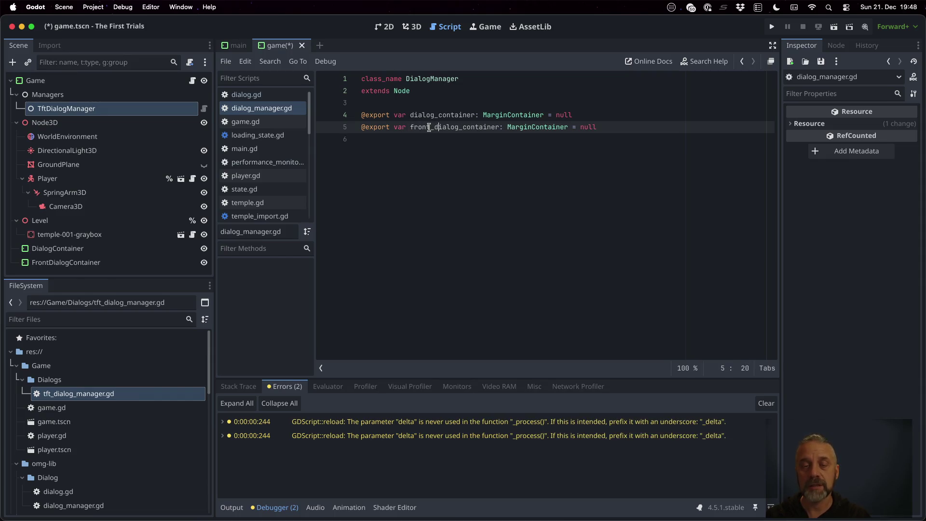
key(Down)
key(super+s)
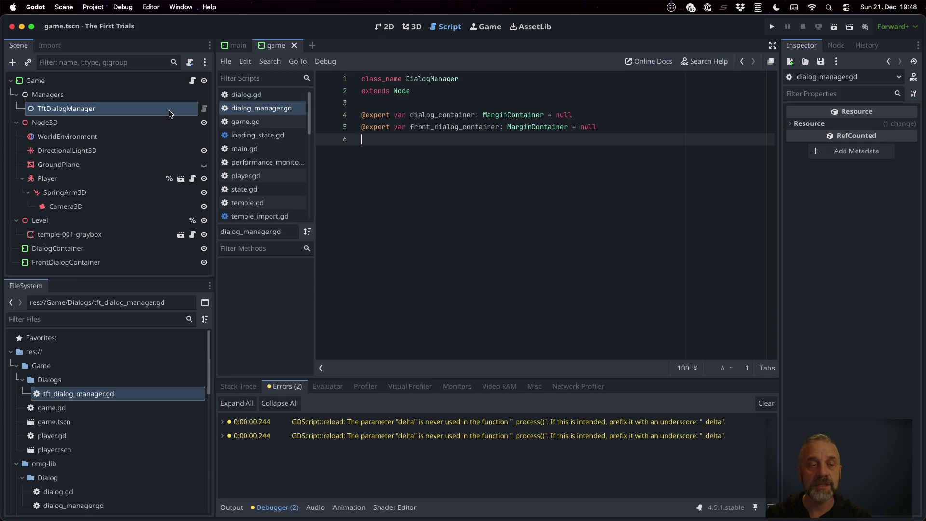
Assign DialogContainer and FrontDialogContainer to TftDialogManager's two container exports in the Inspector.
click(169, 110)
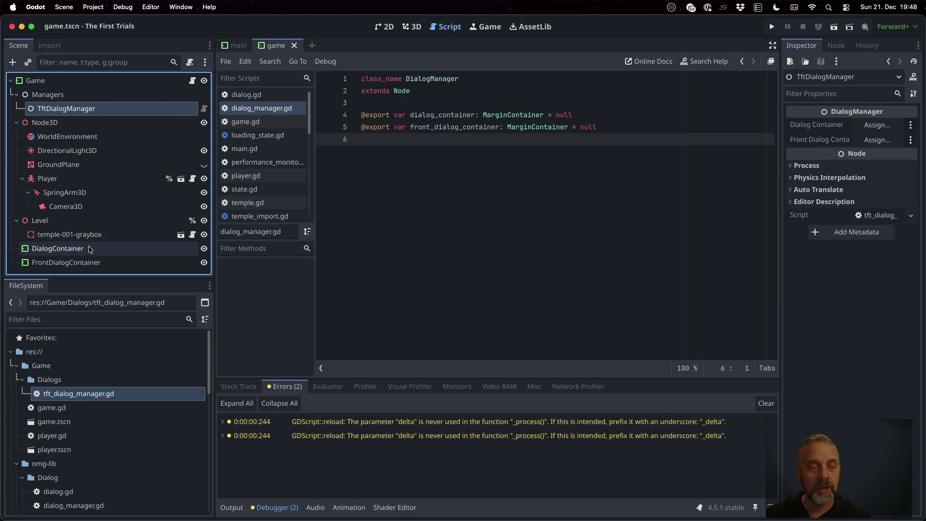
drag(90, 248, 878, 126)
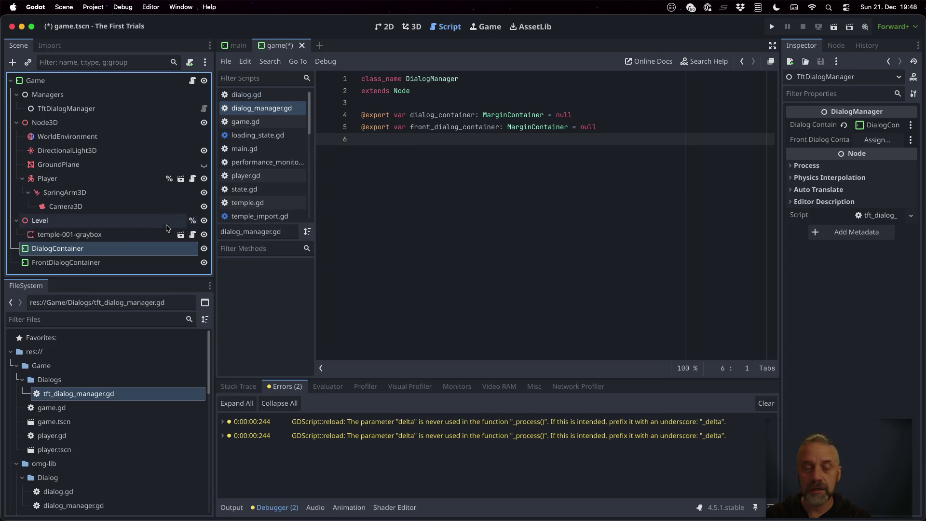
mouse_move(72, 263)
mouse_down()
mouse_move(853, 153)
mouse_move(882, 140)
mouse_up()
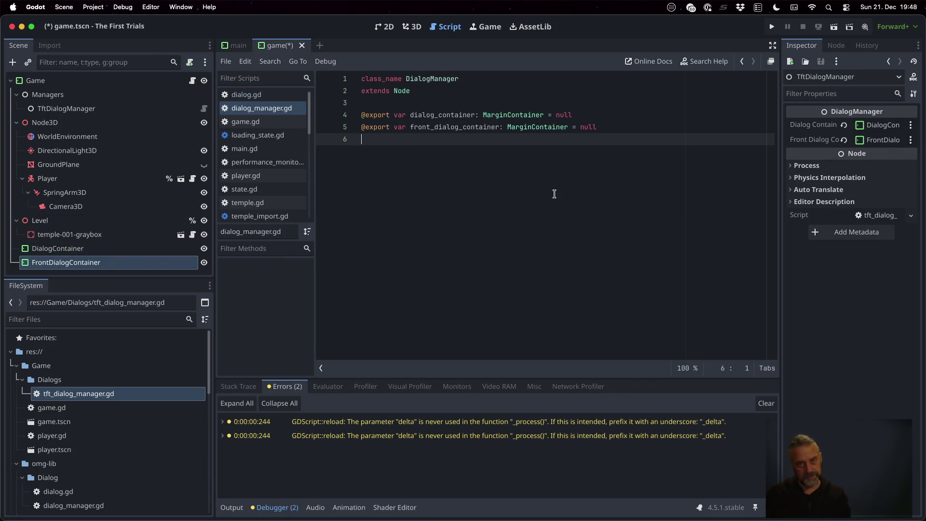
Add a 'func _ready() -> void:' stub containing pass to dialog_manager.gd and save.
click(554, 193)
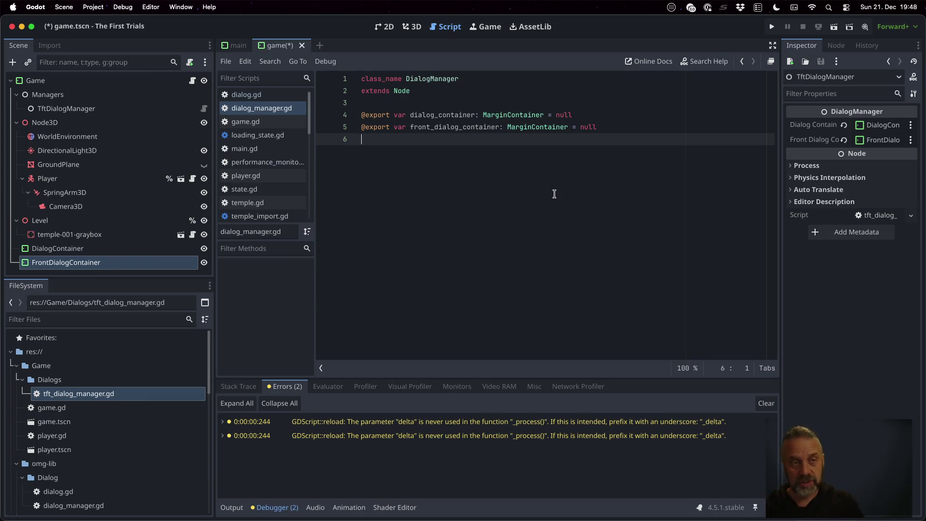
key(Return)
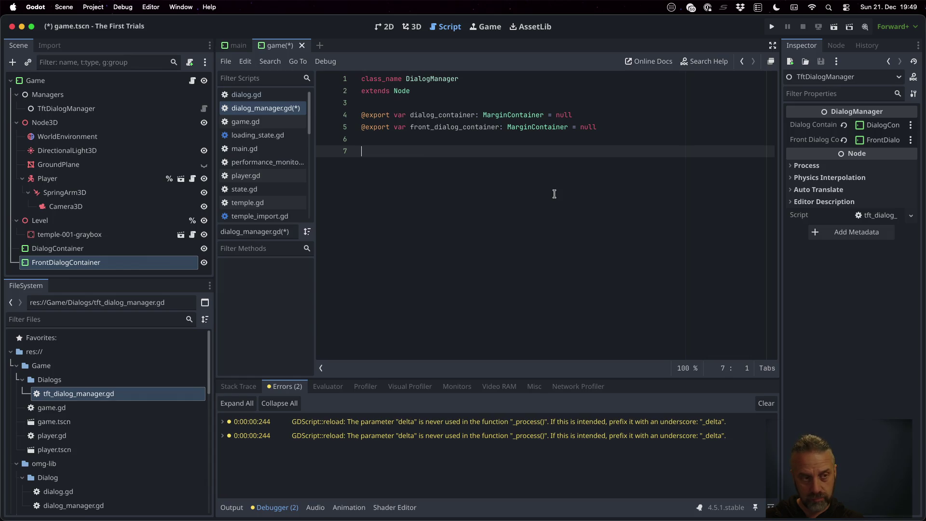
text(func _re)
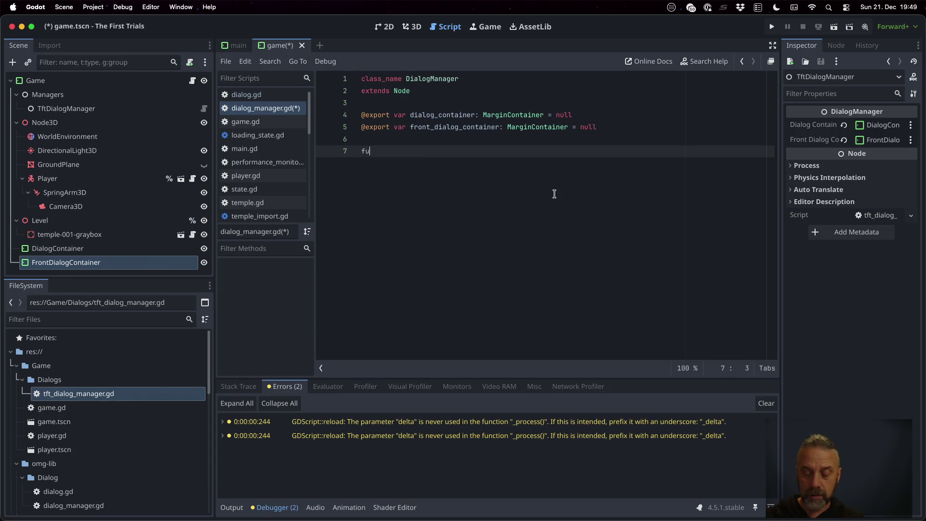
text(ad)
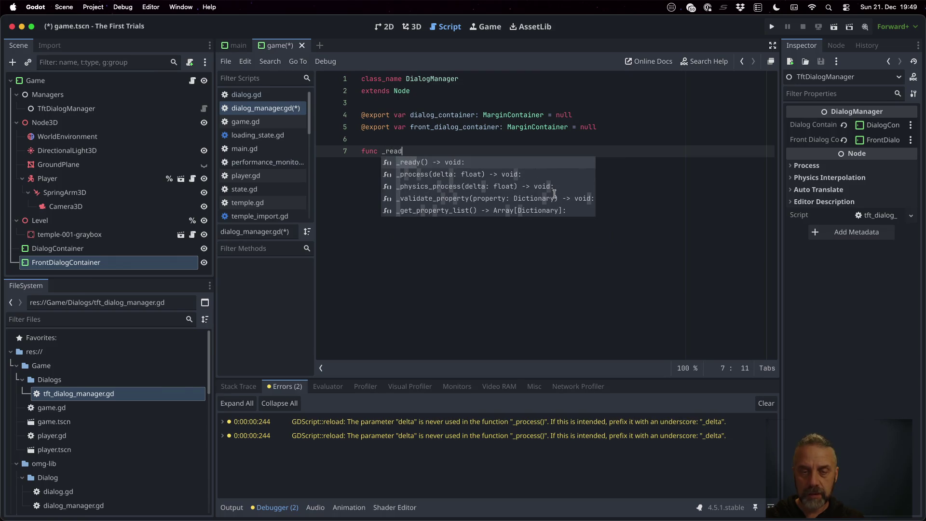
key(Return)
text(-> vo)
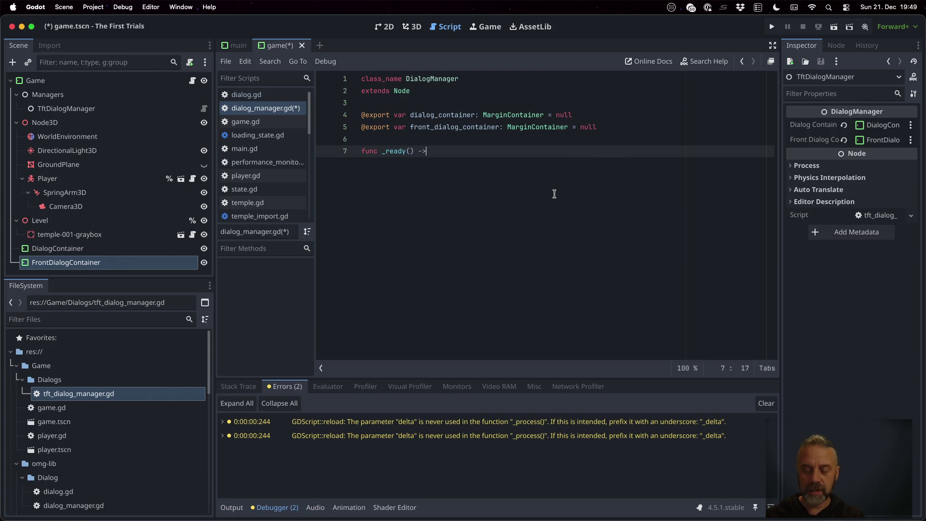
text(id:)
key(Return)
text(pass)
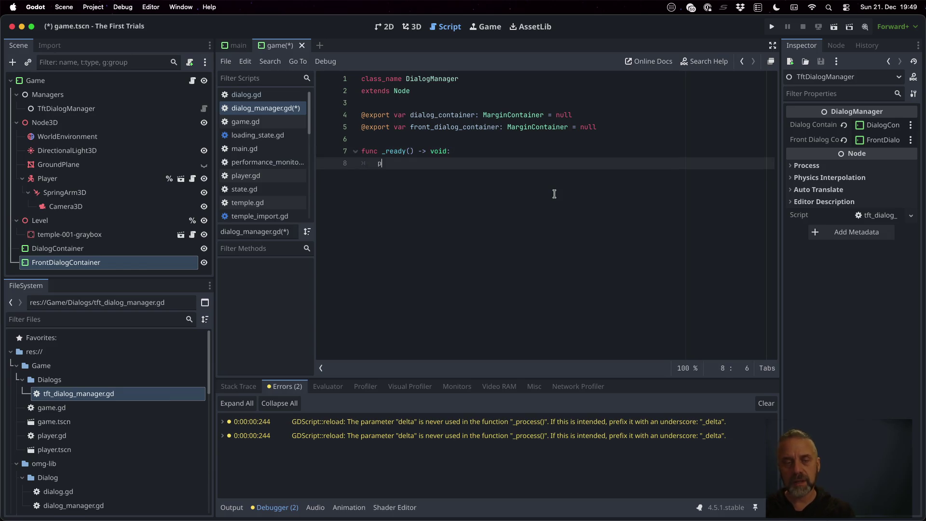
key(super+s)
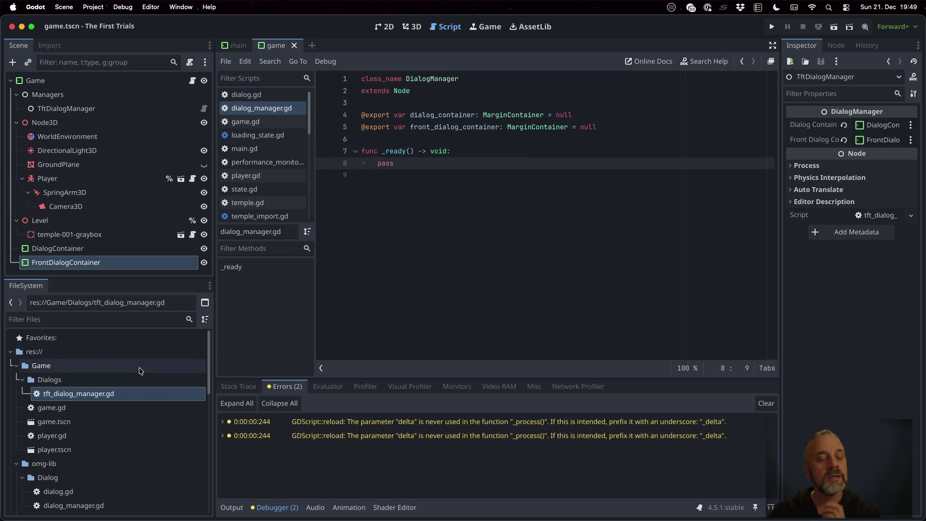
click(126, 374)
Create a new script dialog_ids.gd in the Dialogs folder.
right_click(126, 374)
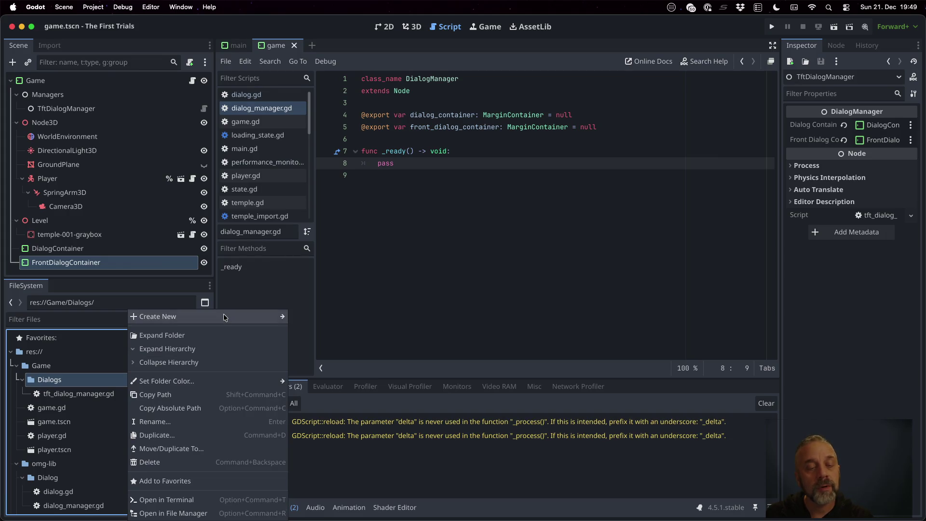
mouse_move(224, 315)
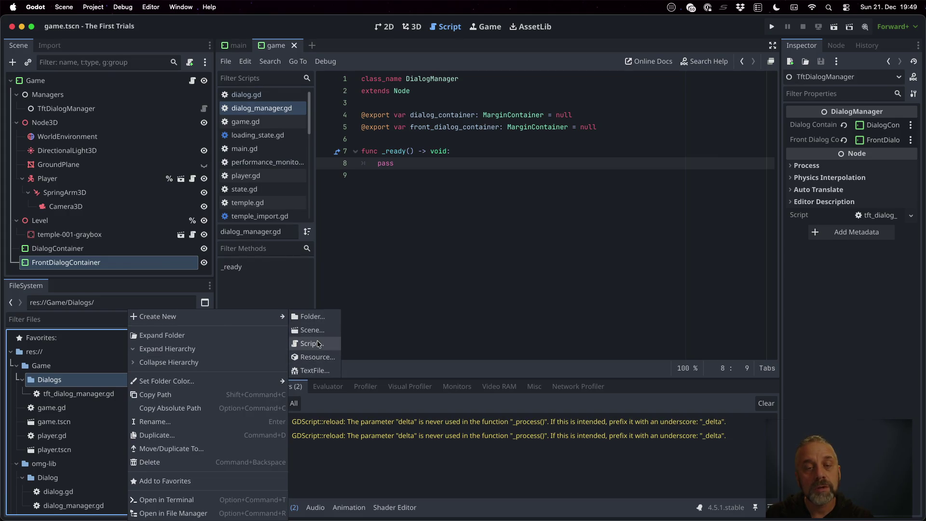
click(318, 343)
text(dialog)
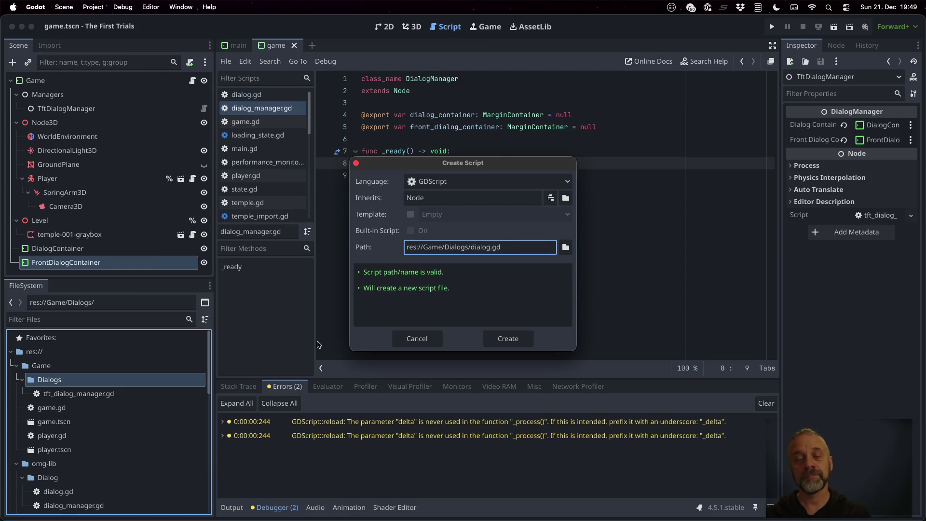
text(_ids)
key(Return)
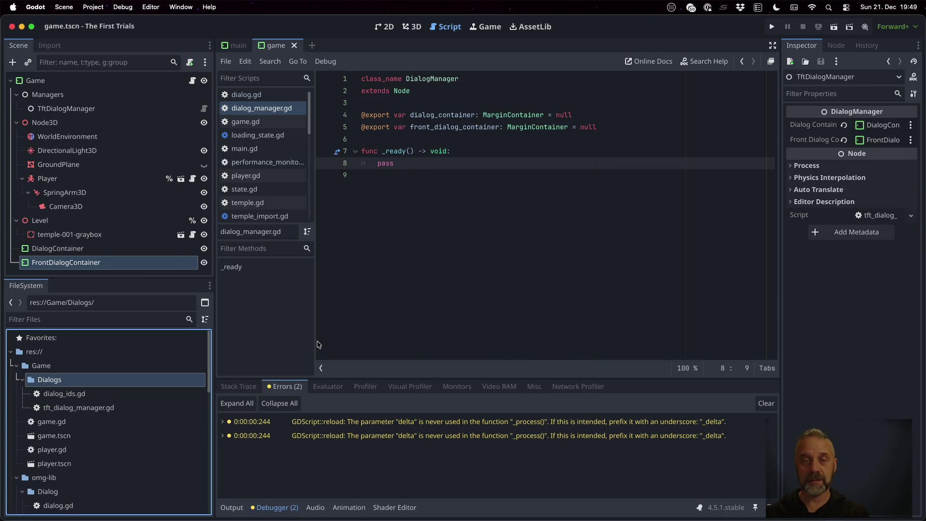
Declare 'class_name DialogIds' in dialog_ids.gd and delete the extends Node line.
double_click(132, 395)
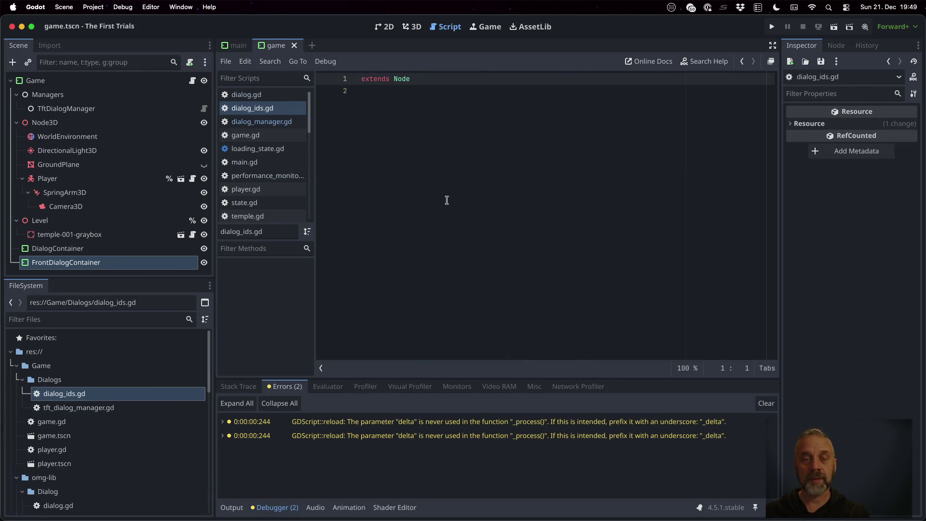
key(Up)
text(class_name)
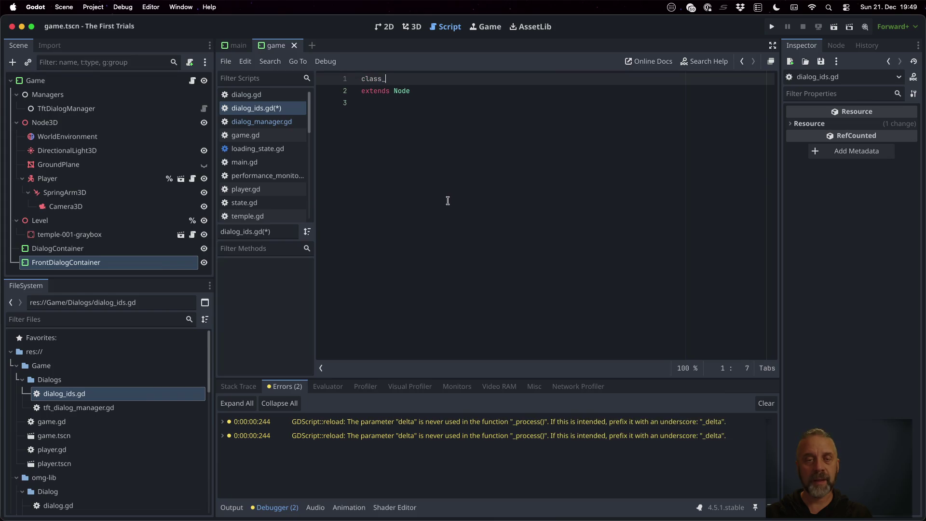
text( Dial)
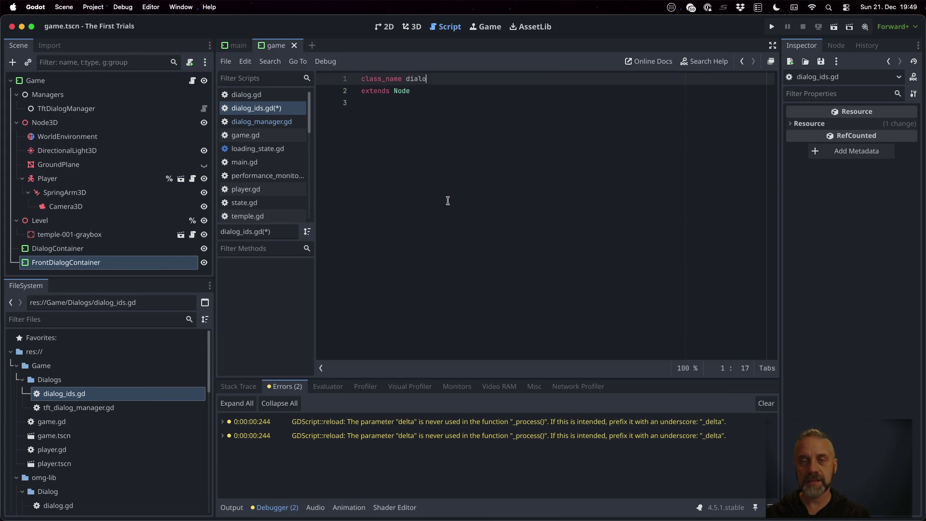
key(BackSpace)
key(BackSpace)
key(BackSpace)
text(DialogIds)
key(Down)
key(shift+Home)
key(BackSpace)
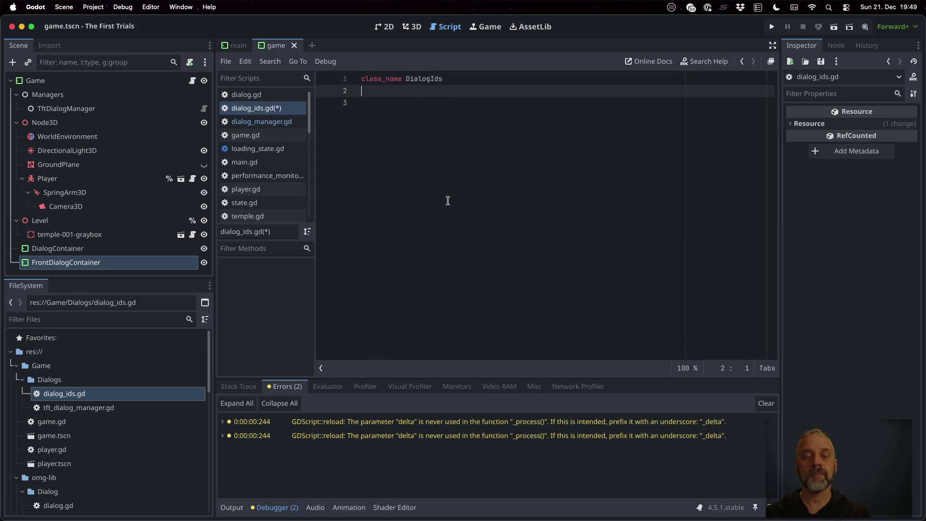
key(Return)
key(Return)
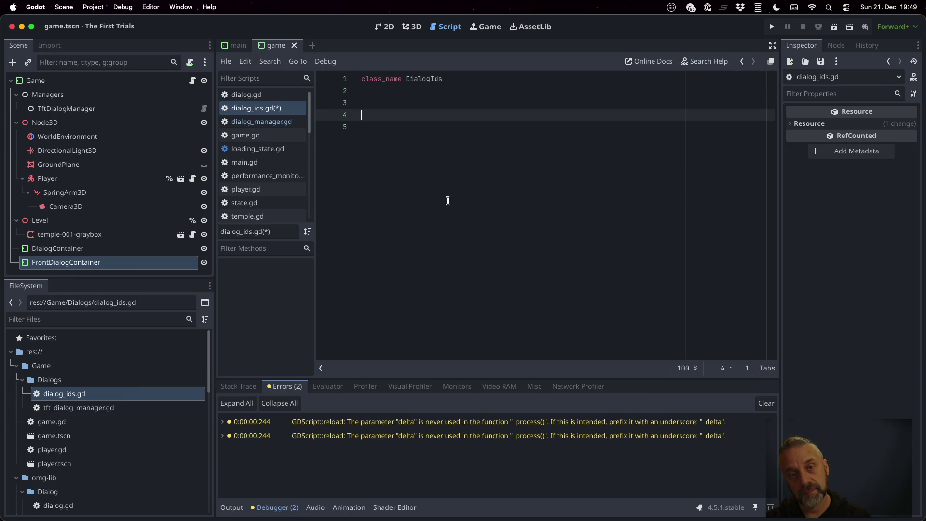
Begin 'enum Ids {' with the entry IN_GAME_HUD = 1 and save.
text(enum Ids )
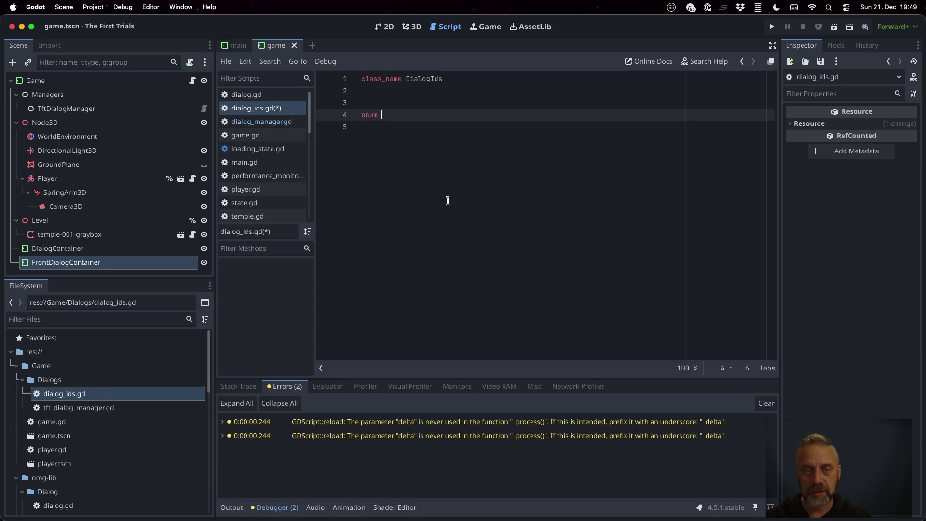
text({)
key(Return)
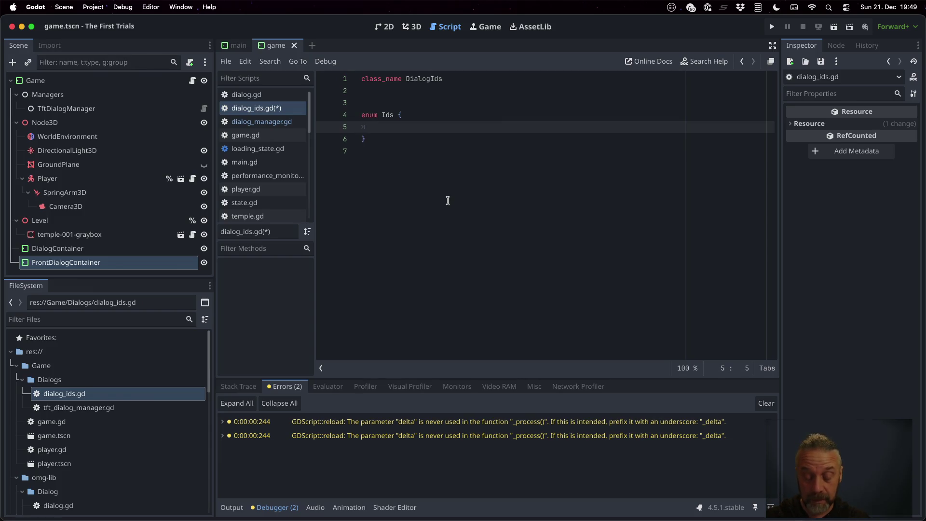
text(IN_GAME,)
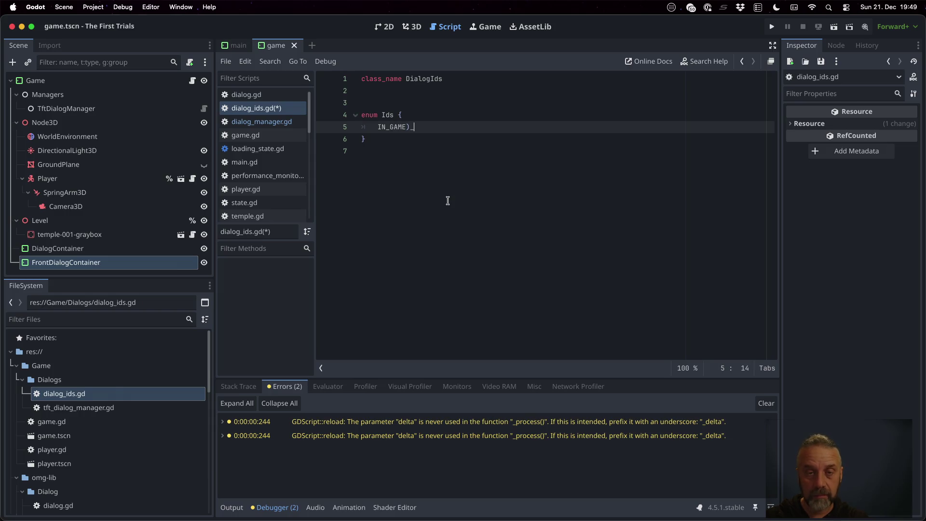
key(BackSpace)
key(BackSpace)
text(_HU)
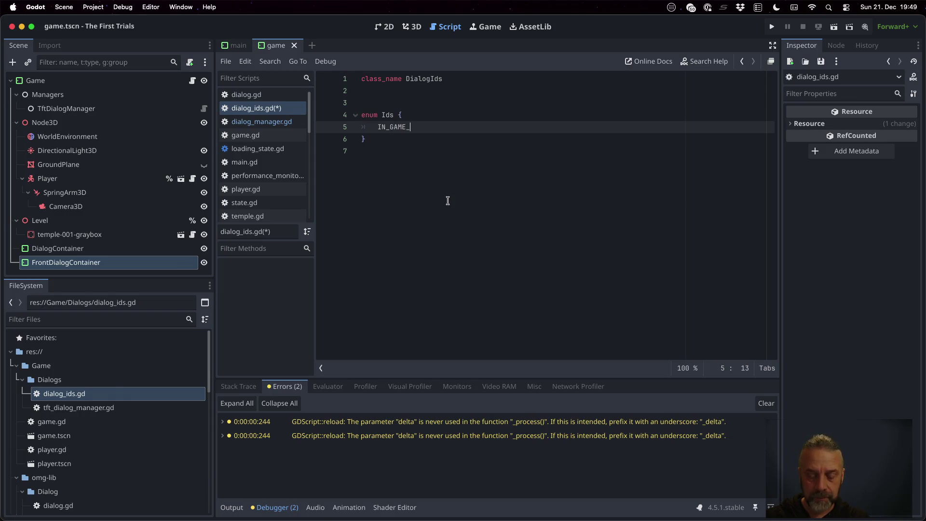
text(D)
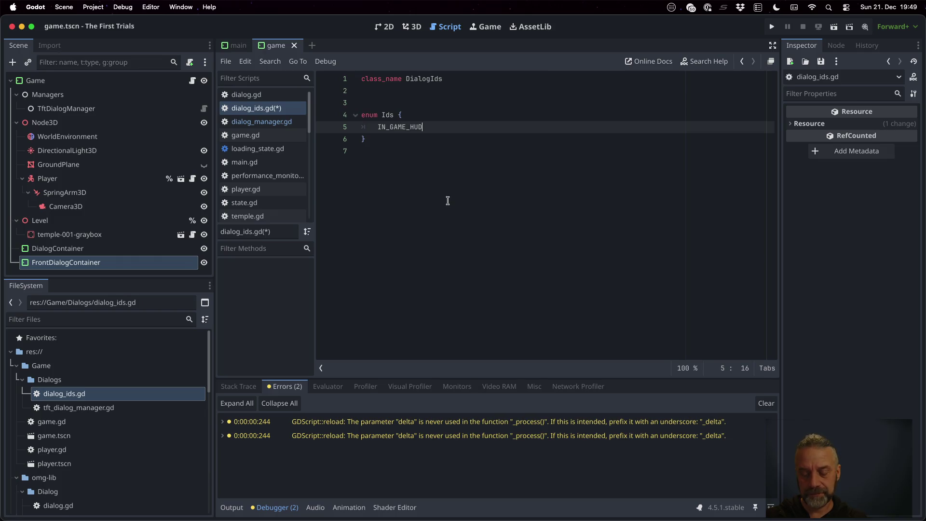
text(,)
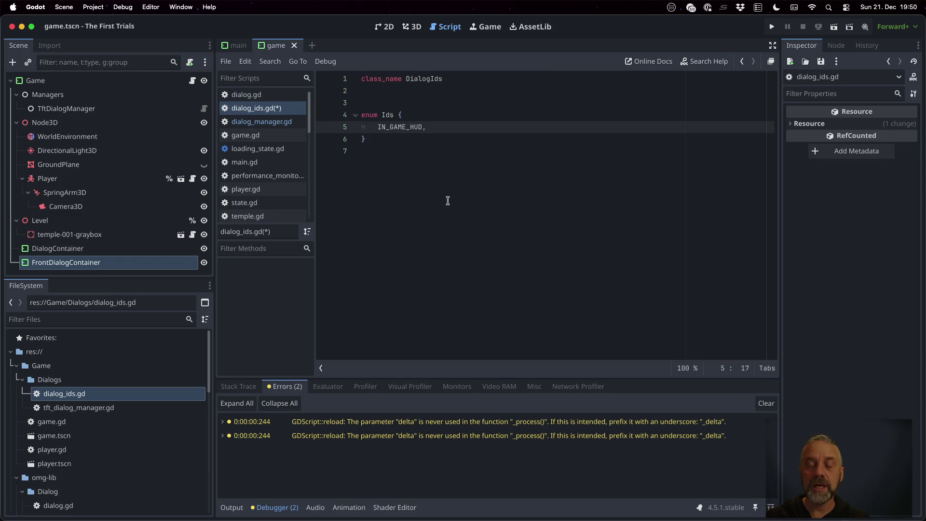
key(Left)
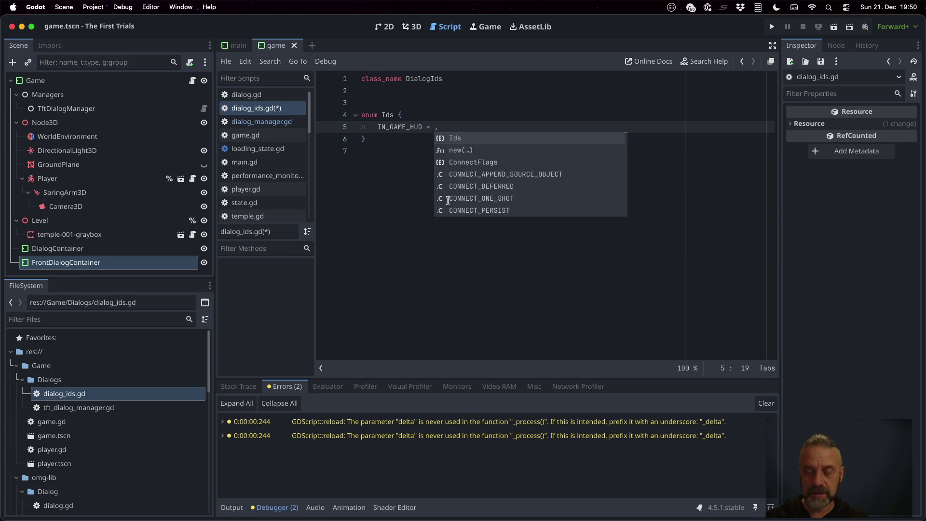
text(0x00000)
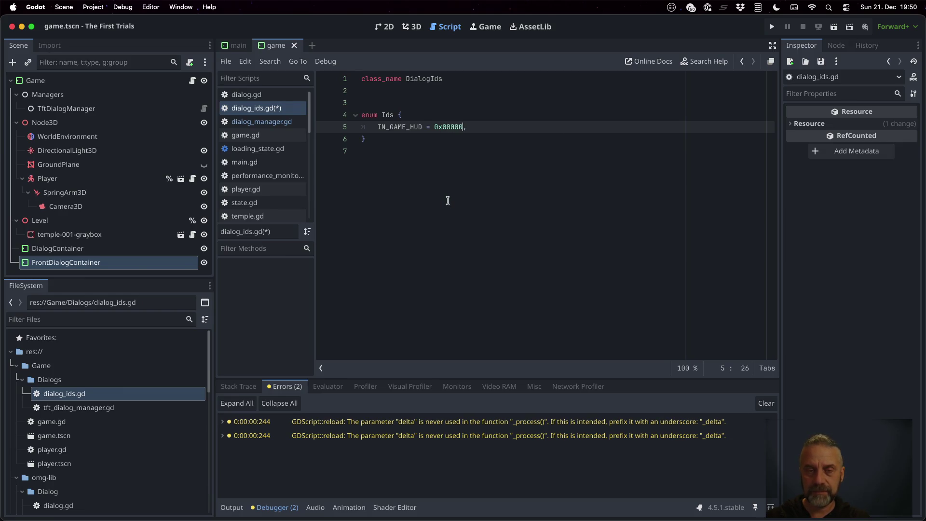
key(BackSpace)
key(BackSpace)
key(BackSpace)
key(super+s)
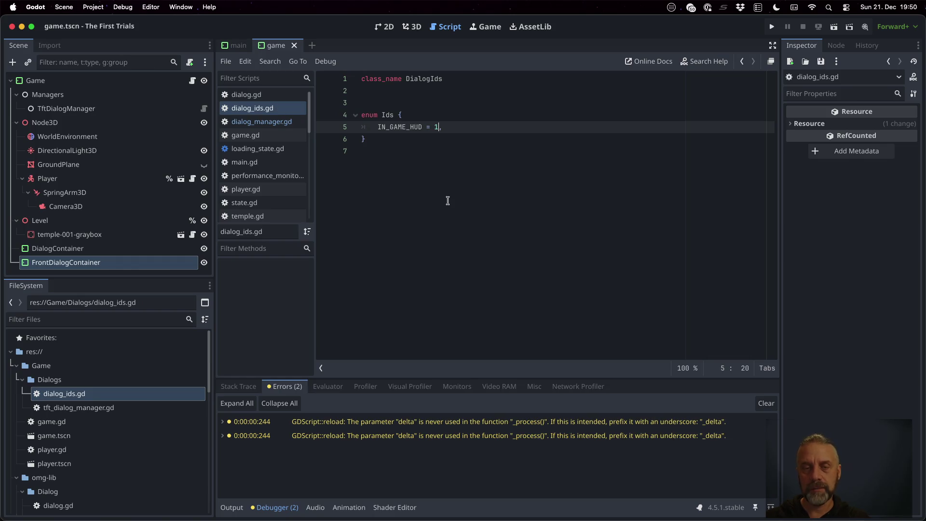
Add the enum entry INVALID = 0xffffffff.
key(Return)
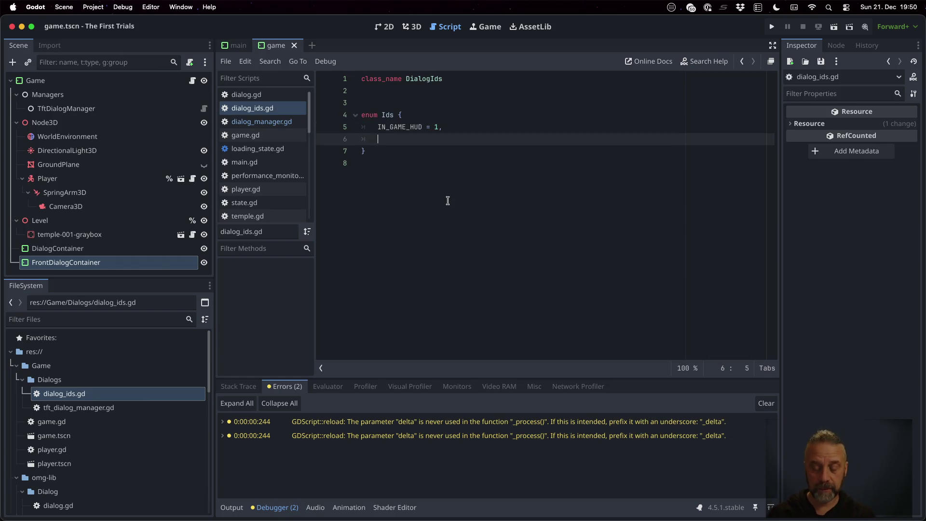
text(INVALIDE)
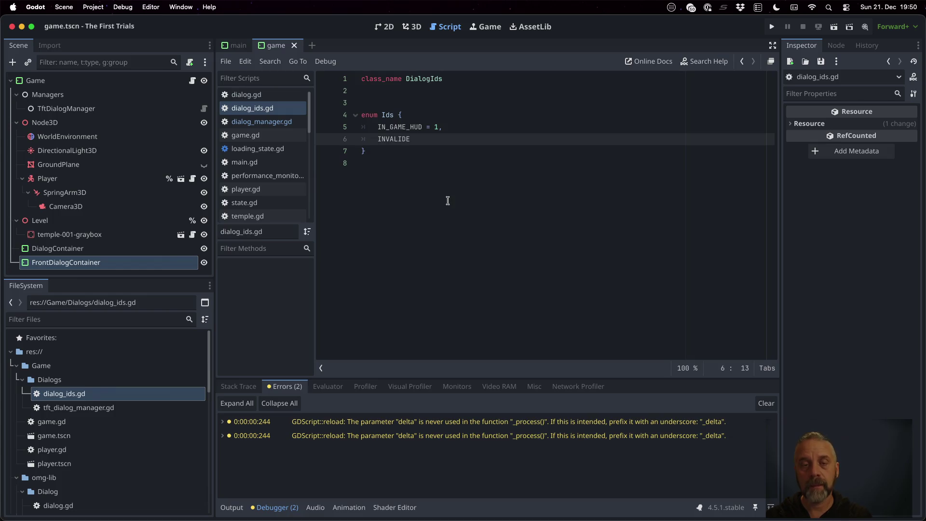
key(BackSpace)
text(0xffff)
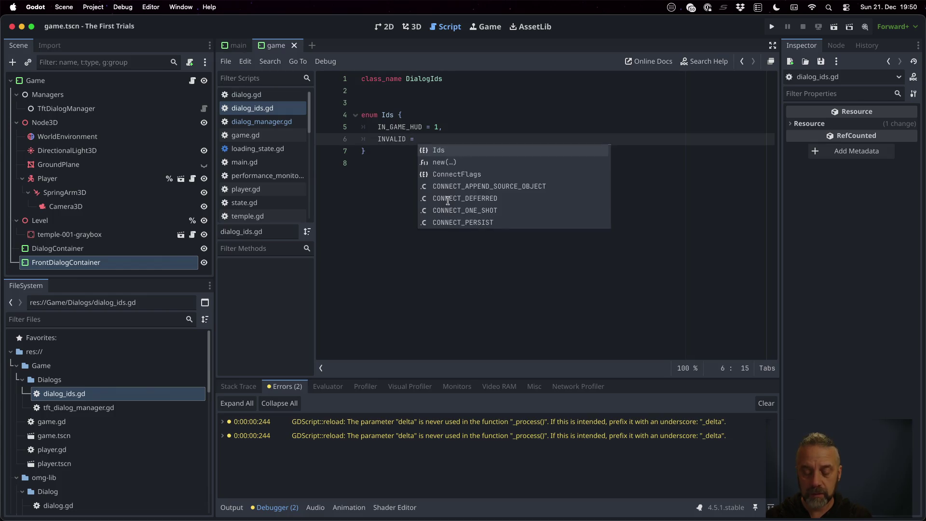
text(ff)
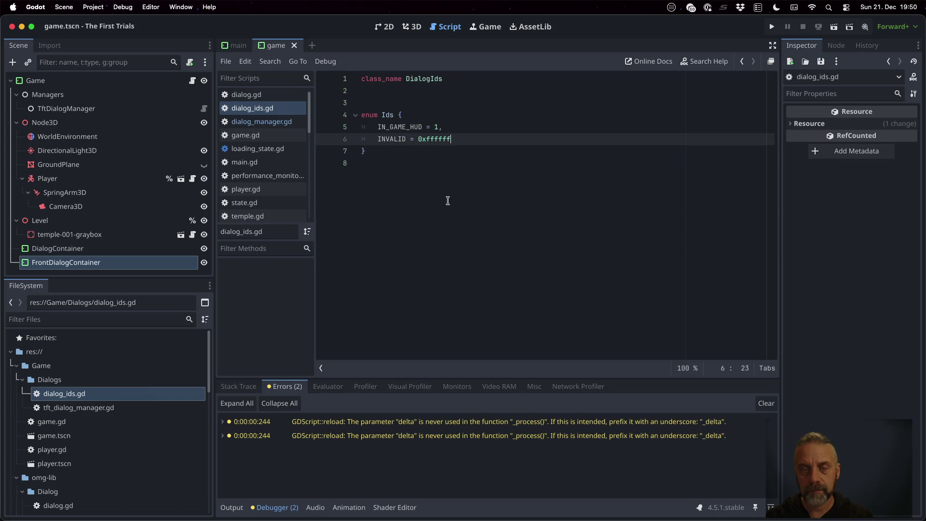
text(ff,)
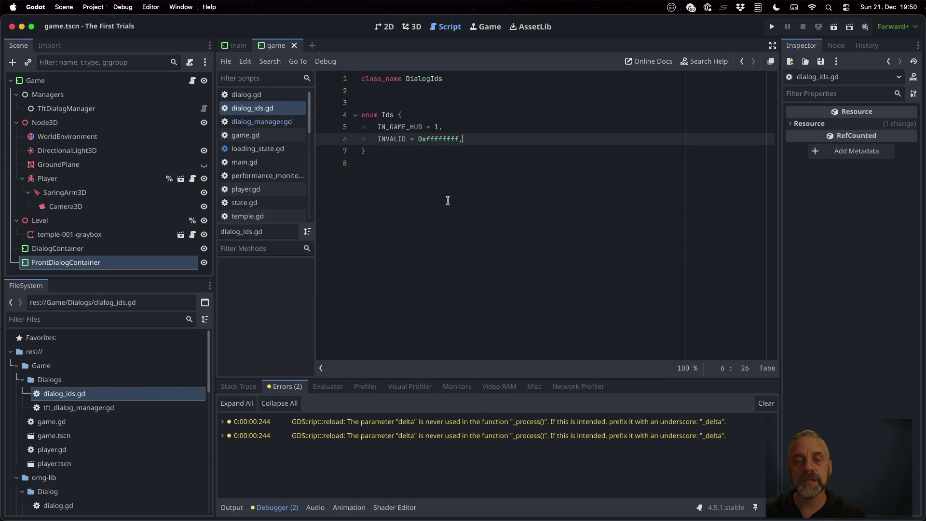
click(447, 201)
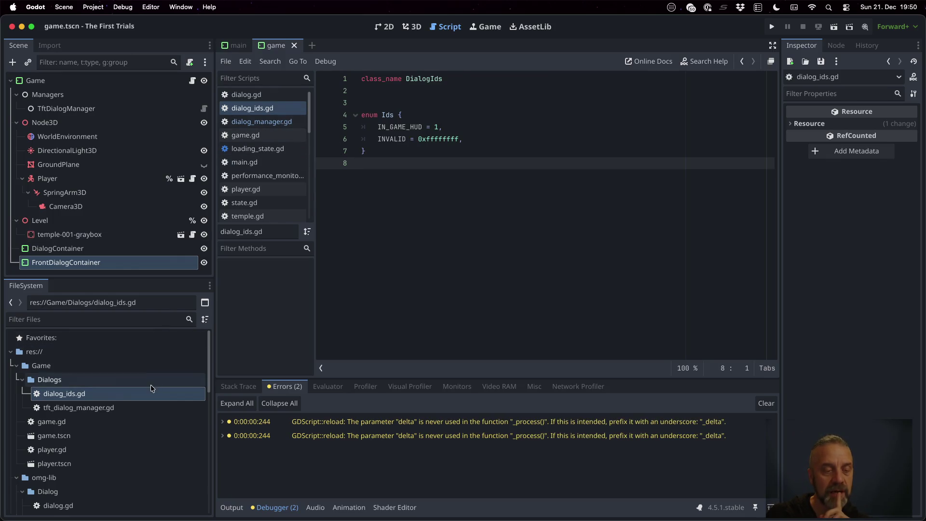
double_click(145, 407)
Add 'func _ready() -> void:' on line 3 of tft_dialog_manager.gd, then switch to dialog_manager.gd.
click(424, 97)
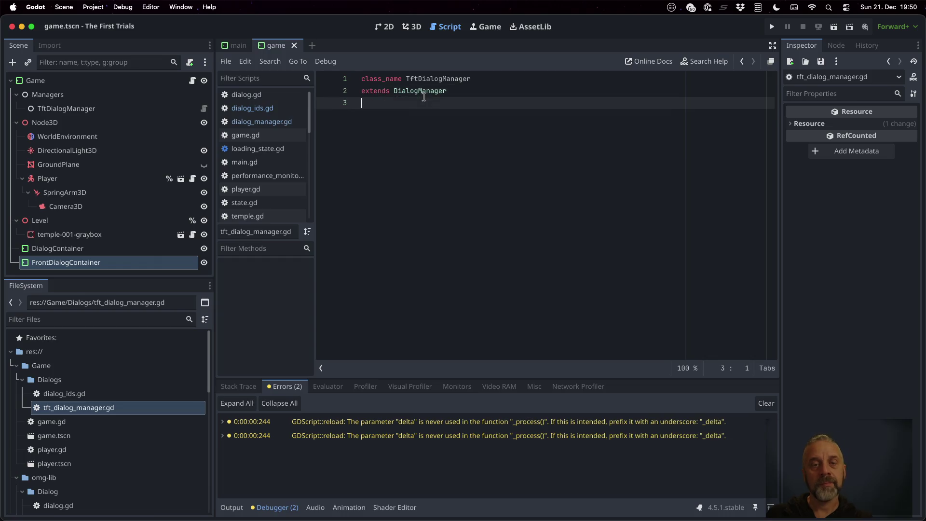
key(Return)
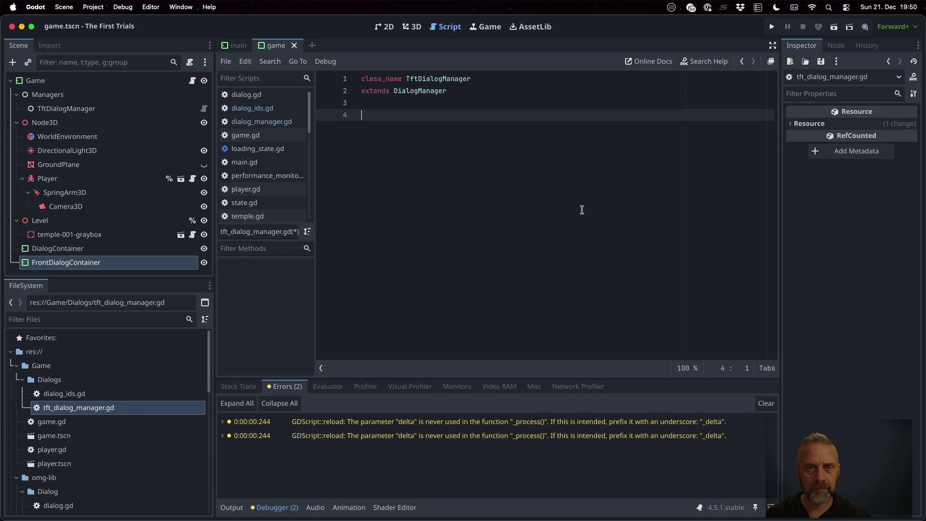
text(func )
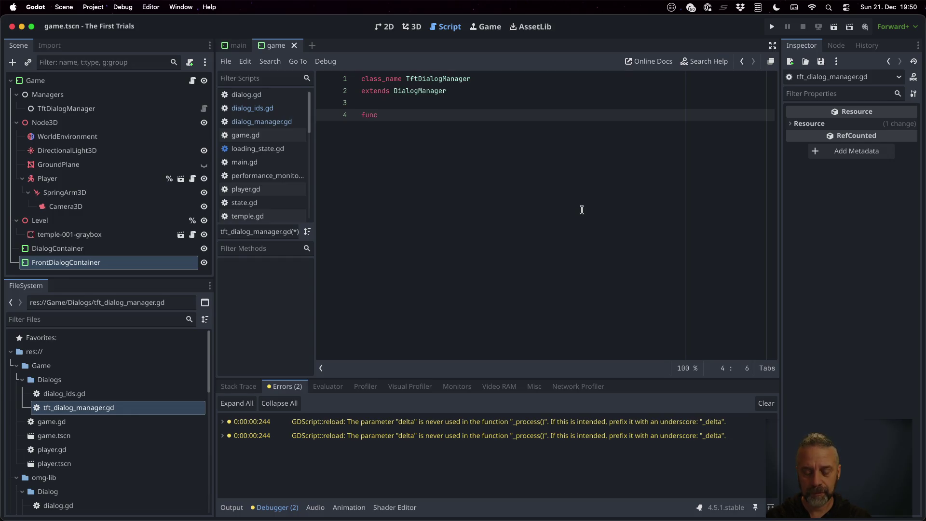
text(_ready())
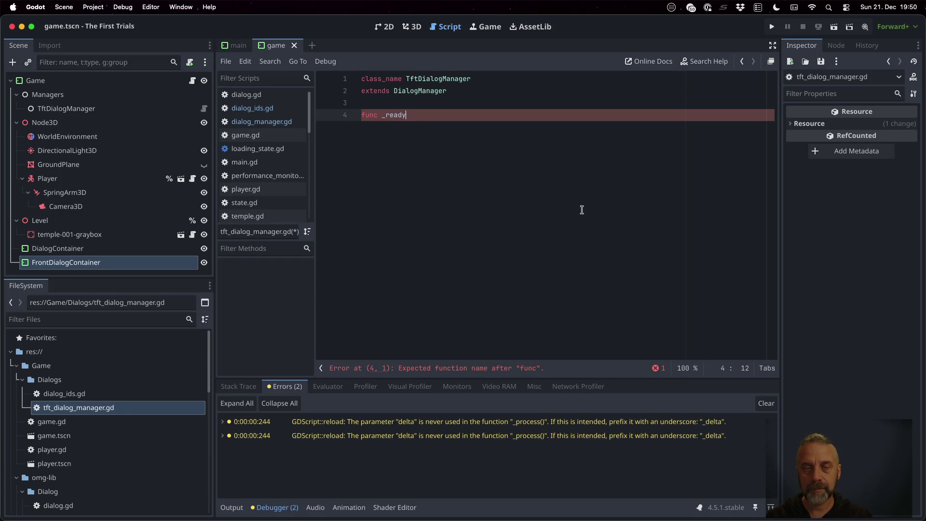
text( ->)
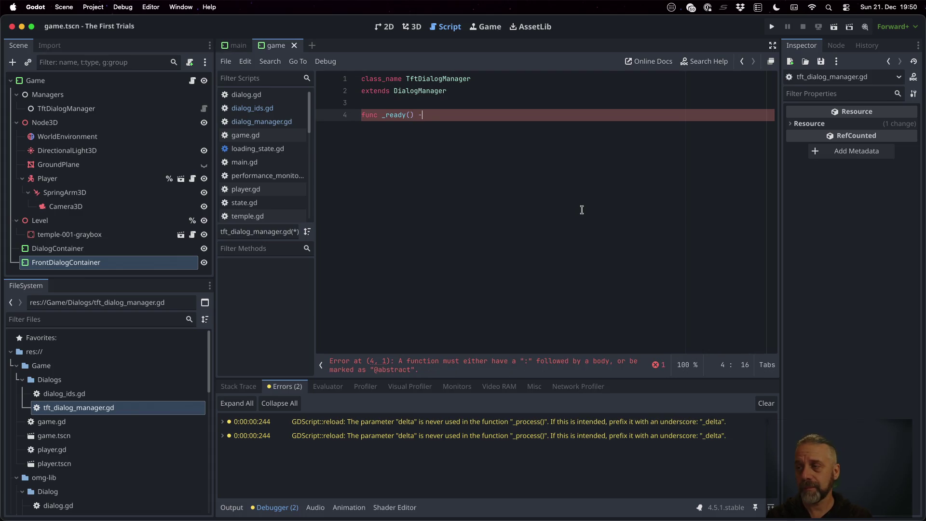
text( void:)
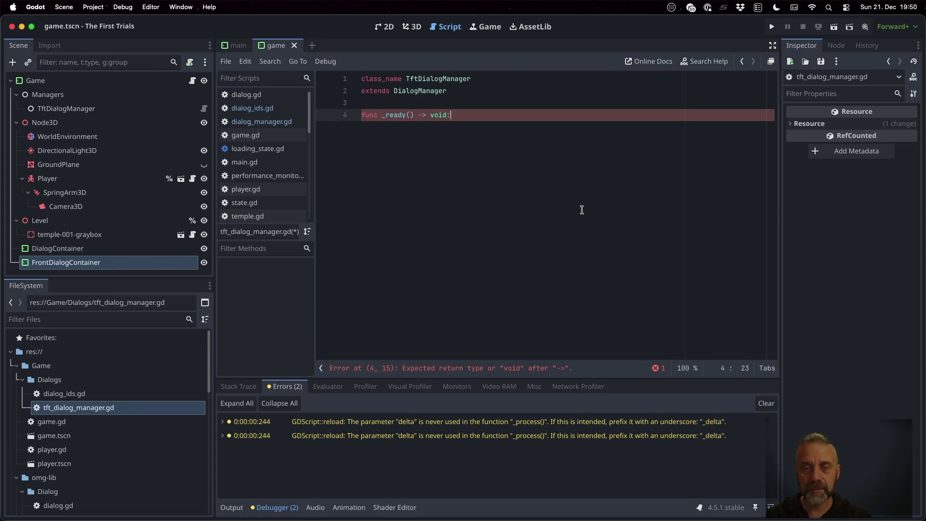
key(Return)
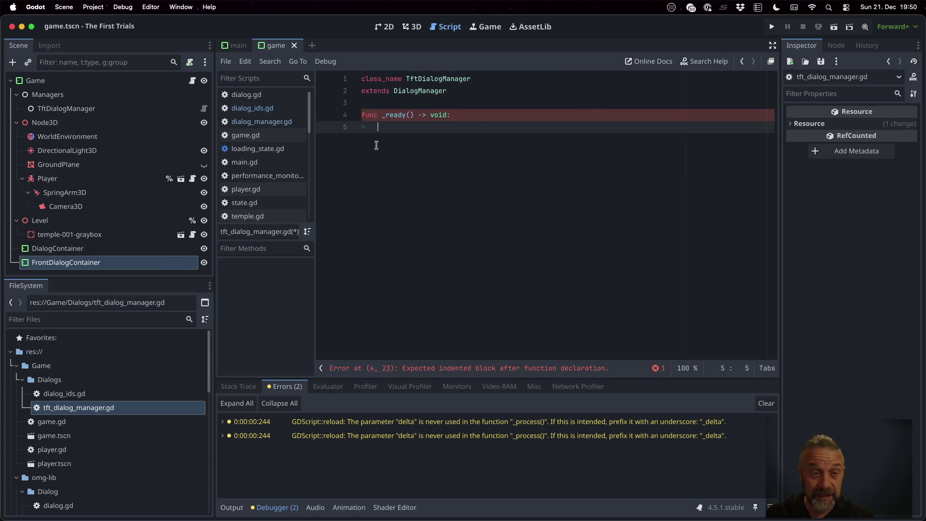
click(261, 122)
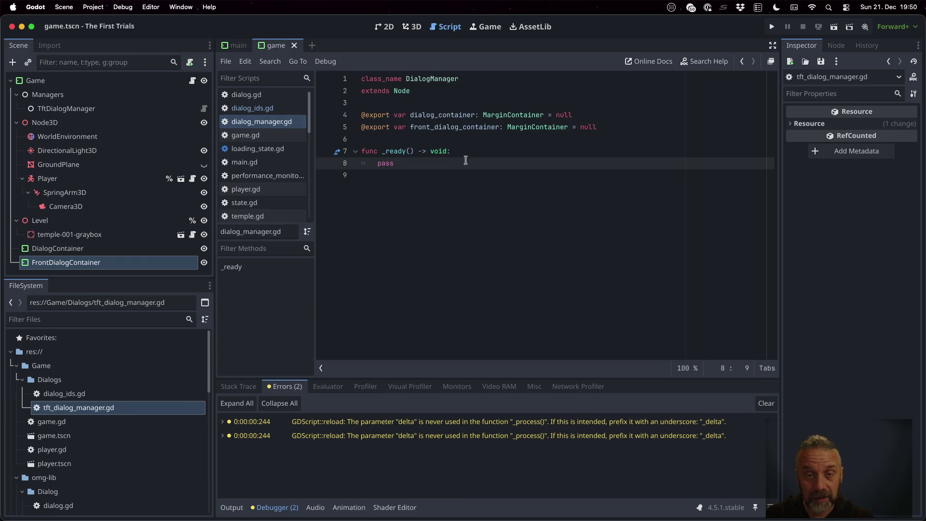
Above _ready, start declaring var _dialog_scenes with a Dictionary type.
click(531, 203)
key(Return)
key(Up)
key(Up)
key(Up)
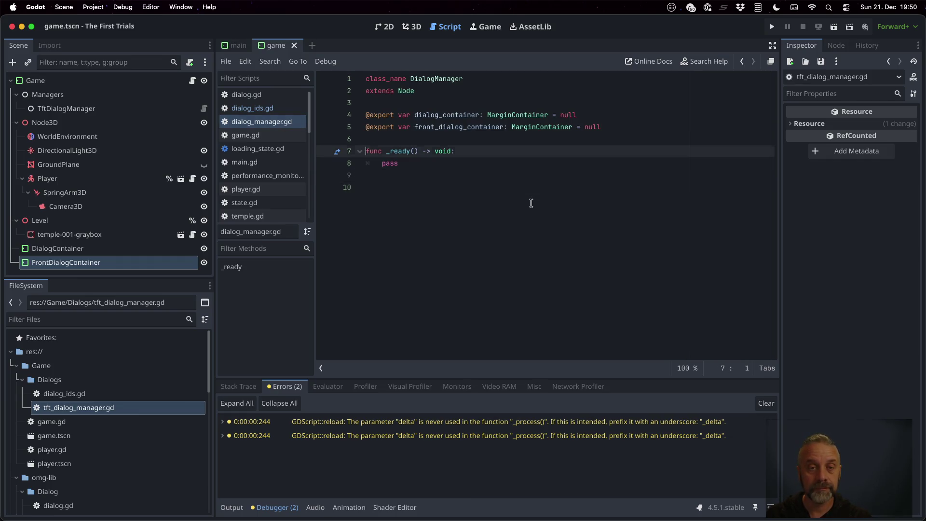
key(Return)
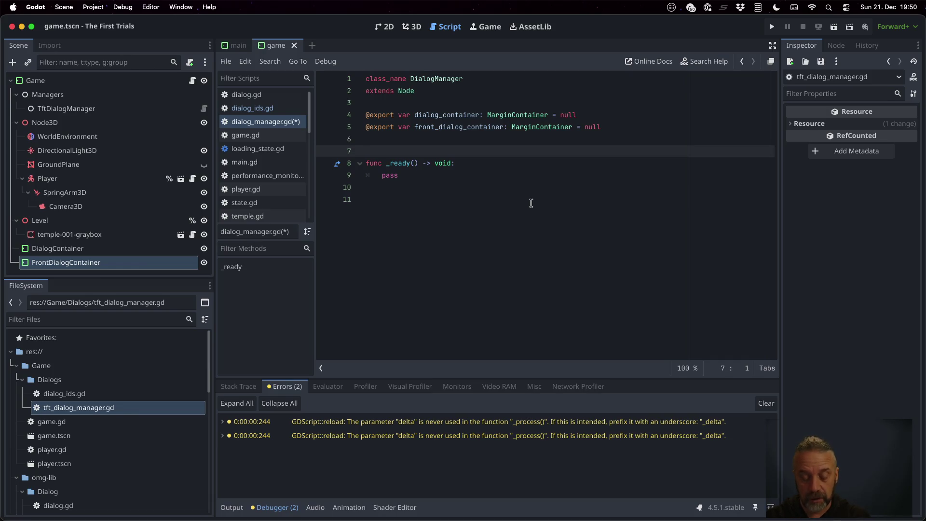
text(var _d)
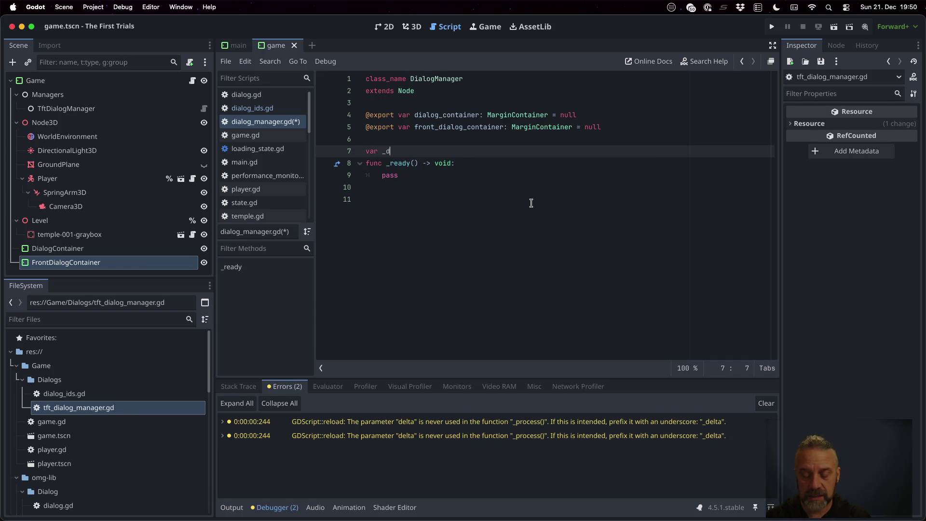
text(ialogs)
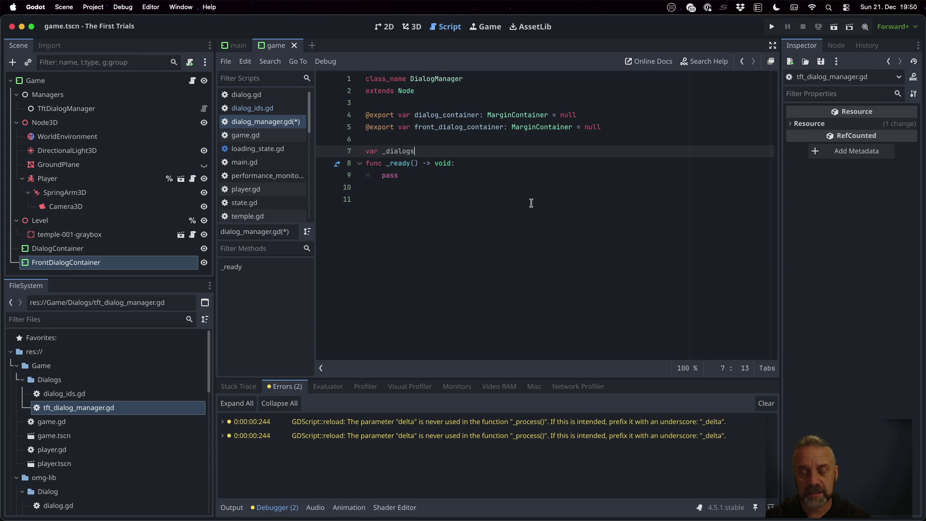
key(BackSpace)
text(_scenes)
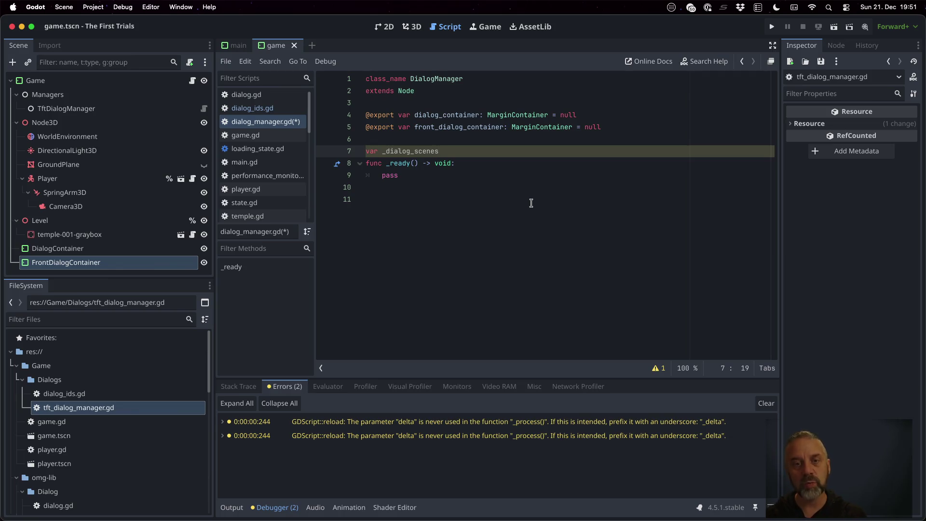
text(= Dir)
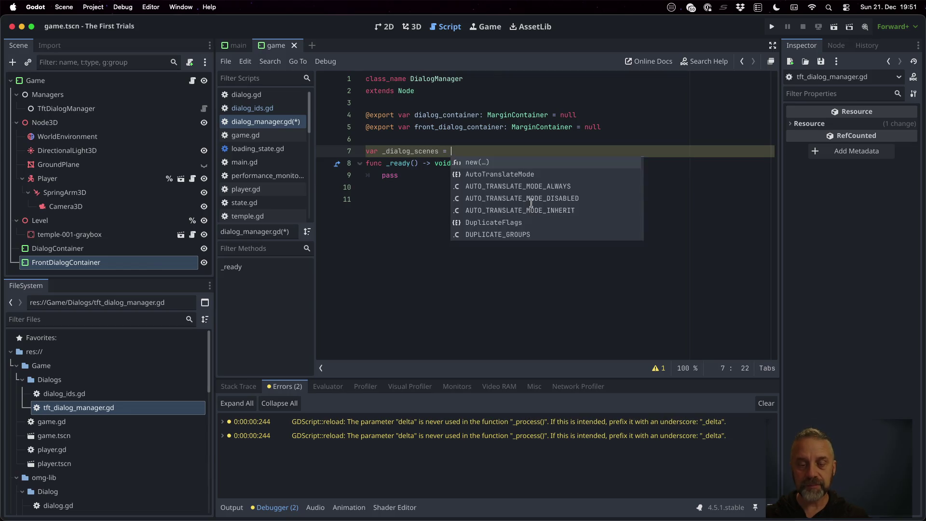
key(BackSpace)
text(ct)
key(Return)
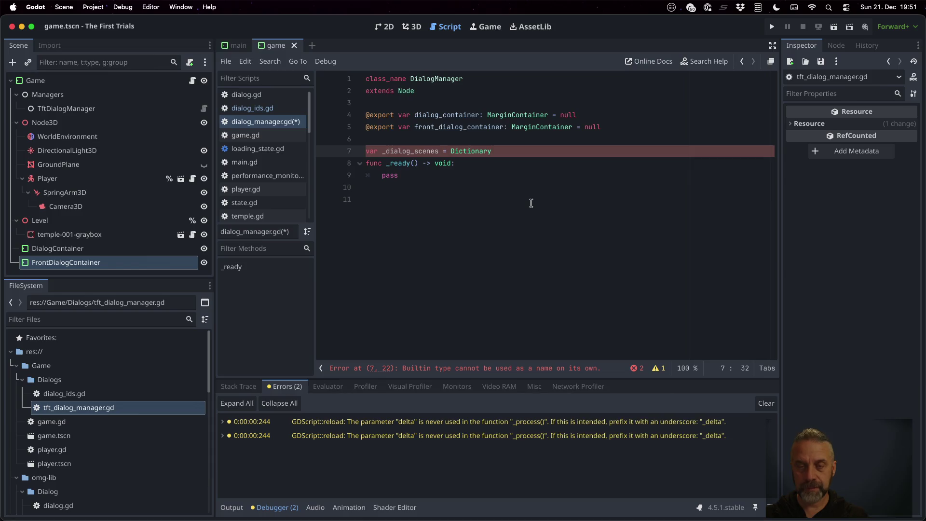
Finish it as ': Dictionary[int, PackedScene] = {}', save, and begin 'func preload_dialog( id: int, path: String'.
text(int,)
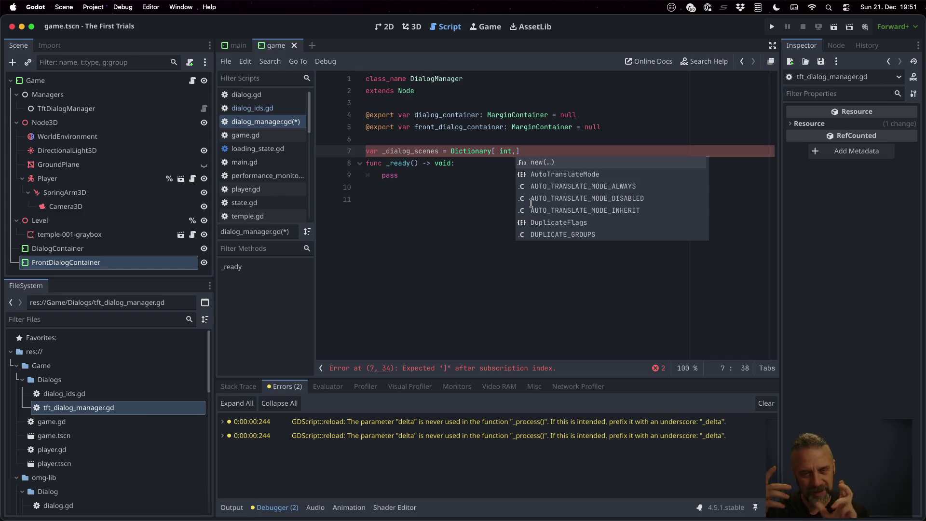
text( Pac)
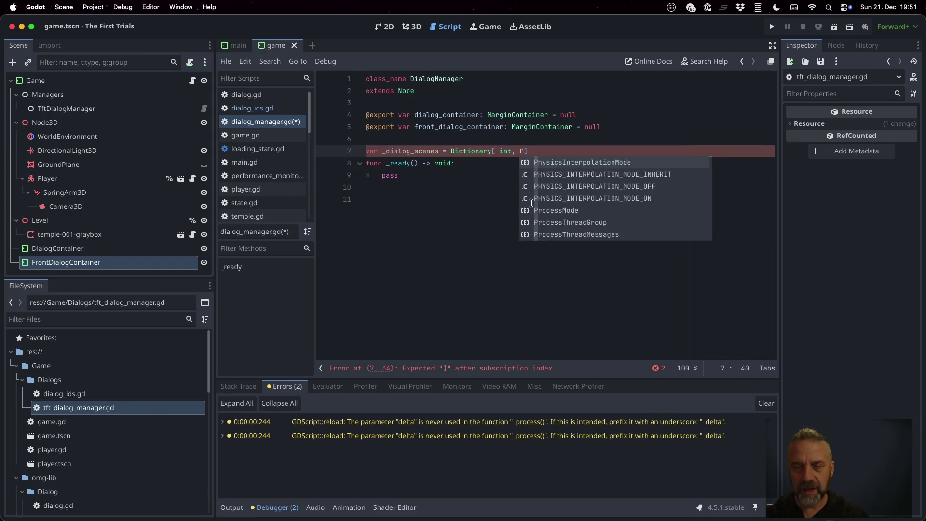
key(Escape)
text(kedSc)
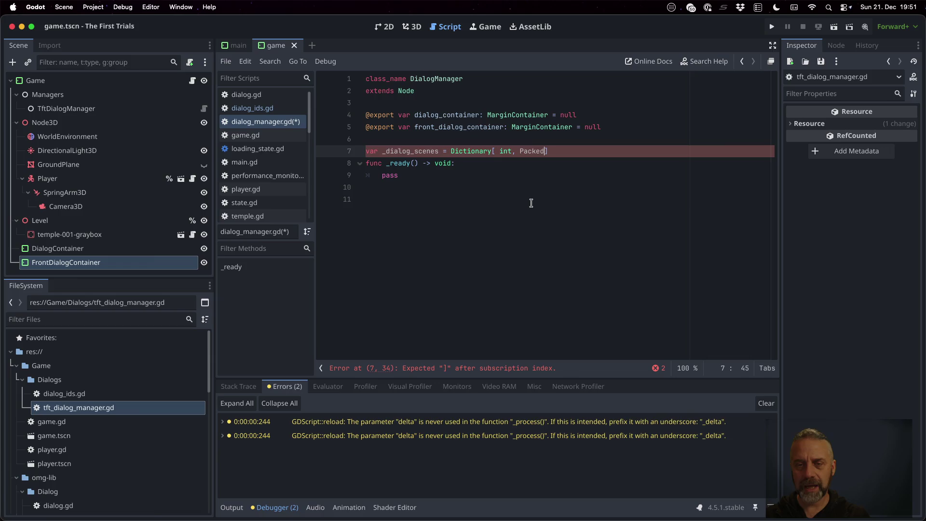
text(ene)
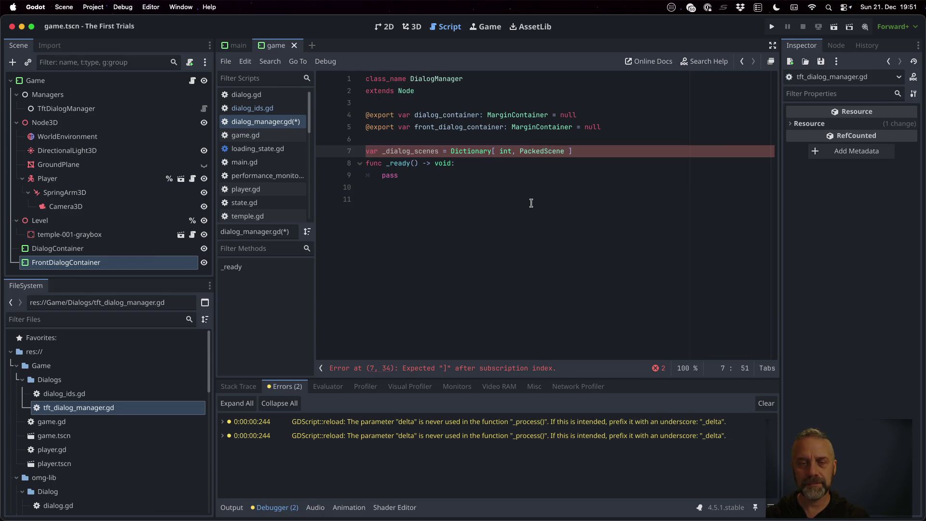
key(Left)
key(Left)
key(Left)
key(BackSpace)
key(BackSpace)
text(:)
key(End)
text(= {})
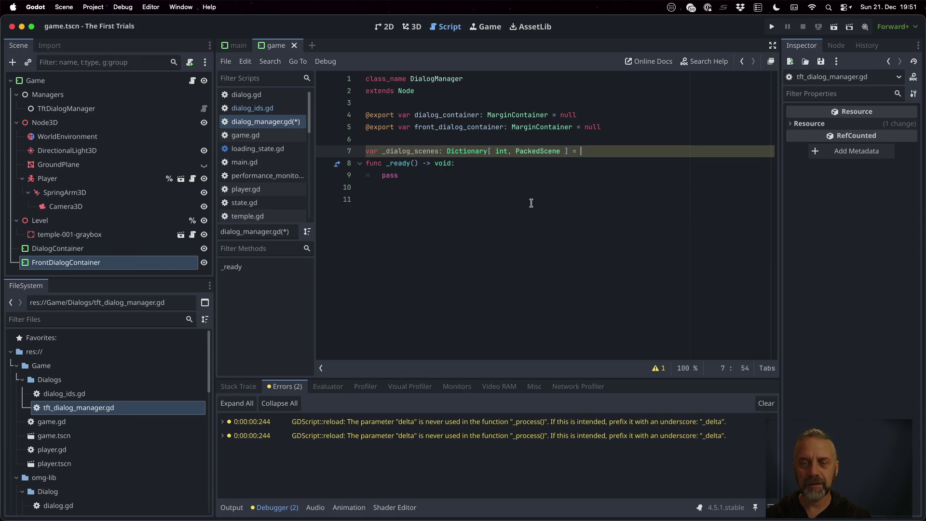
key(Return)
key(super+s)
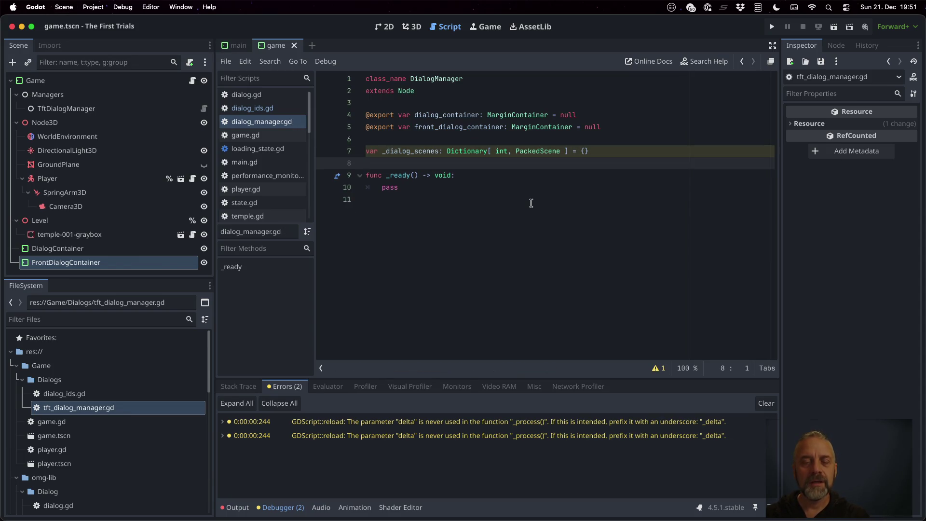
key(Down)
key(Down)
key(Down)
text(func pre)
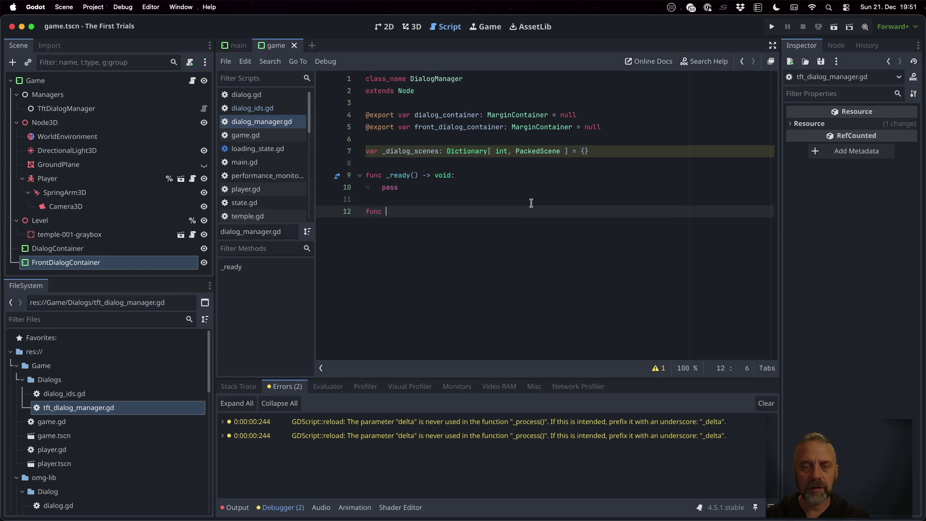
text(load_dialog()
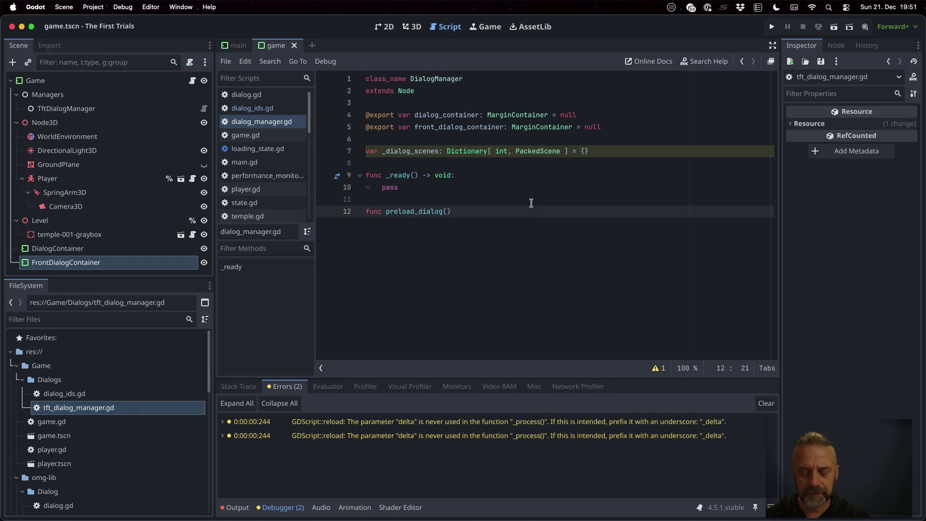
text( id: int,)
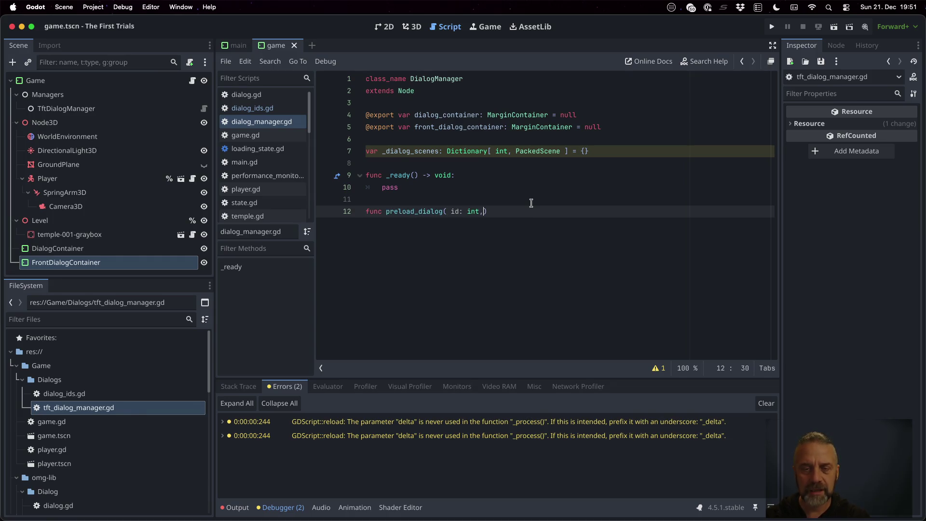
text( path: )
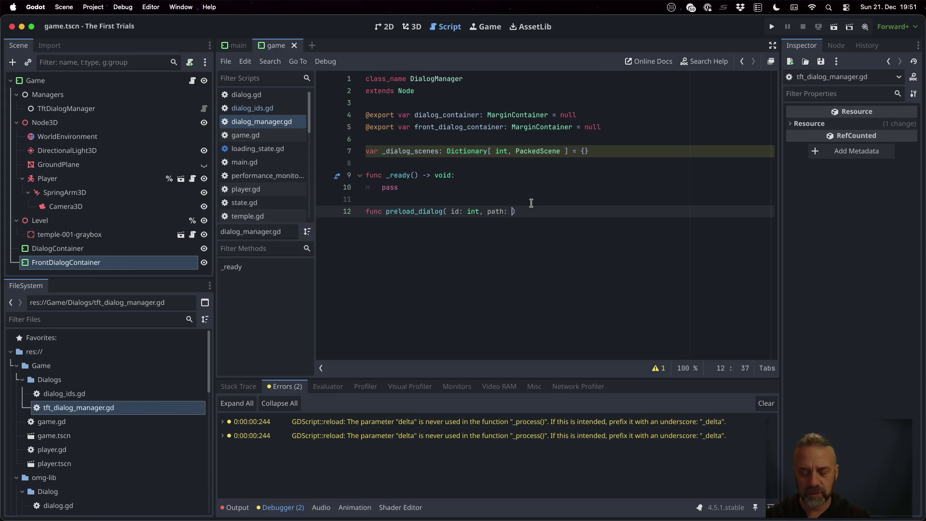
text(String)
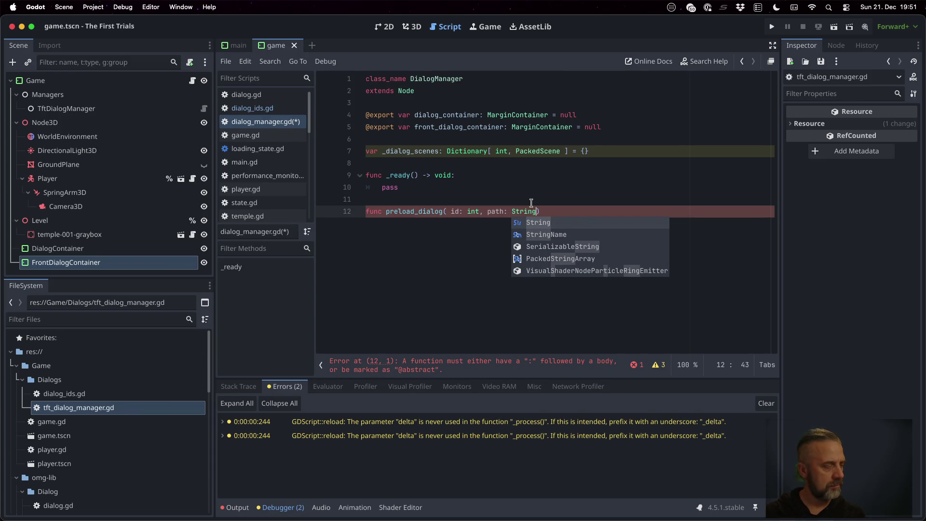
Finish the preload_dialog(id: int, path: String) -> bool signature and save the script.
text() )
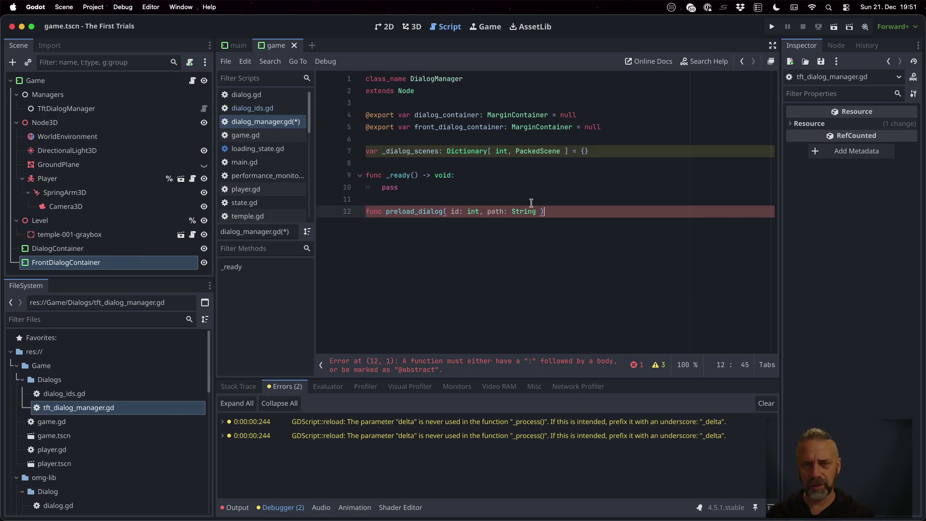
text(-> bool:)
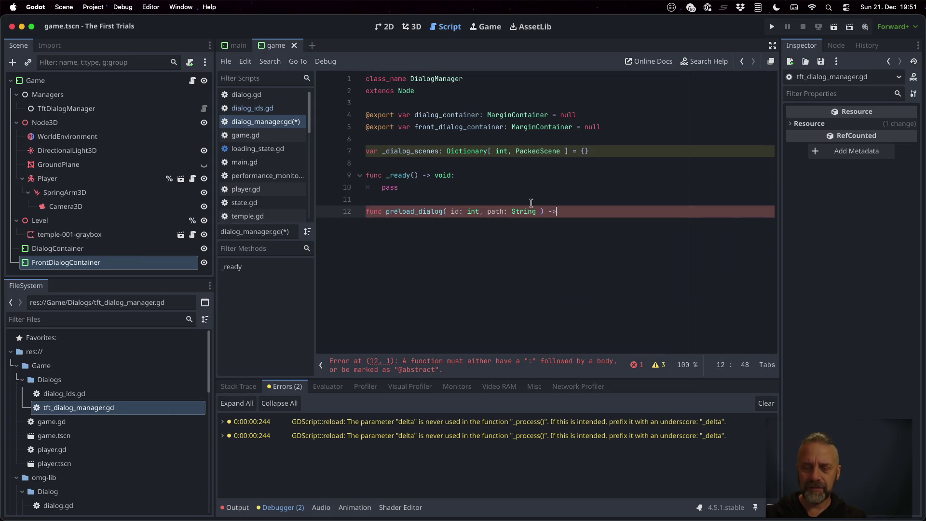
key(Return)
key(super+s)
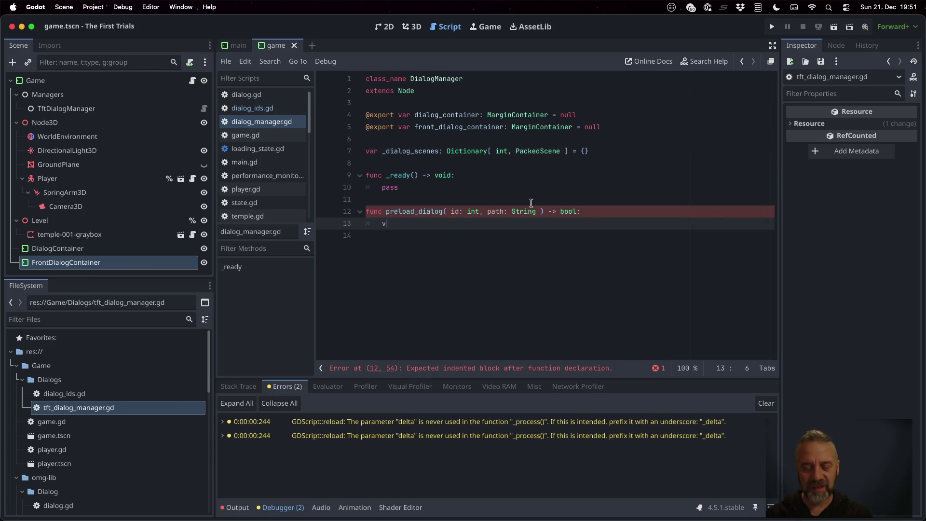
Add 'var ds = ResourceLoader.load( path )' to the body, save, and view the load documentation.
text(ar)
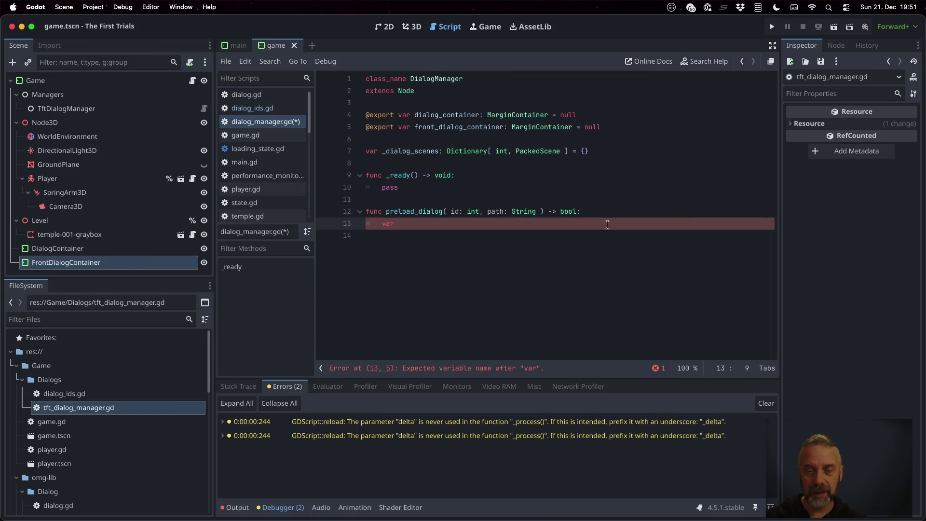
text(ds = )
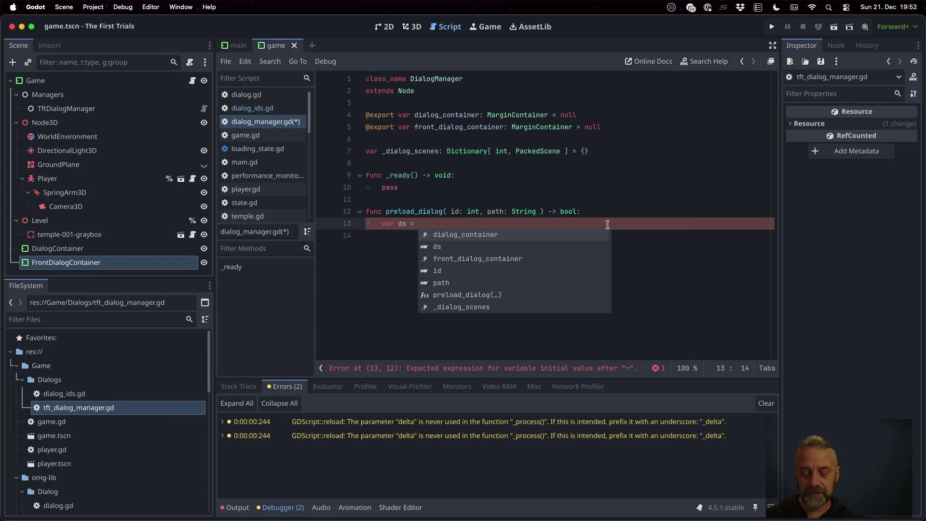
text(Res)
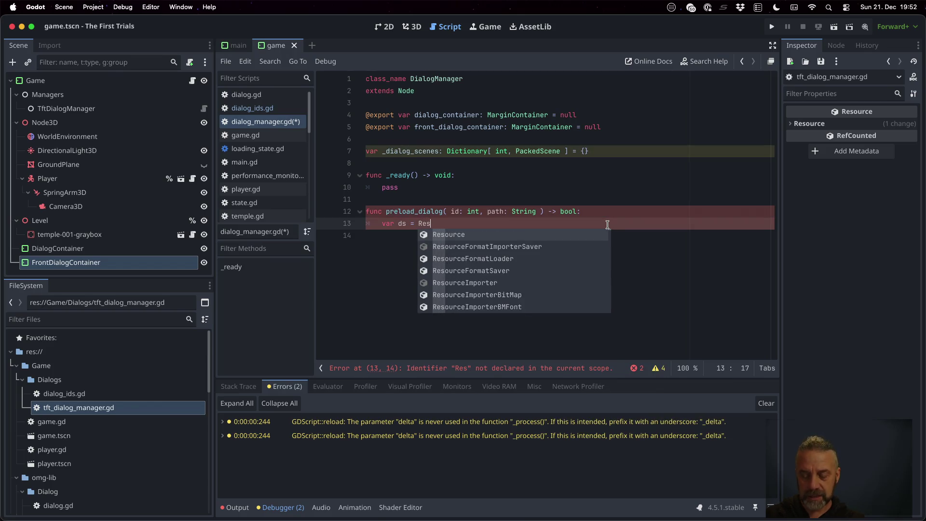
text(ourceM)
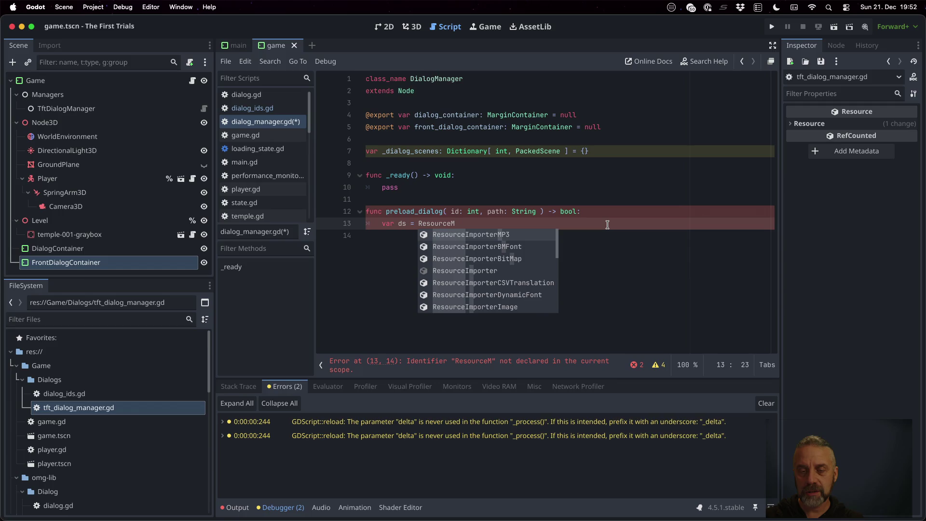
key(BackSpace)
text(Loader.l)
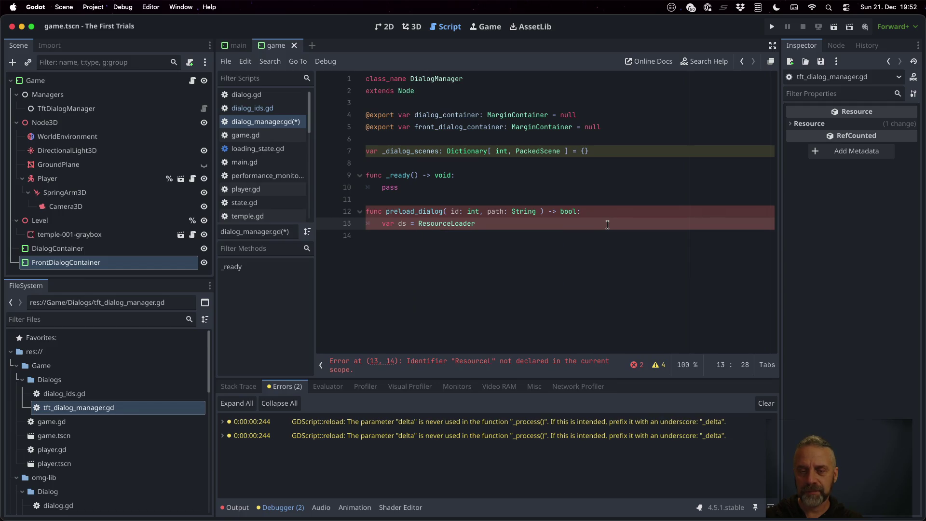
key(Return)
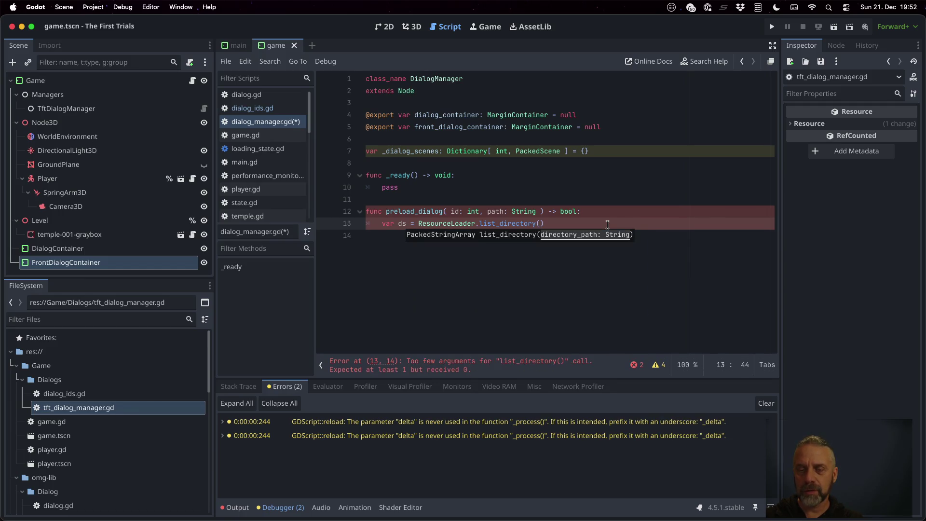
key(BackSpace)
key(BackSpace)
key(BackSpace)
text(o)
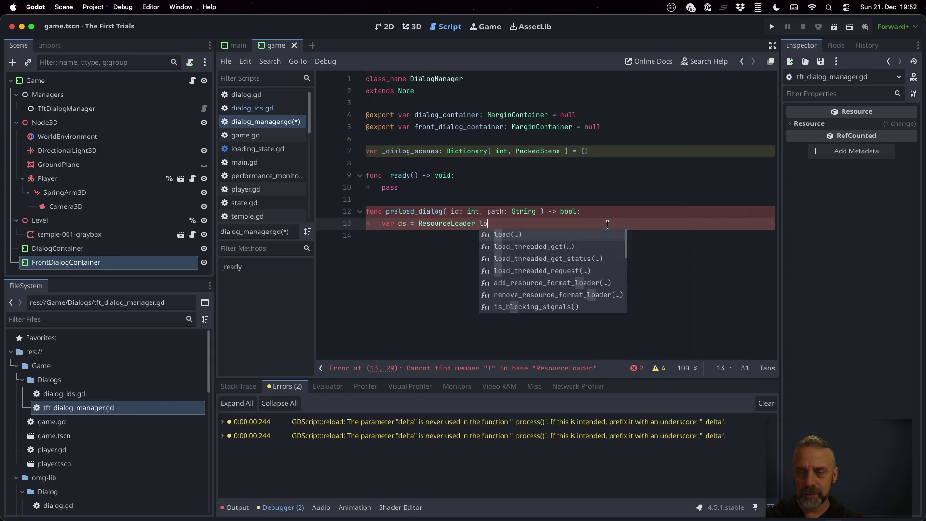
key(Return)
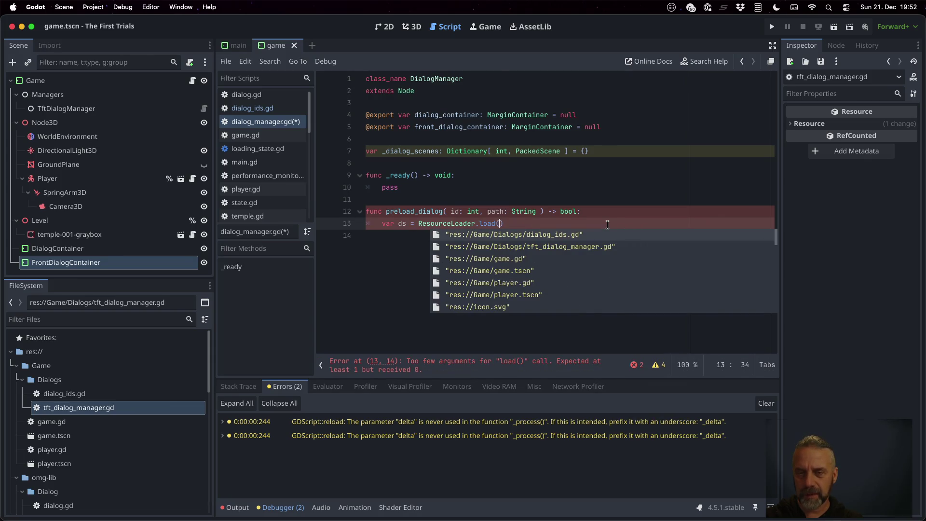
text(path)
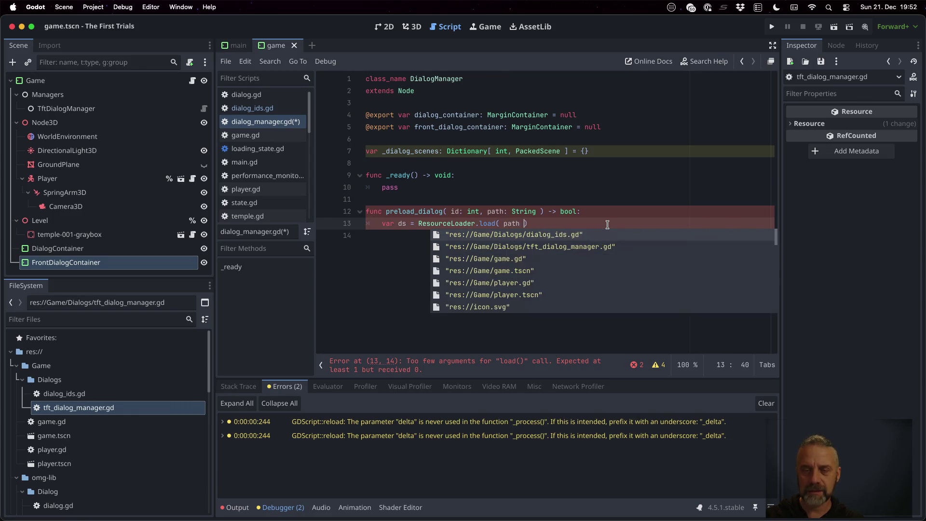
key(super+s)
key(Right)
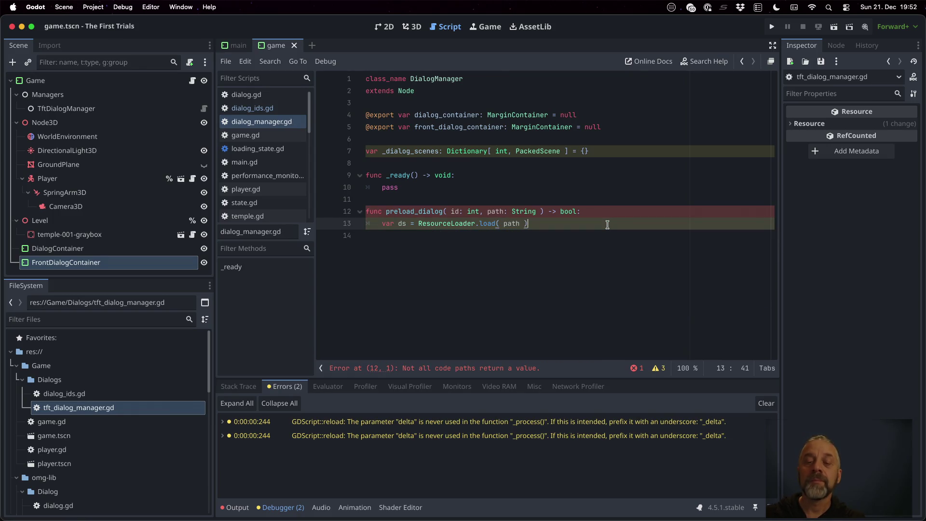
super+click(493, 224)
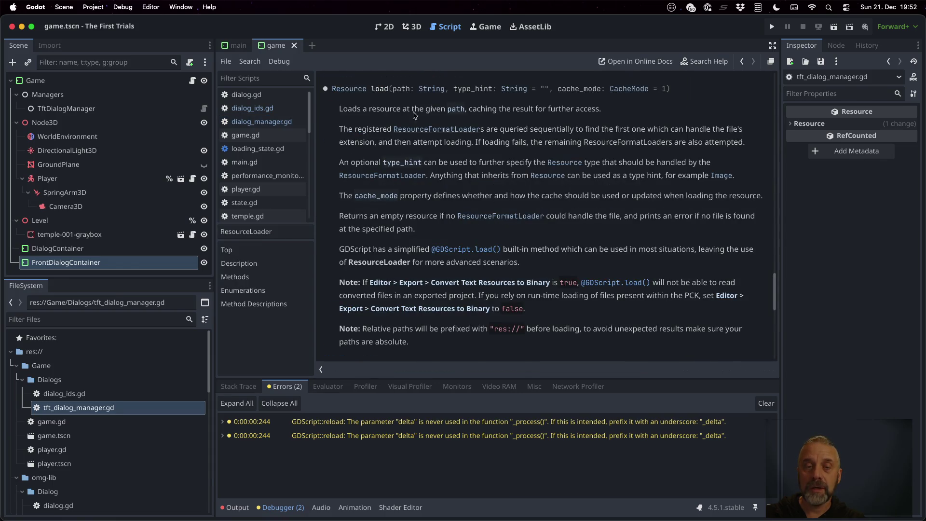
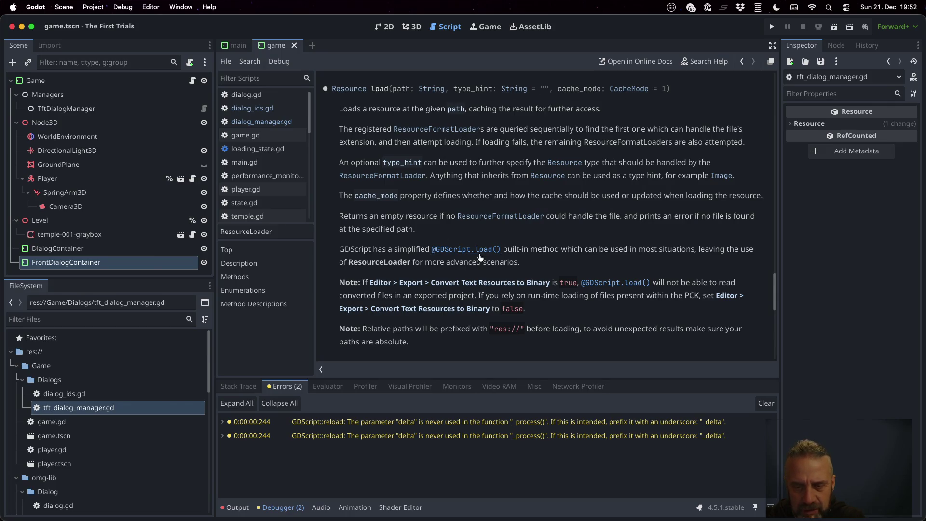
Leave the ResourceLoader docs and open dialog_manager.gd at the empty line in preload_dialog.
scroll(480, 257, down, 2)
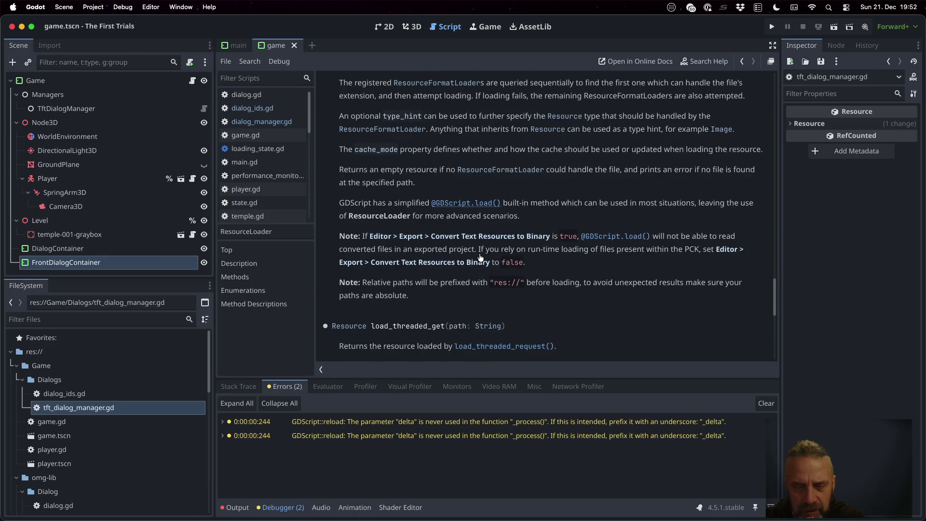
scroll(480, 257, up, 1)
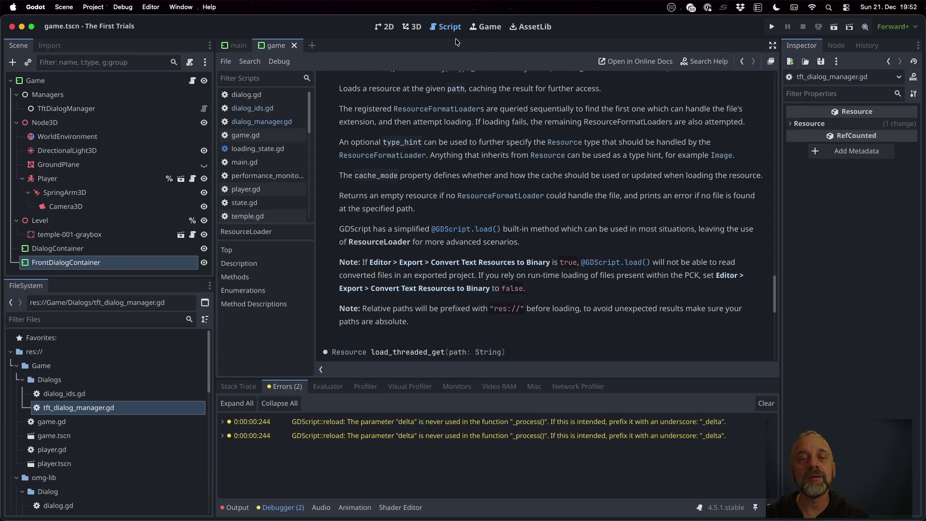
click(384, 27)
click(412, 27)
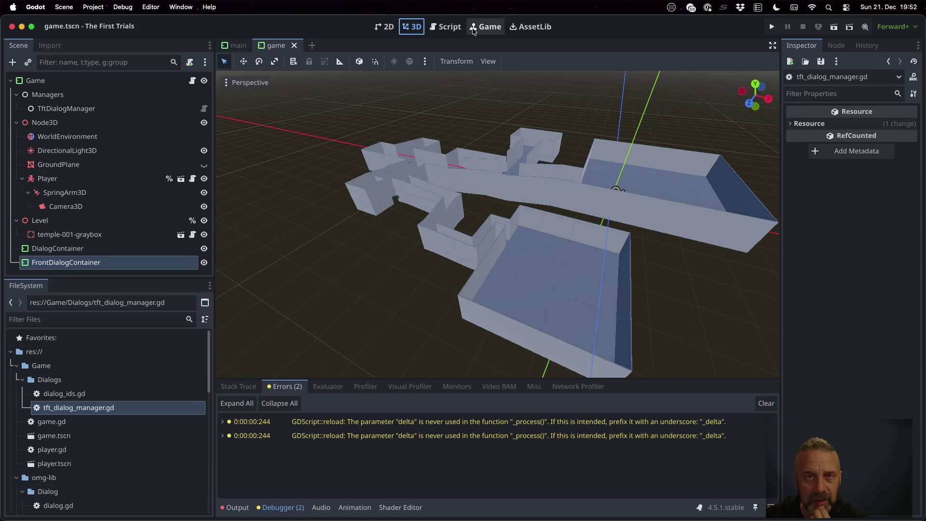
click(445, 27)
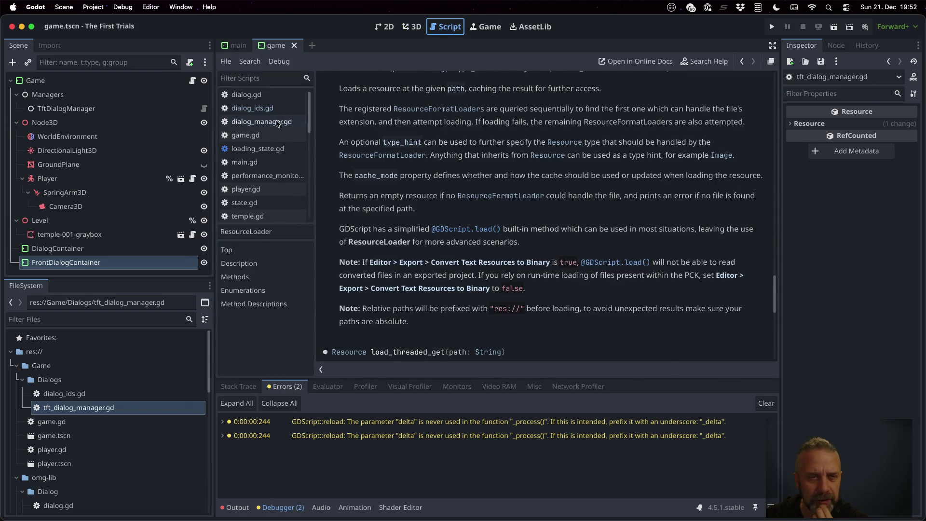
click(241, 122)
click(598, 234)
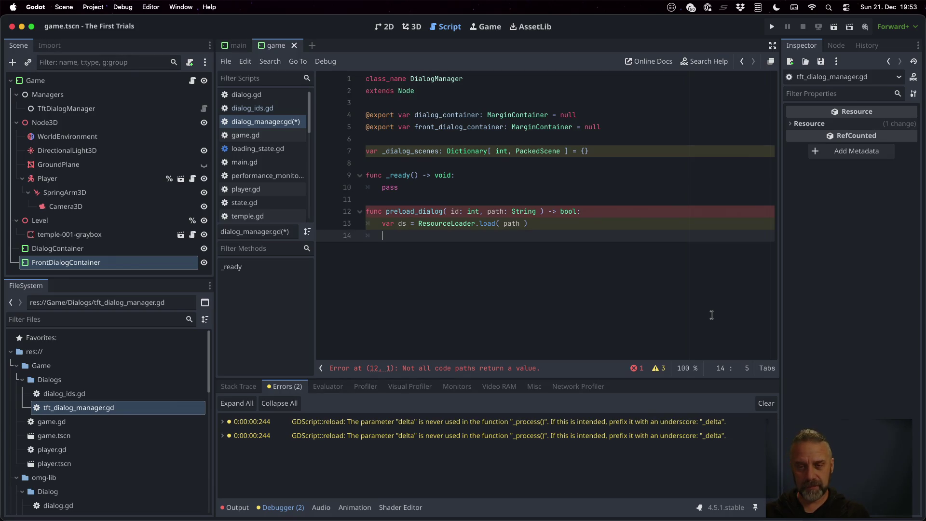
End preload_dialog with 'return true' and save the script.
key(Return)
key(Return)
text(return t)
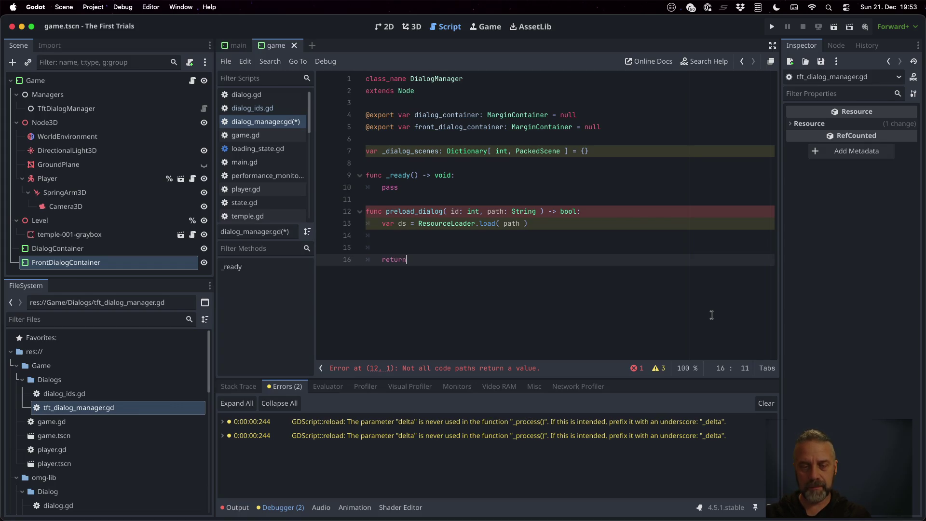
text(rue)
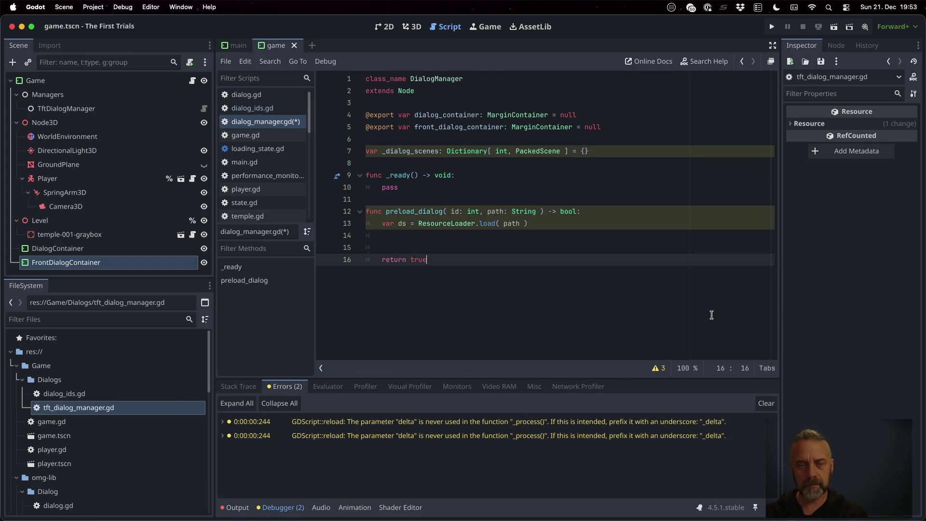
key(cmd+s)
Cast the ResourceLoader.load result 'as PackedScene' and begin an 'if ds == null:' check.
key(Up)
key(Up)
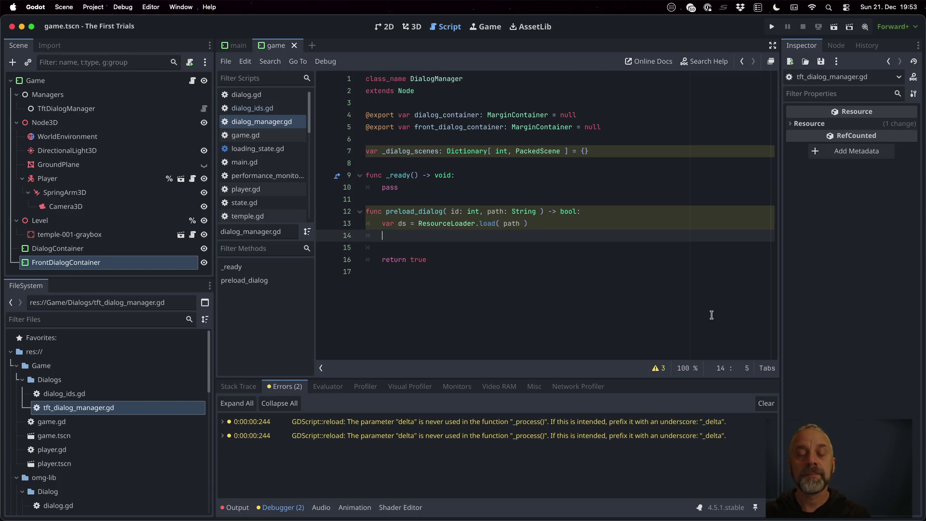
key(Up)
key(End)
text(as Pa)
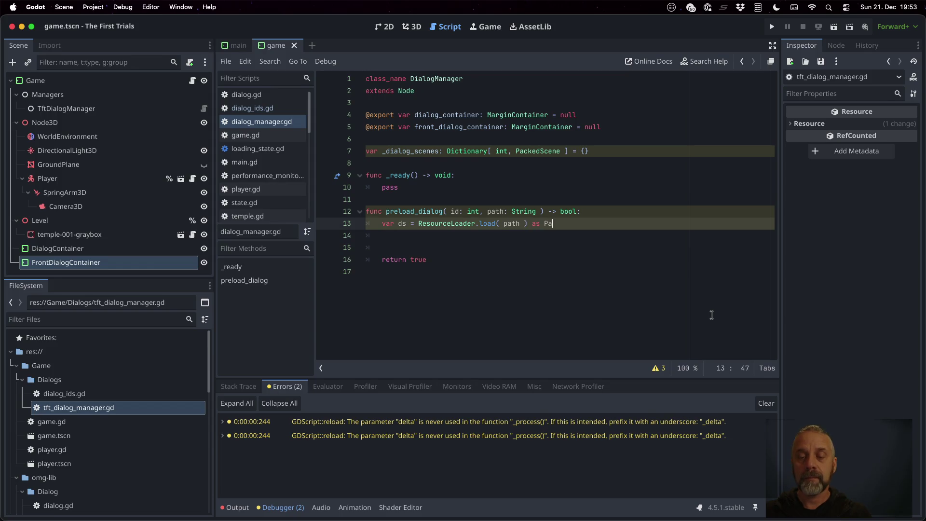
text(ckedSc)
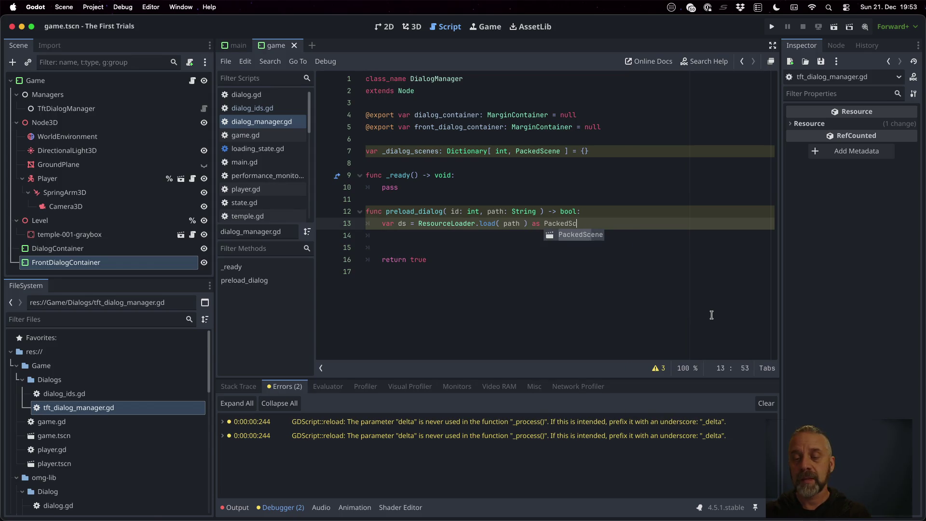
key(Return)
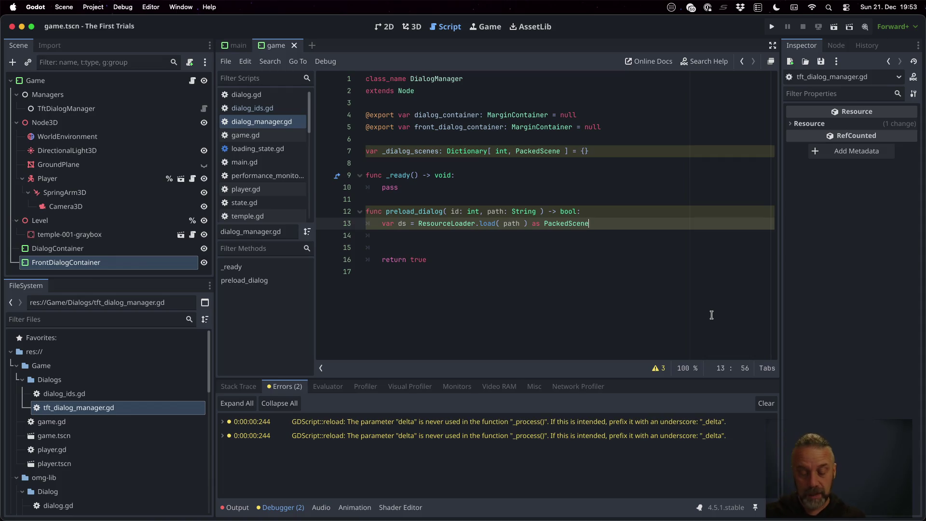
key(Return)
text(if ds =)
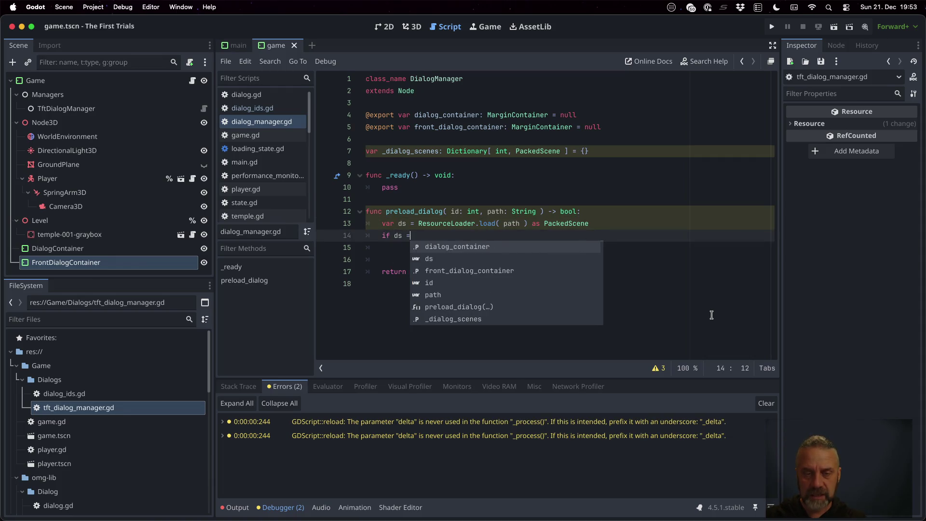
text(= null:)
Under the null check, print_rich a red '[DialogManager] Failed to load %d -> %s' with id and path, then save.
key(Return)
text(pr)
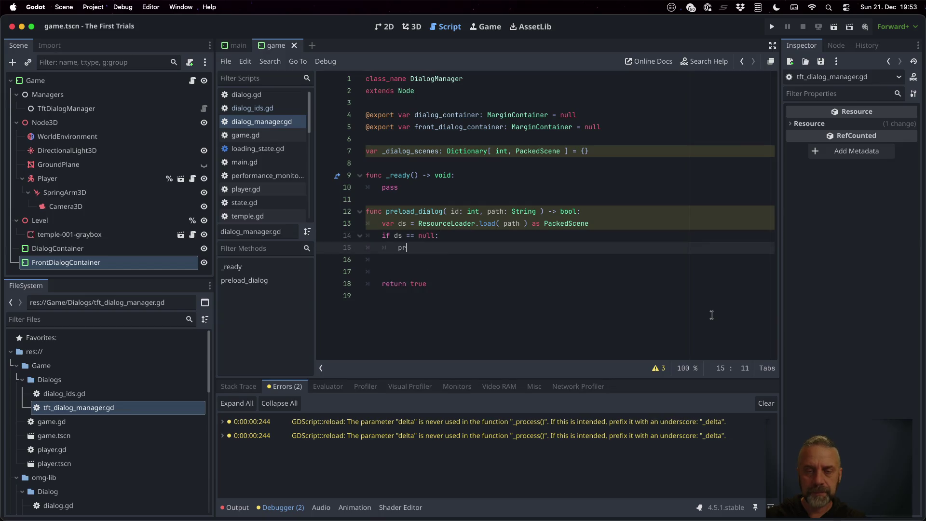
text(int_ri)
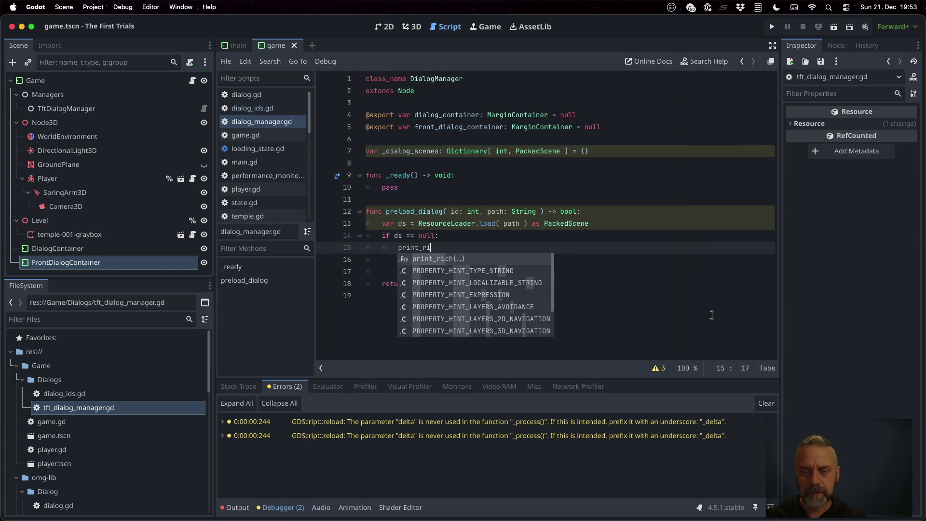
key(Return)
text(")
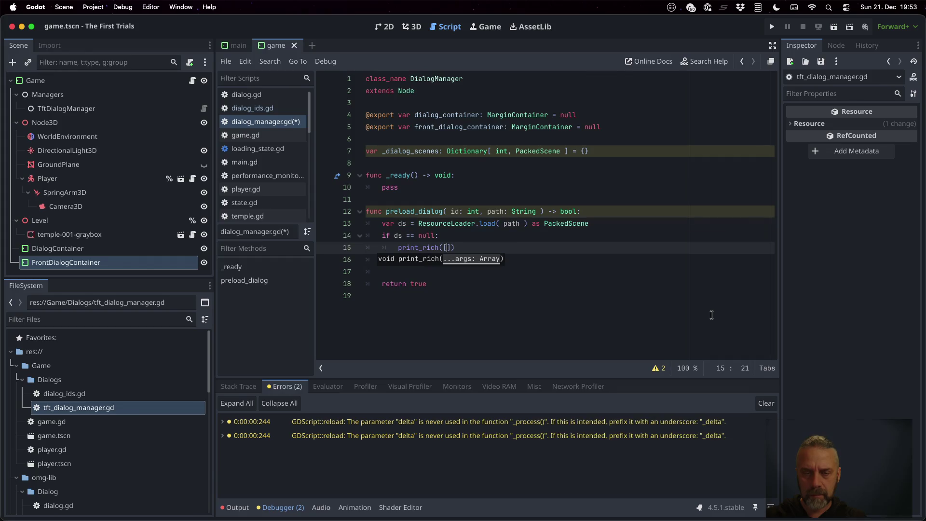
text([color=n)
text(ed])
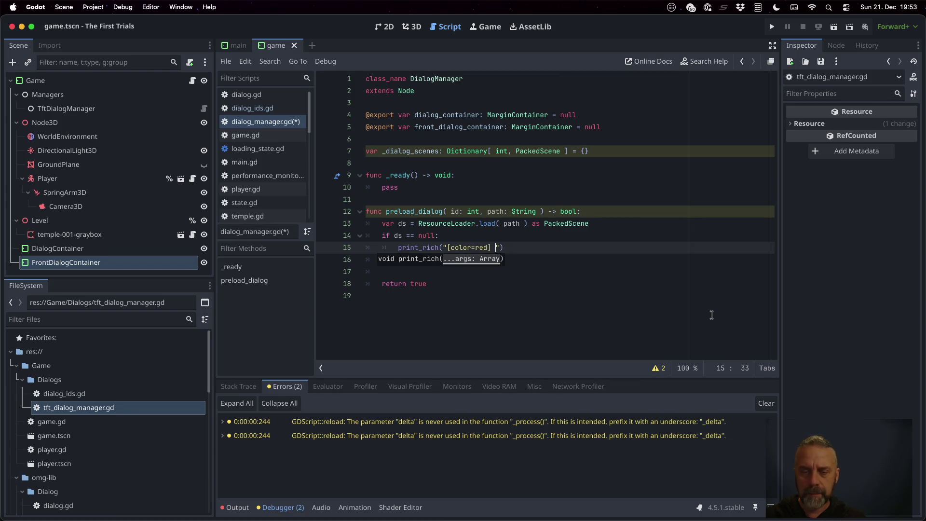
text(p)
key(BackSpace)
text([DialogM)
text(anager] Fa)
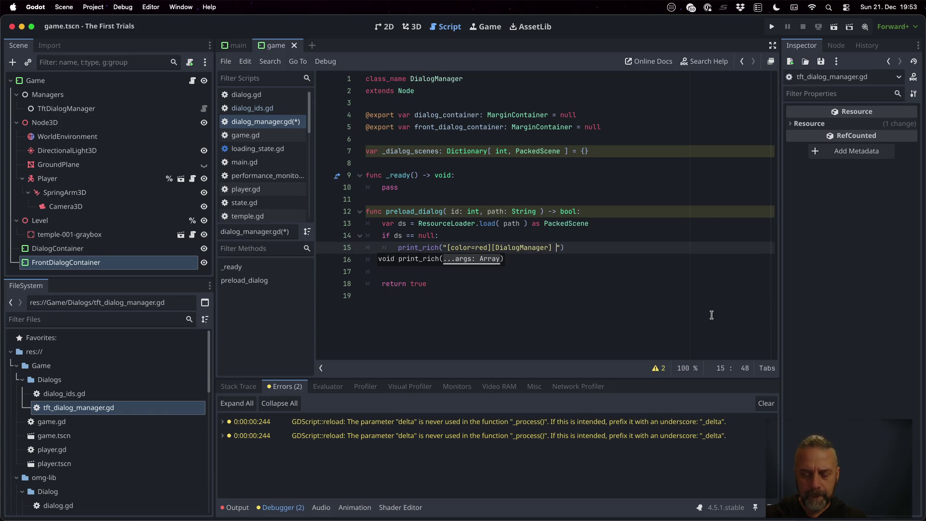
text(iled to load )
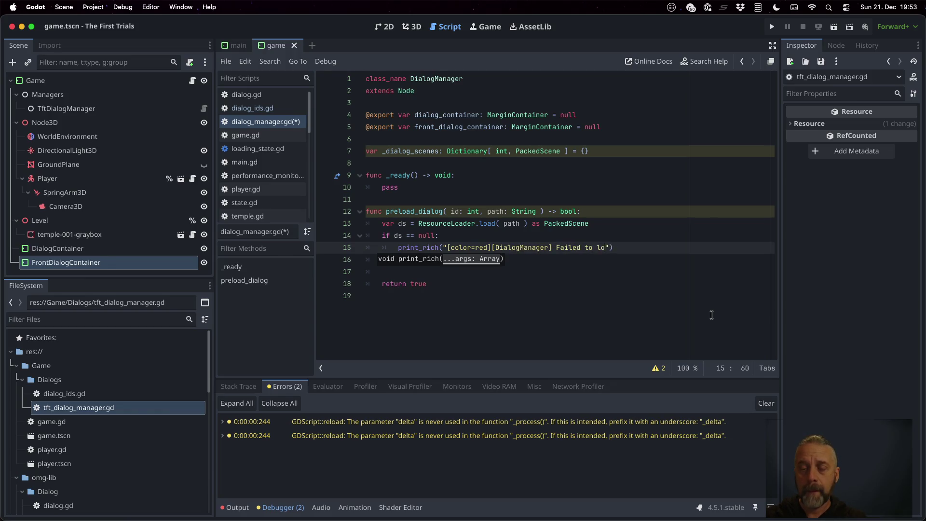
text(%s" %)
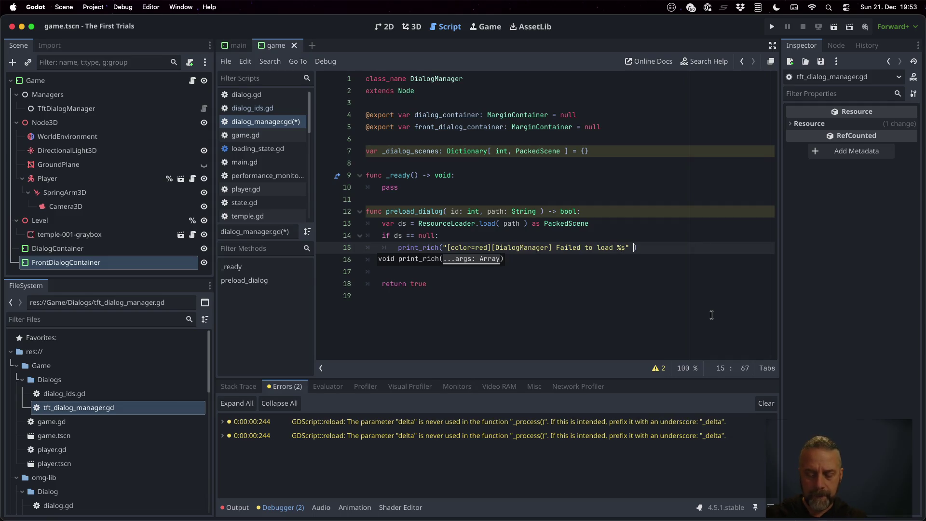
text( [ )
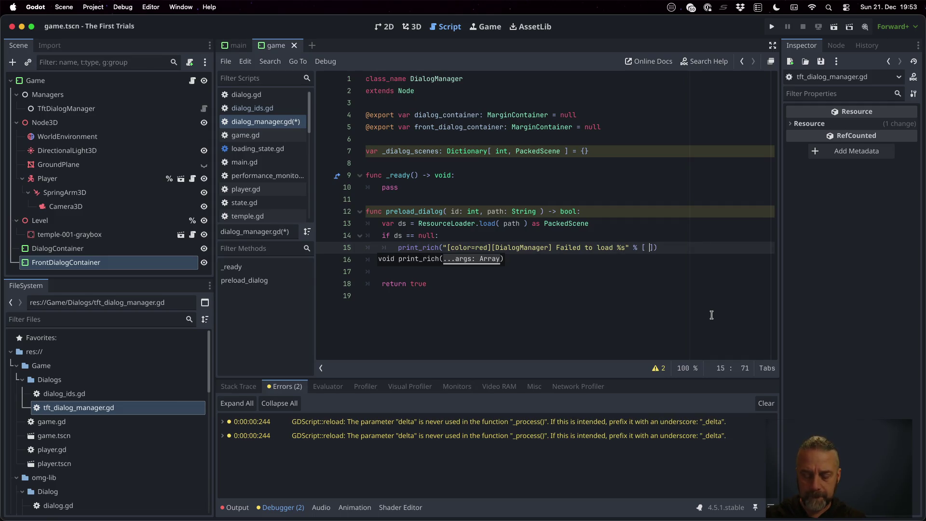
text(path )
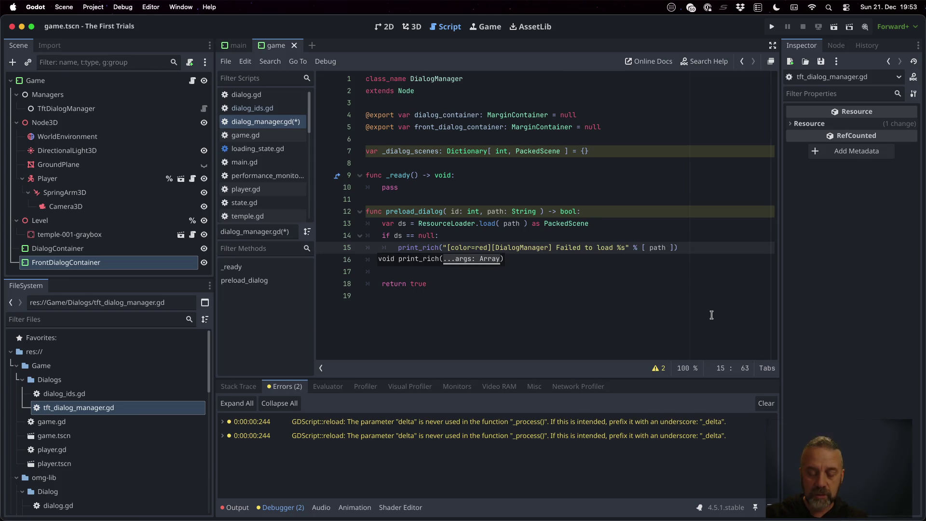
text(%d =)
key(BackSpace)
text(->%)
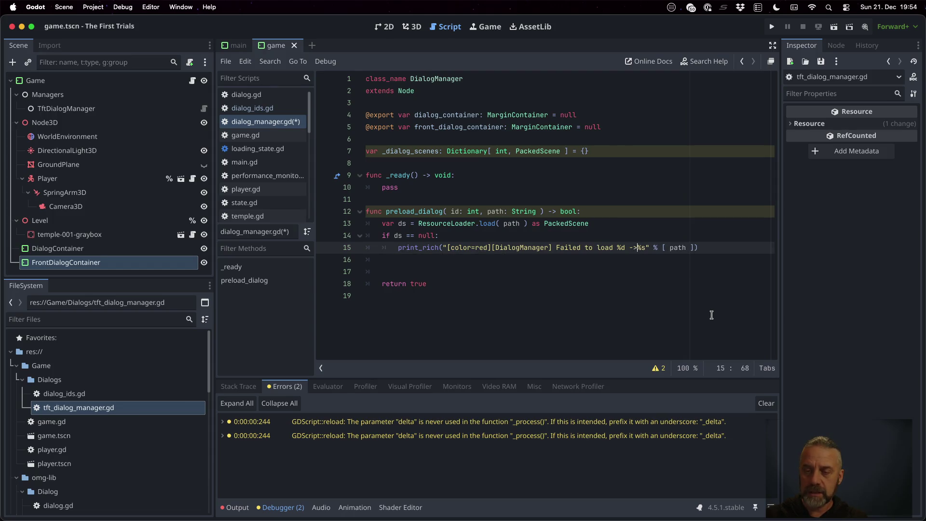
key(Right)
key(Right)
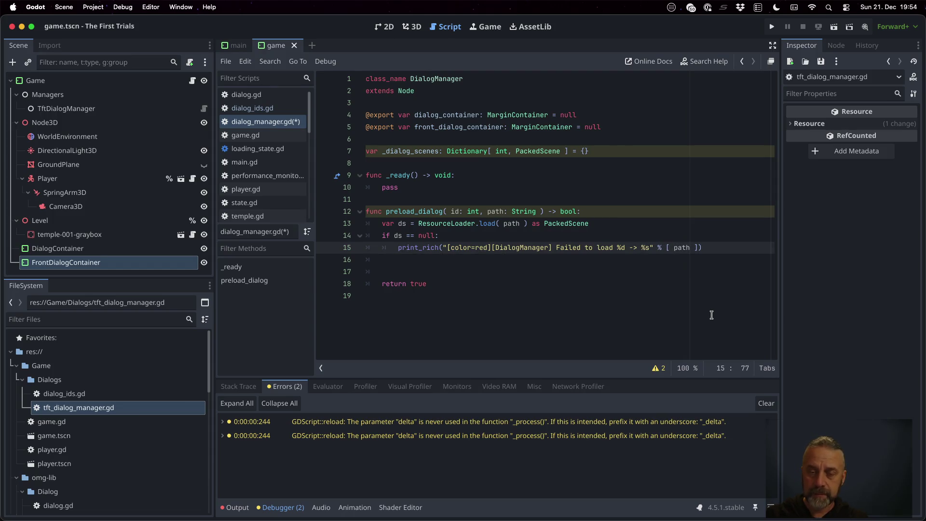
text(id,)
key(Right)
key(Right)
key(Right)
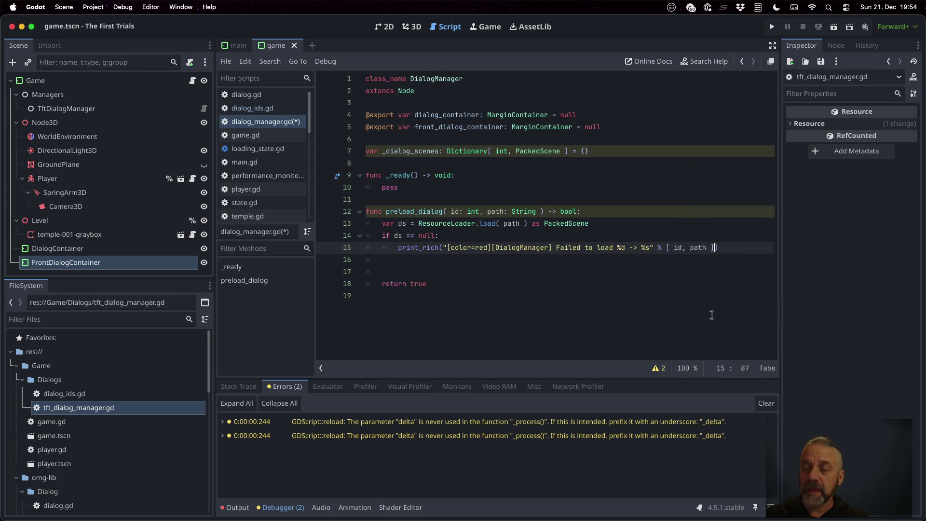
key(Right)
key(super+s)
Add 'return false' inside the null check, followed by blank lines.
key(Return)
key(Return)
key(BackSpace)
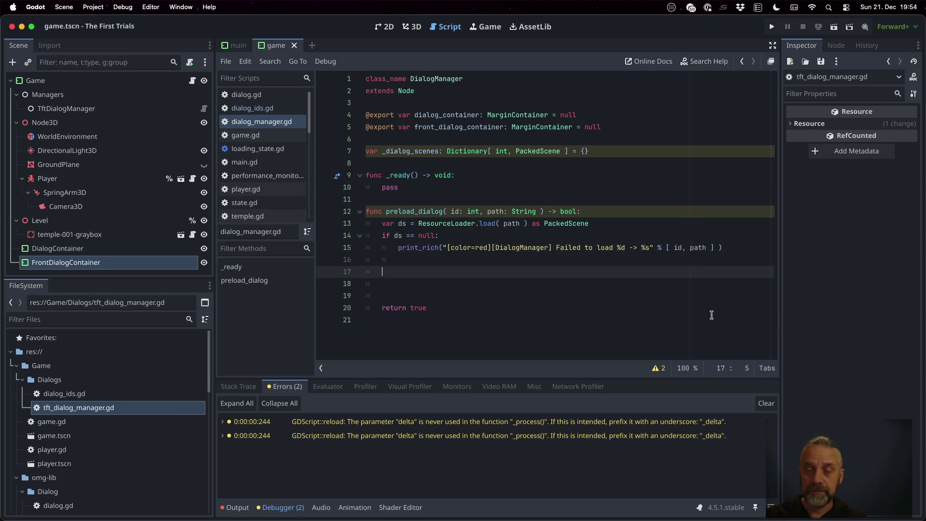
key(Up)
key(Up)
key(End)
key(Return)
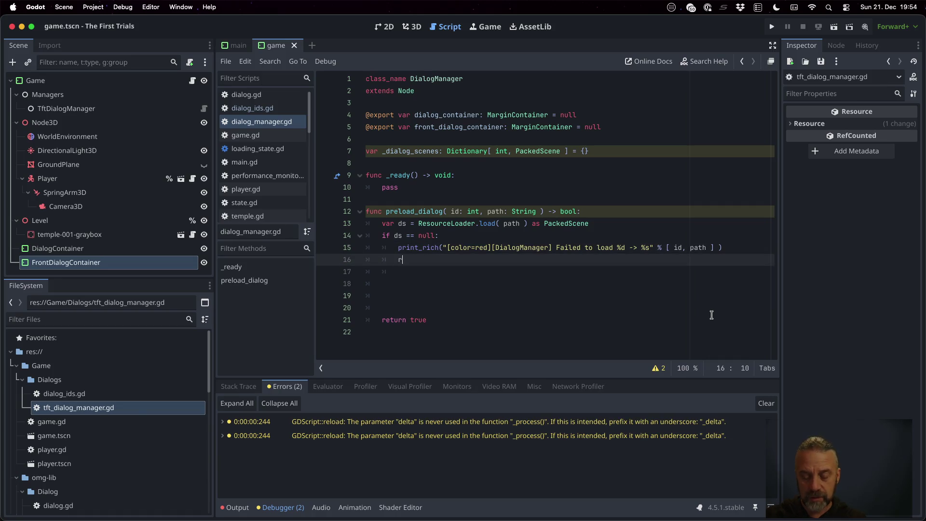
text(eturn false)
key(Return)
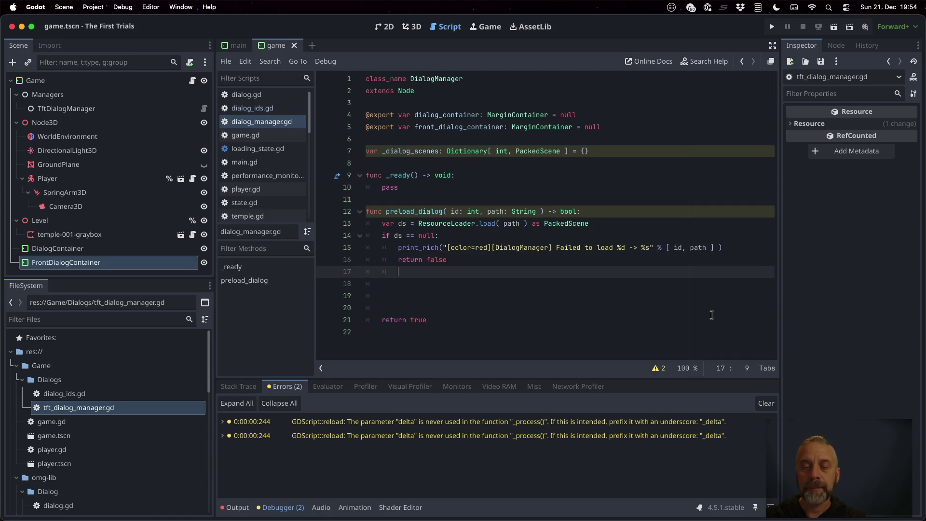
key(Return)
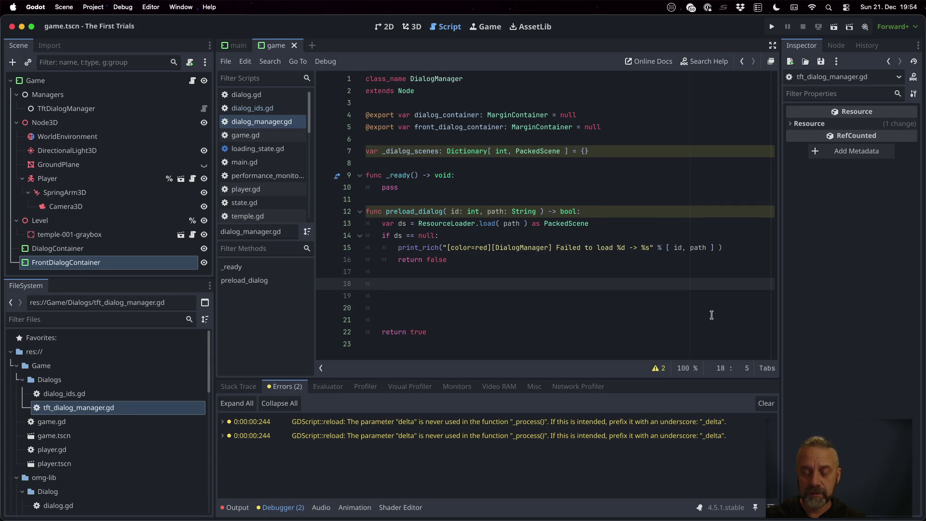
Store ds in self._dialog_scenes[ id ] inside preload_dialog.
text(elf._d)
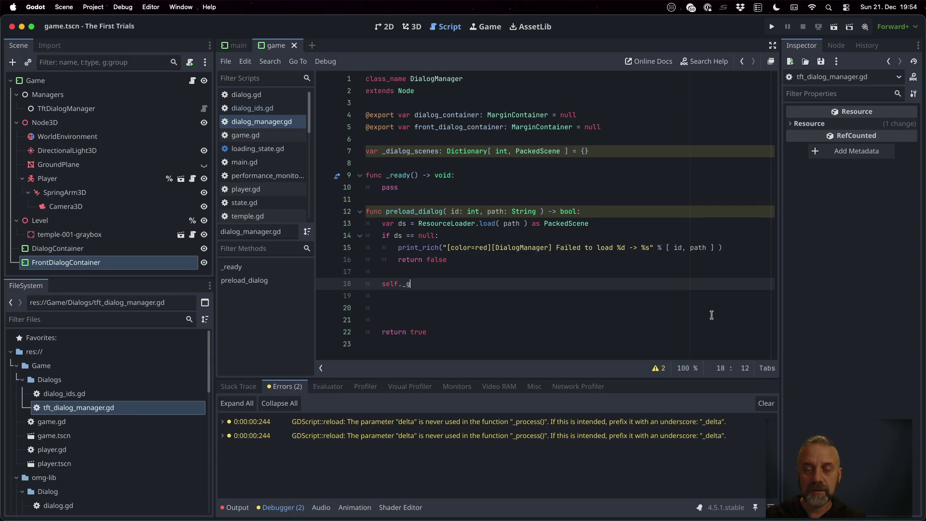
text(i)
key(Return)
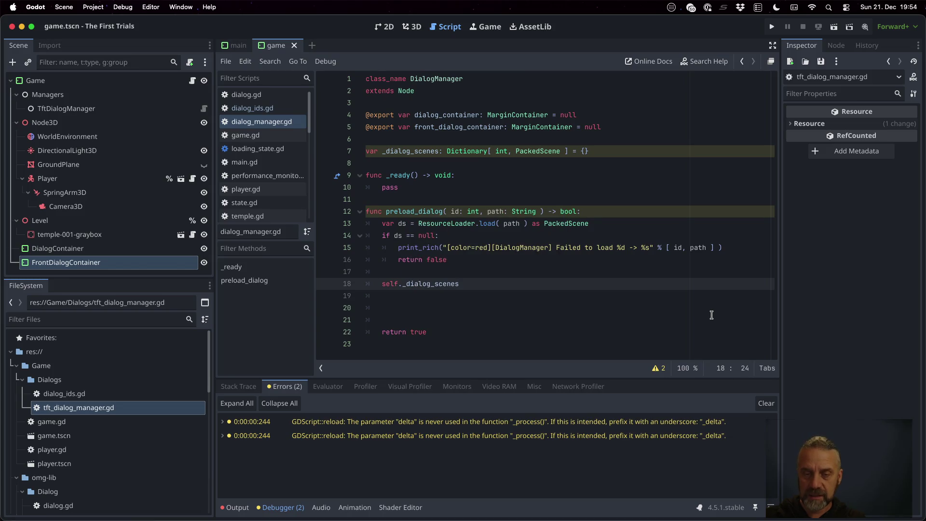
text([ id ] )
text(=ds)
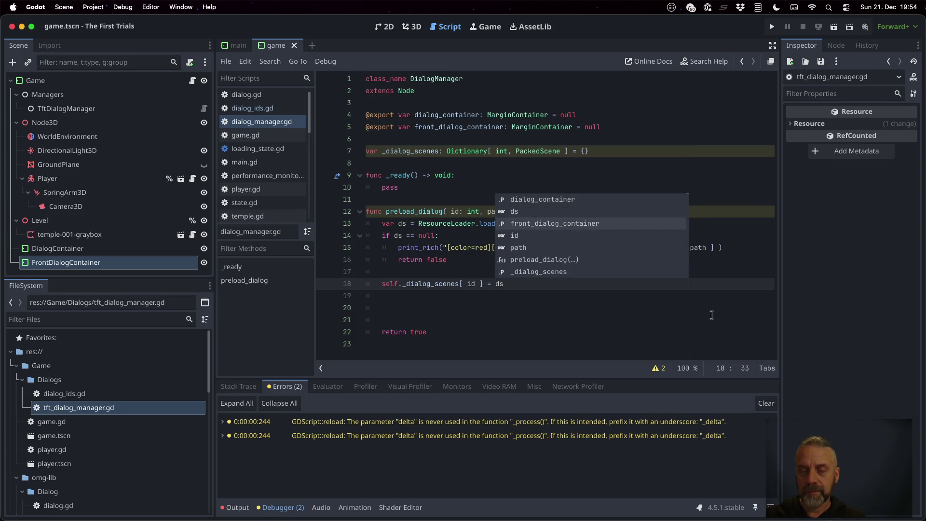
key(Escape)
key(Down)
key(Down)
Delete the extra blank lines 19–21 before return true.
key(Up)
key(Home)
key(shift+Down)
key(shift+Down)
key(shift+Down)
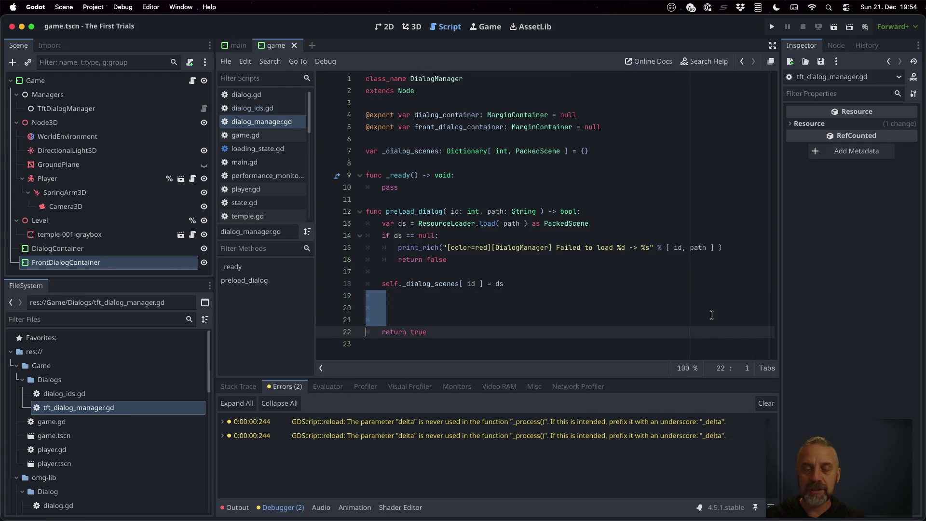
key(BackSpace)
Begin a new function header 'func open_dialog( id: int ) -> Dialog:' at the end of the script.
key(Down)
key(Down)
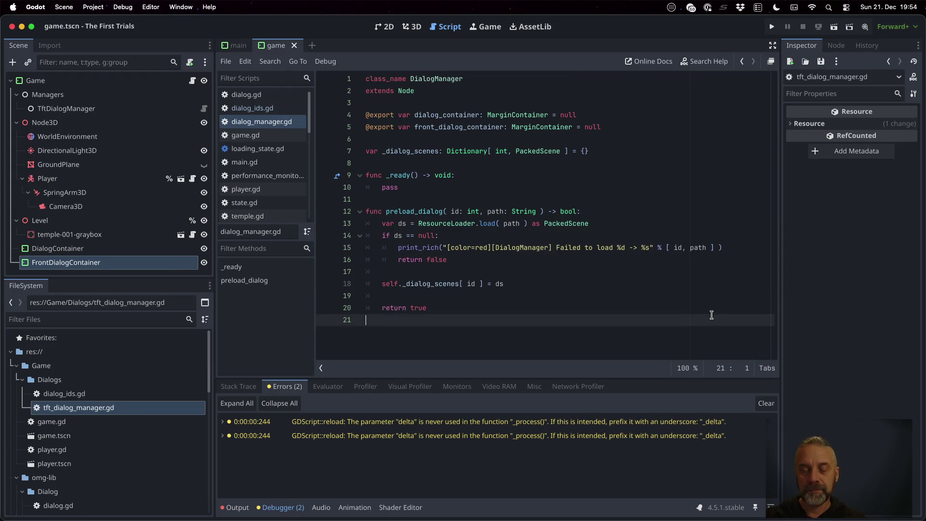
key(Return)
text(func open_dialog()
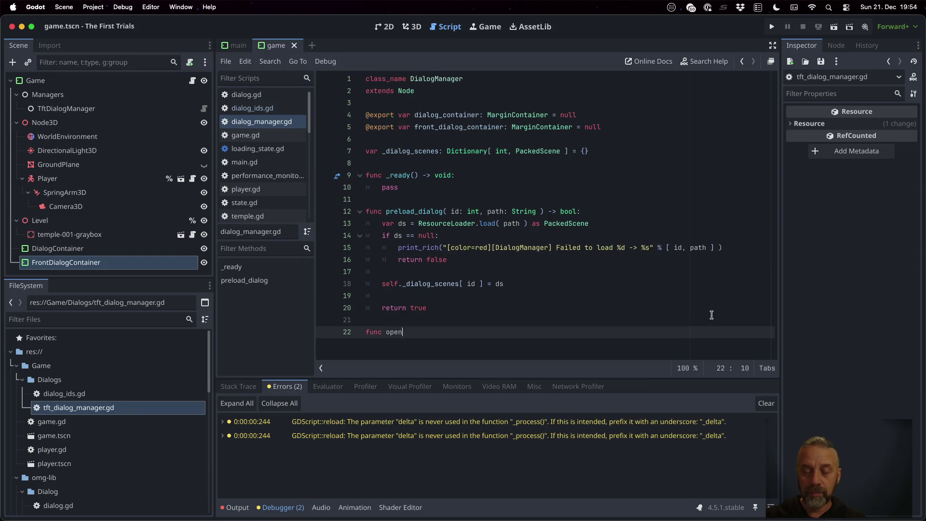
text( id: )
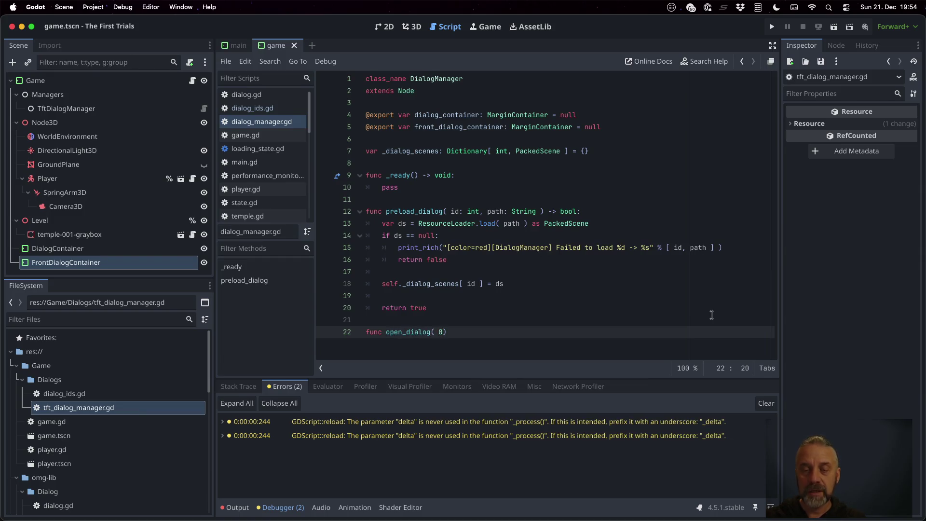
text(int ) -)
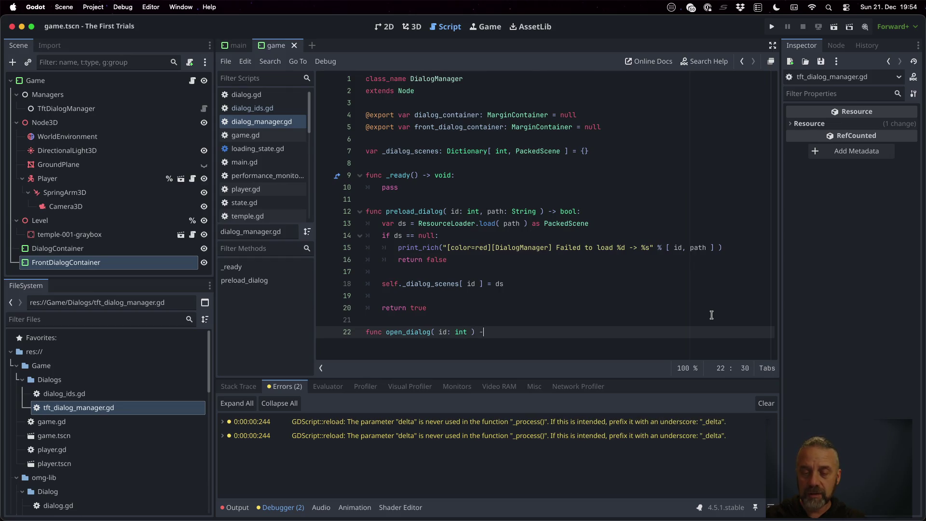
text(> Dialog)
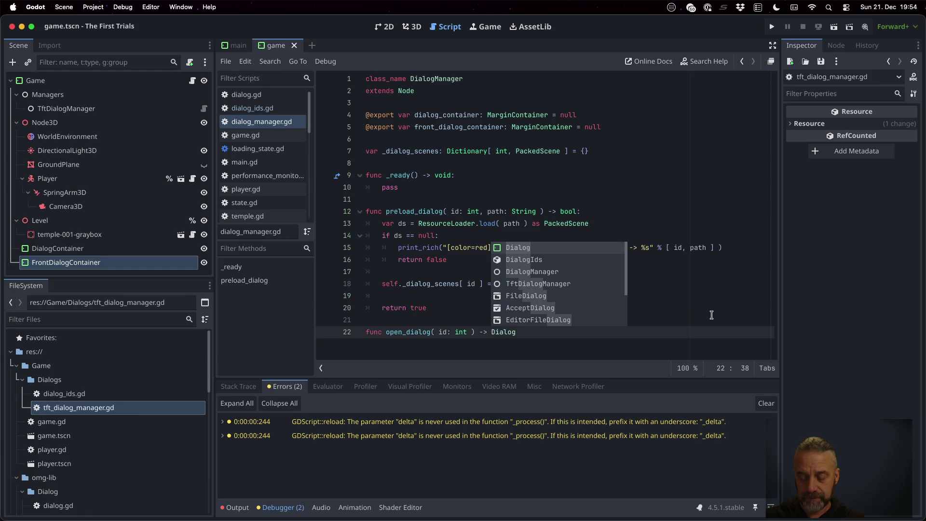
text(;)
text(:)
Open the function body with an 'if self._dialog_scenes.has( id )' check.
key(Return)
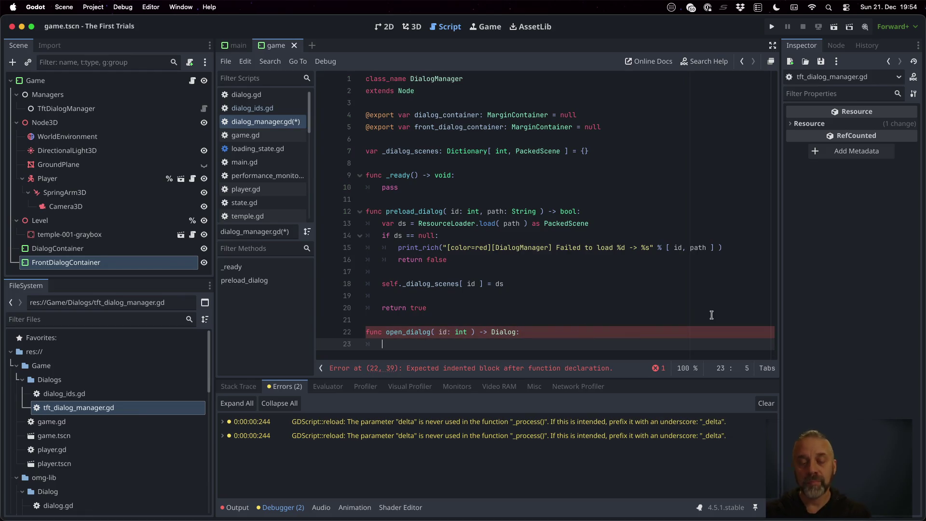
text(if self.-)
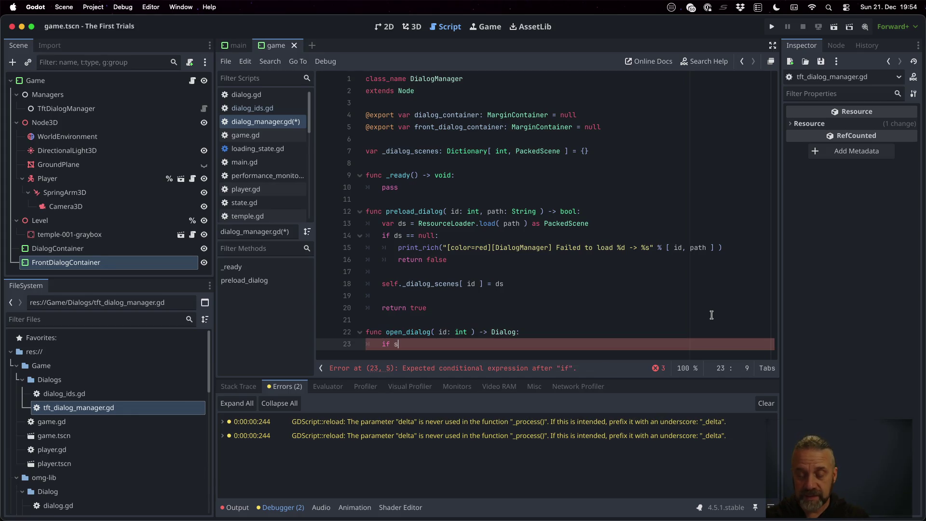
key(BackSpace)
text(_d)
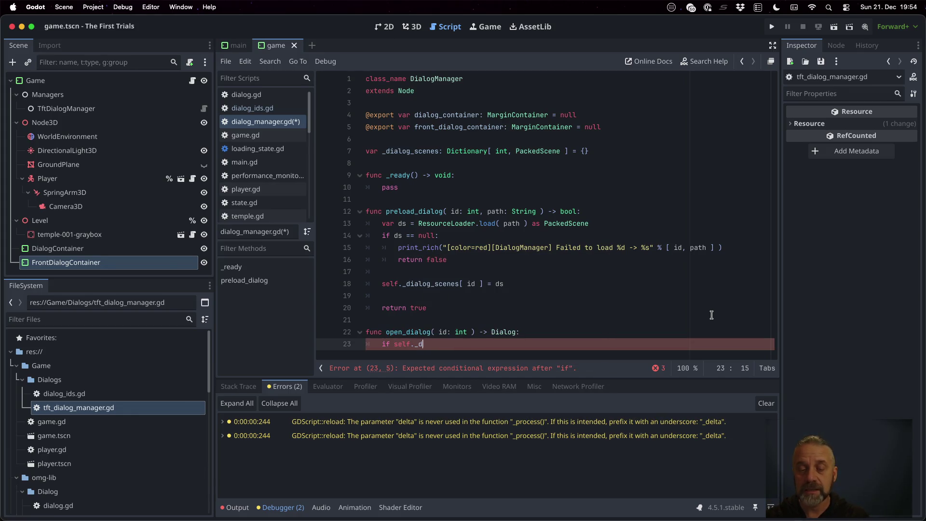
key(Return)
text(.ha)
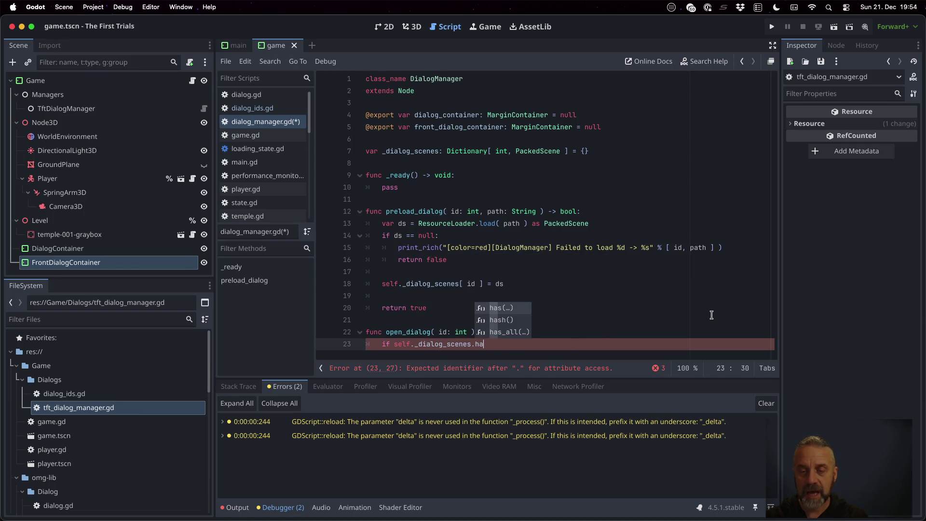
key(Return)
text(id)
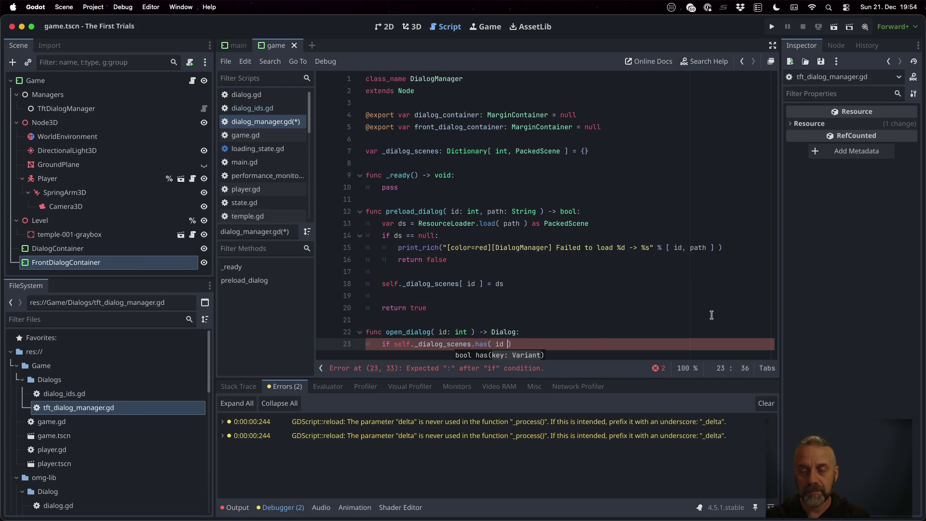
key(Home)
key(Right)
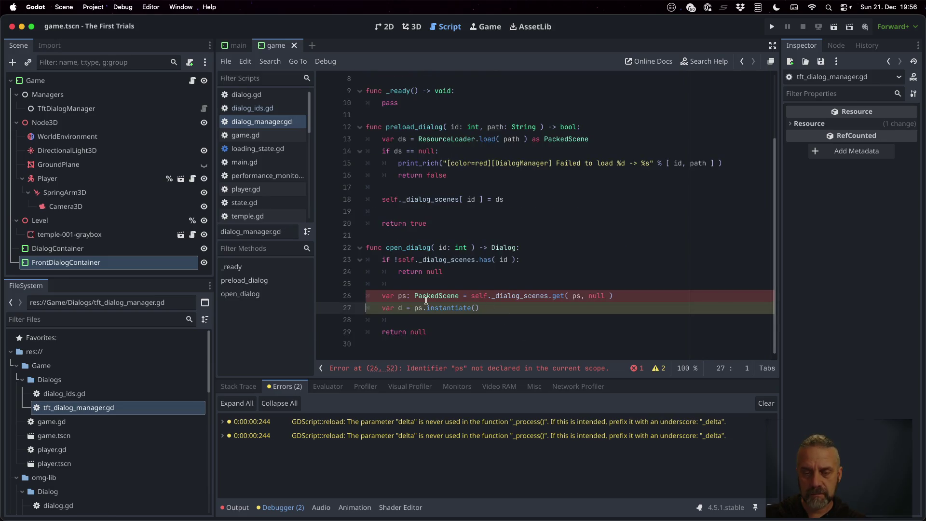
Fix the get() argument to id, keep the PackedScene type annotation, and save.
click(585, 299)
key(shift+Left)
key(shift+Left)
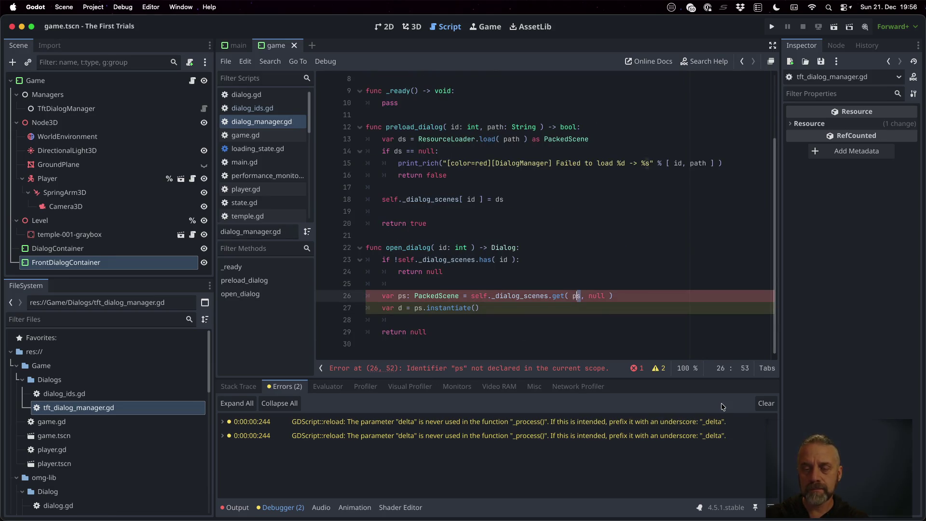
text(id)
key(Escape)
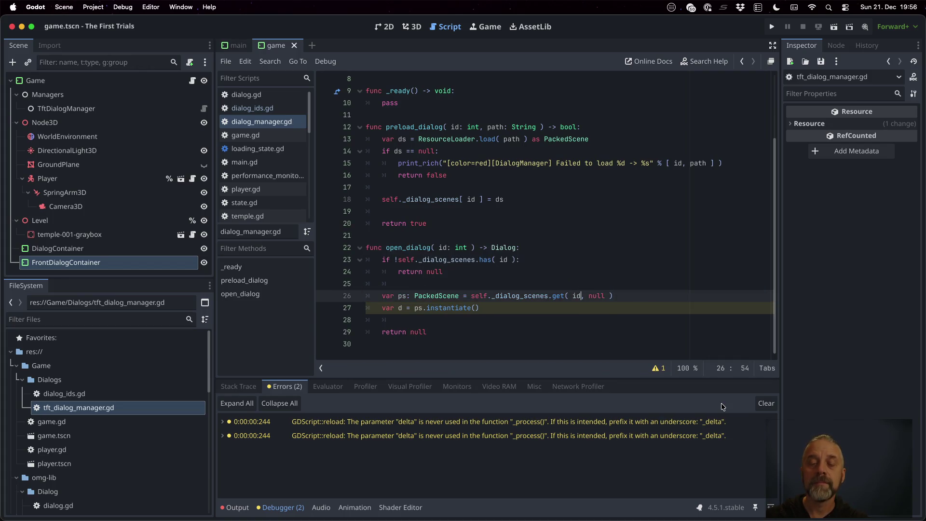
key(alt+Left)
key(alt+Left)
key(alt+Left)
key(shift+Left)
key(shift+Left)
key(shift+Left)
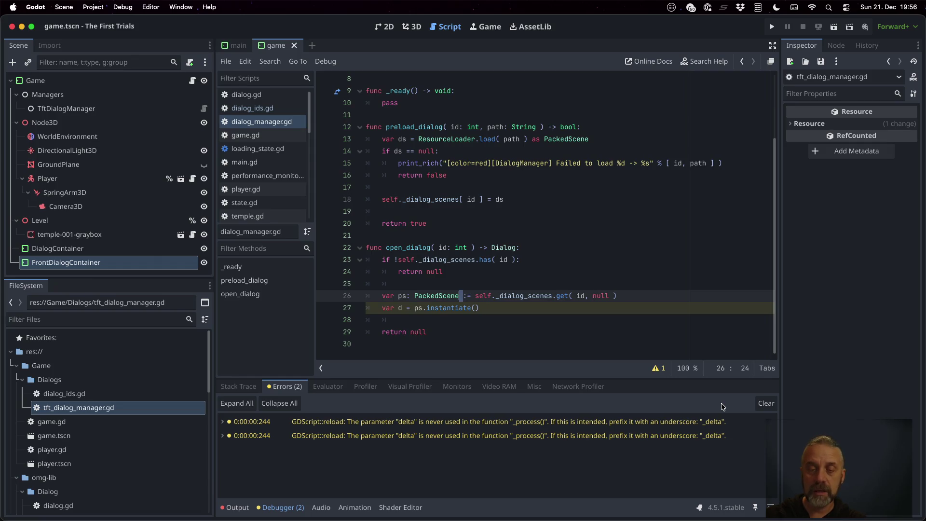
key(BackSpace)
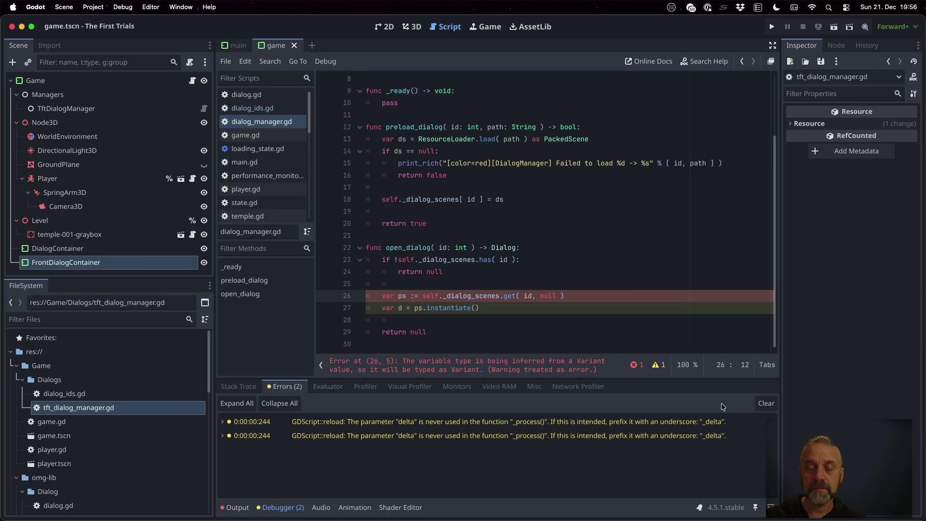
key(super+z)
key(super+z)
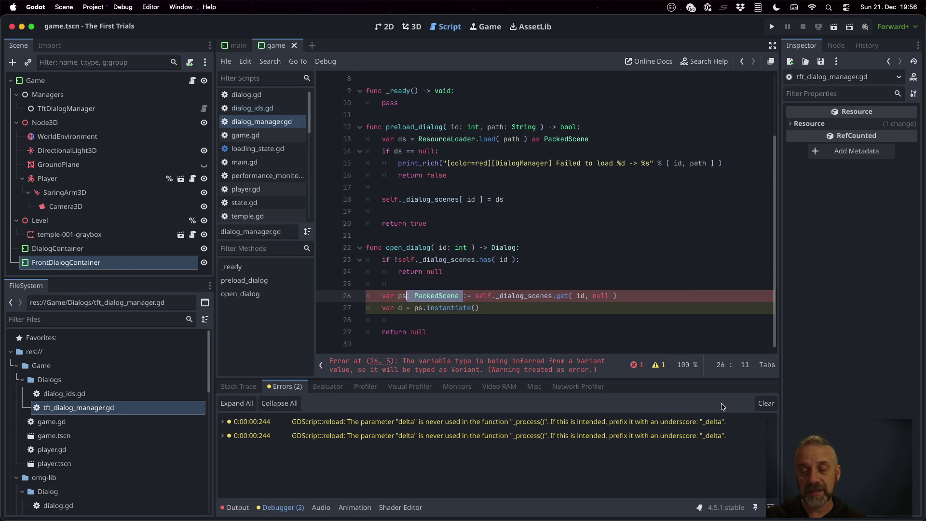
key(Right)
key(super+s)
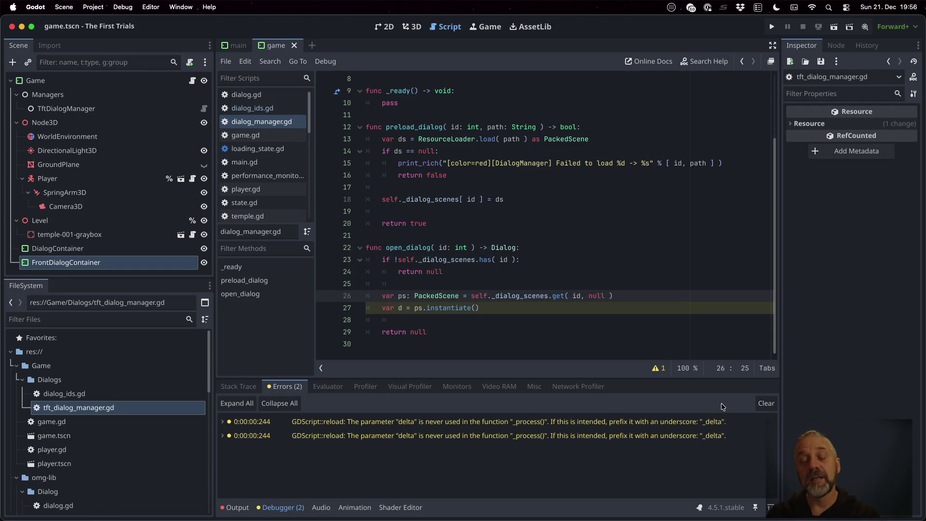
Add 'self.dialog_container.add_child( d )' below the instantiate line and save.
key(Down)
key(End)
key(Return)
text(self.dialog_container.)
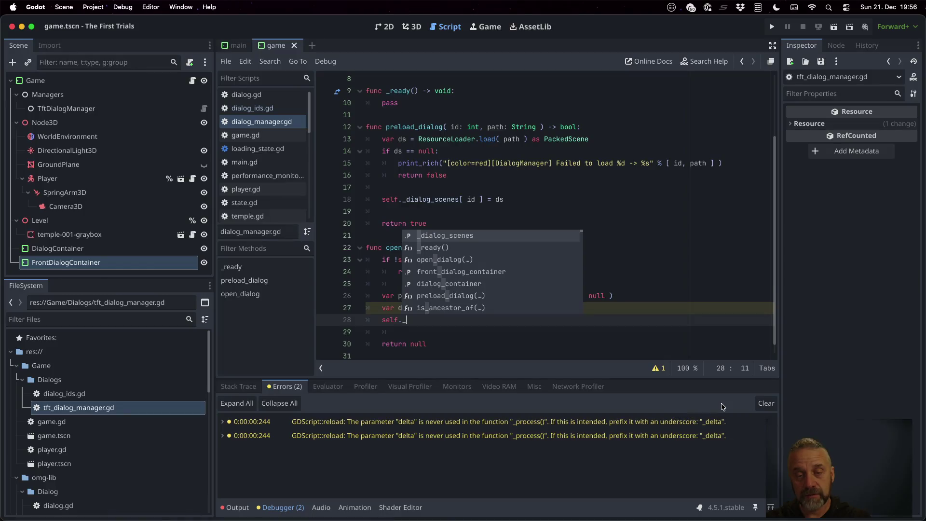
text(add)
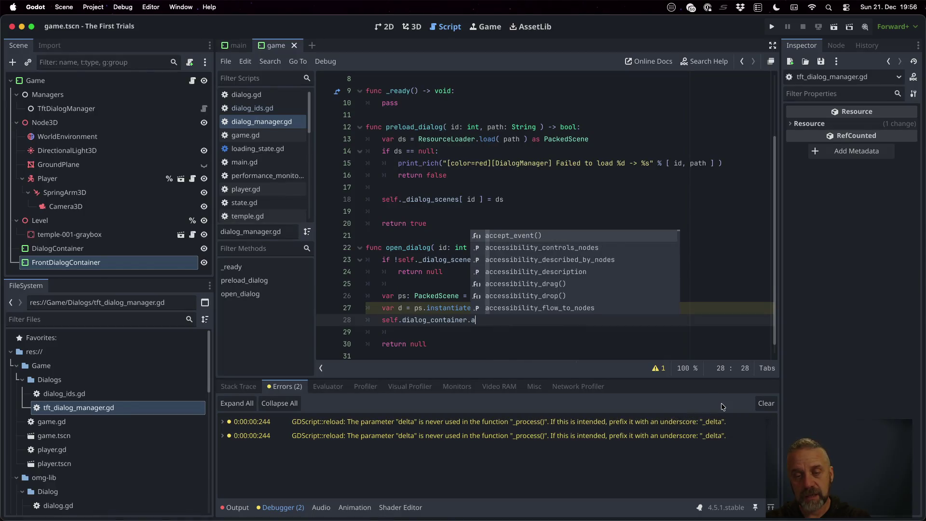
key(Down)
key(Down)
key(Down)
key(Down)
key(Down)
key(Down)
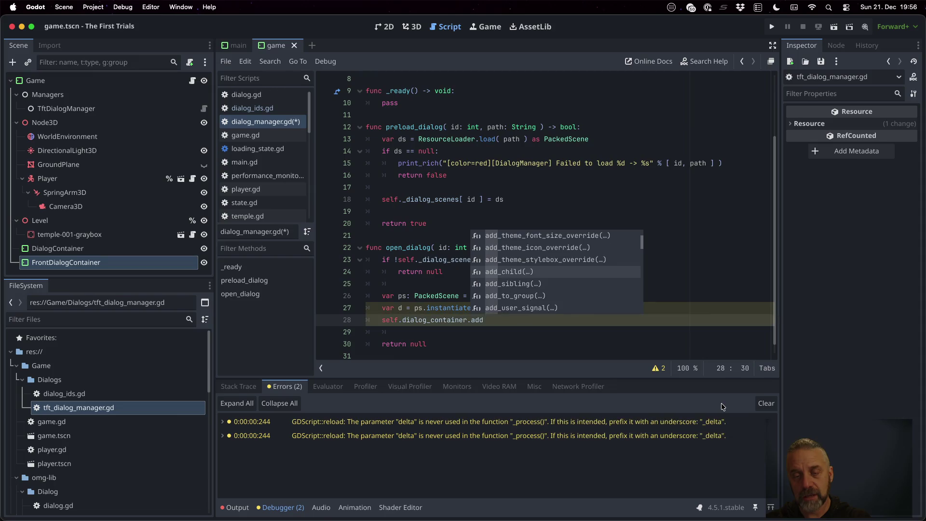
key(Return)
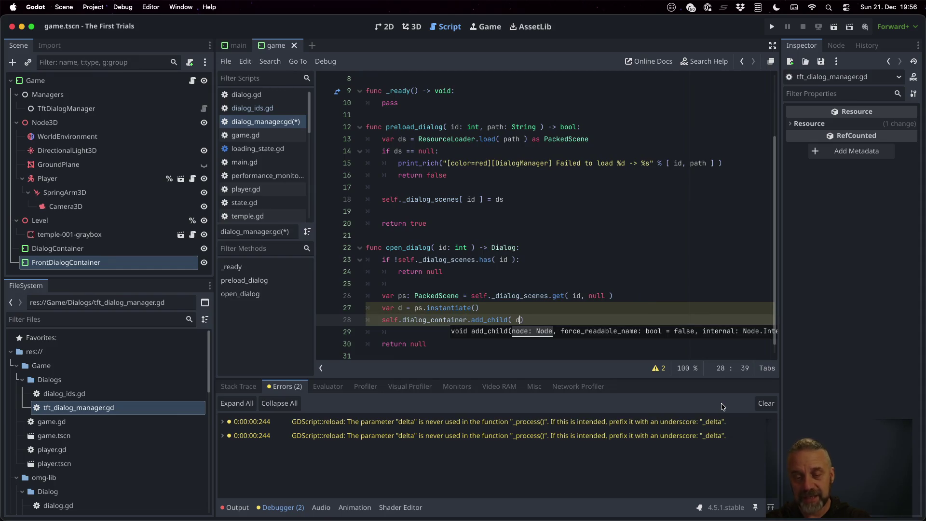
text(d)
key(ctrl+s)
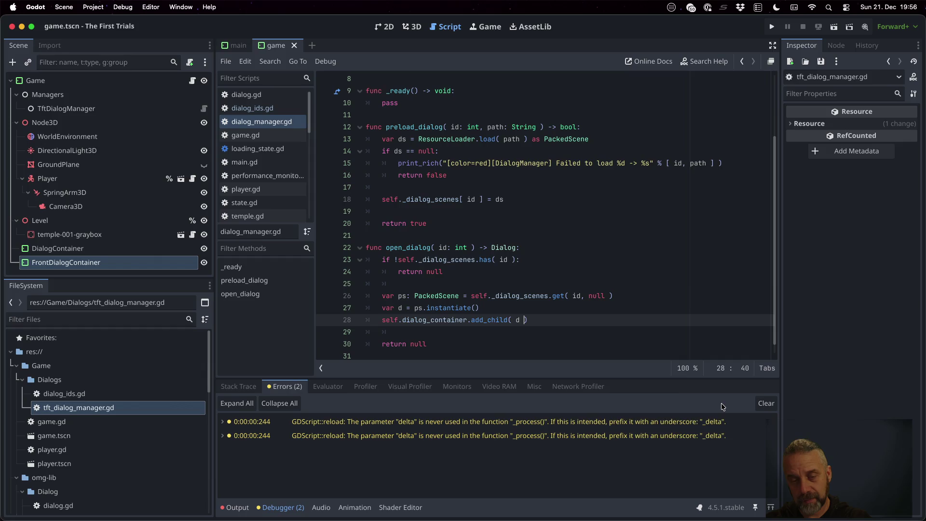
Call d.open() after adding the dialog to the container.
key(Up)
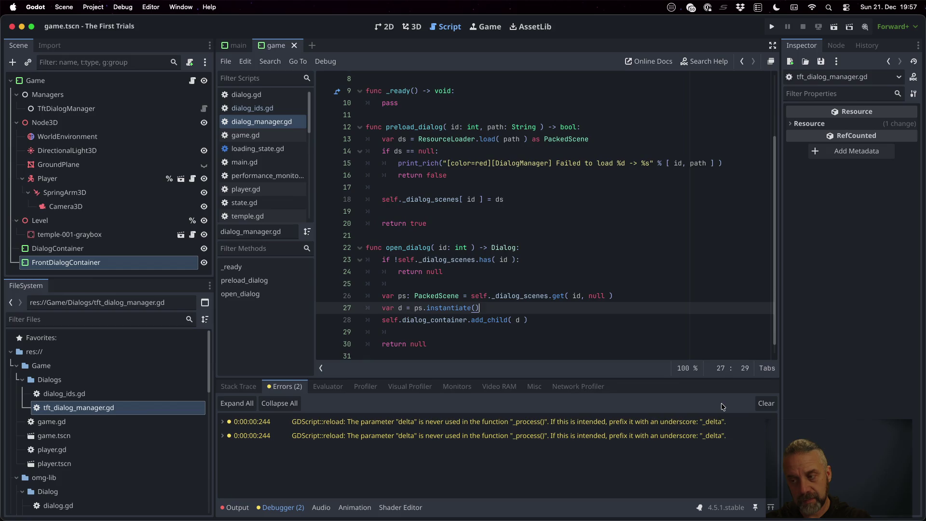
key(Down)
key(End)
key(Return)
text(d.)
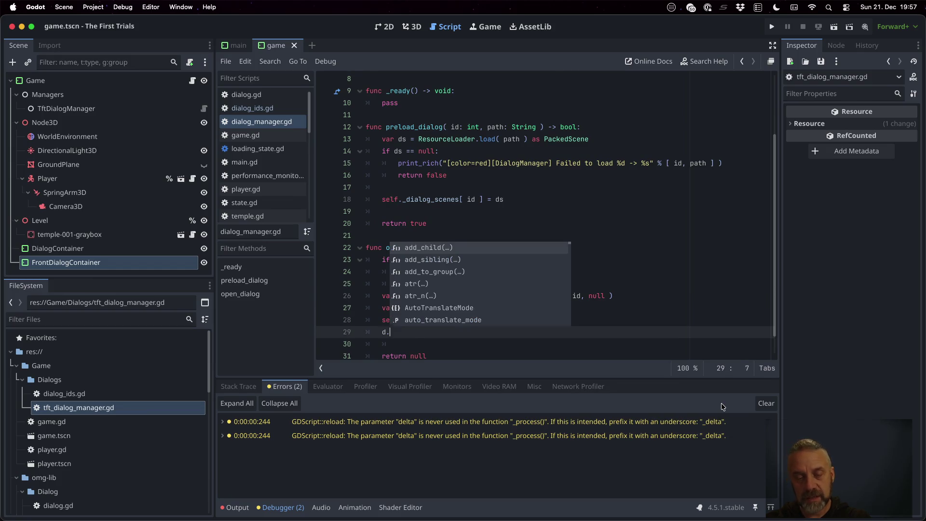
text(open)
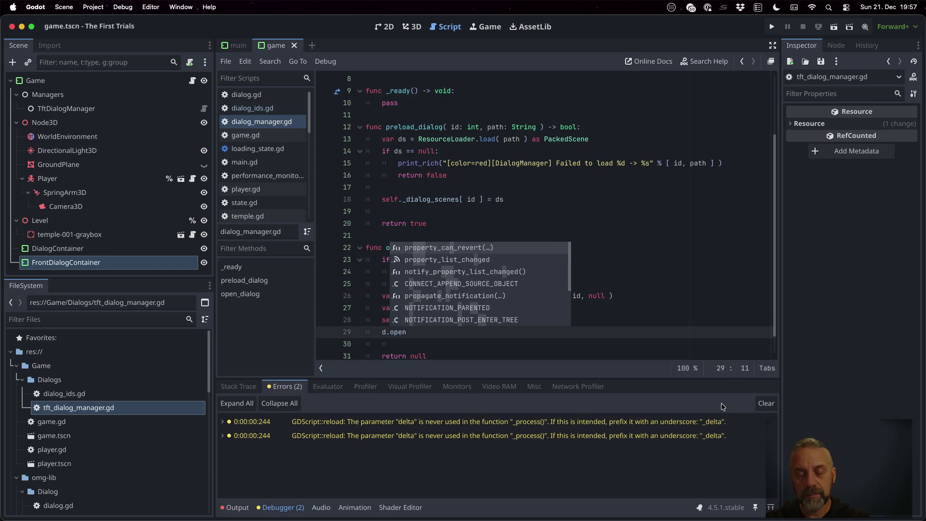
text(())
Cast the instantiated scene 'as Dialog' on the instantiate line.
key(Up)
key(Up)
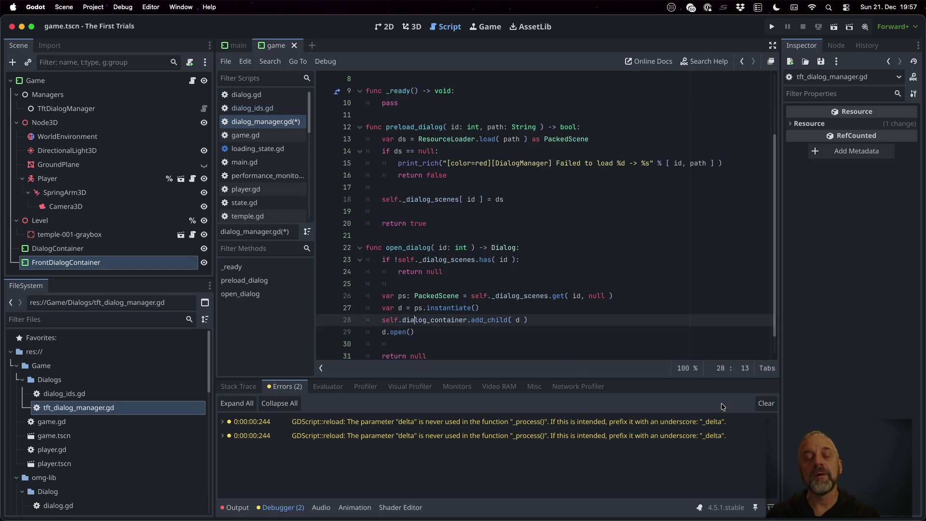
key(End)
text(as Dialog)
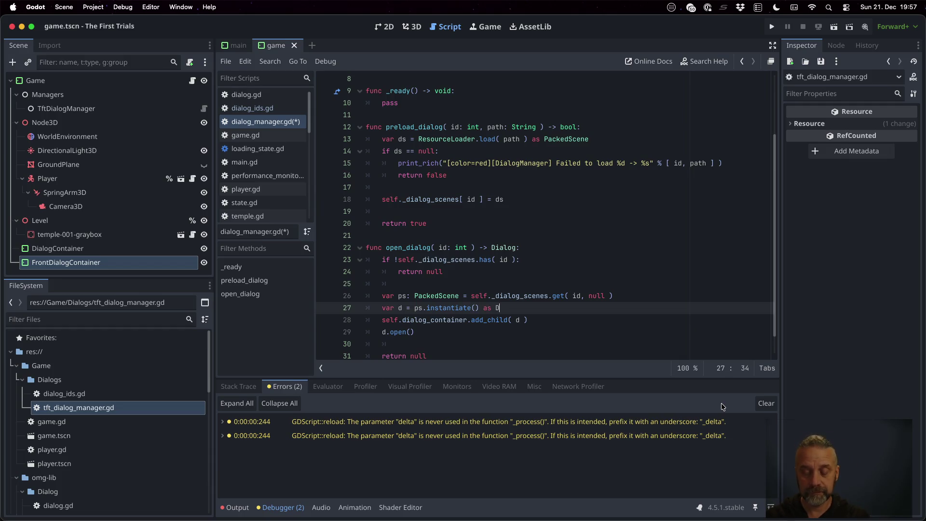
key(Escape)
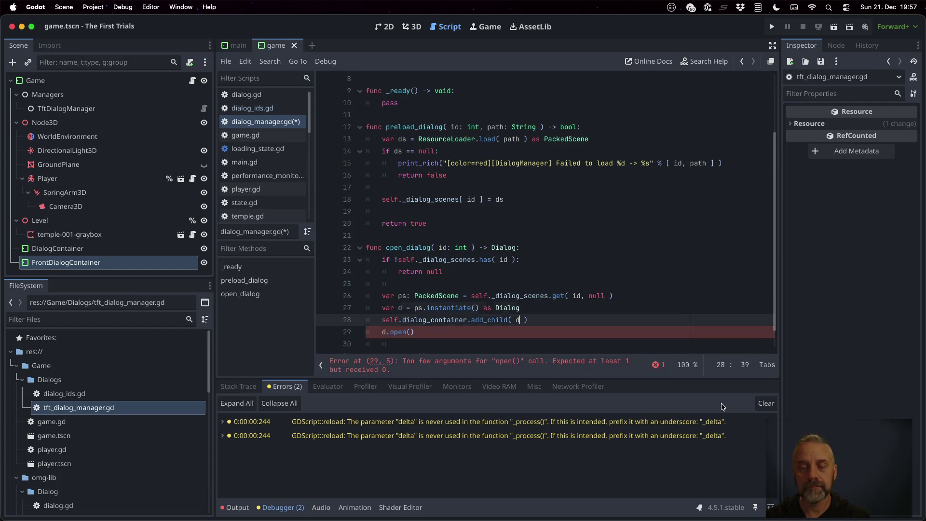
key(Down)
key(Down)
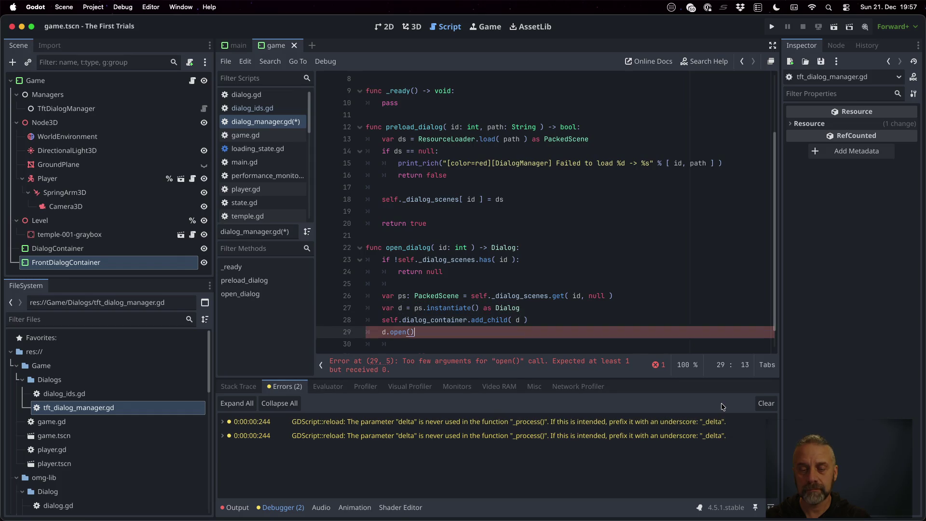
key(Up)
key(Up)
key(Up)
key(Down)
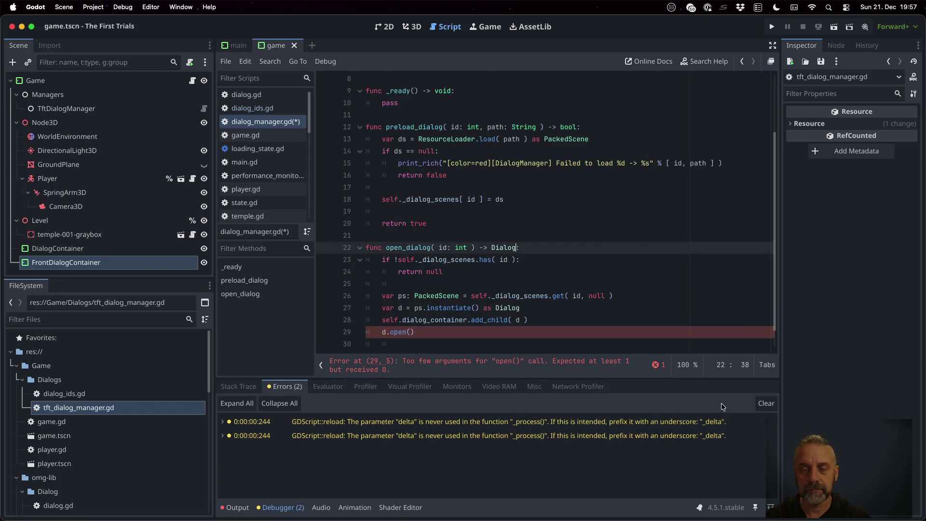
Add a 'duration: float' parameter to open_dialog and pass it into d.open( duration ).
key(End)
key(Left)
key(Left)
key(Left)
text(, duration: )
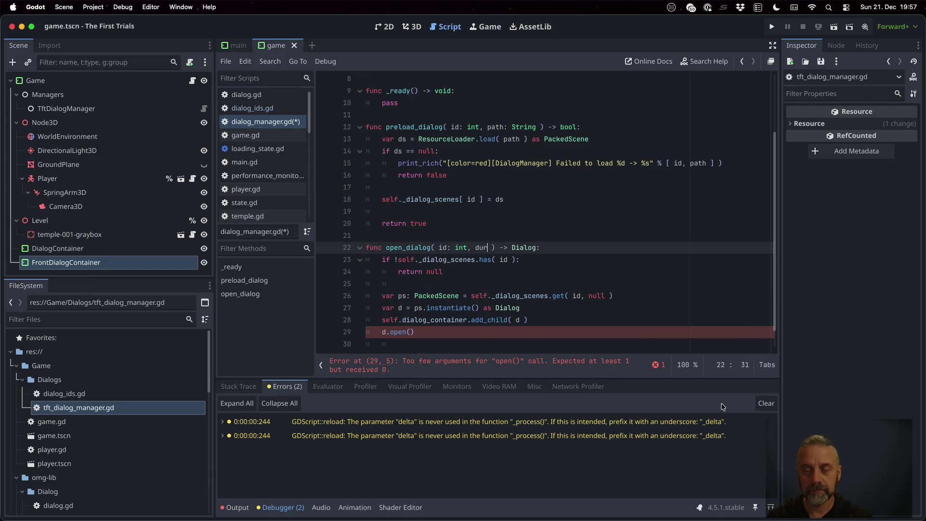
text(float)
key(Down)
key(Down)
key(Down)
key(Down)
key(Down)
key(Down)
key(Up)
key(End)
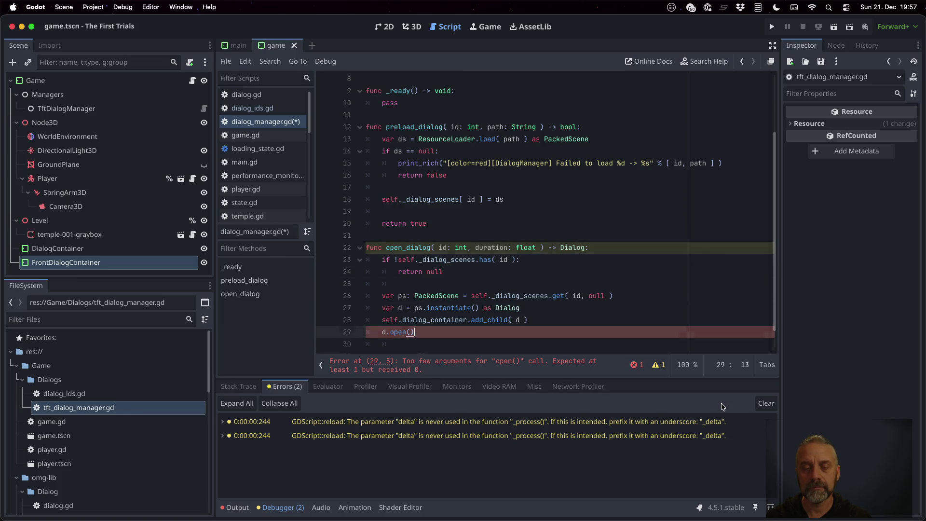
text(r)
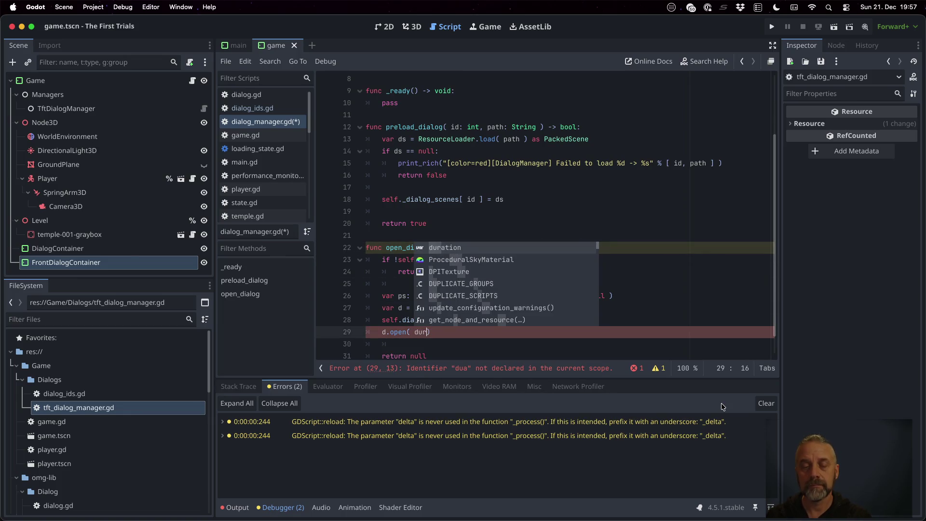
key(Return)
Replace 'return null' with 'return d' at the end of open_dialog.
key(Down)
key(Down)
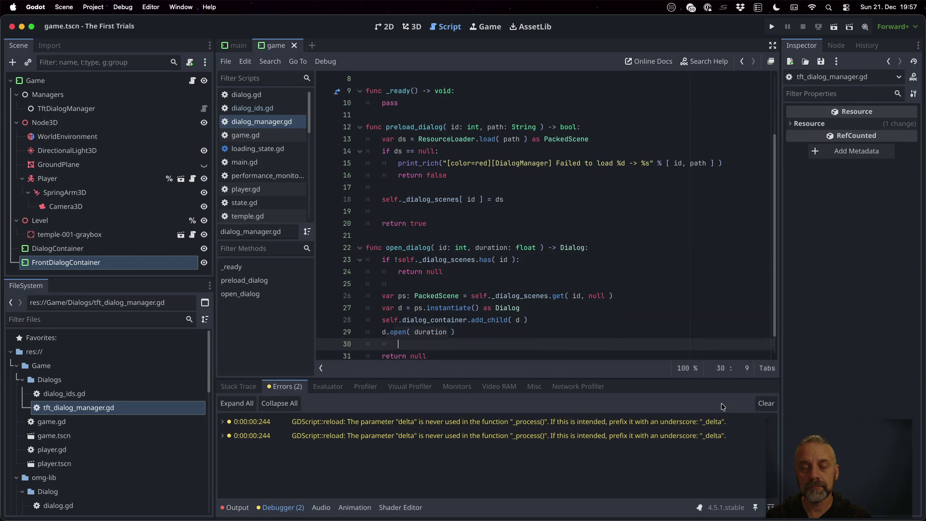
key(BackSpace)
key(BackSpace)
key(BackSpace)
text(d)
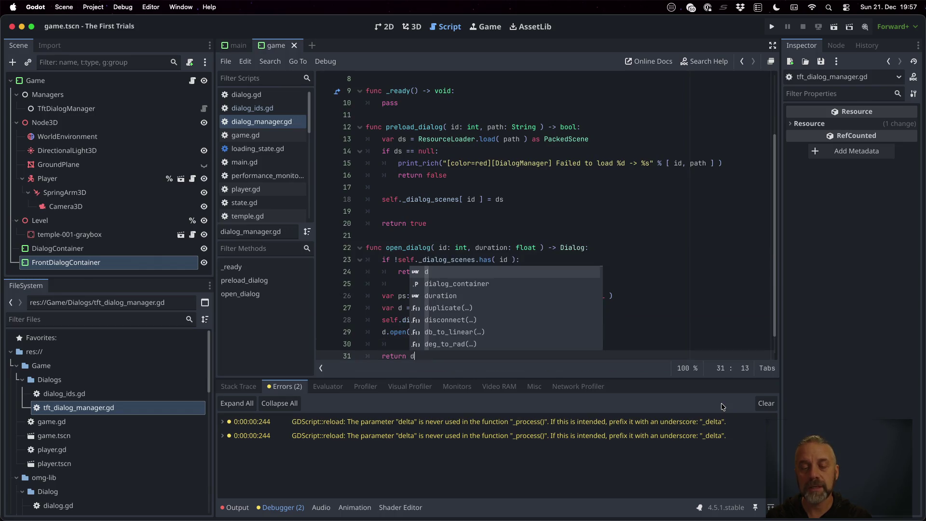
key(Return)
key(Return)
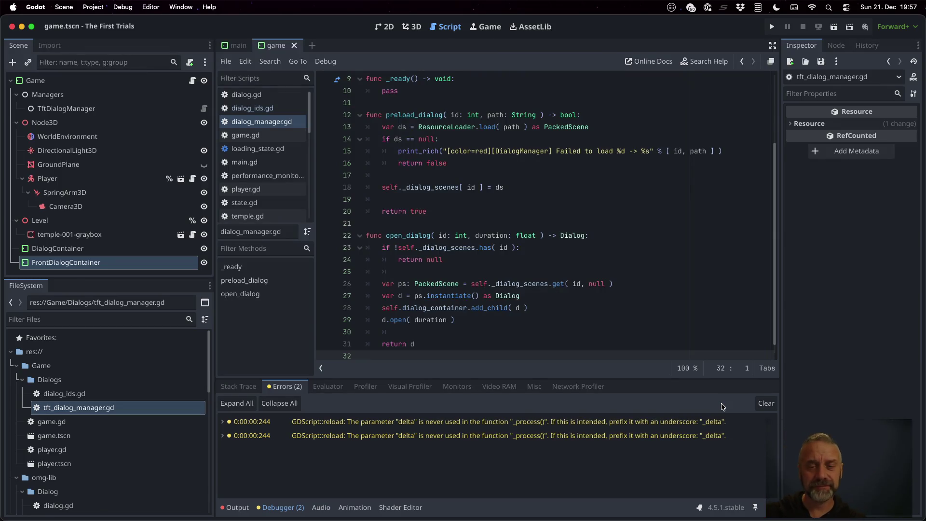
scroll(638, 143, up, 3)
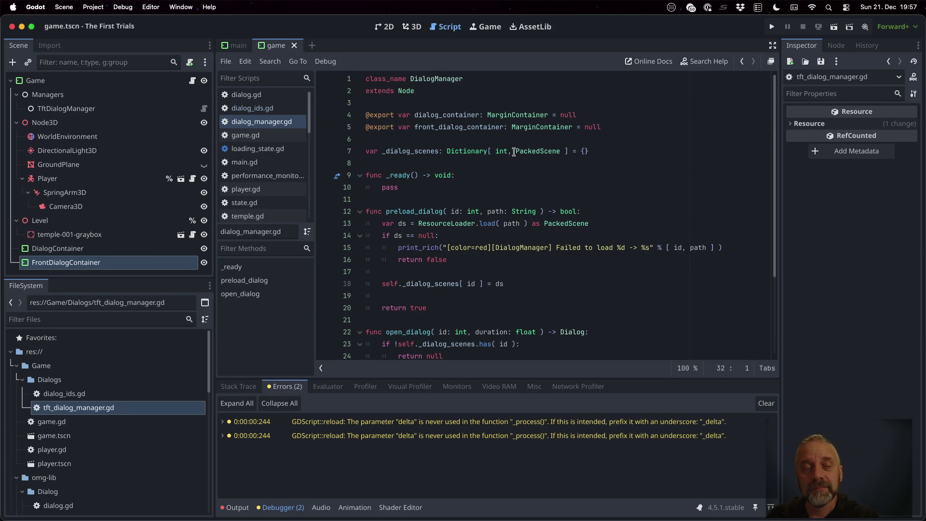
Show tft_dialog_manager.gd, abandon a new script in Dialogs, then select DialogContainer.
click(204, 108)
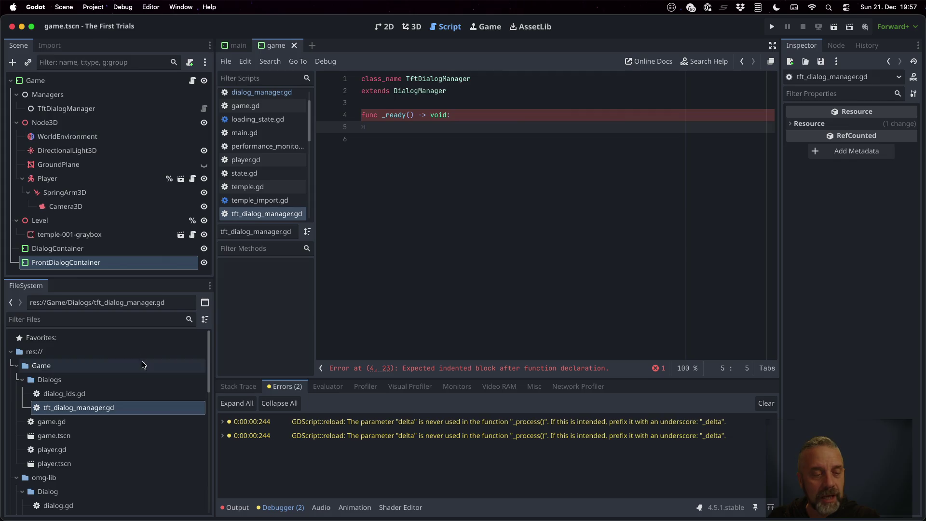
click(73, 381)
right_click(73, 381)
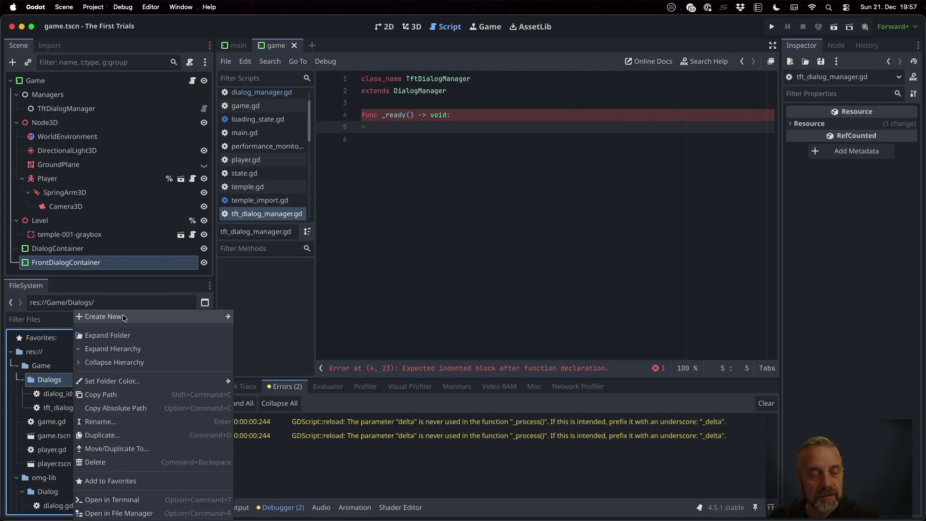
mouse_move(122, 314)
click(262, 340)
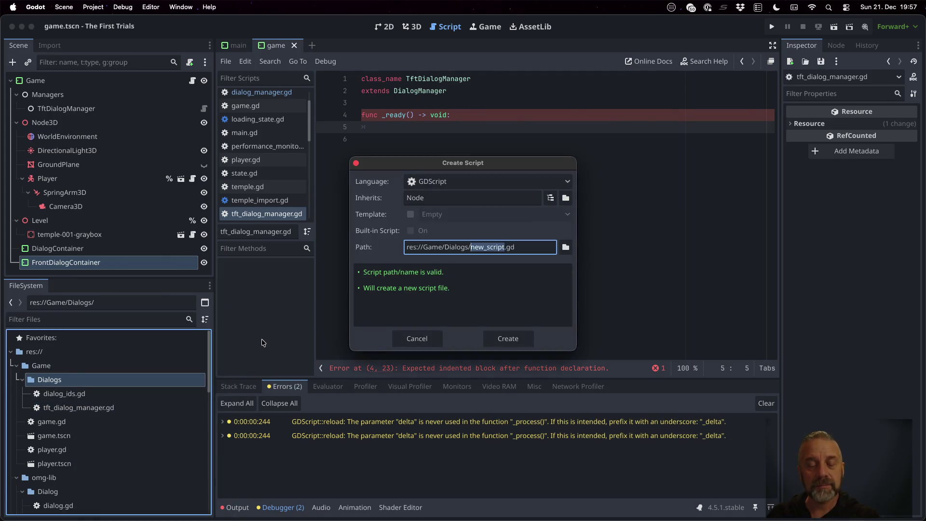
key(Escape)
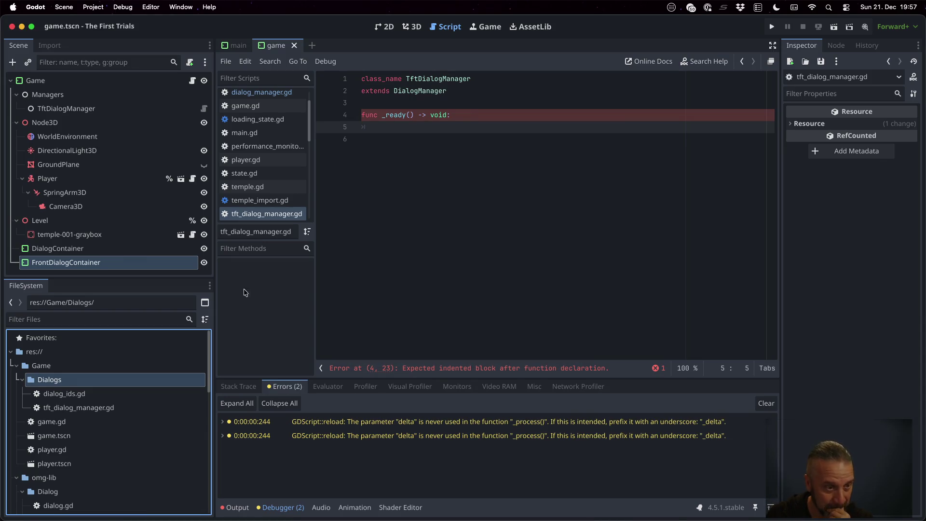
click(96, 249)
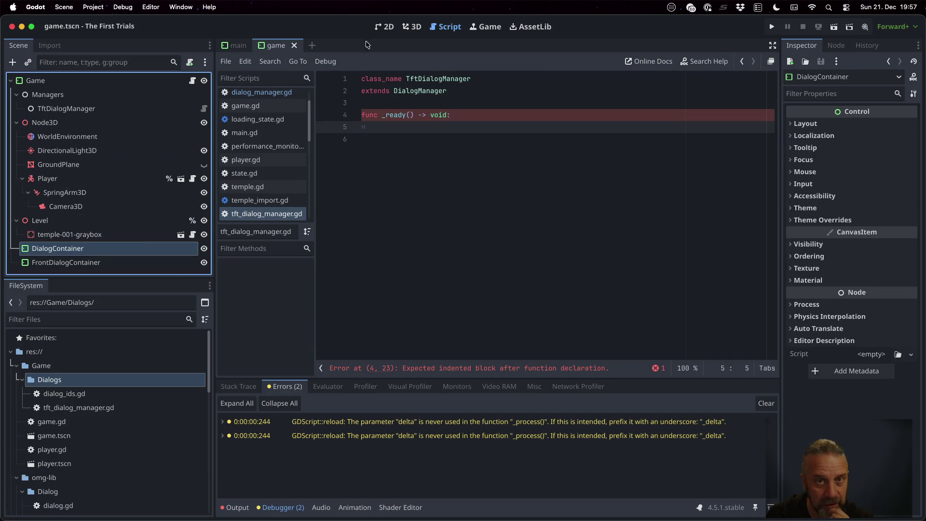
In the 2D view, set DialogContainer's container sizing to Fill horizontally and vertically.
click(384, 27)
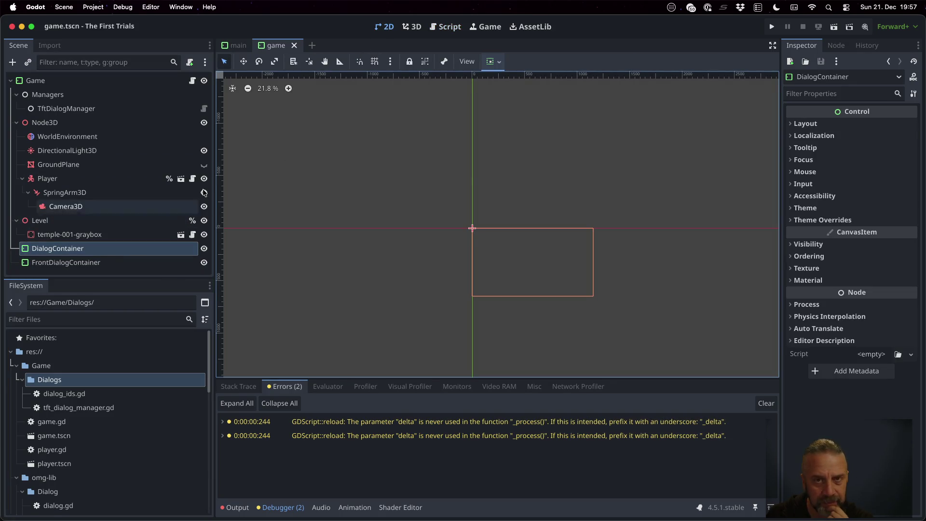
click(503, 65)
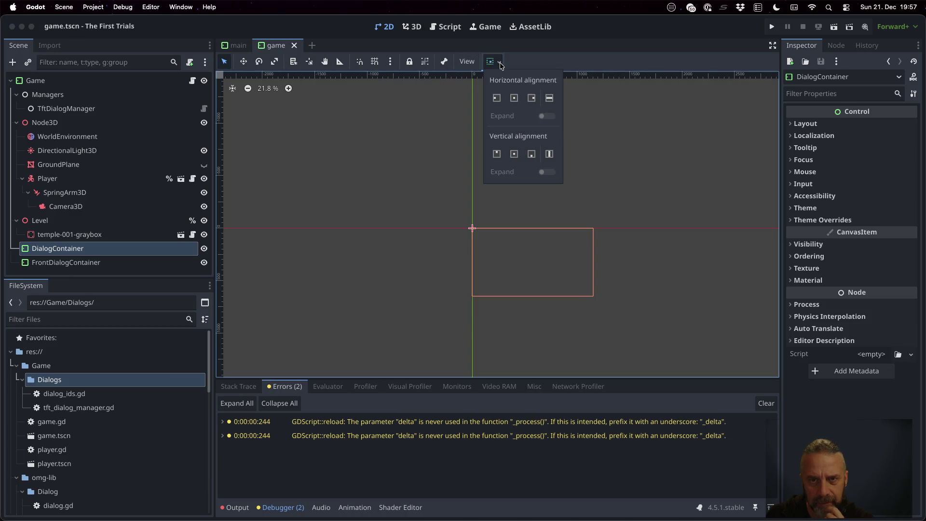
click(549, 98)
click(550, 155)
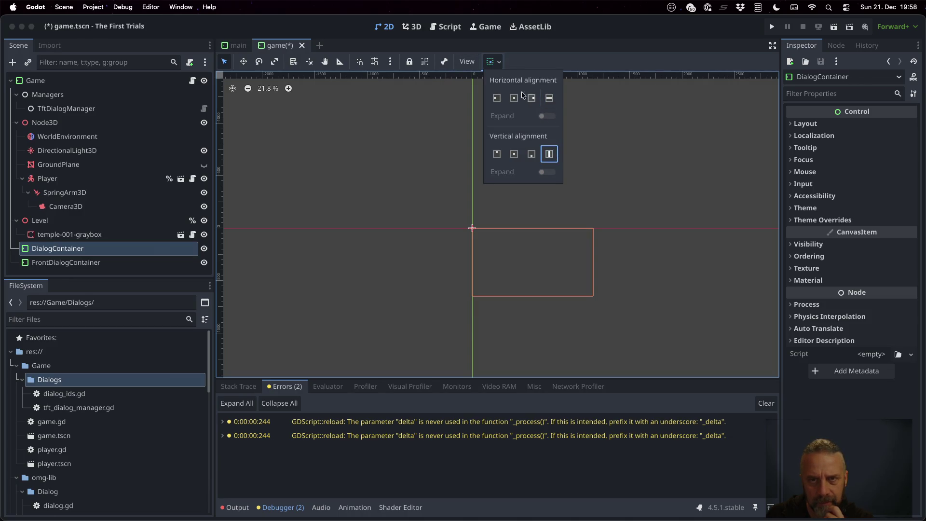
click(517, 61)
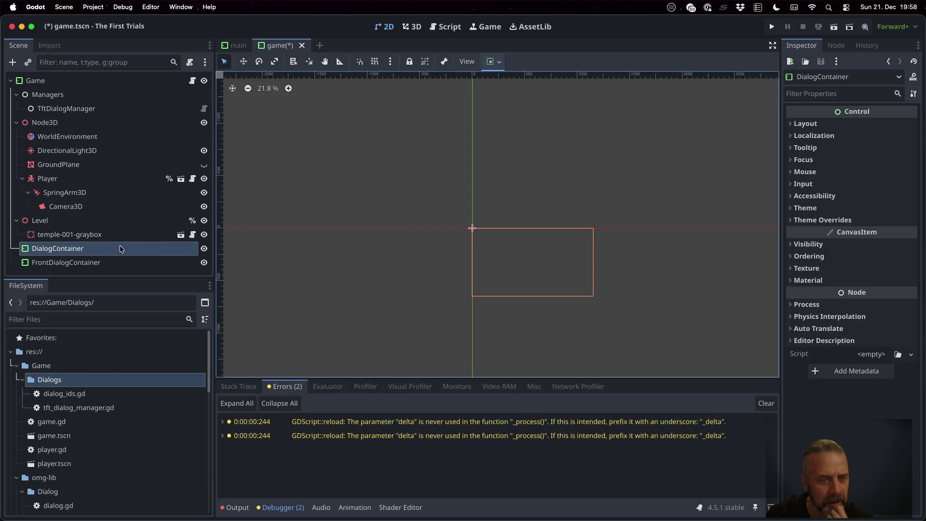
Add a Dialog child node under DialogContainer and rename it InGameHudDialog.
right_click(120, 245)
click(155, 231)
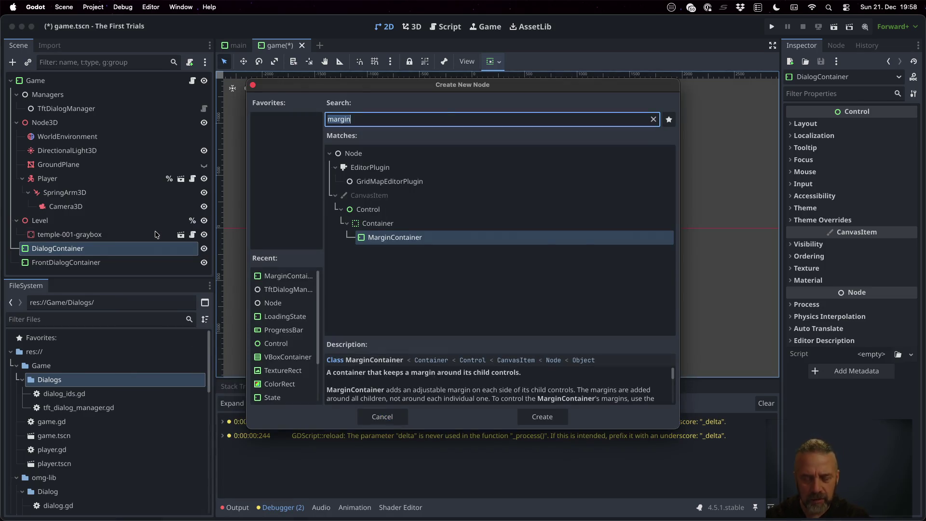
text(Dial)
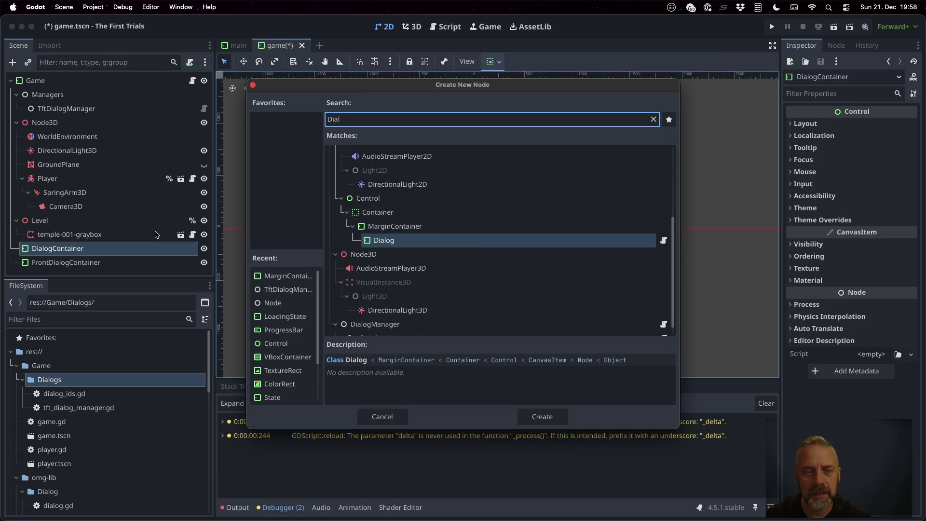
key(Return)
scroll(82, 249, down, 1)
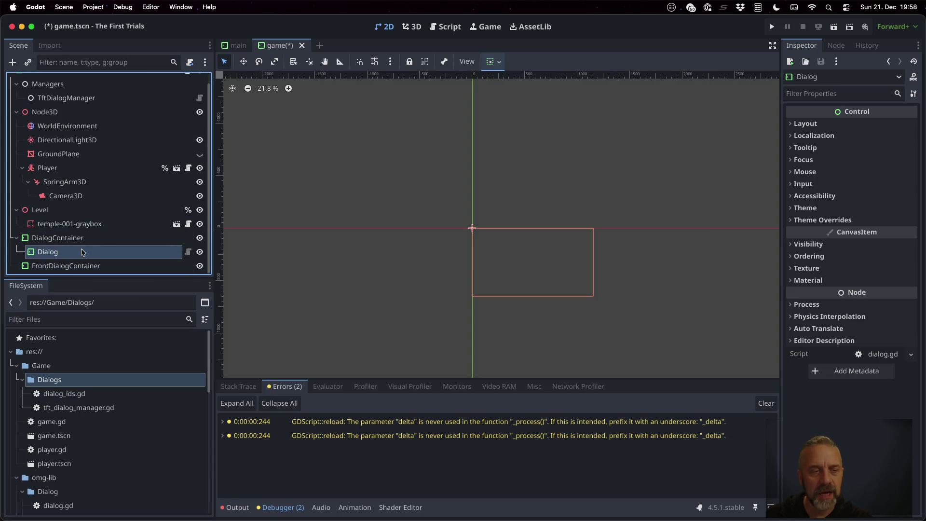
click(81, 252)
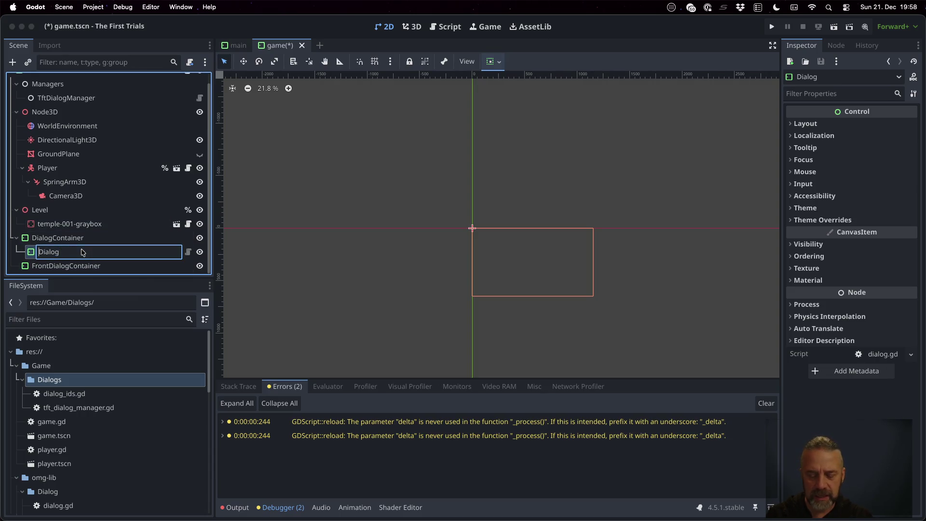
text(InGameHu)
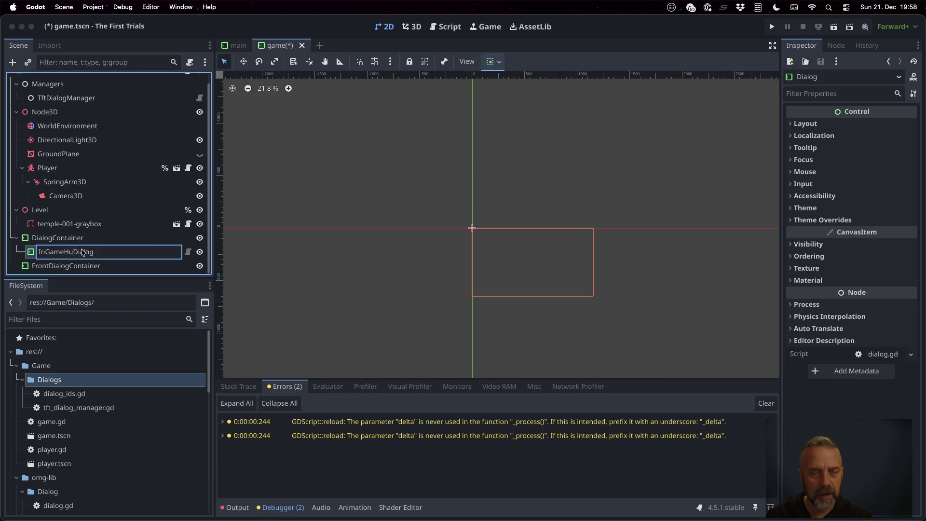
text(d)
key(Return)
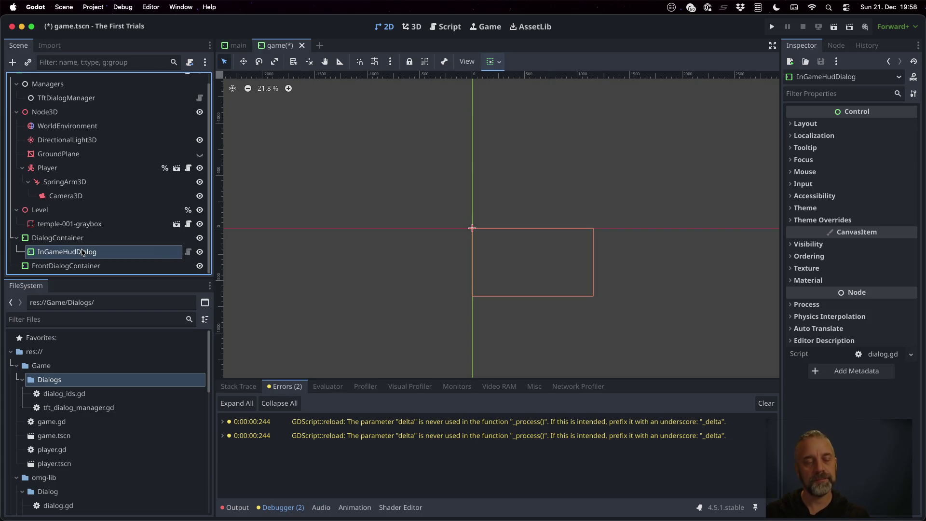
Save InGameHudDialog as Dialogs/in_game_hud_dialog.tscn, open it, and check its dialog.gd script.
right_click(134, 256)
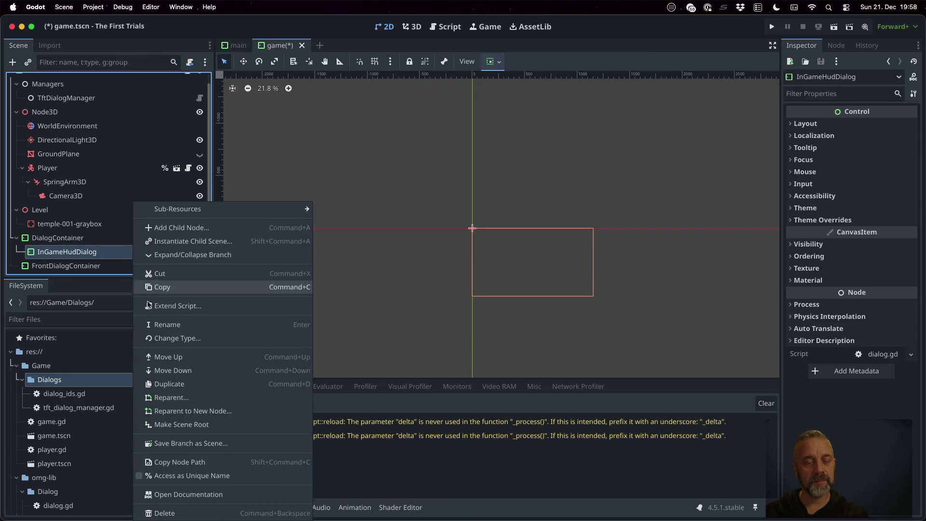
click(219, 442)
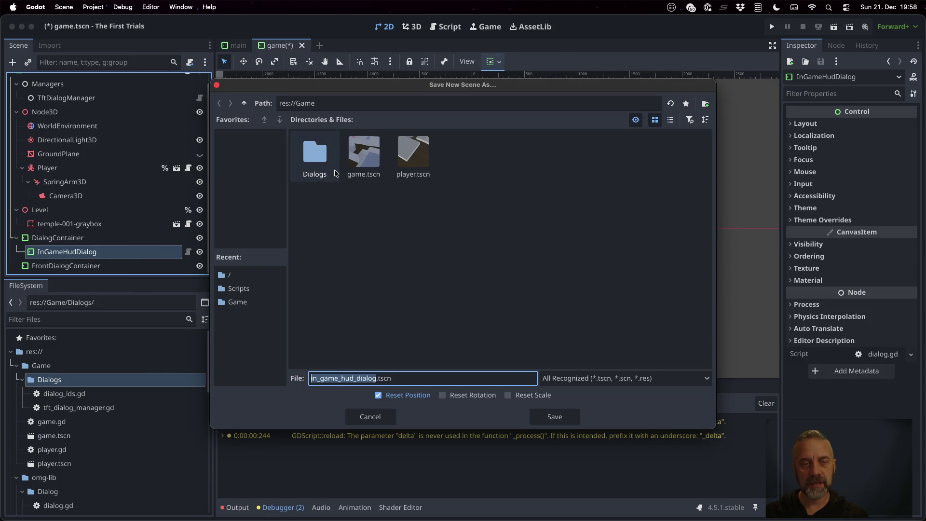
double_click(323, 155)
click(553, 417)
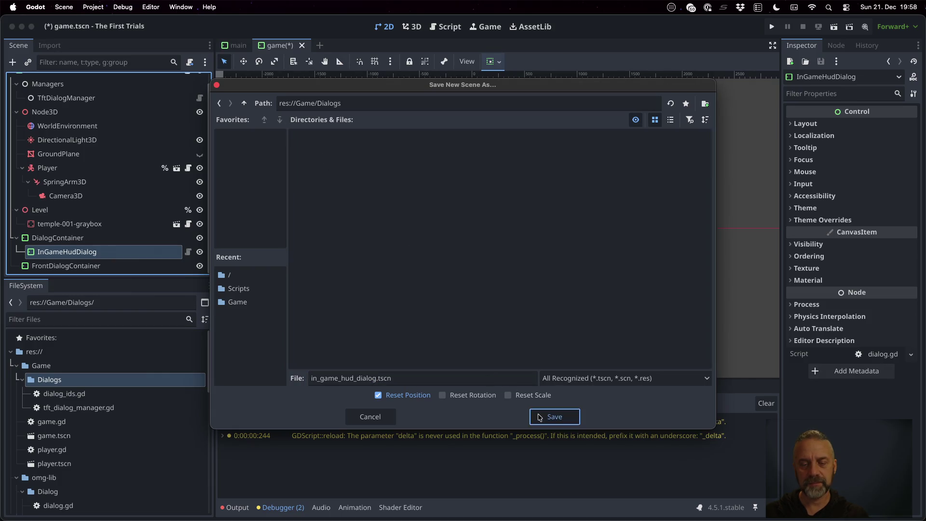
click(177, 253)
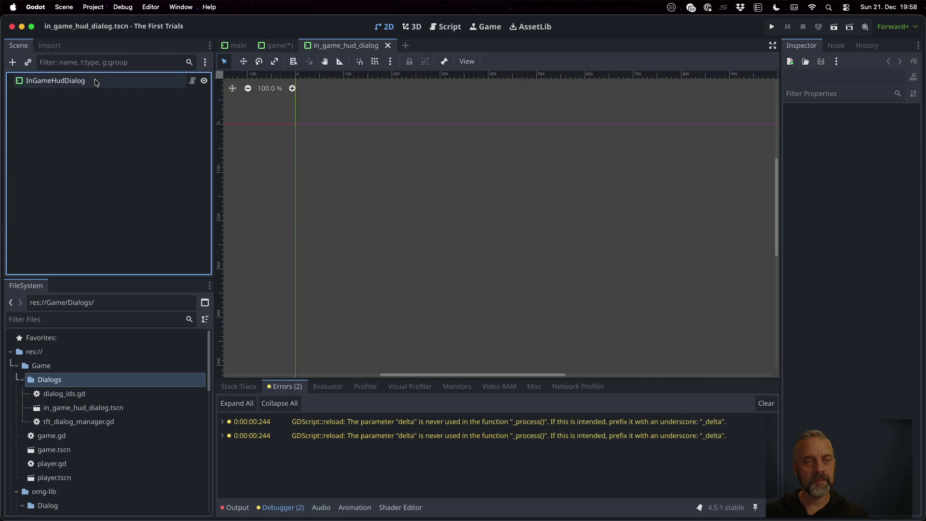
click(191, 82)
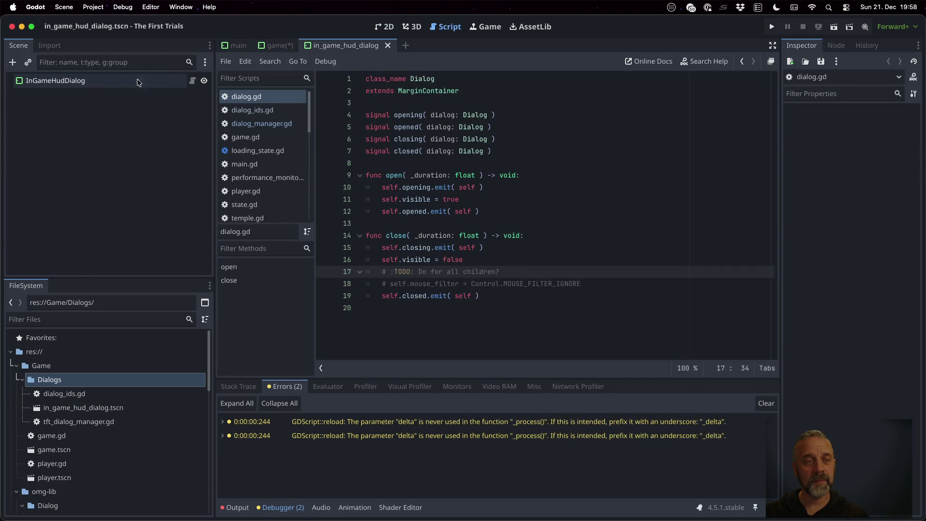
click(85, 82)
right_click(85, 82)
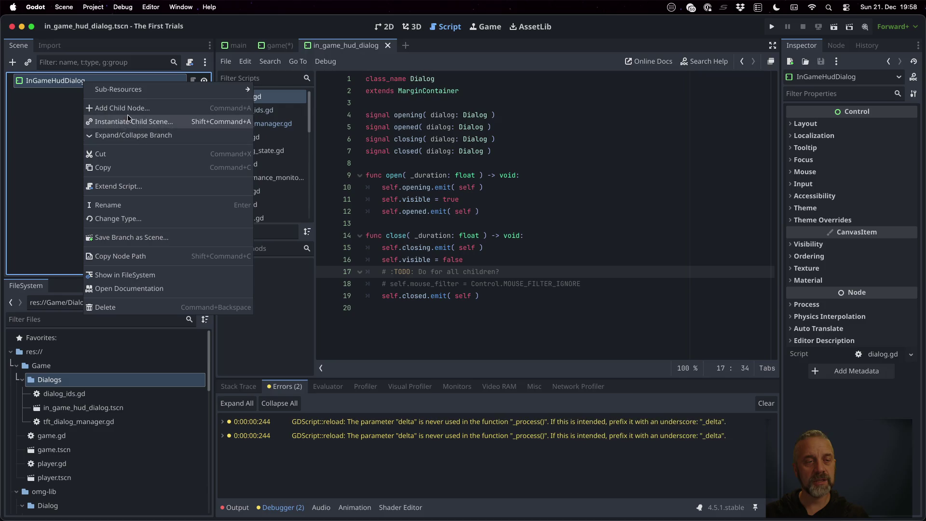
Extend Dialog with a new in_game_hud_dialog.gd declaring 'class_name InGameHudDialog', and save.
click(152, 188)
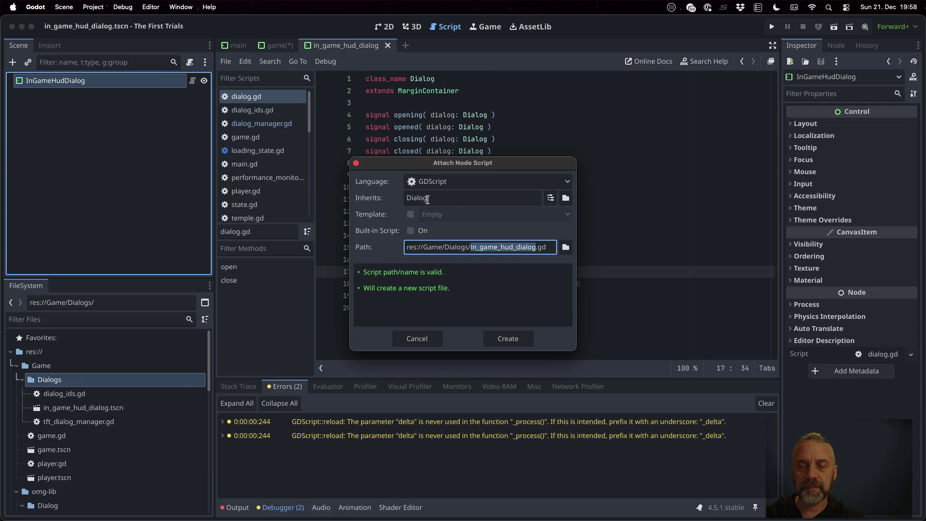
key(Return)
key(Return)
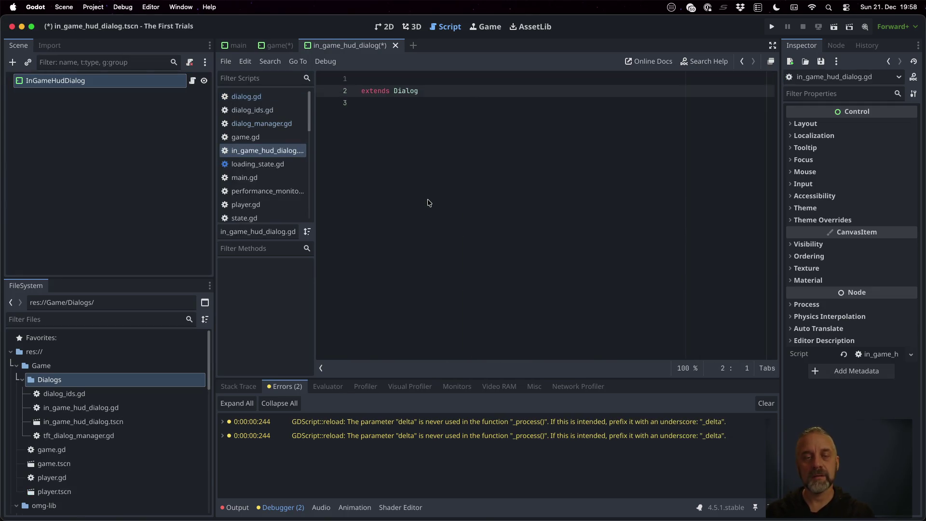
key(Up)
text(ss_nam)
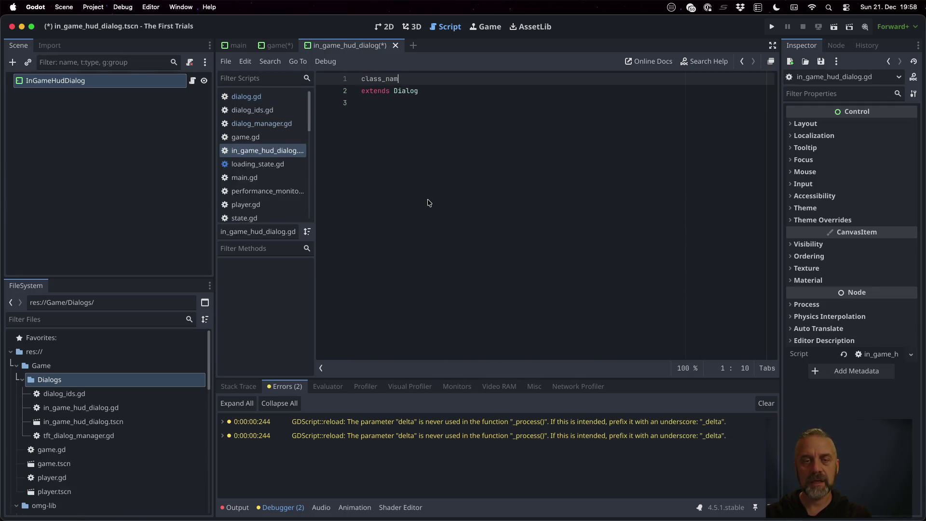
text(e InGame)
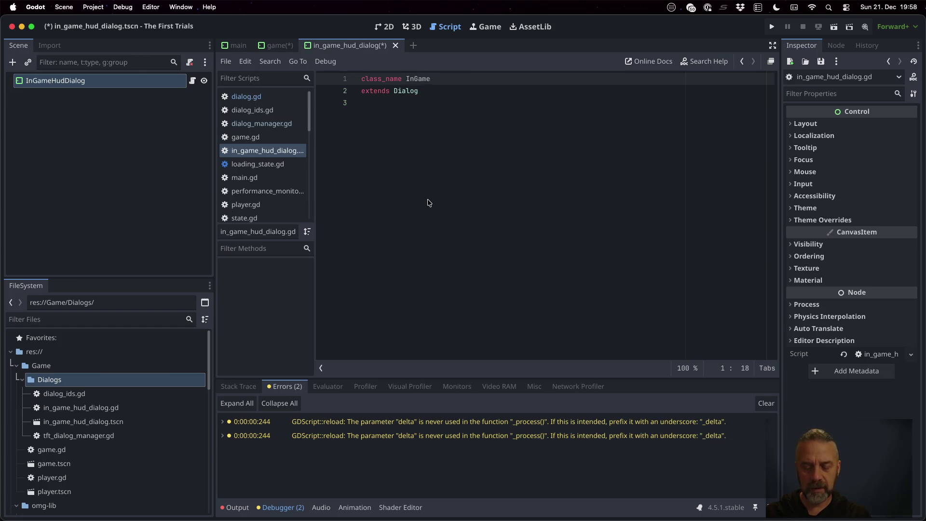
key(Down)
key(Down)
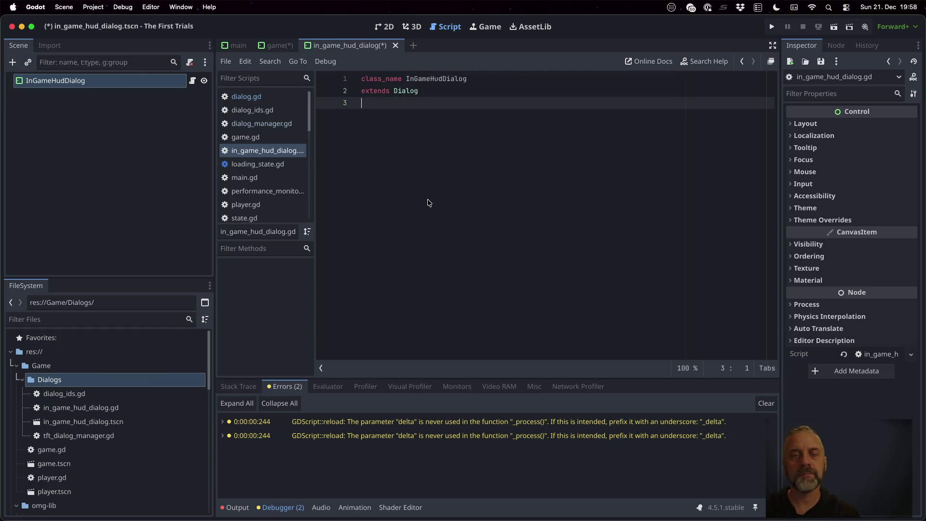
key(ctrl+s)
click(386, 26)
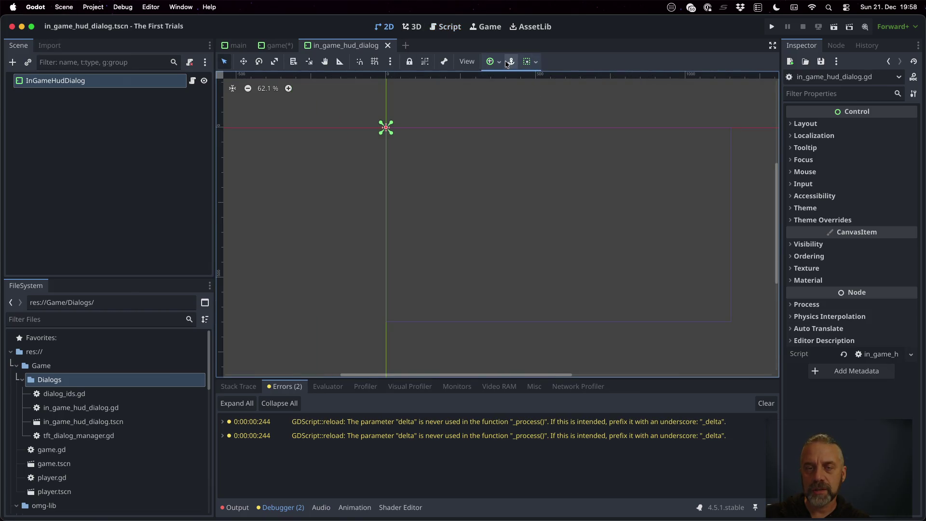
Anchor the dialog to Full Rect and add a Label reading InGameHud.
click(498, 62)
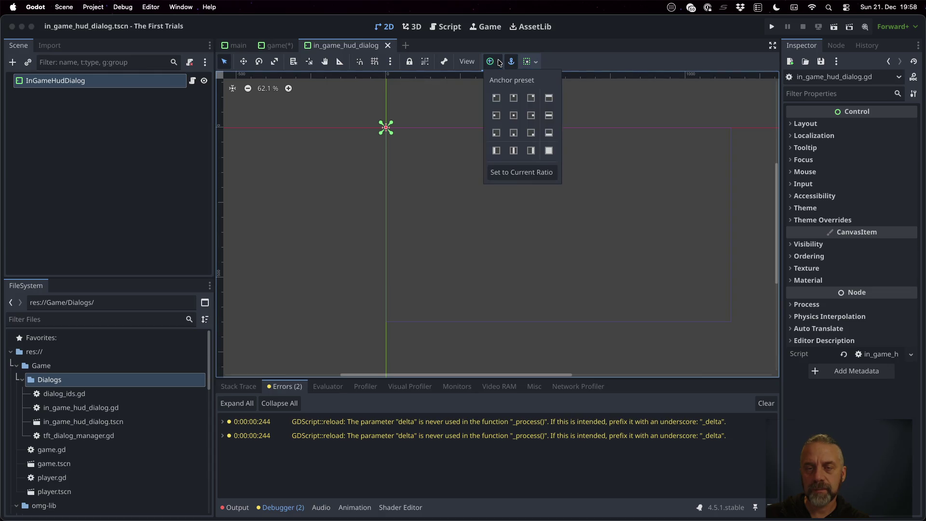
click(549, 151)
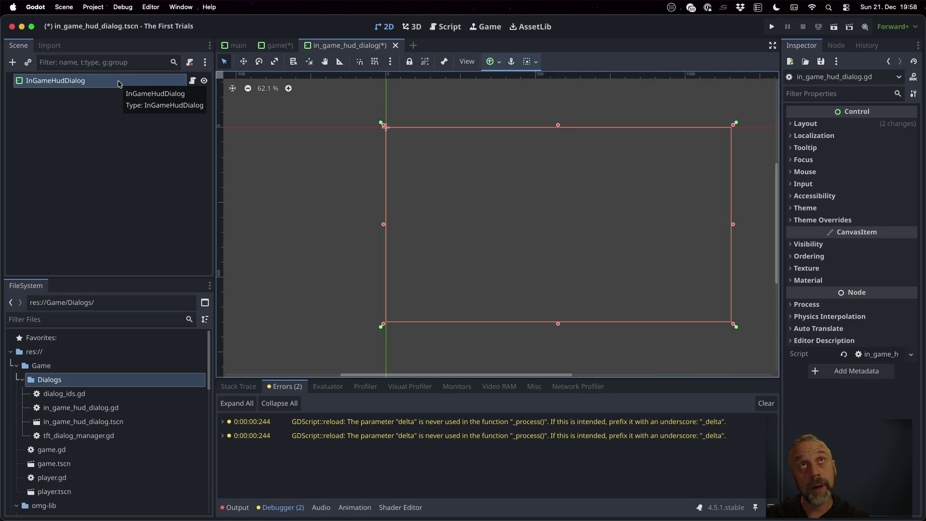
key(super+a)
text(label)
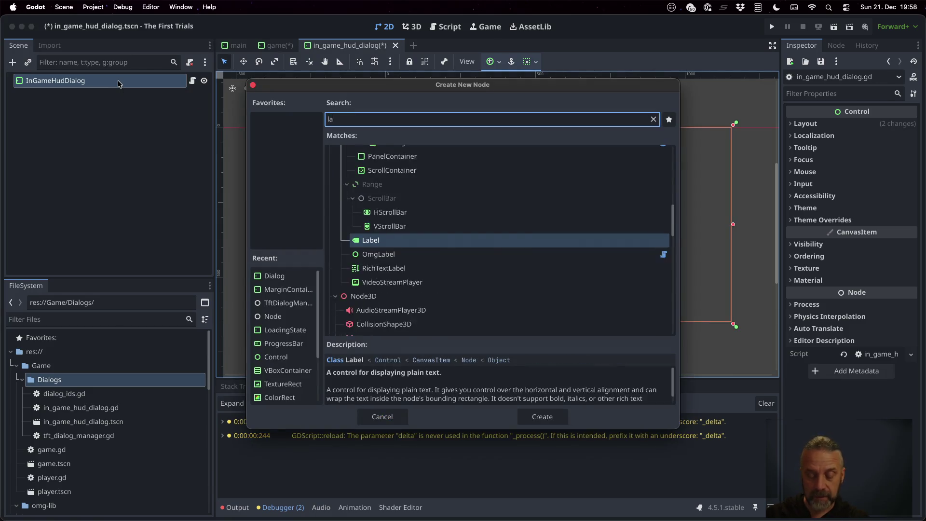
key(Return)
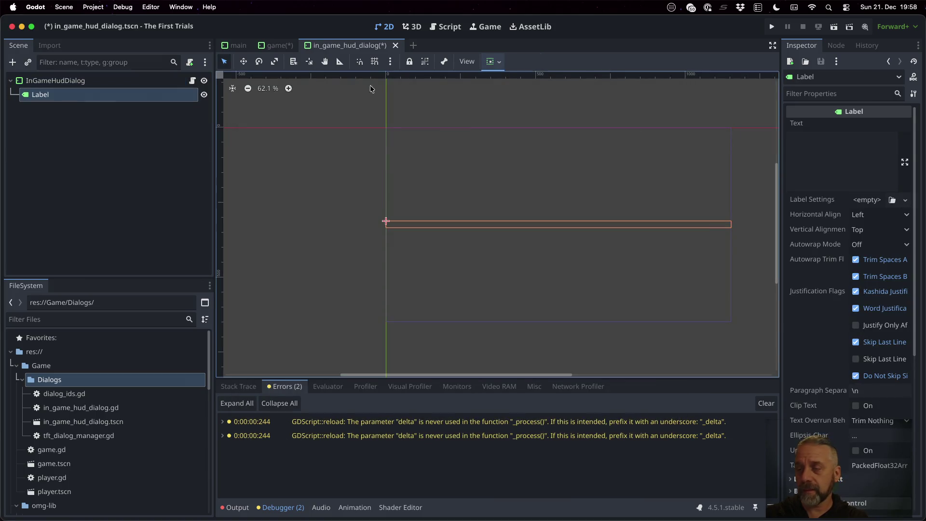
click(838, 155)
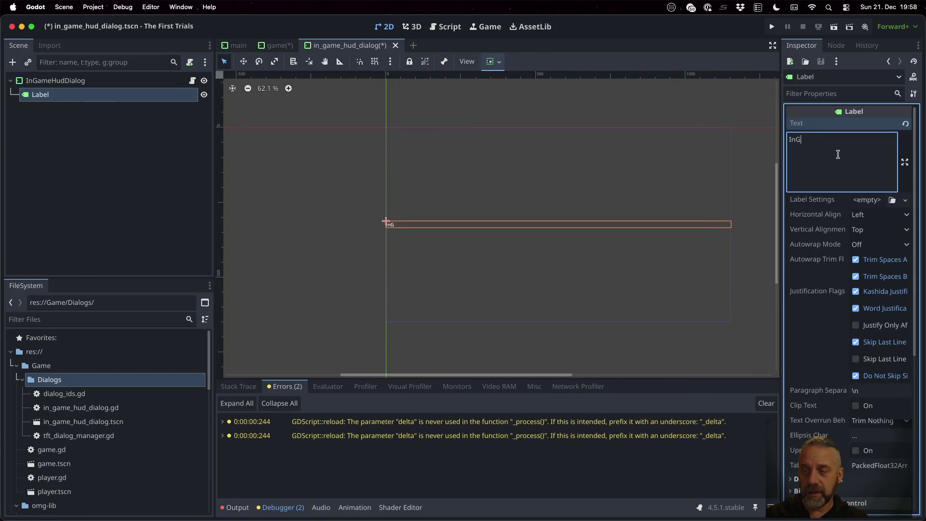
text(ameHud)
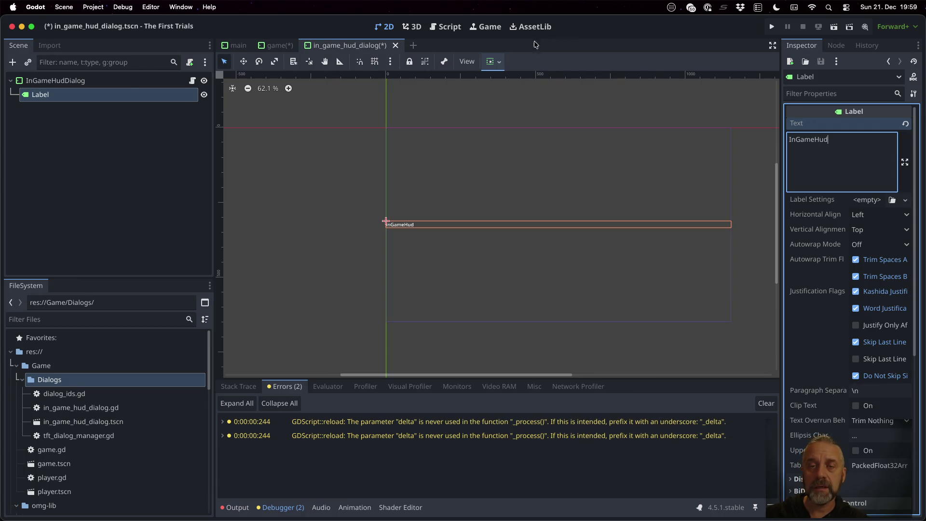
Align the InGameHud label to the top-left corner.
click(495, 64)
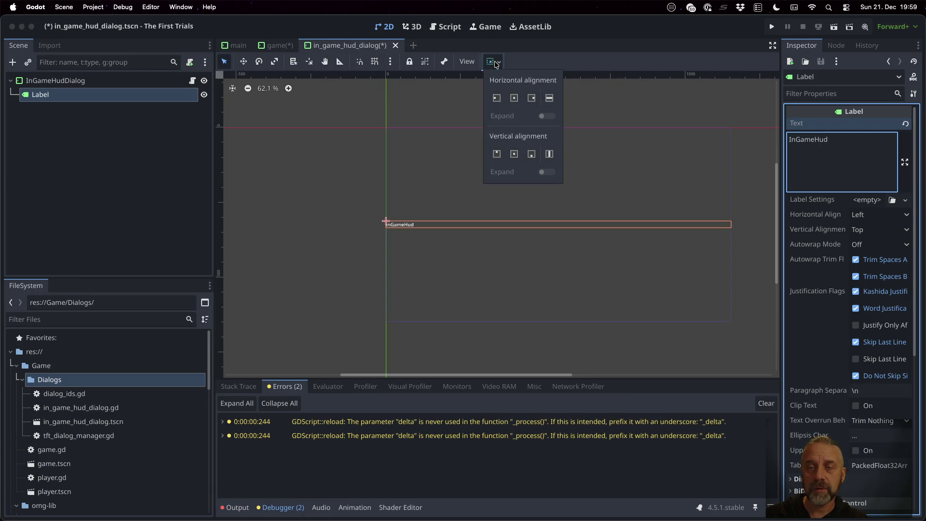
click(496, 98)
click(497, 153)
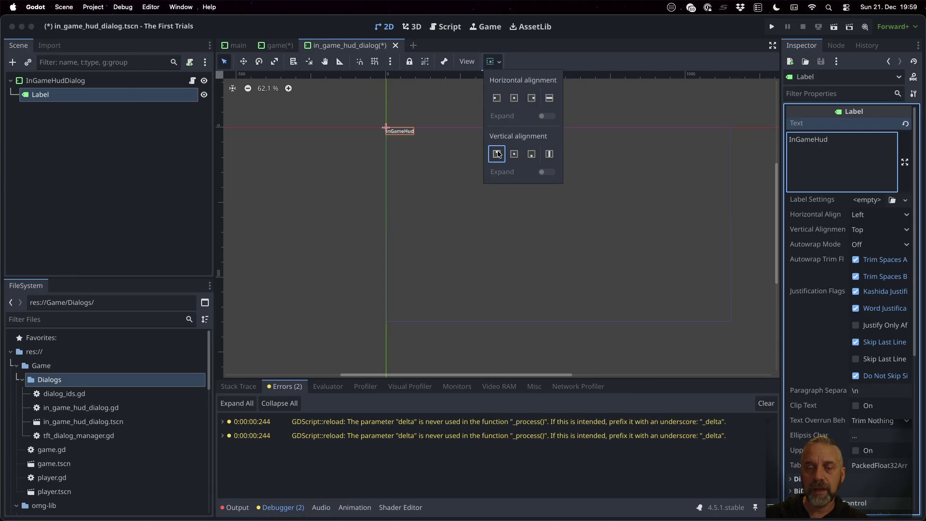
click(576, 54)
Override the label's font size to 32 px and save the scene.
scroll(882, 285, down, 5)
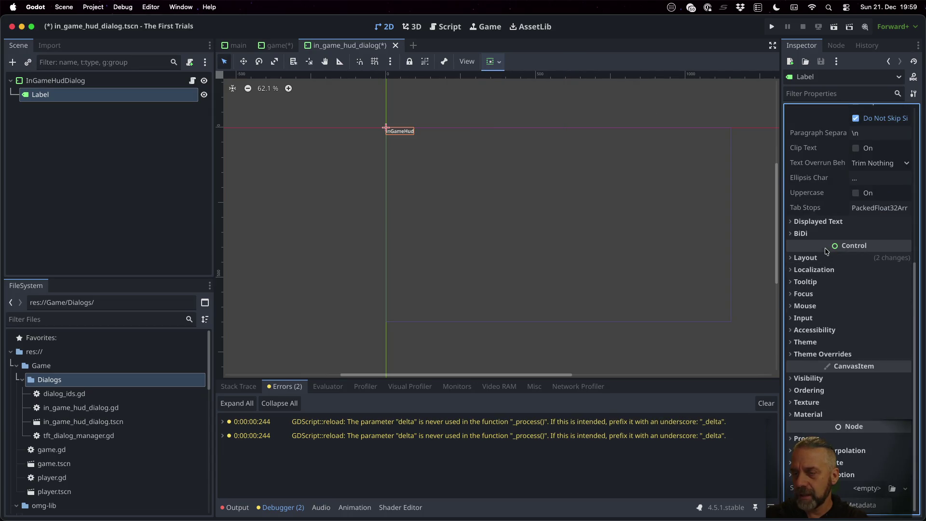
click(819, 354)
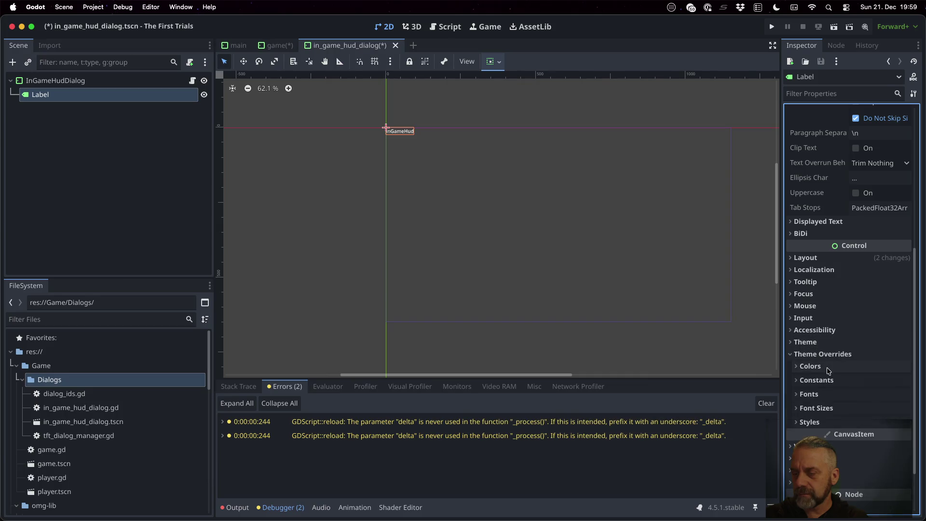
click(825, 408)
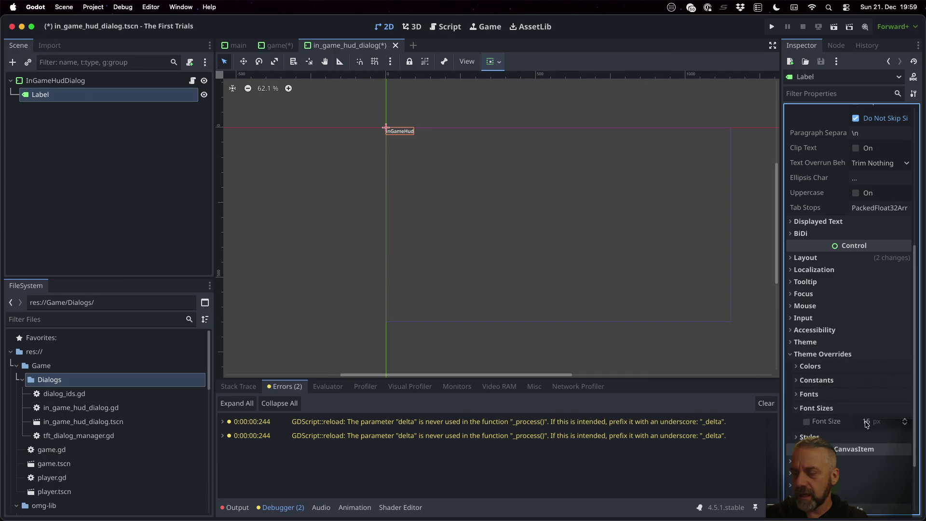
text(2)
key(Return)
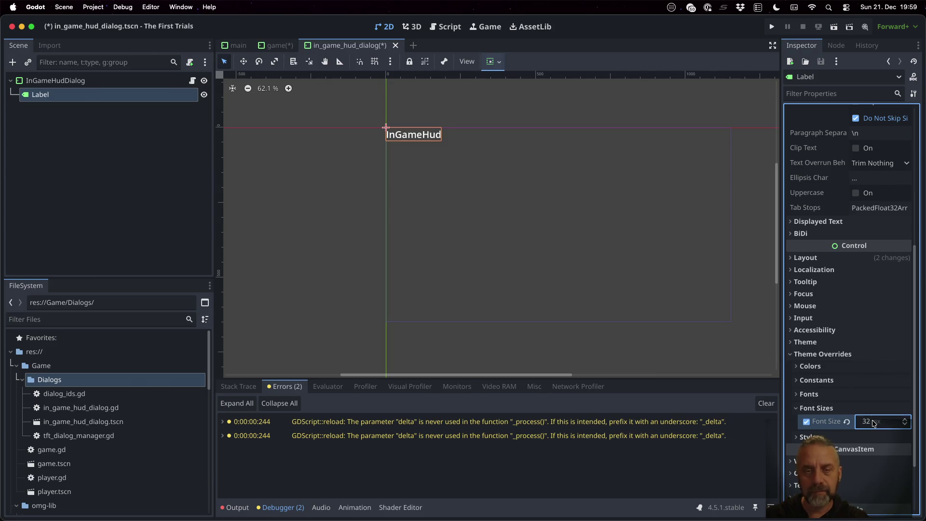
key(super+s)
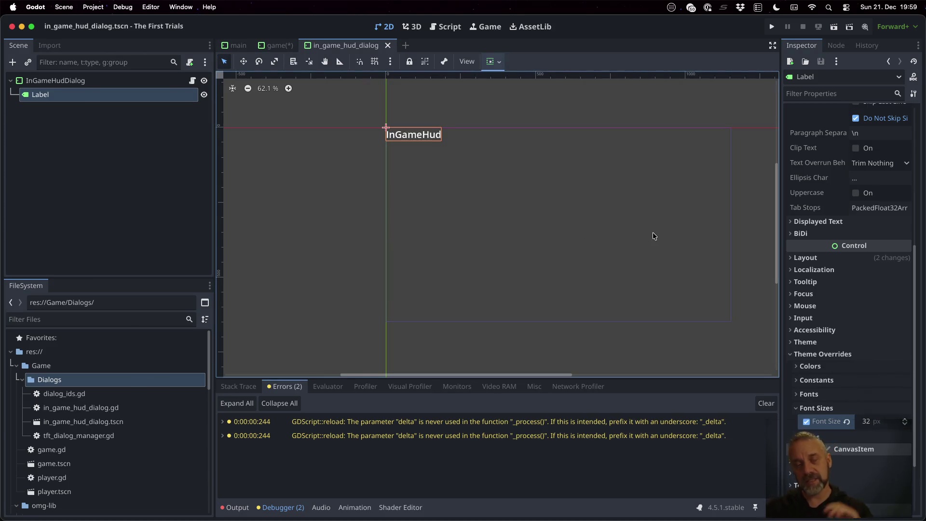
Run the Game scene, which hits a parse error in the empty _ready.
click(275, 48)
scroll(502, 263, up, 3)
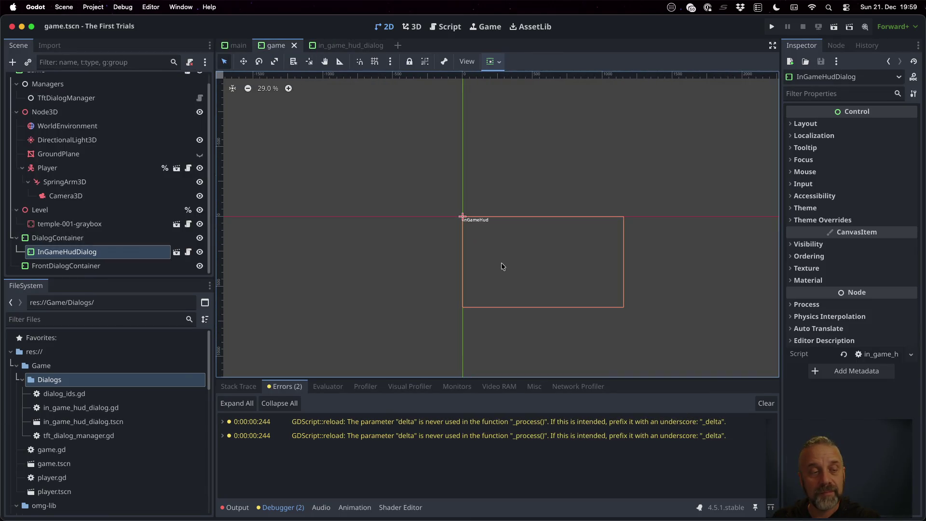
key(super+r)
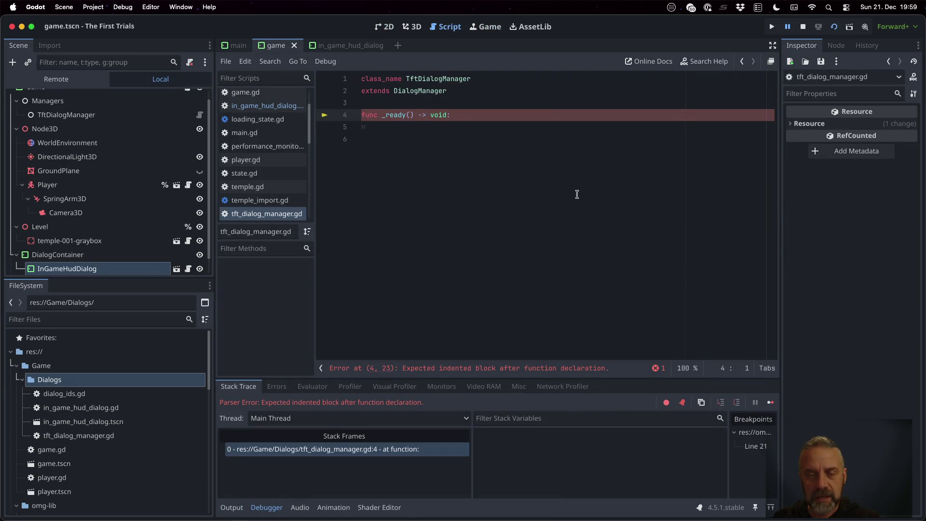
Add pass under _ready, rerun to see InGameHud top-left, then stop the game.
key(Return)
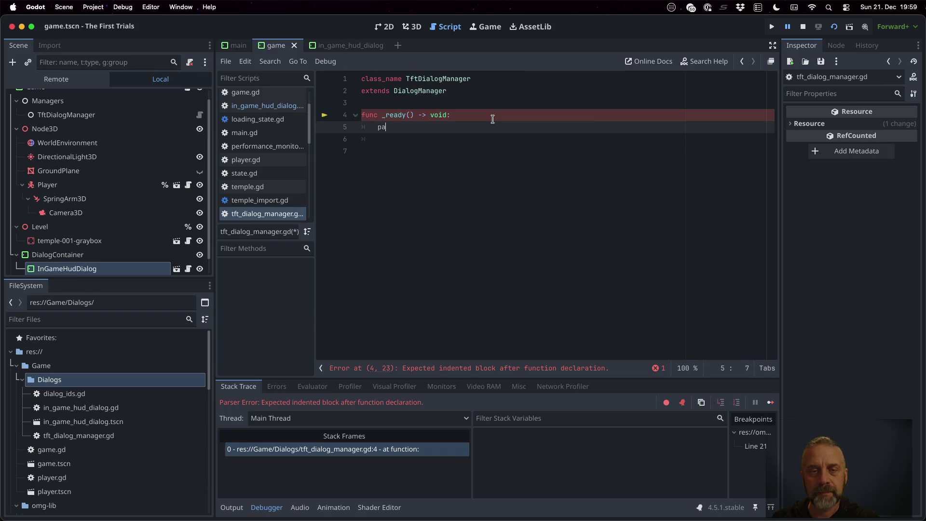
text(ss)
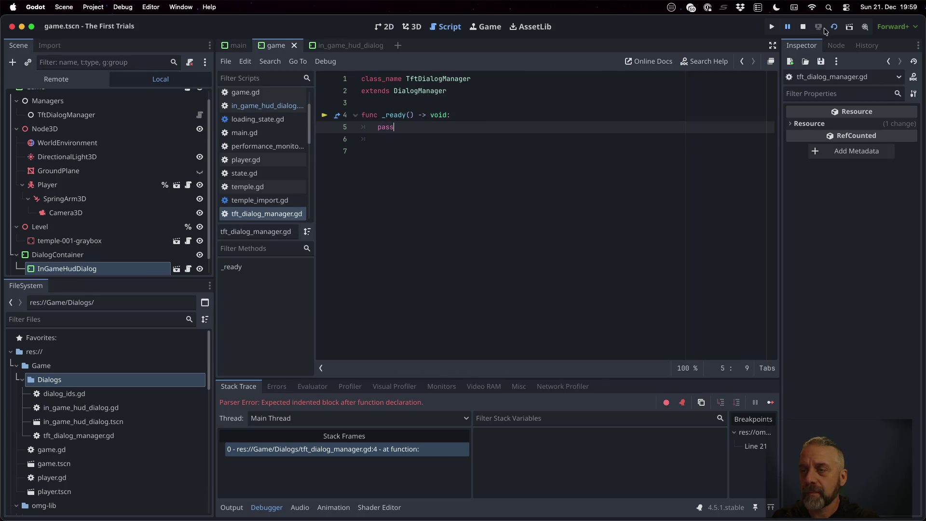
click(833, 26)
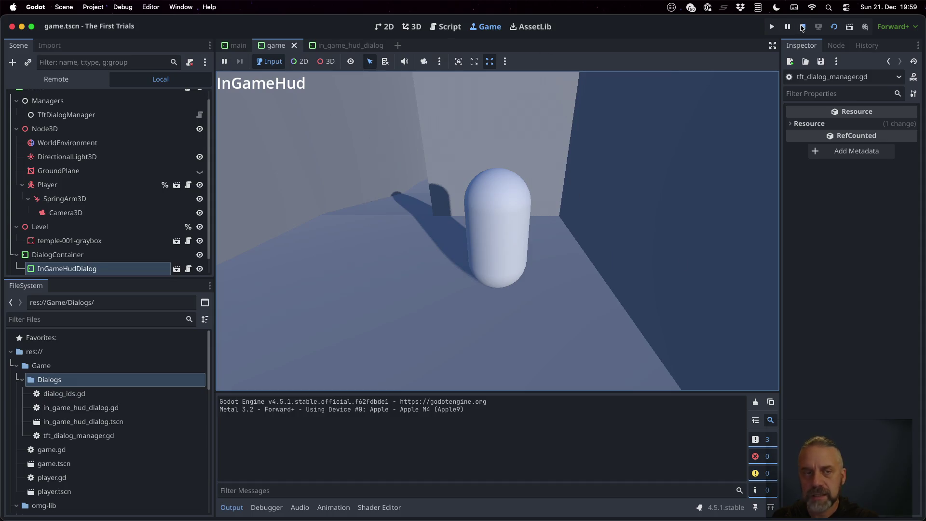
key(super+period)
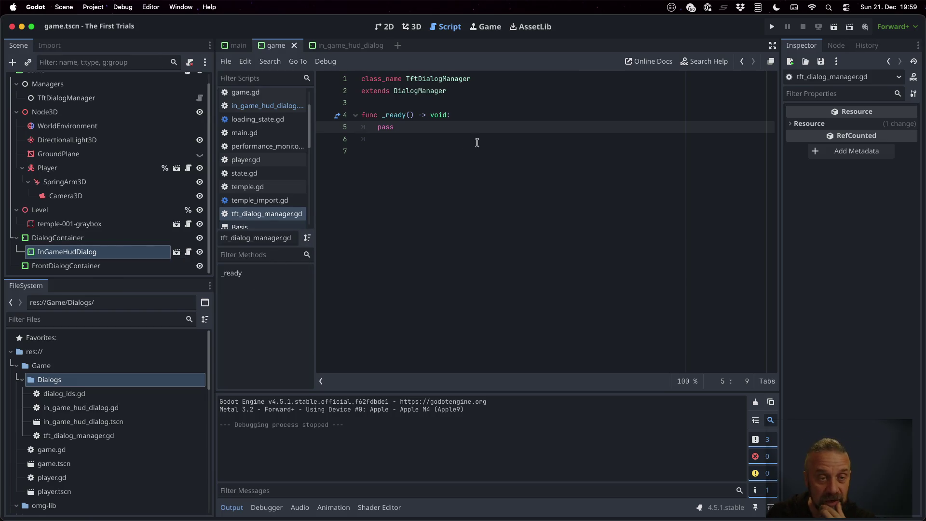
Start a self.preload_dialog call at the top of _ready using DialogIds.
key(Up)
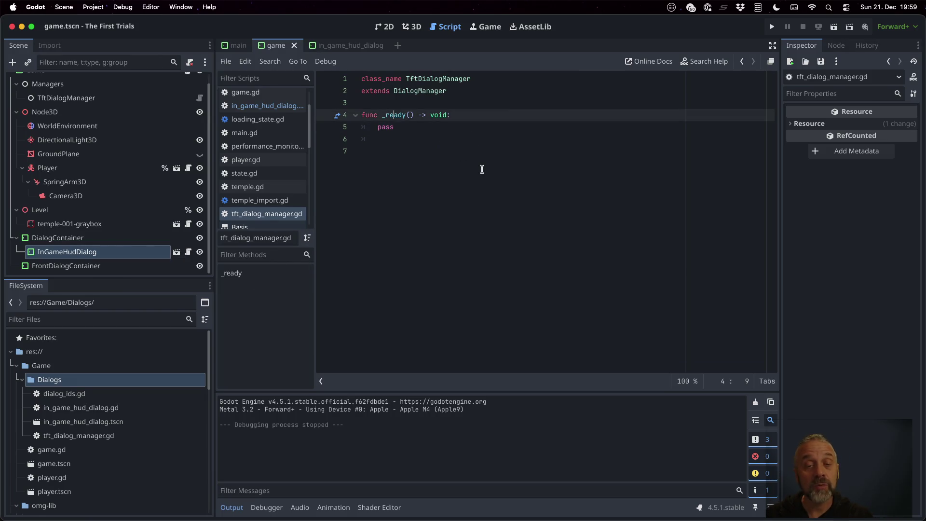
key(End)
key(Return)
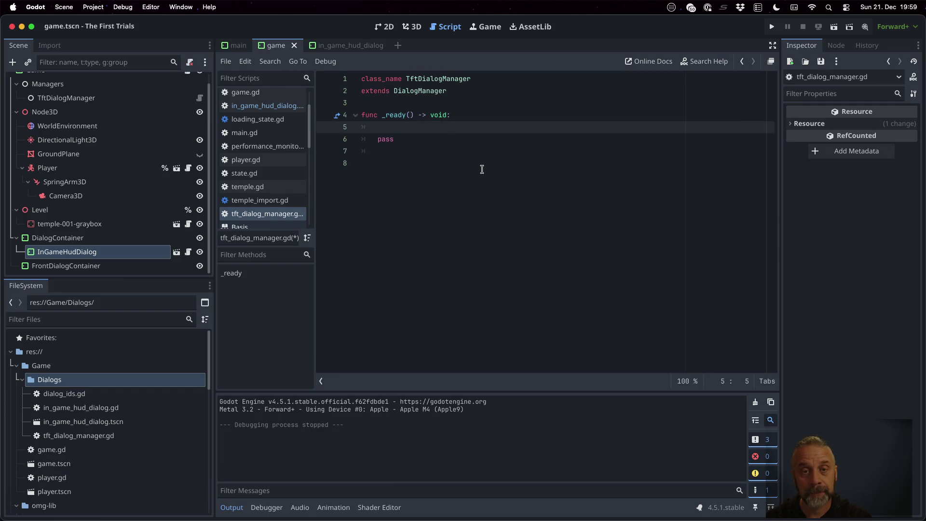
text(self.pr)
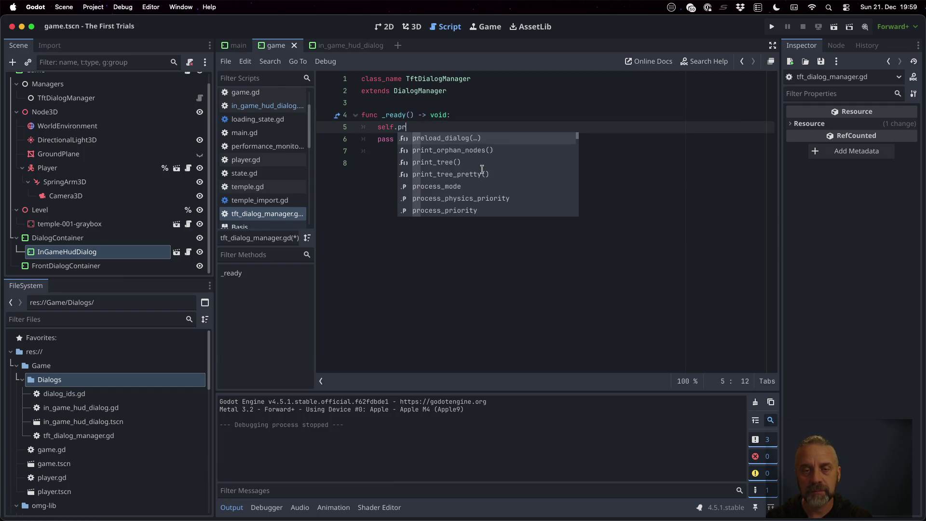
key(Return)
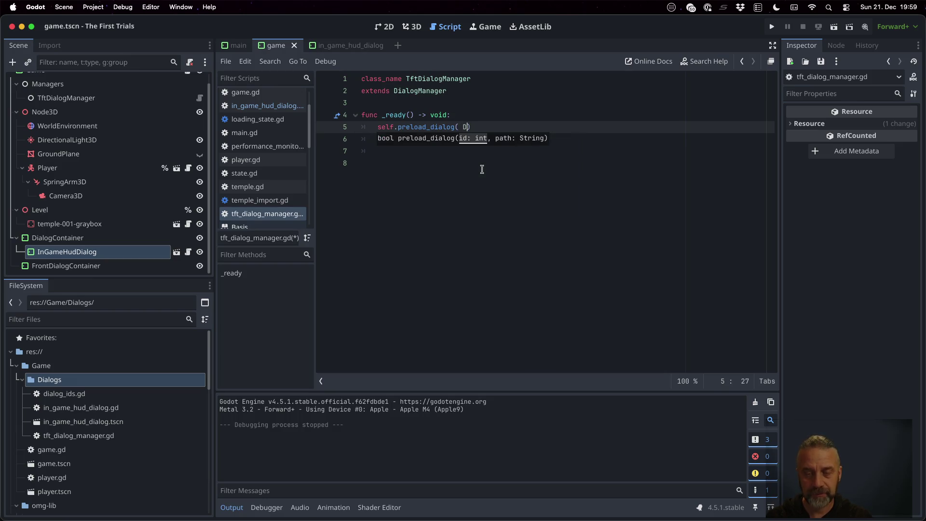
text(ialog)
key(Down)
key(Return)
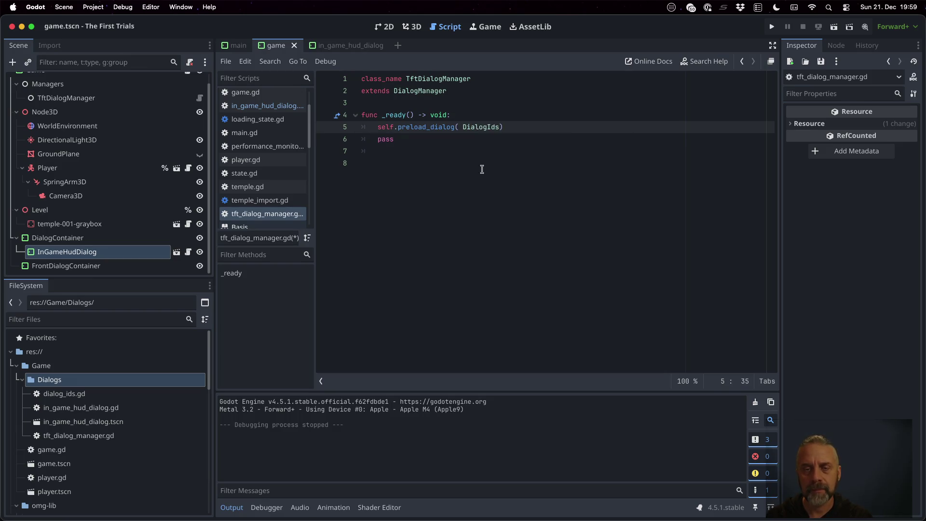
text(.Ids)
Check the DialogIds enum, then set the dialog id to IN_GAME_HUD.
super+click(506, 127)
click(396, 115)
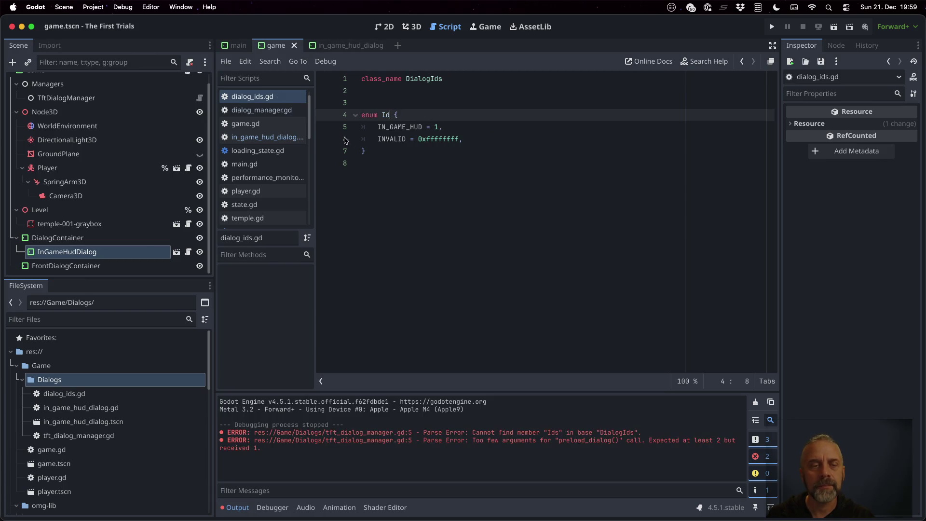
click(281, 137)
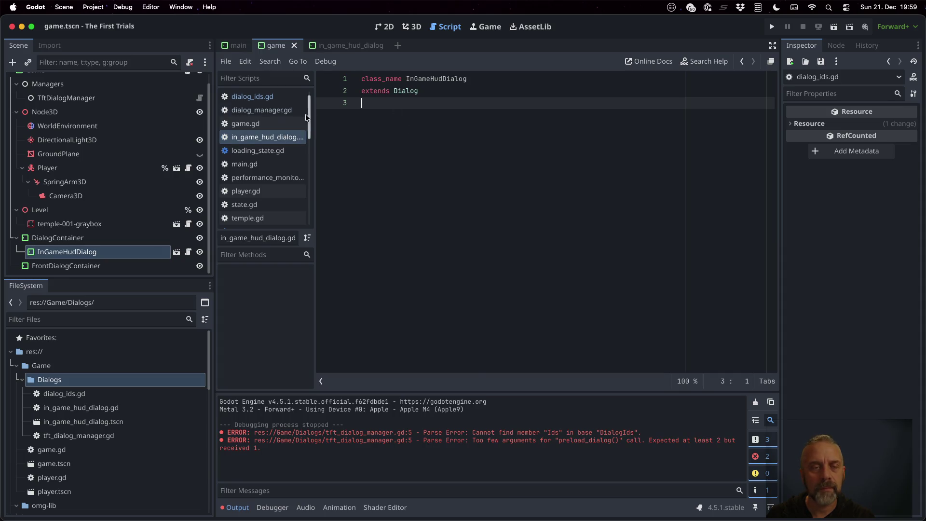
scroll(274, 167, down, 5)
click(270, 160)
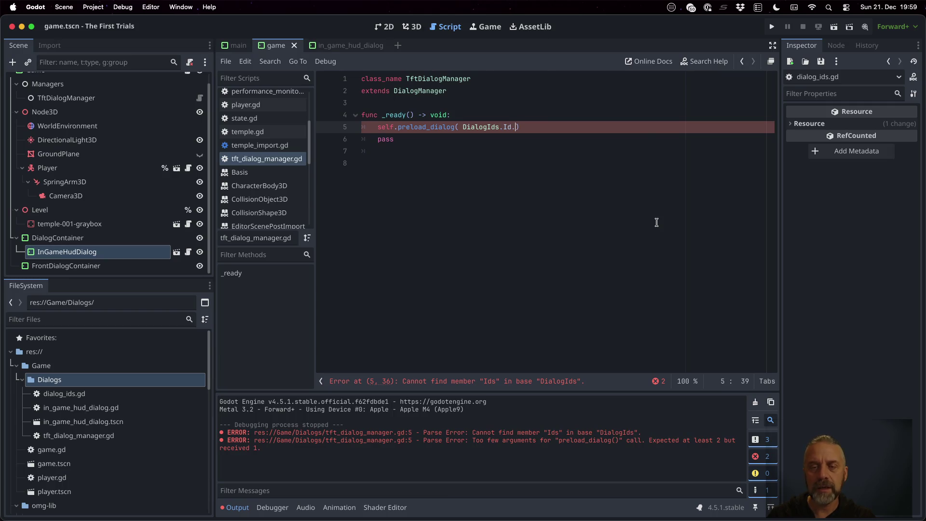
text(IN)
key(Return)
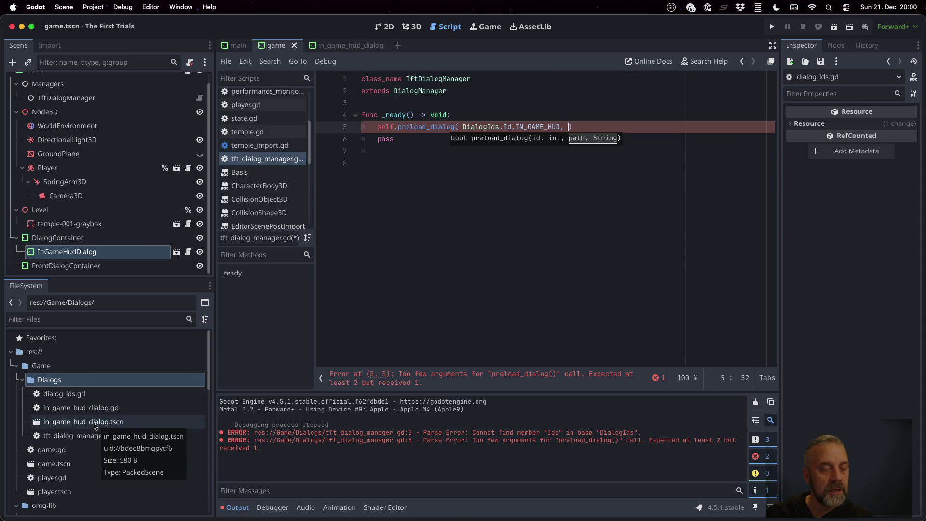
Add the in_game_hud_dialog.tscn path, save, and delete the leftover pass line.
mouse_move(94, 425)
mouse_down()
mouse_move(598, 202)
mouse_move(585, 139)
mouse_move(568, 128)
mouse_up()
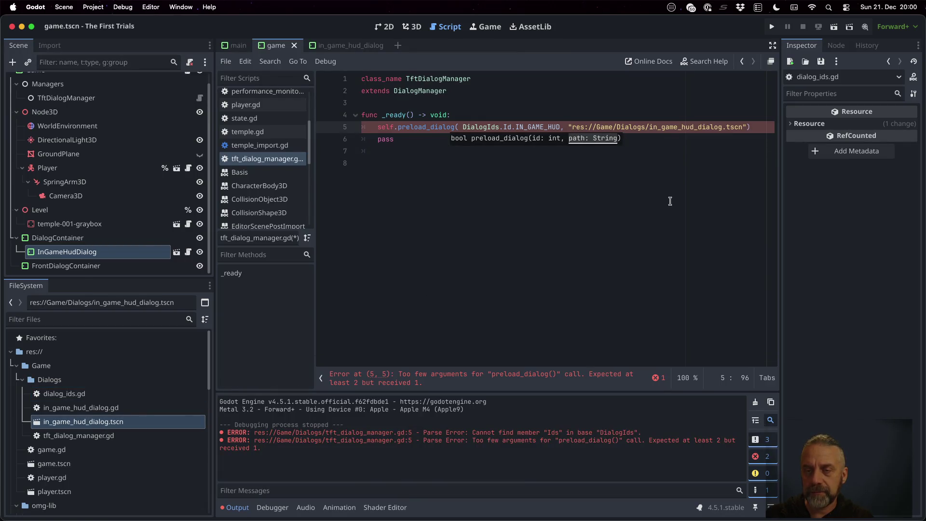
key(ctrl+s)
key(Down)
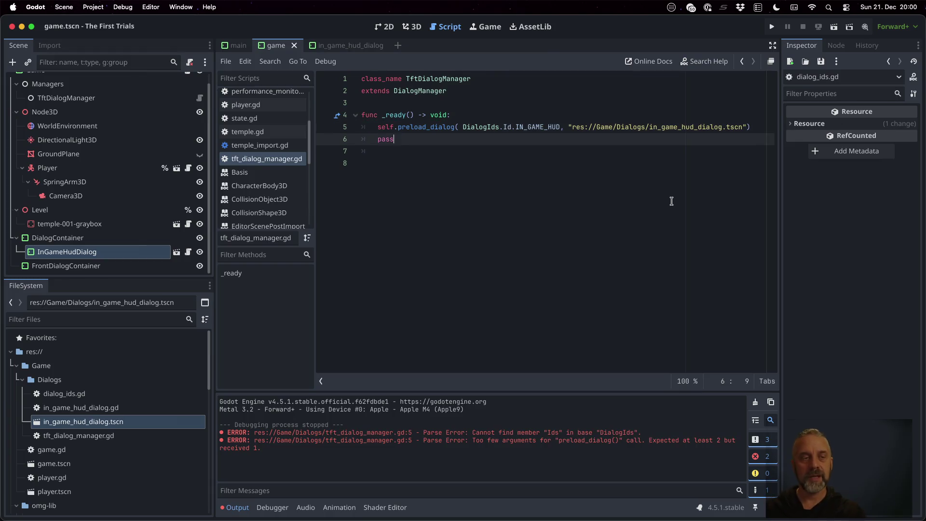
key(shift+Down)
key(BackSpace)
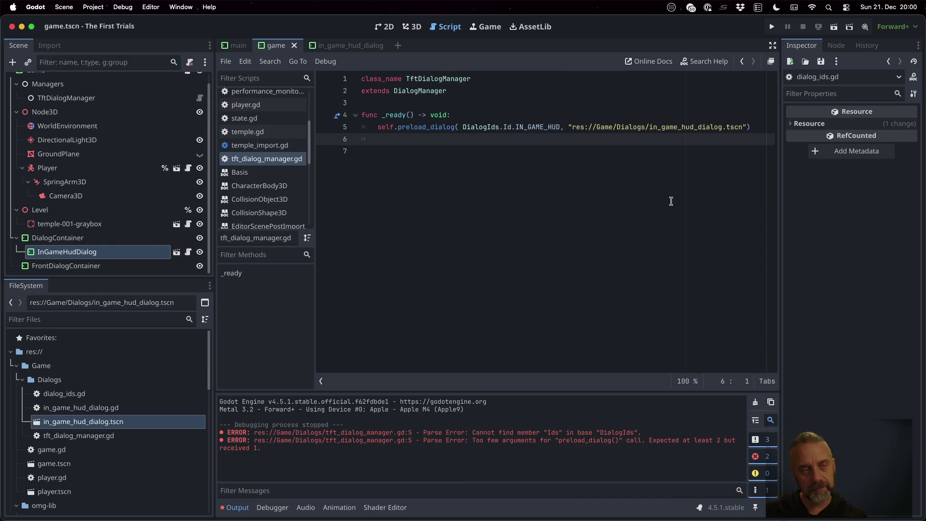
scroll(111, 149, up, 1)
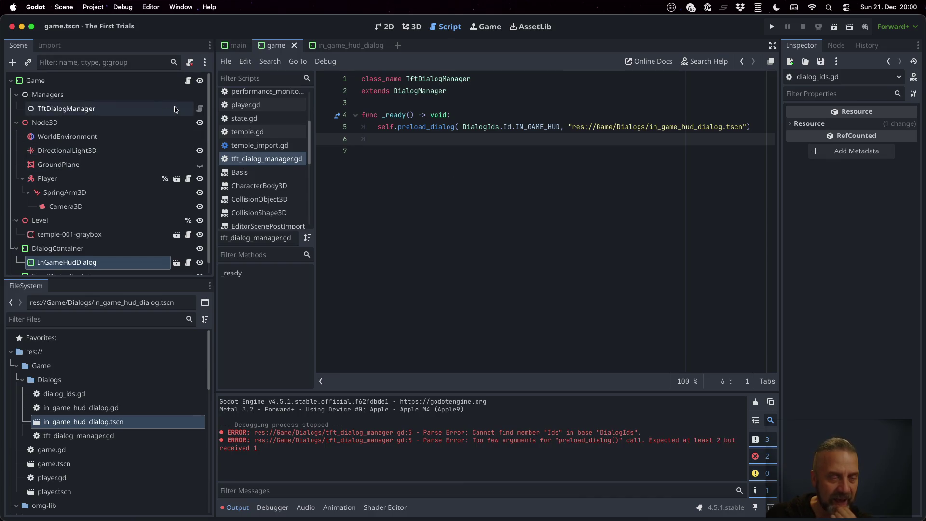
Give TftDialogManager a unique name and add its onready reference to game.gd.
click(188, 82)
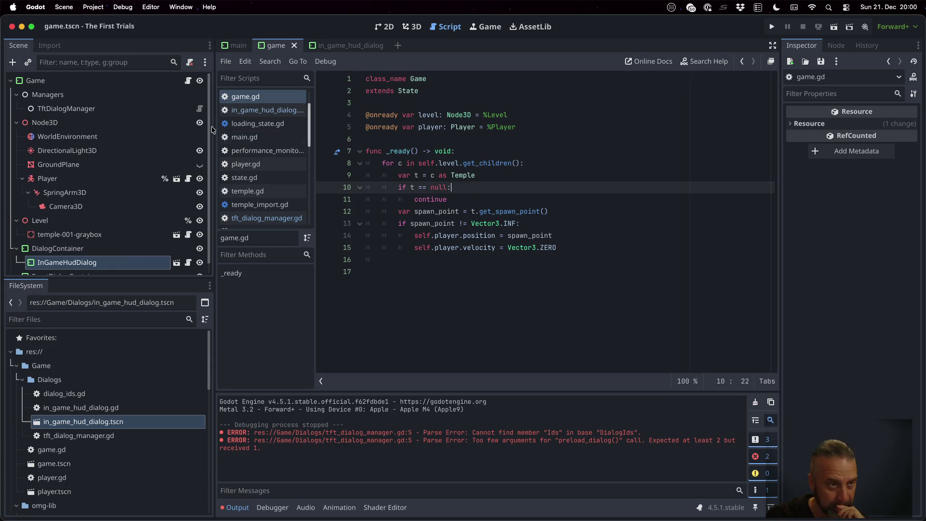
right_click(92, 110)
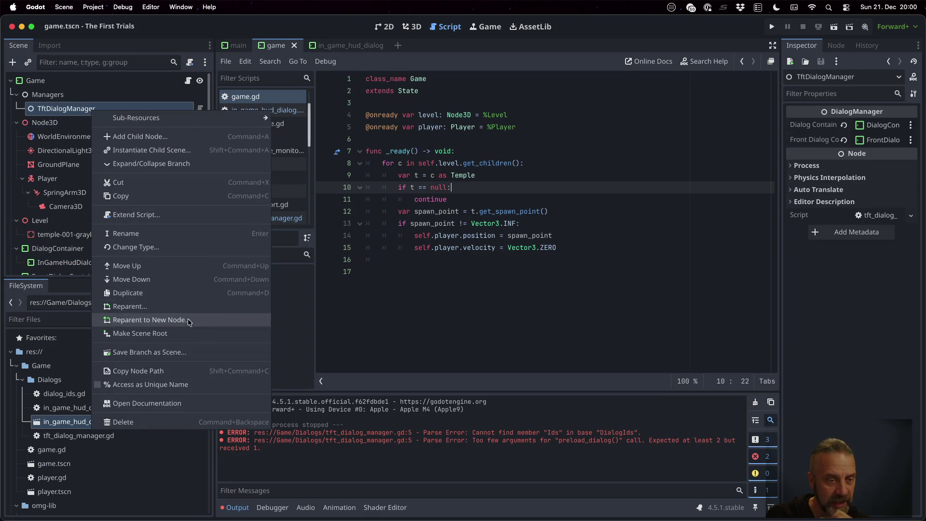
click(188, 384)
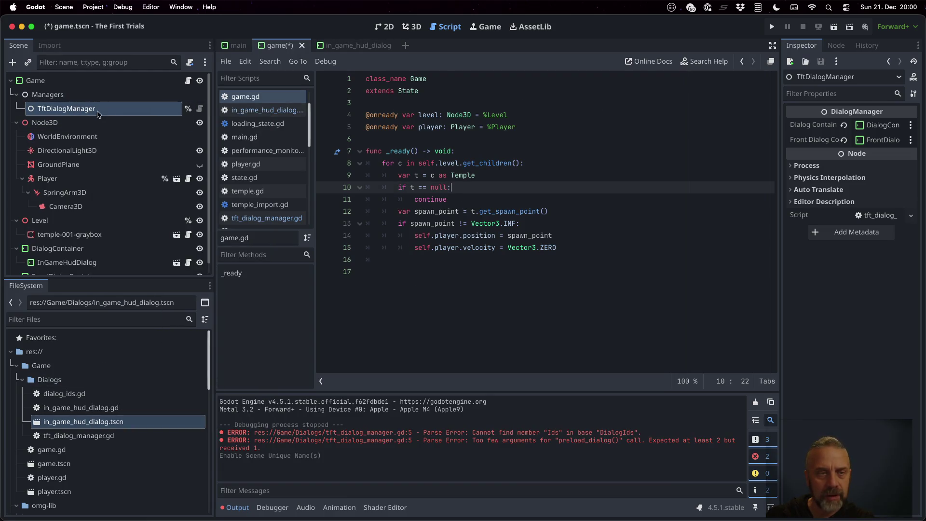
drag(71, 108, 400, 140)
key(ctrl+s)
In game.gd's _ready, call tft_dialog_manager.open_dialog(DialogIds.Id.IN_GAME_HUD, 3.0) and save.
click(506, 166)
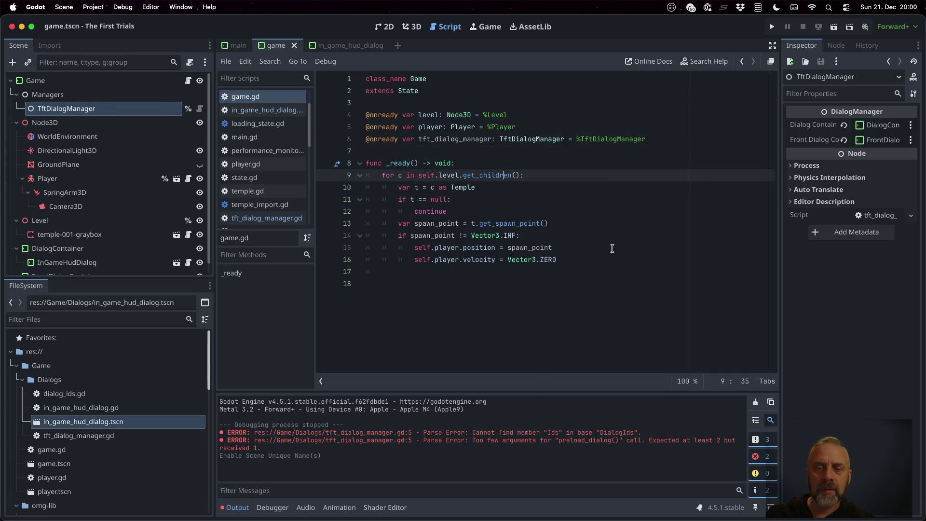
key(Return)
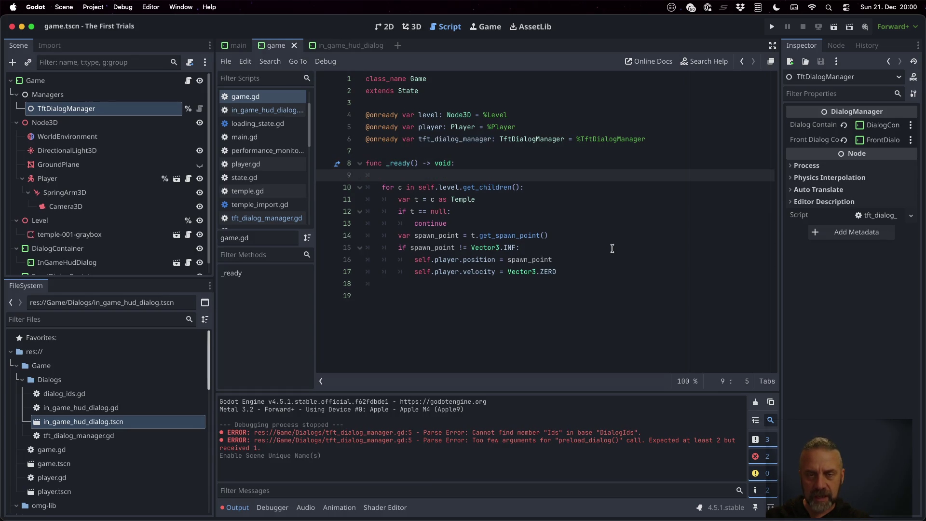
text(i)
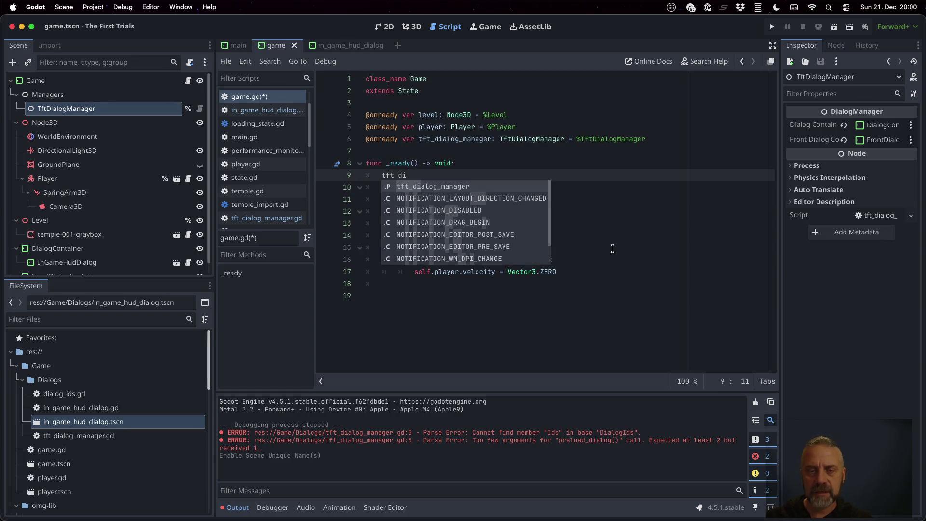
key(Return)
text(op)
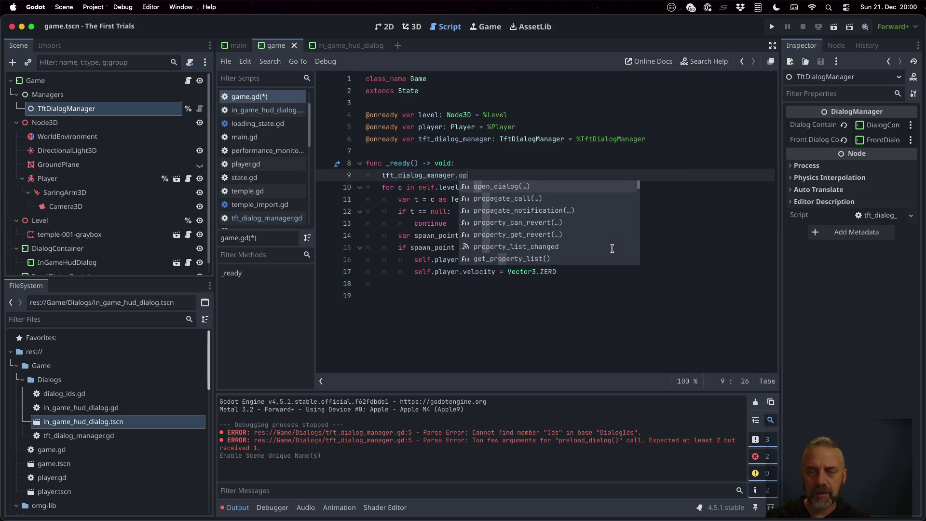
key(Return)
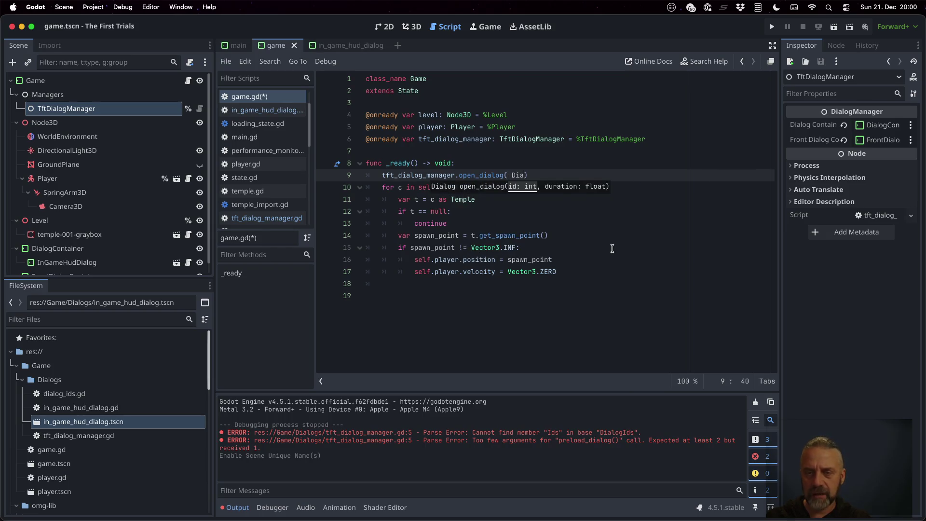
text(l)
key(Return)
text(.Id.)
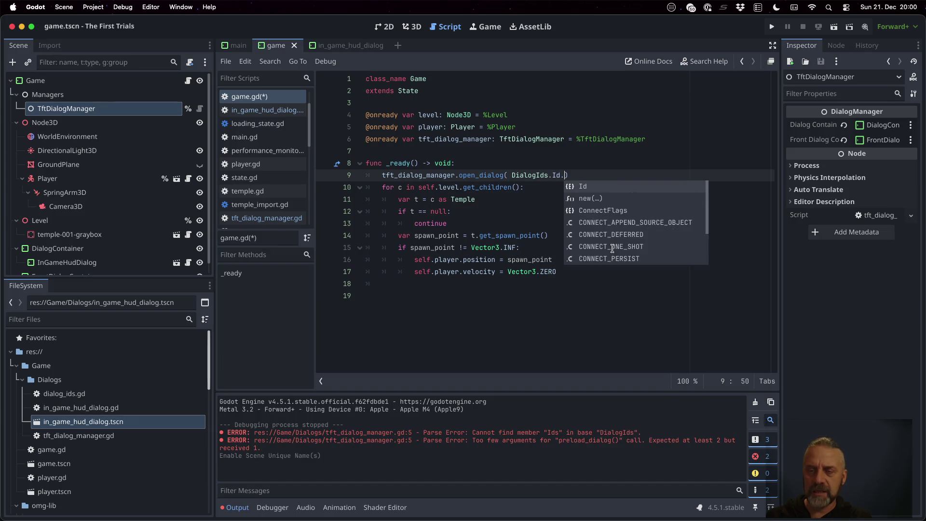
text(i)
key(Return)
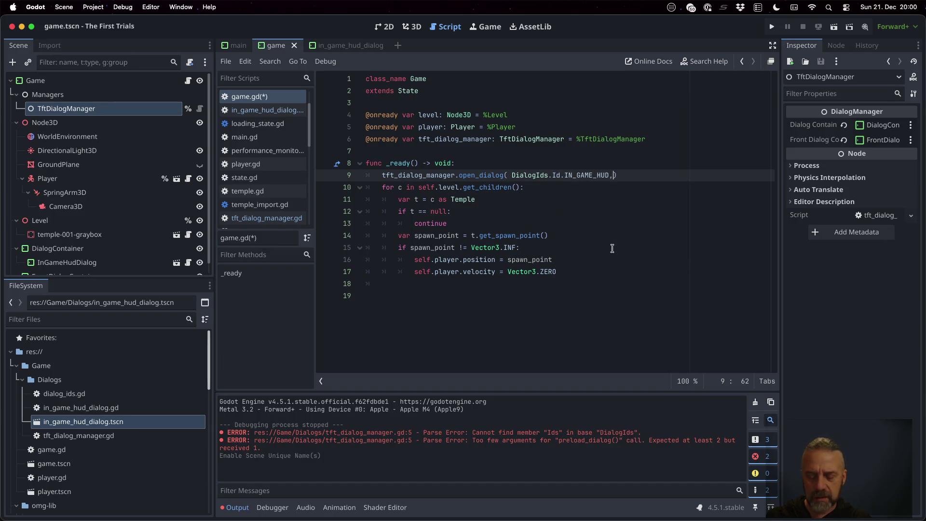
text(5)
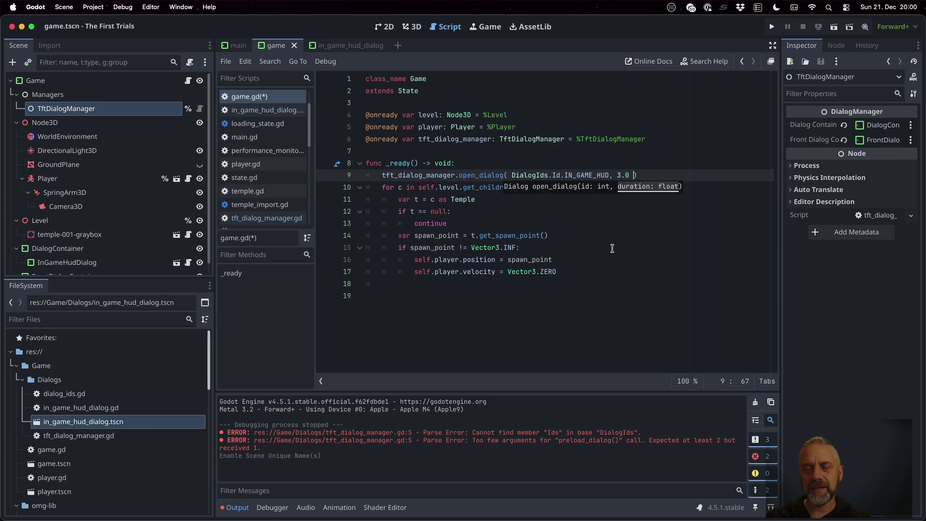
key(ctrl+s)
Check the IN_GAME_HUD constant and the InGameHudDialog's 2D layout.
click(582, 175)
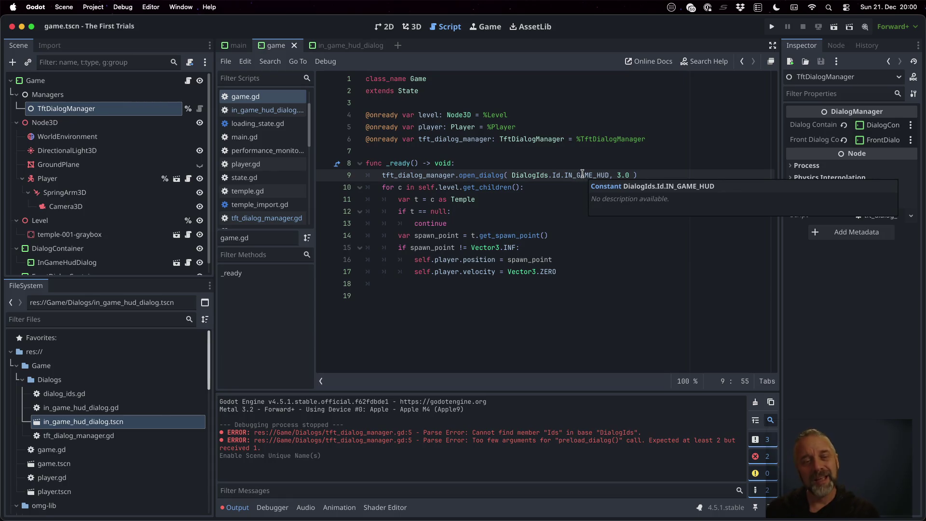
click(552, 212)
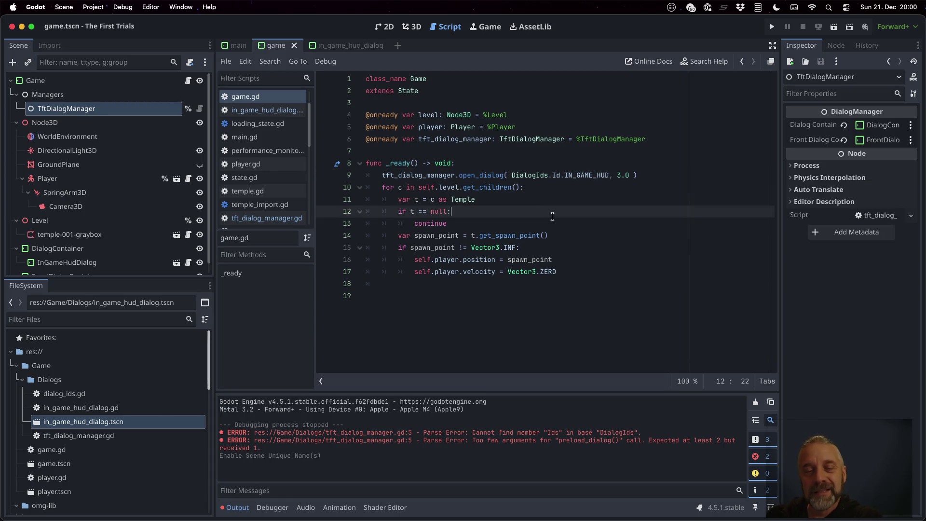
click(117, 263)
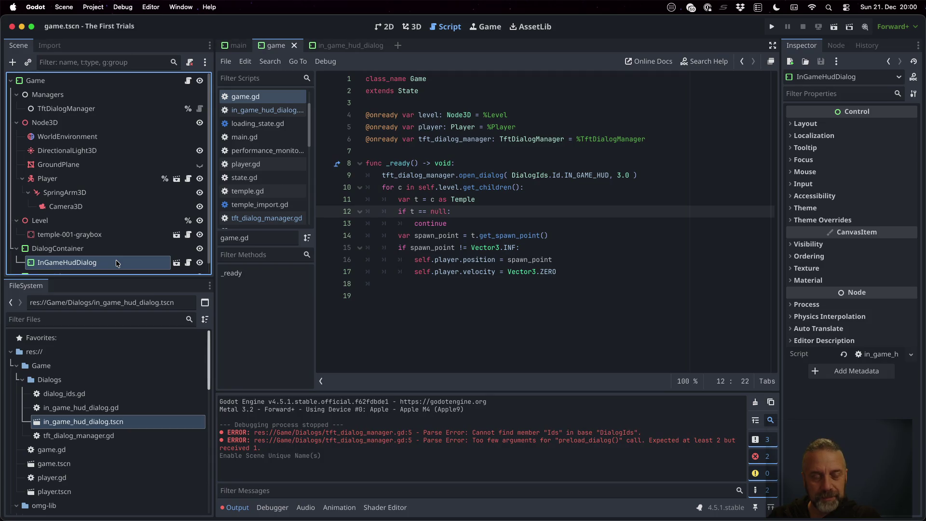
click(385, 27)
scroll(546, 238, up, 5)
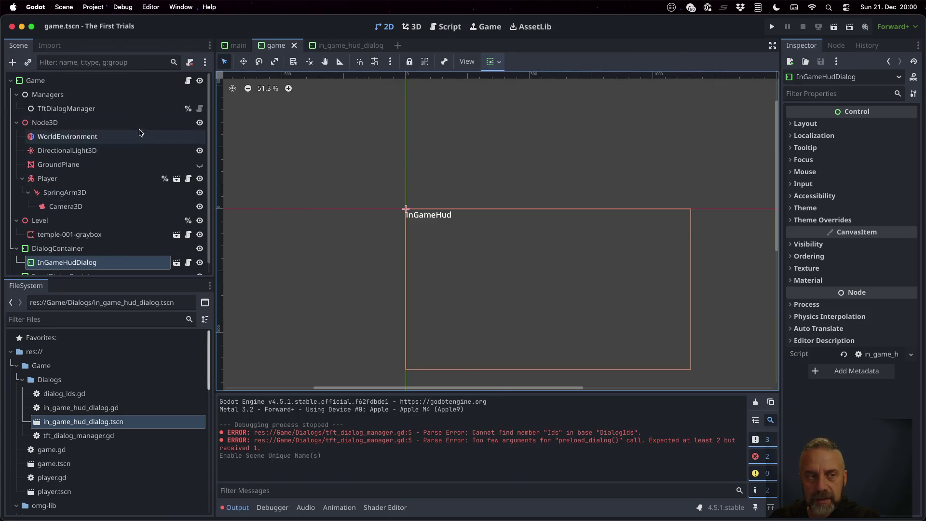
click(200, 109)
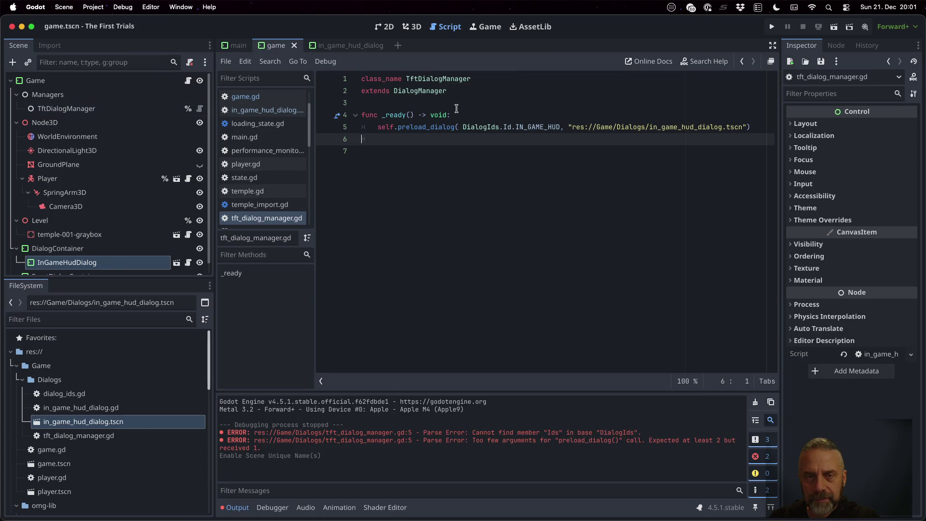
In DialogManager's _ready, add a loop over dialog_container.get_children().
super+click(412, 91)
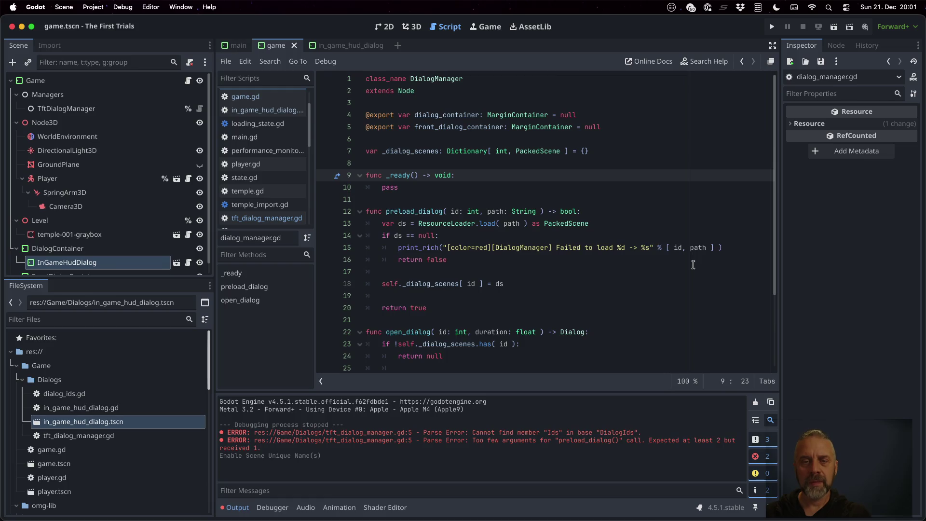
key(Return)
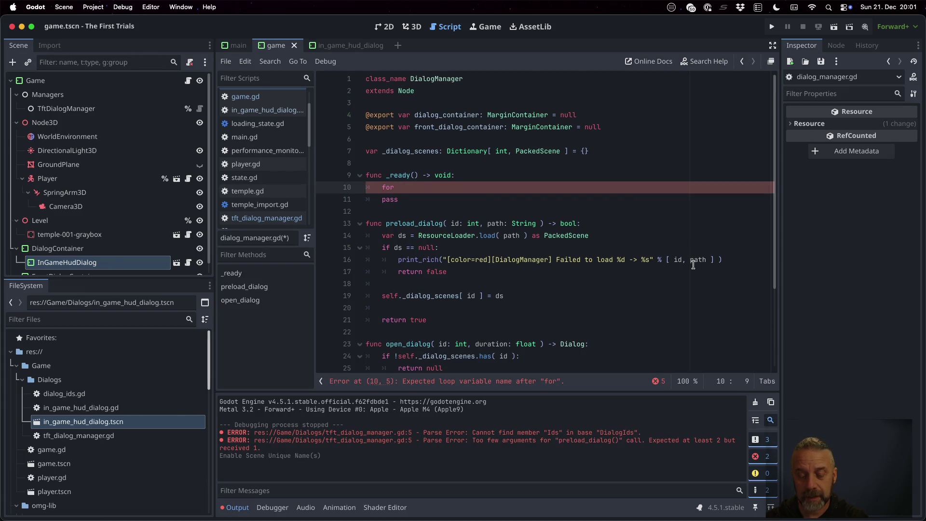
text(c in )
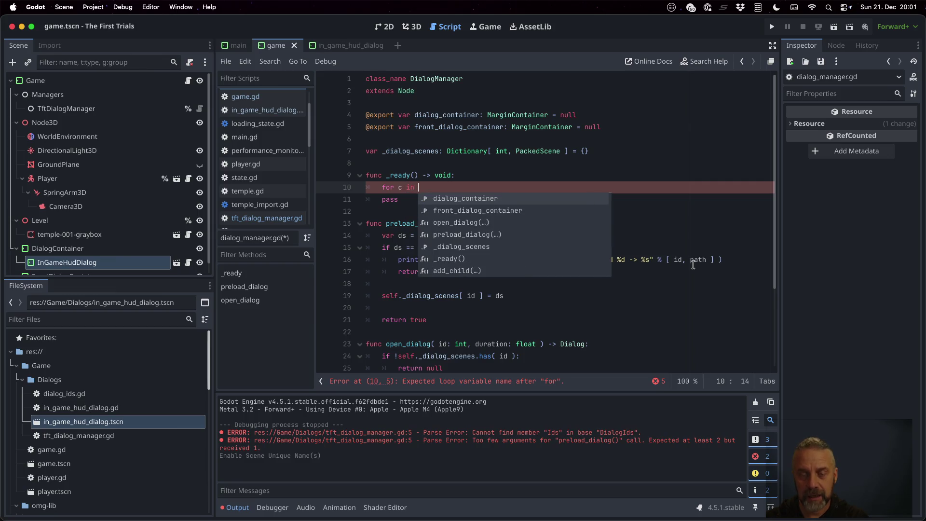
text(dialog_container.get_)
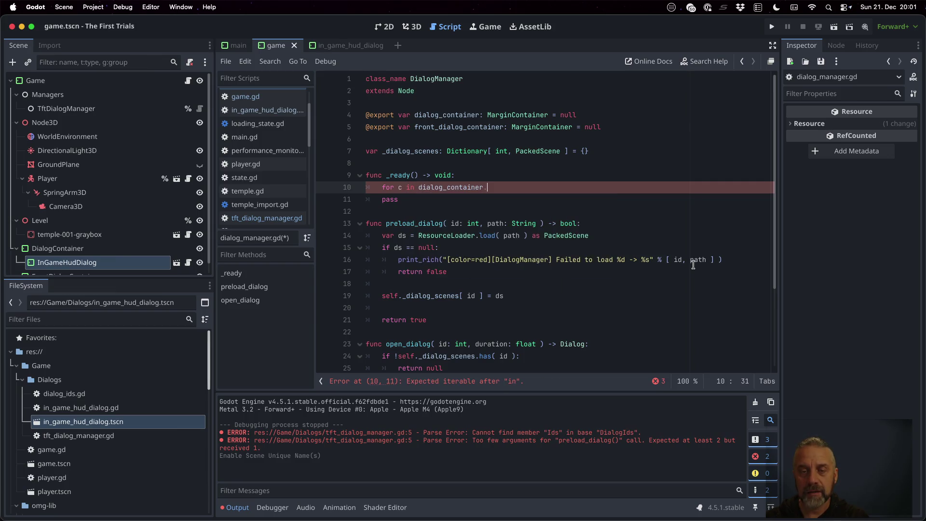
text(c)
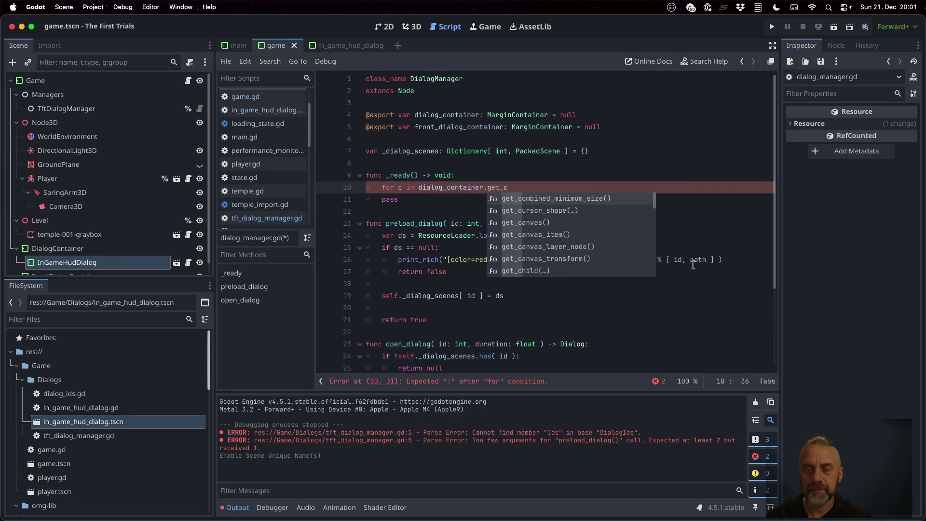
text(hildren)
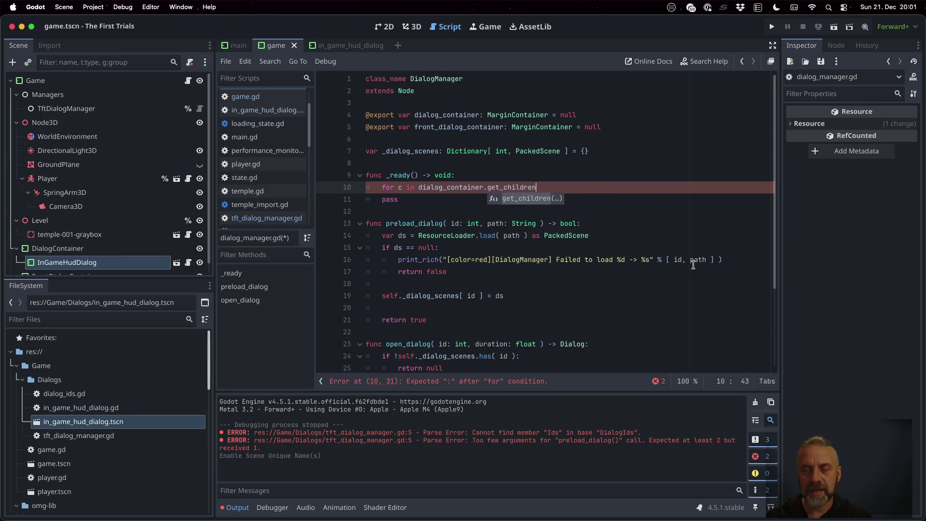
key(Return)
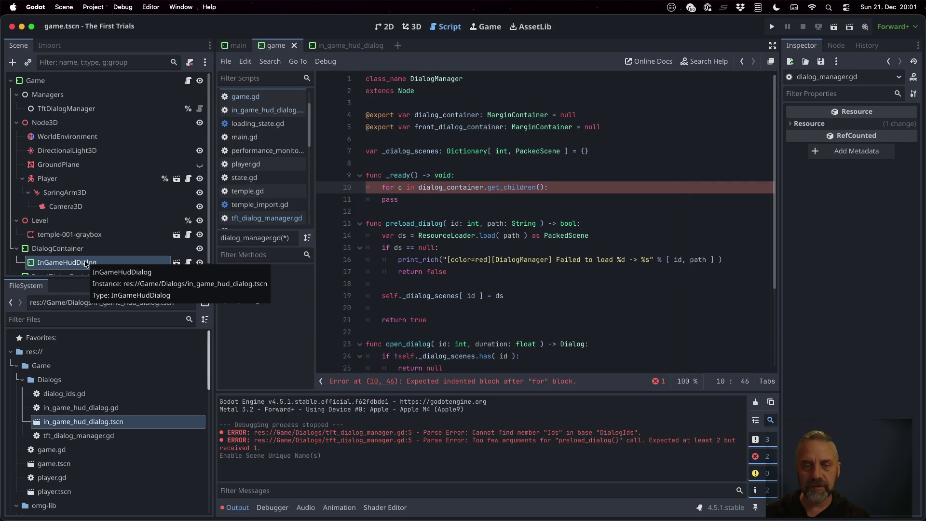
key(Return)
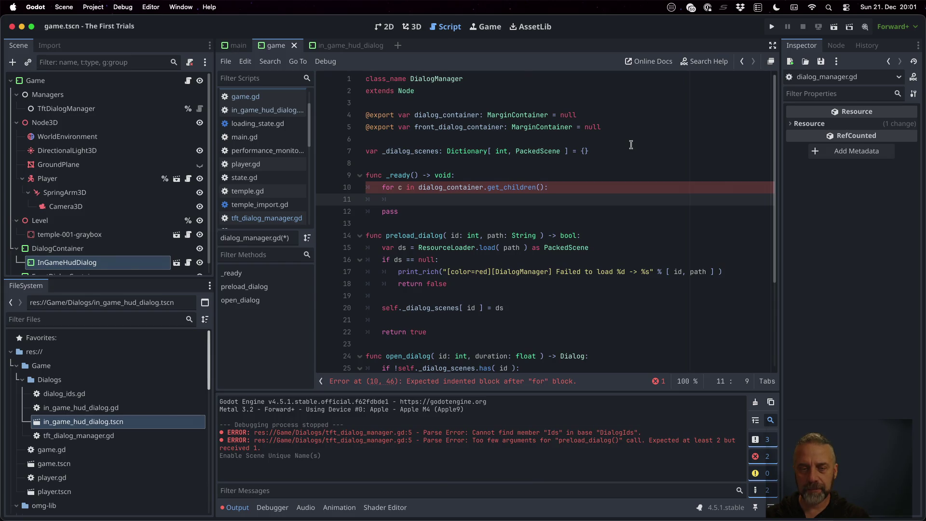
key(Up)
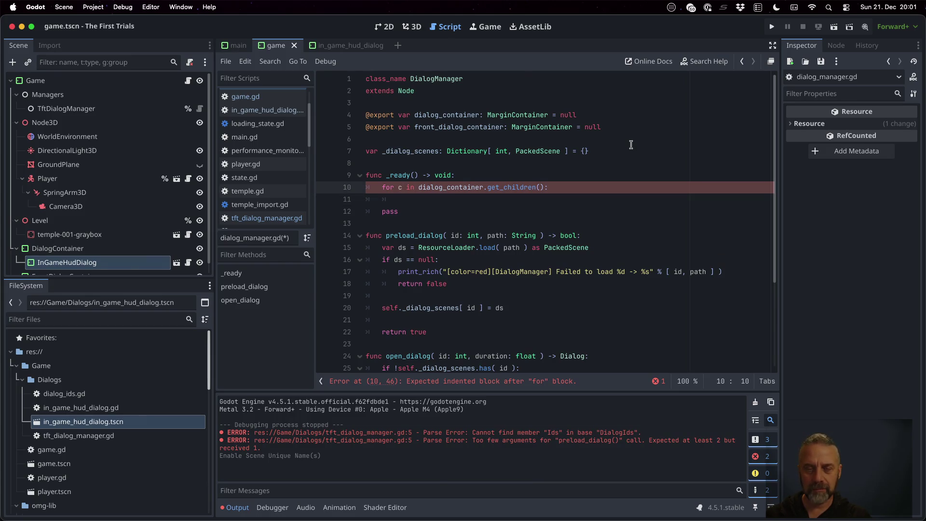
key(Down)
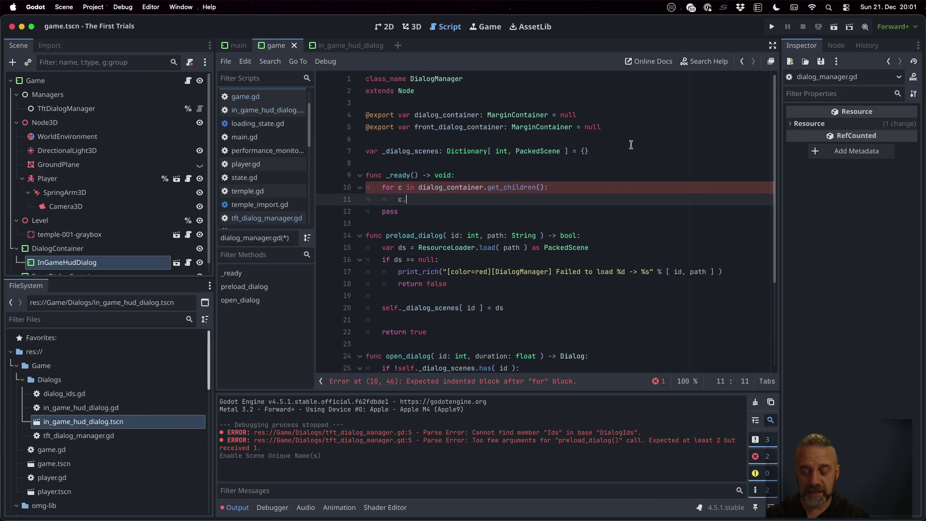
Inside the loop, remove each child from its parent and queue_free it; delete pass and save.
text(get)
key(Down)
key(Down)
key(Down)
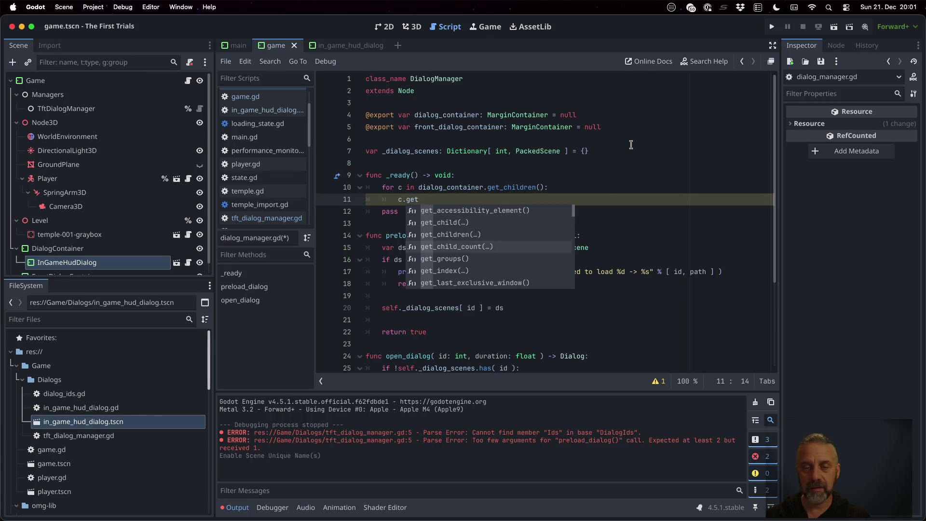
text(_p)
key(Return)
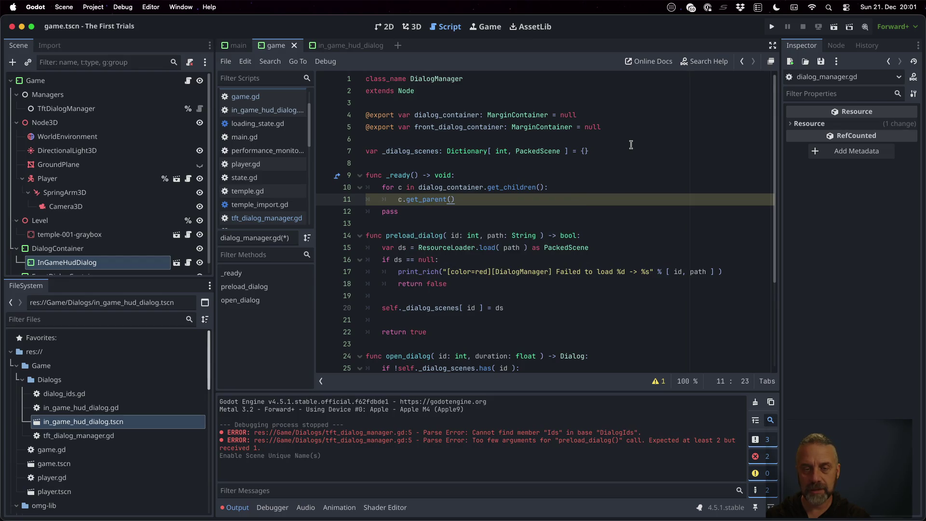
text(.rem)
key(Down)
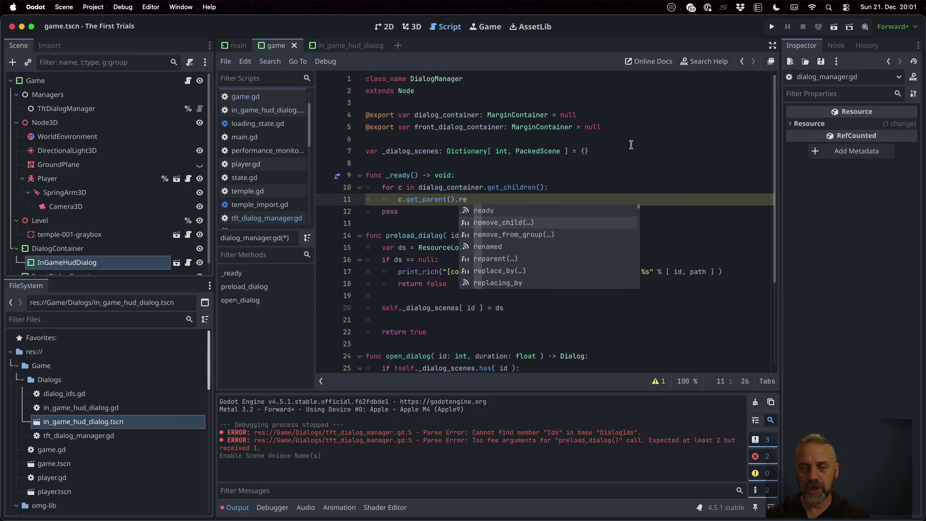
key(Return)
text())
key(Return)
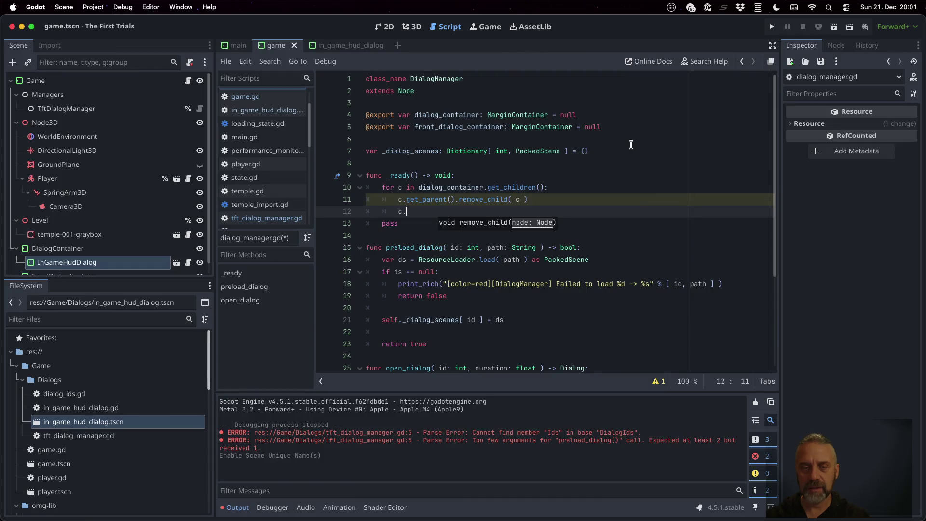
text(qu)
key(Return)
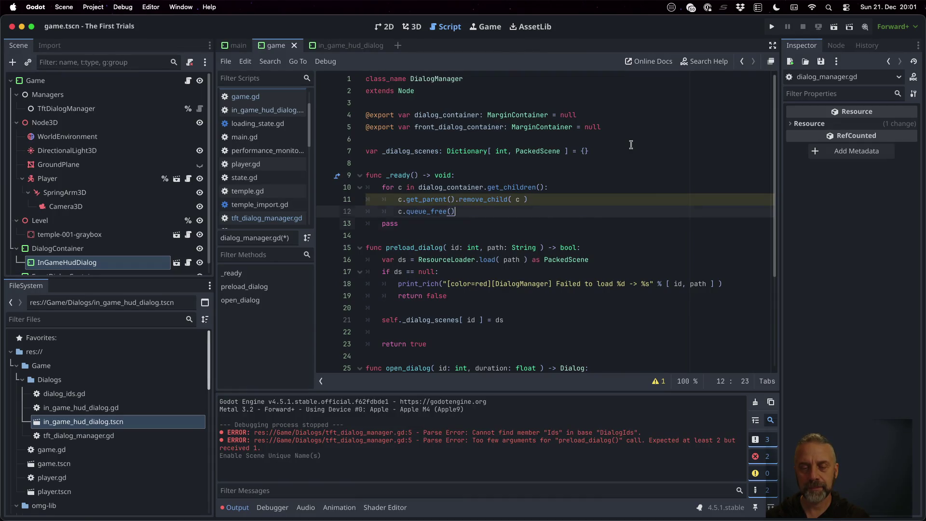
key(Down)
key(super+shift+k)
key(super+s)
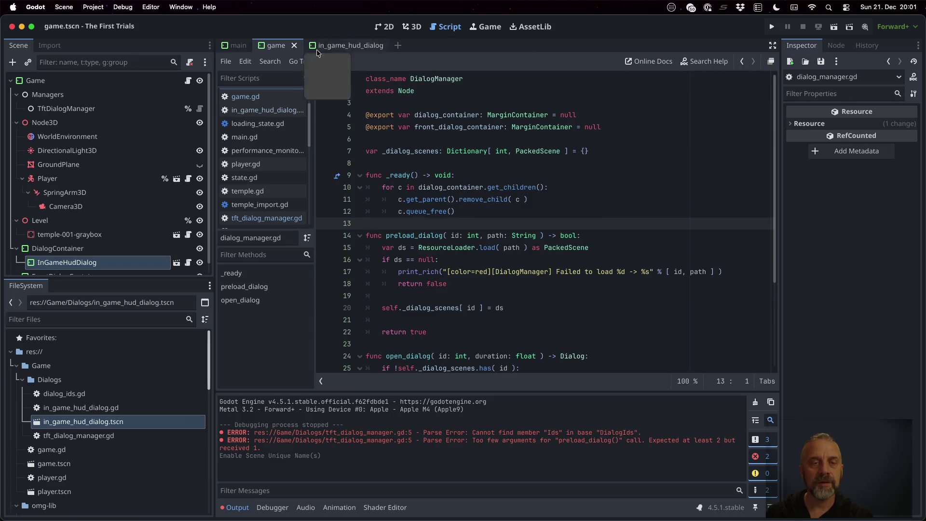
click(269, 96)
Comment out the open_dialog call on line 9 of game.gd.
click(428, 175)
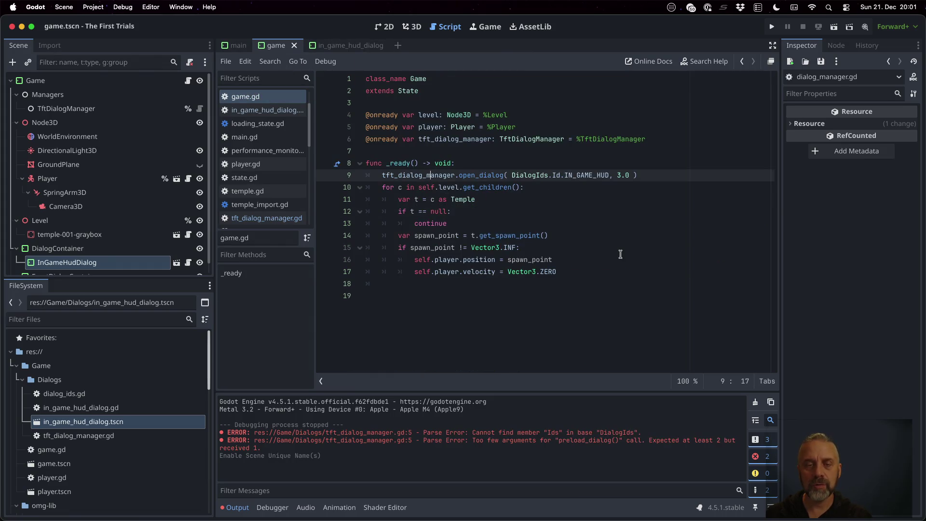
key(Home)
text(#)
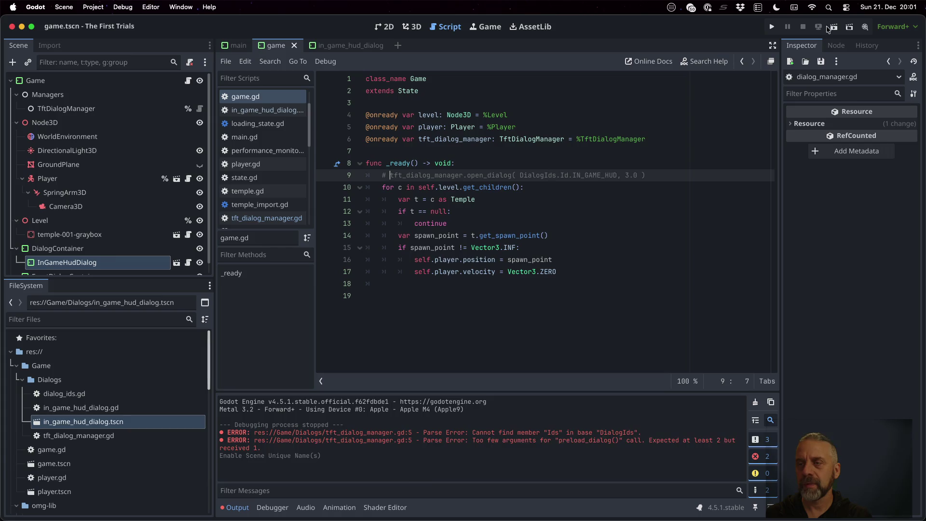
Run the scene, inspect the live DialogContainer children, then stop the game.
click(830, 28)
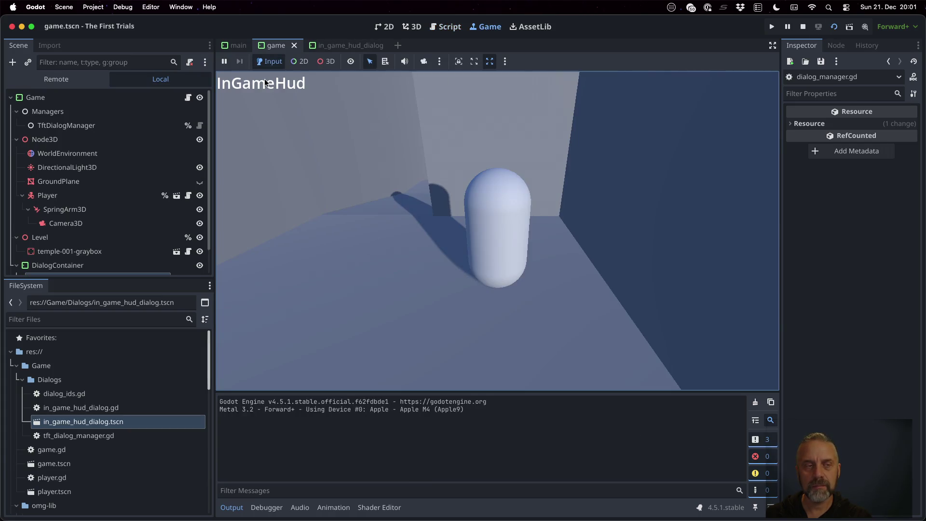
scroll(71, 205, down, 2)
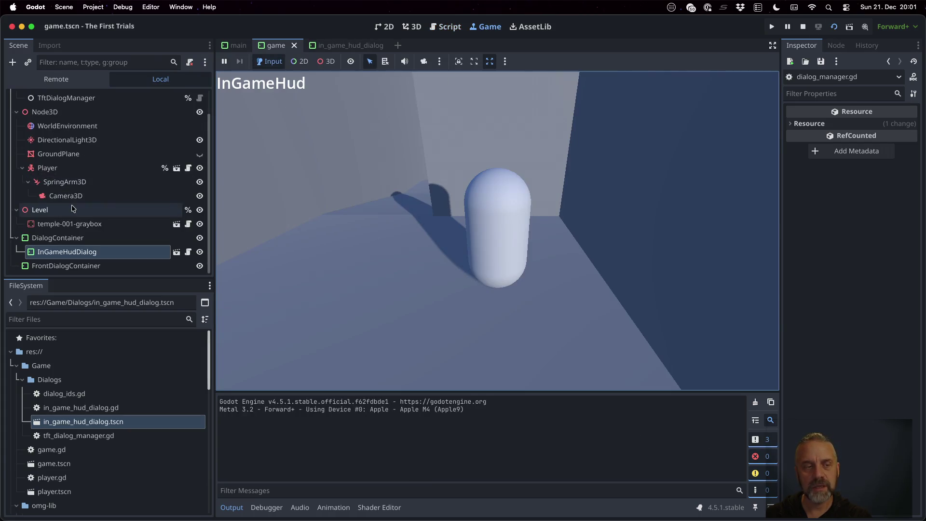
click(50, 82)
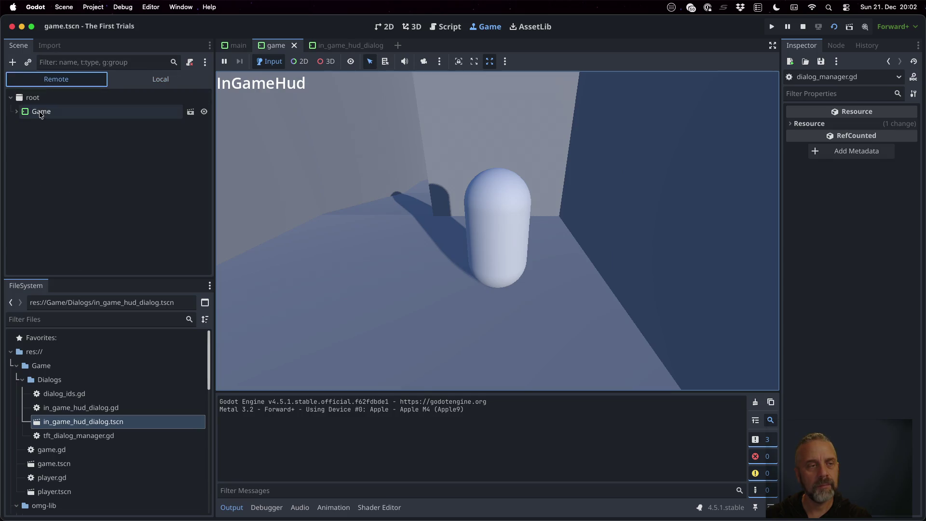
click(15, 113)
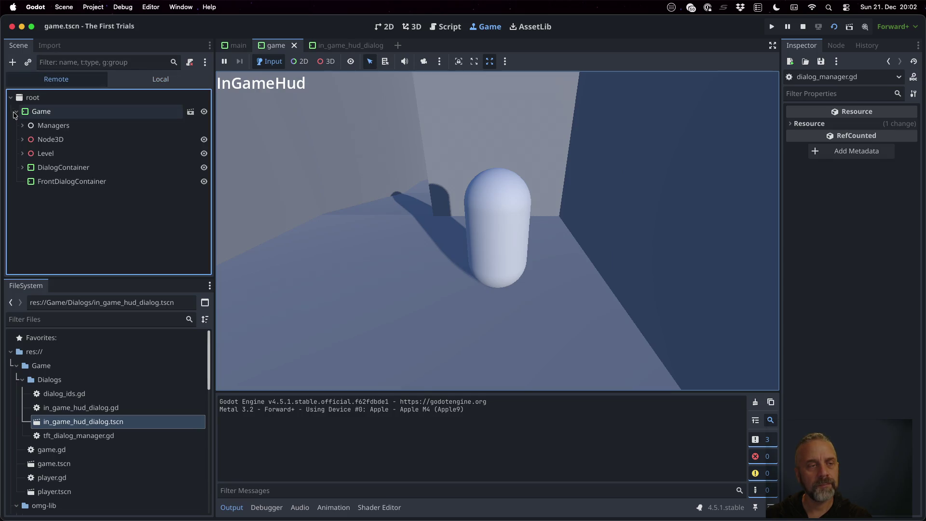
click(22, 167)
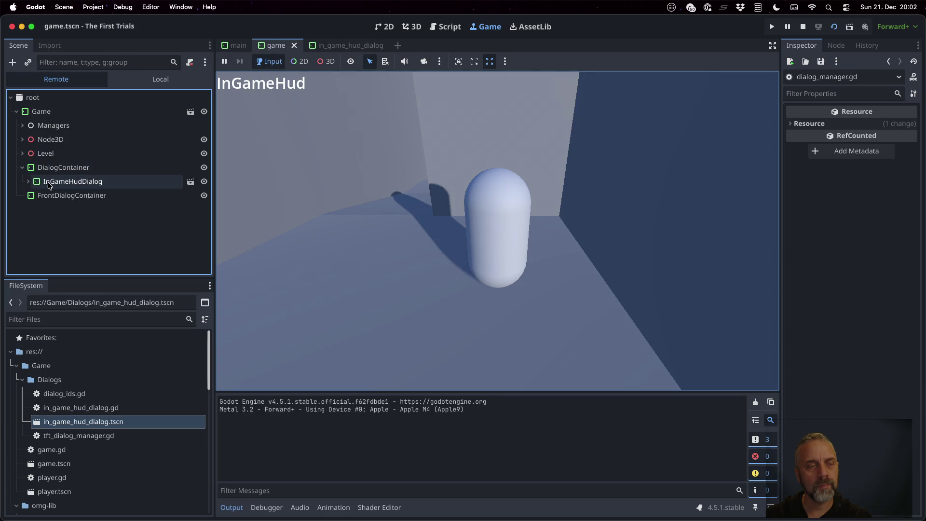
key(super+period)
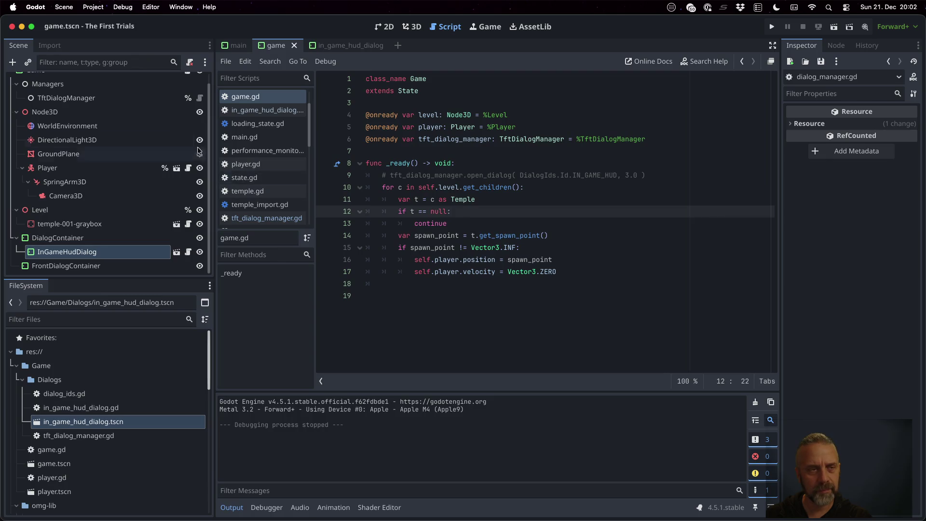
Open the DialogManager base script from tft_dialog_manager.gd and mark the loop breakpoint.
double_click(123, 97)
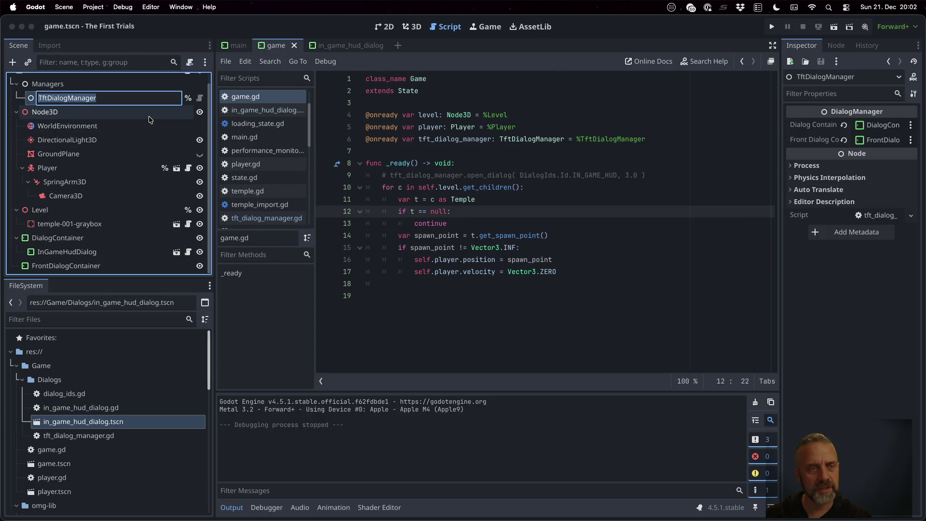
scroll(124, 132, up, 1)
click(270, 218)
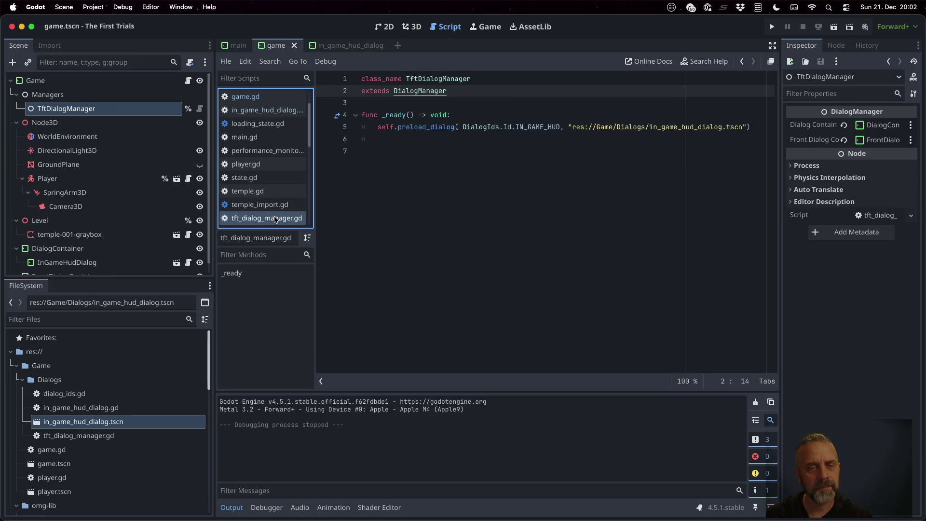
click(417, 177)
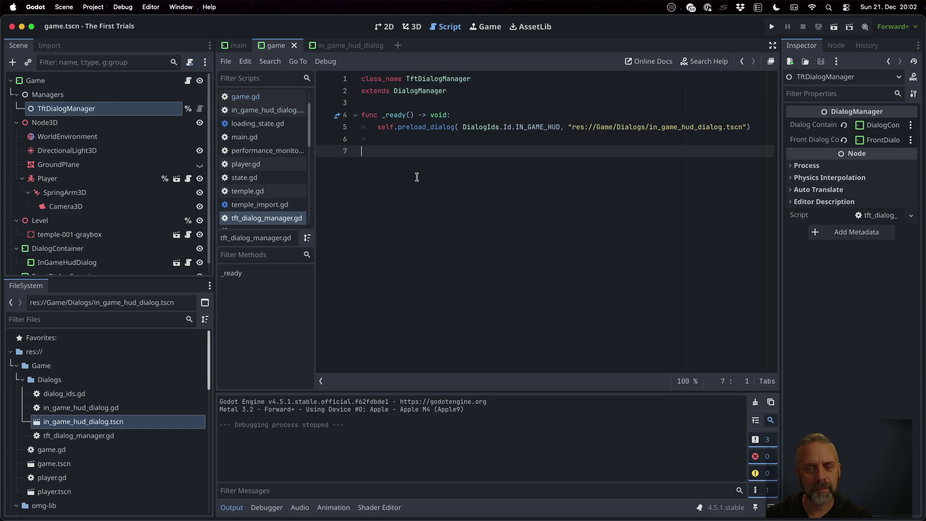
super+click(426, 90)
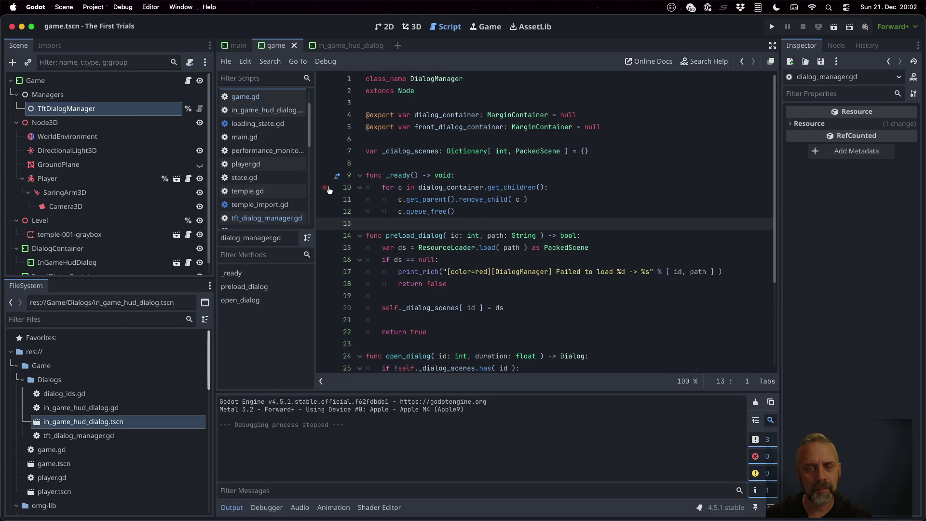
Rerun the game, confirm the InGameHud label still shows, and stop it.
click(834, 27)
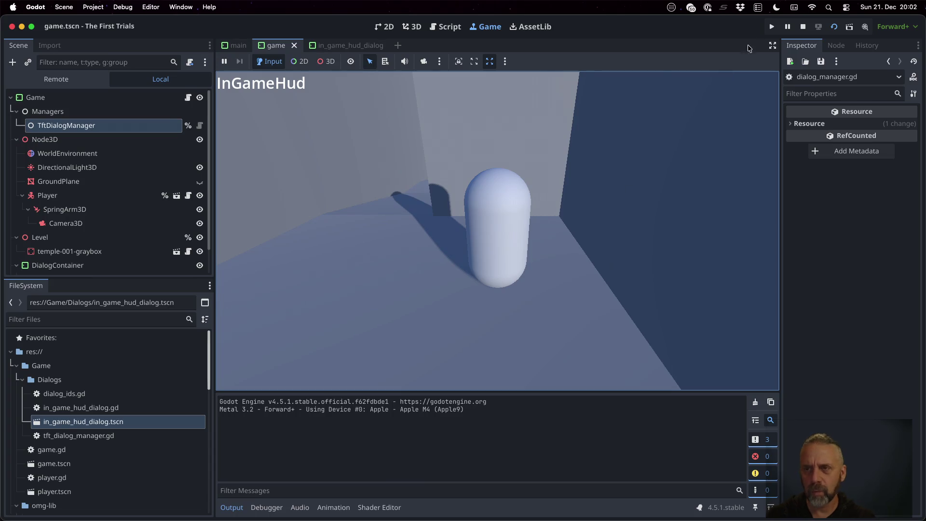
click(802, 27)
click(525, 164)
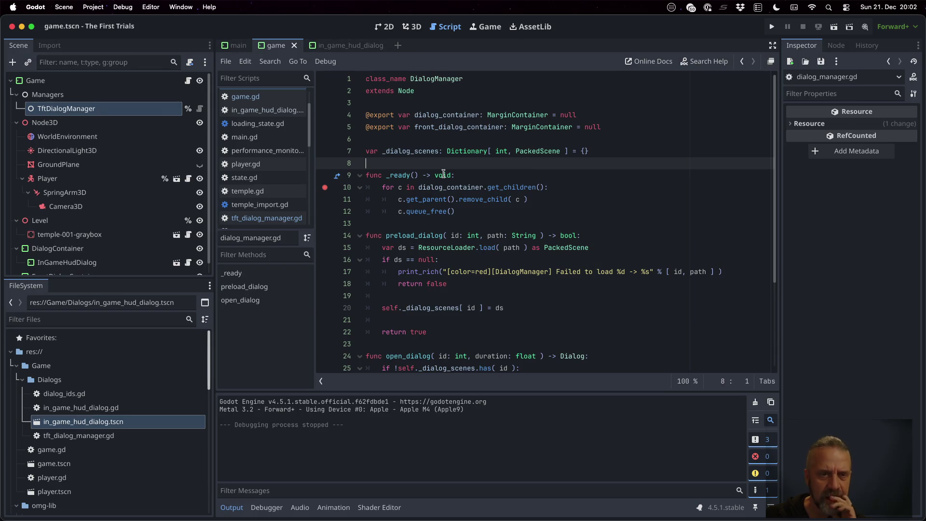
Add super._ready() at the top of TftDialogManager's _ready.
click(281, 218)
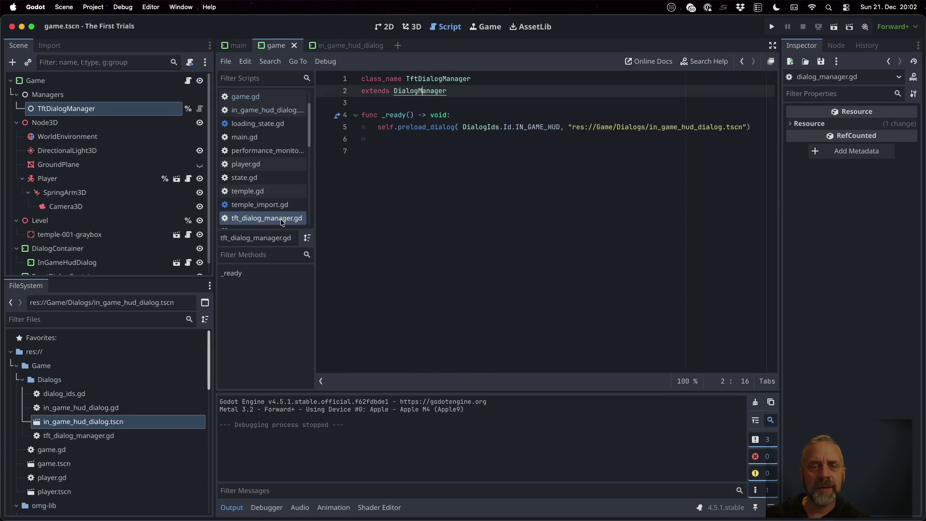
click(471, 115)
key(Return)
text(super._r)
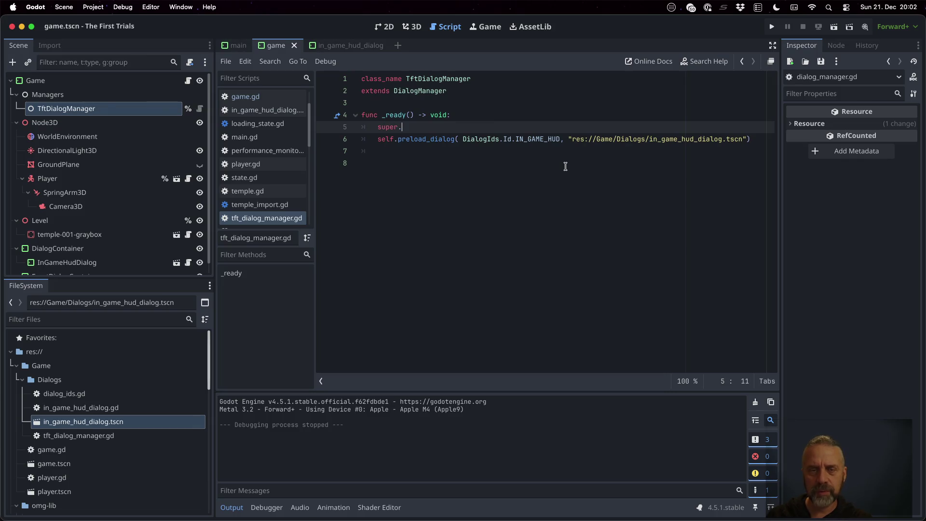
key(Return)
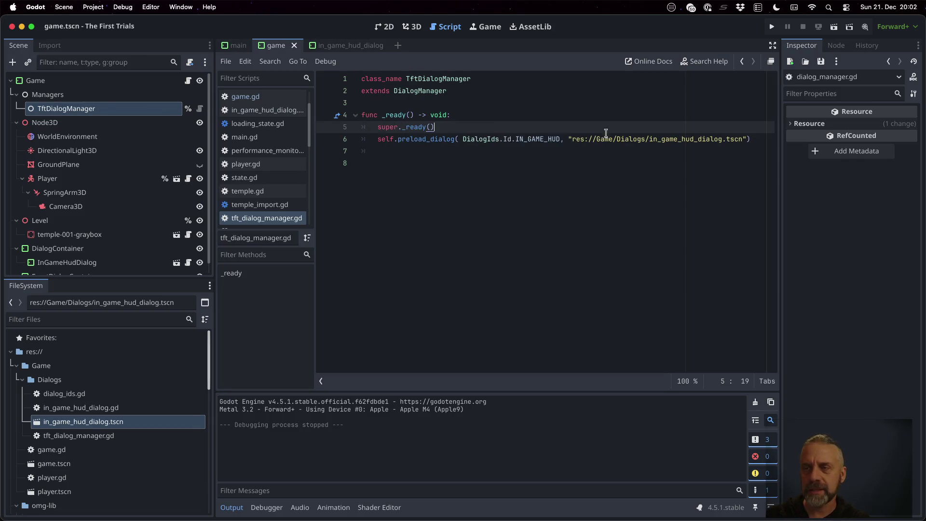
Run, remove the line 10 breakpoint, continue, check the Game view, then stop.
click(771, 26)
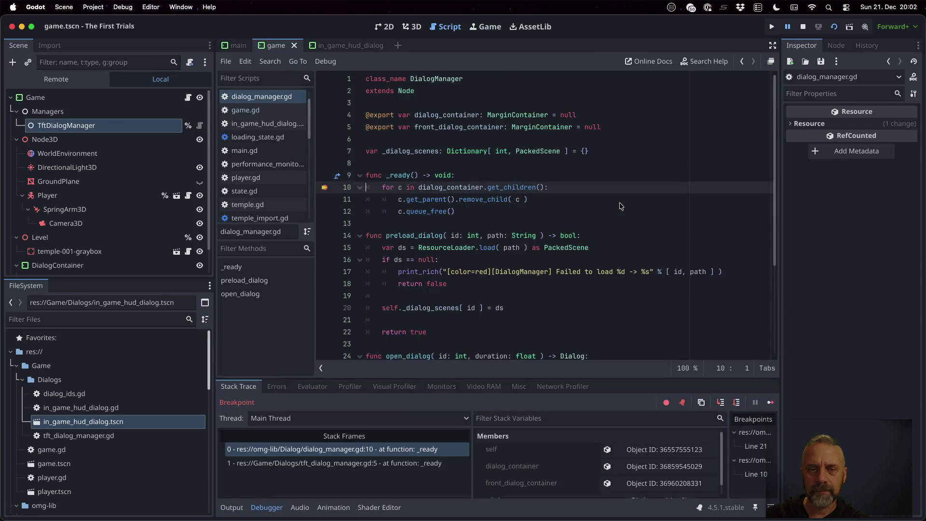
click(322, 191)
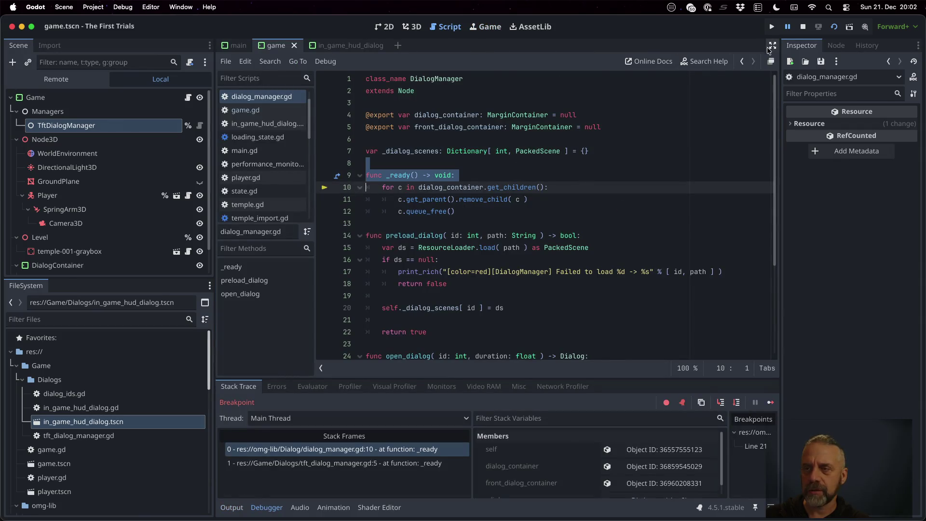
click(773, 403)
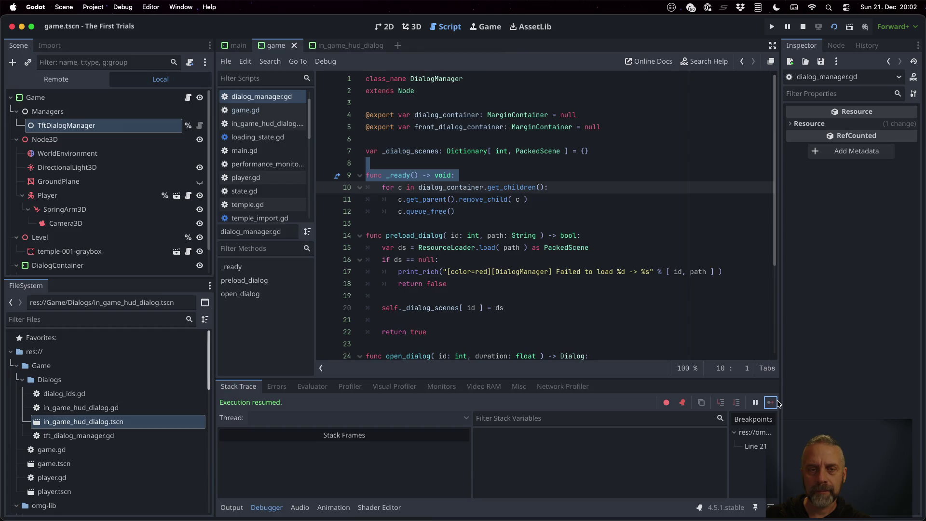
click(485, 27)
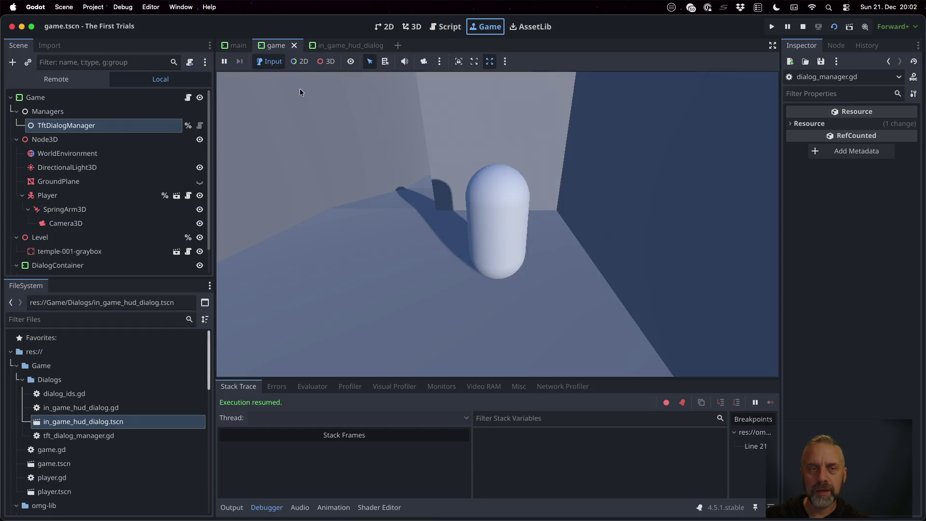
key(super+period)
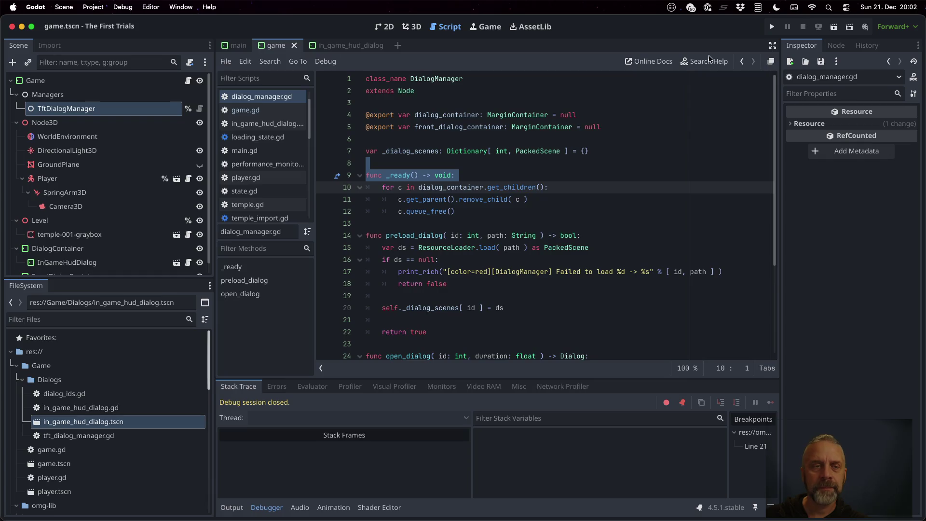
click(299, 109)
Uncomment the open_dialog call in game.gd and run the current scene.
key(Up)
key(Up)
key(Up)
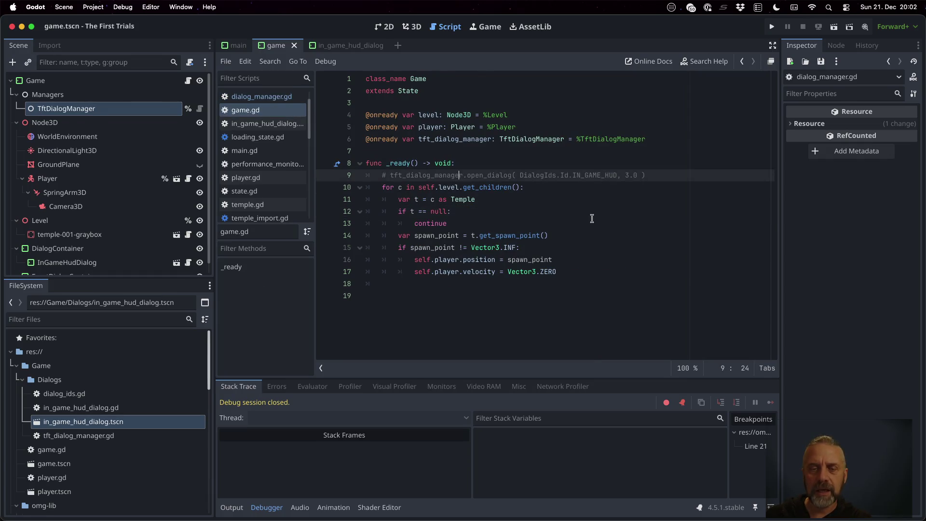
key(super+k)
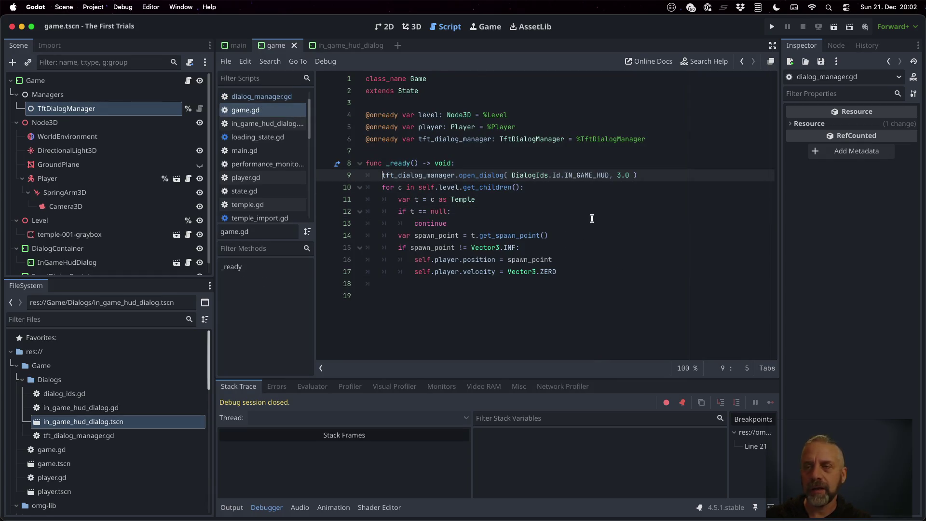
click(834, 27)
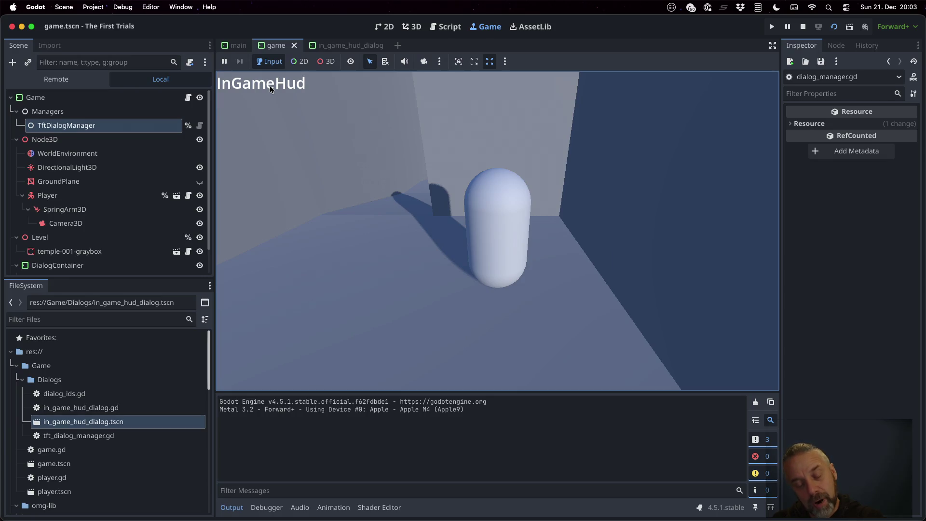
Open omg_canvas_item_alpha_fader.gd from the omg-lib scripts in the FileSystem dock.
scroll(83, 378, down, 5)
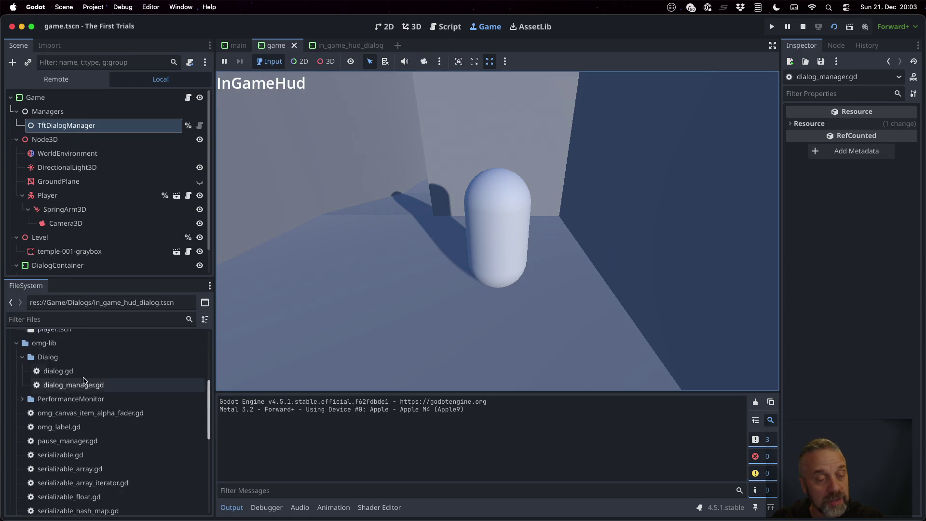
scroll(83, 377, down, 5)
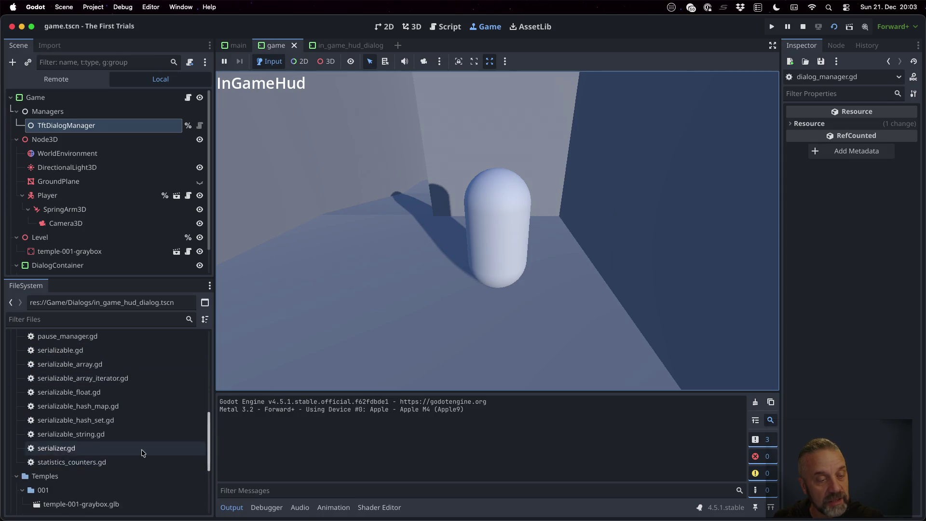
scroll(142, 451, up, 2)
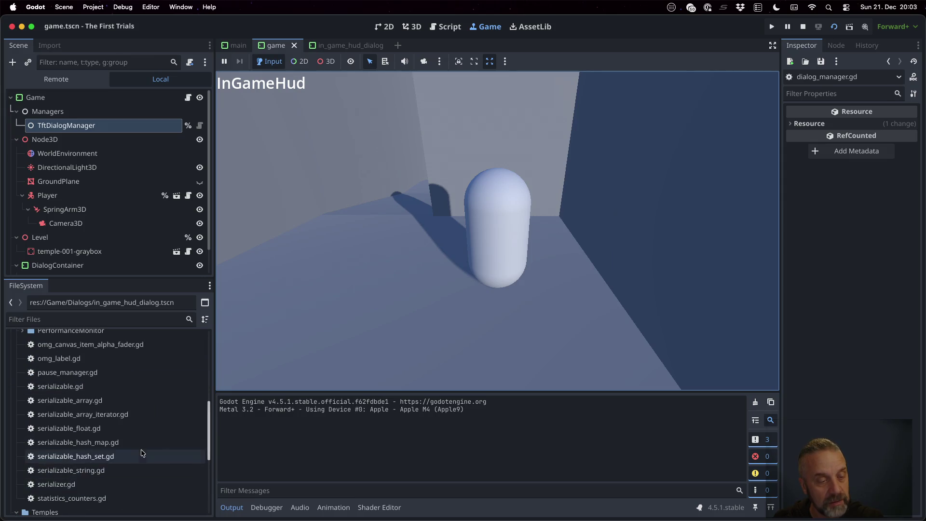
double_click(126, 346)
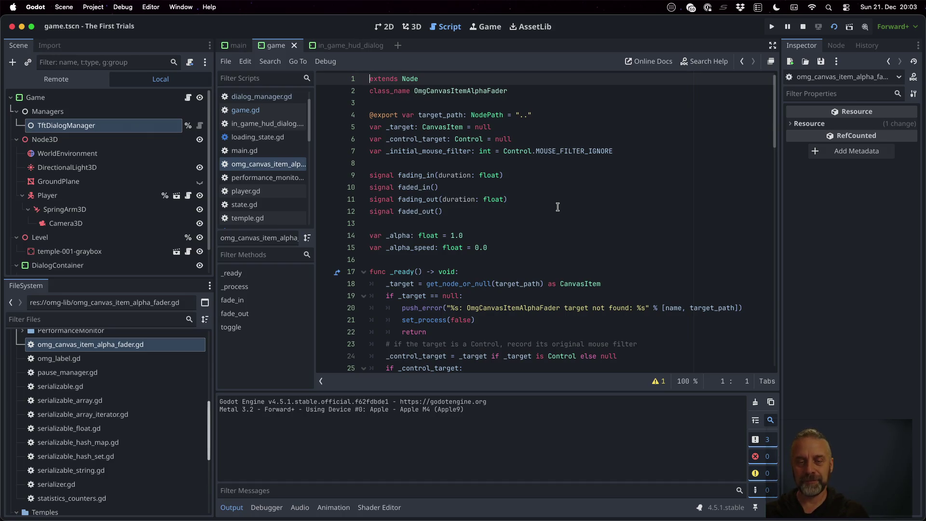
scroll(558, 207, down, 6)
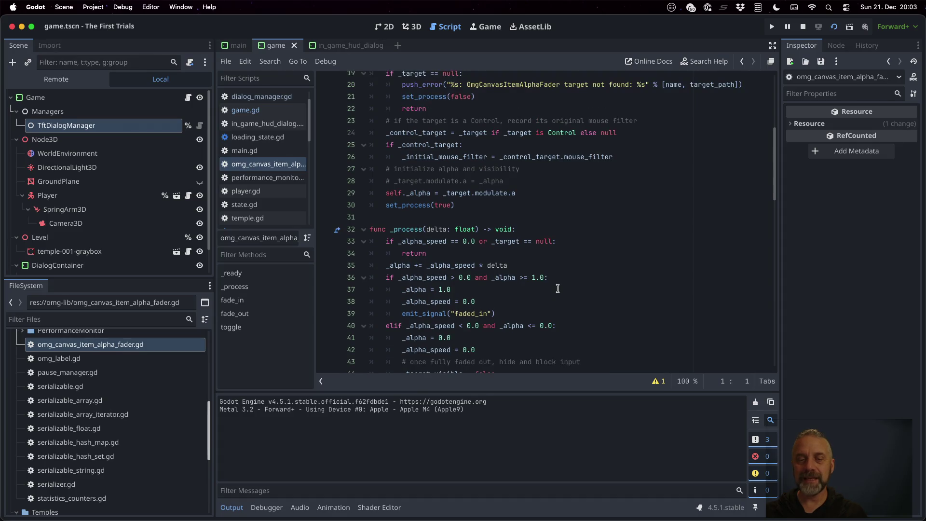
scroll(557, 289, down, 4)
scroll(557, 288, down, 5)
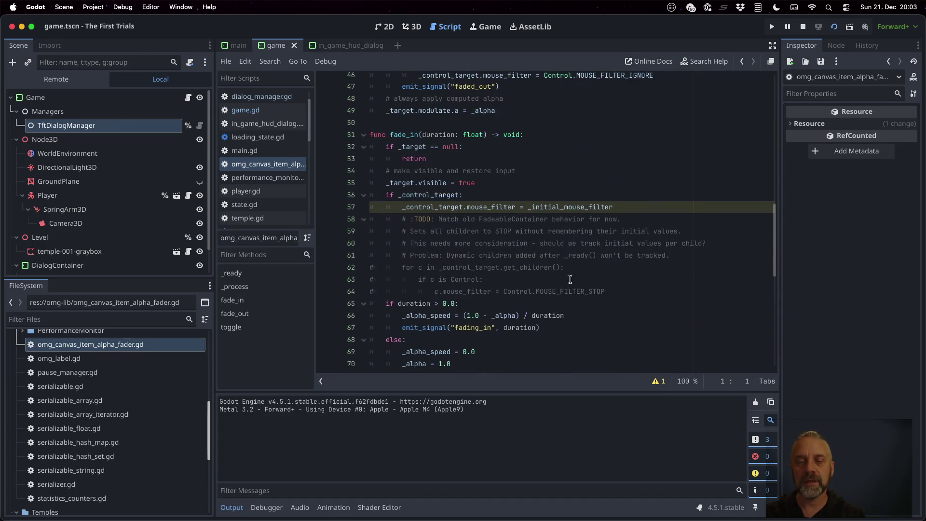
scroll(566, 264, down, 7)
scroll(566, 264, down, 4)
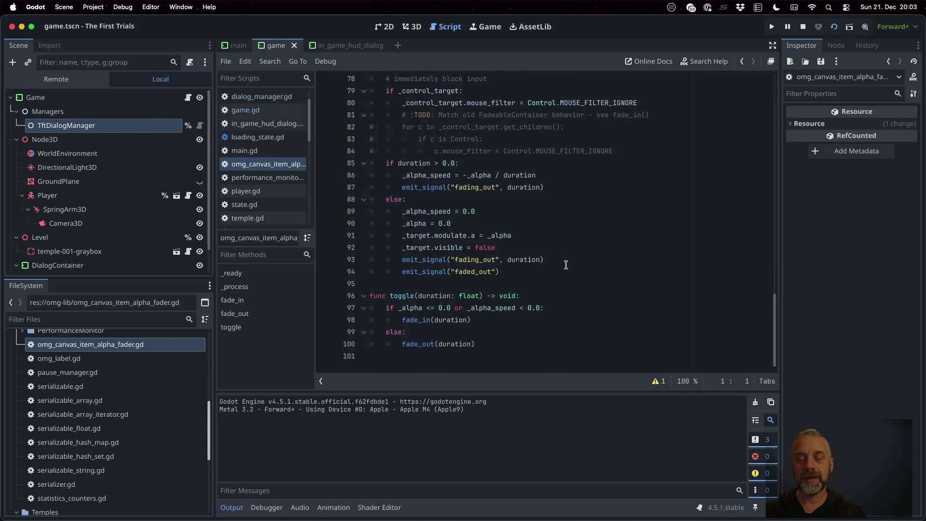
scroll(566, 264, up, 20)
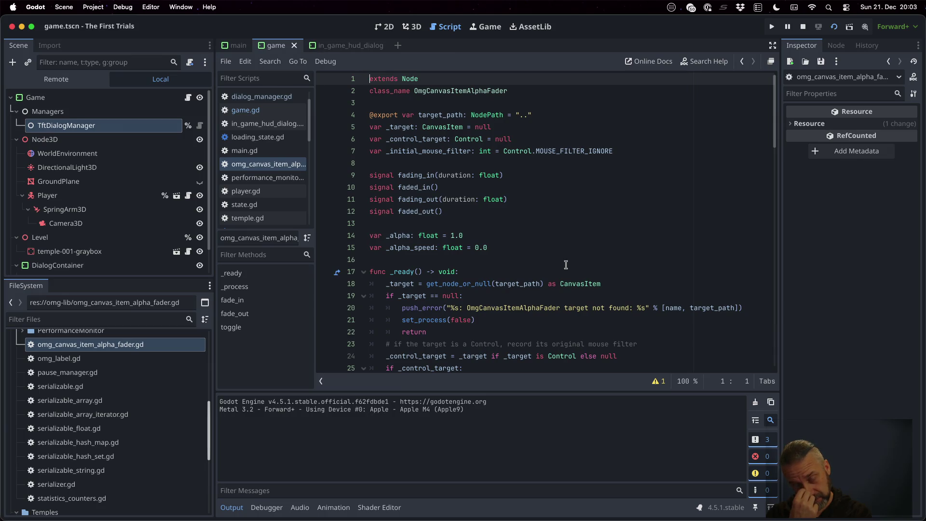
key(super+Tab)
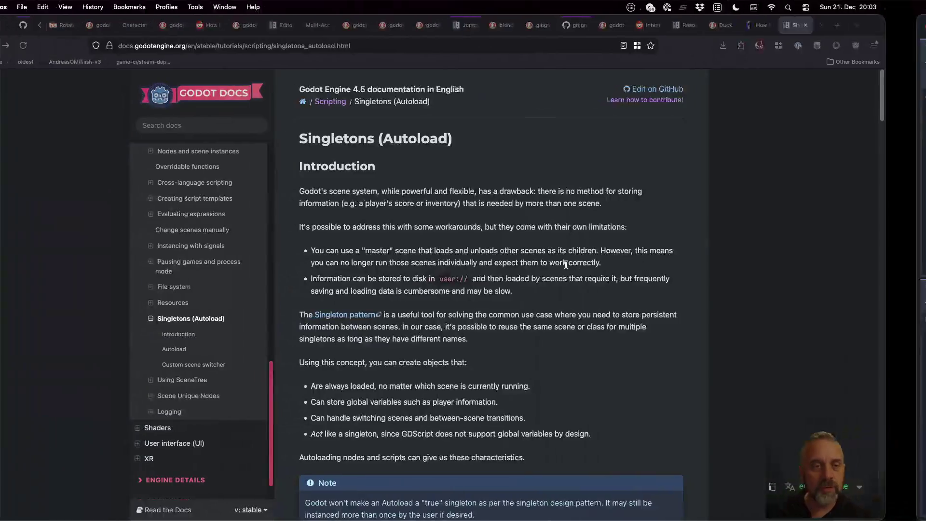
Load the fiiish-v3 repository on GitHub and browse into its godot/Dialogs folder.
click(65, 26)
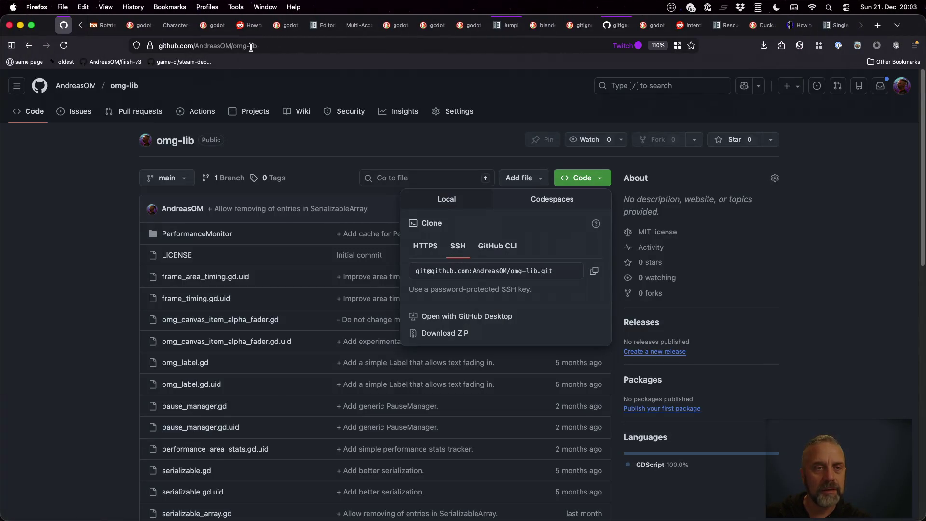
drag(235, 46, 329, 44)
text(fiiish)
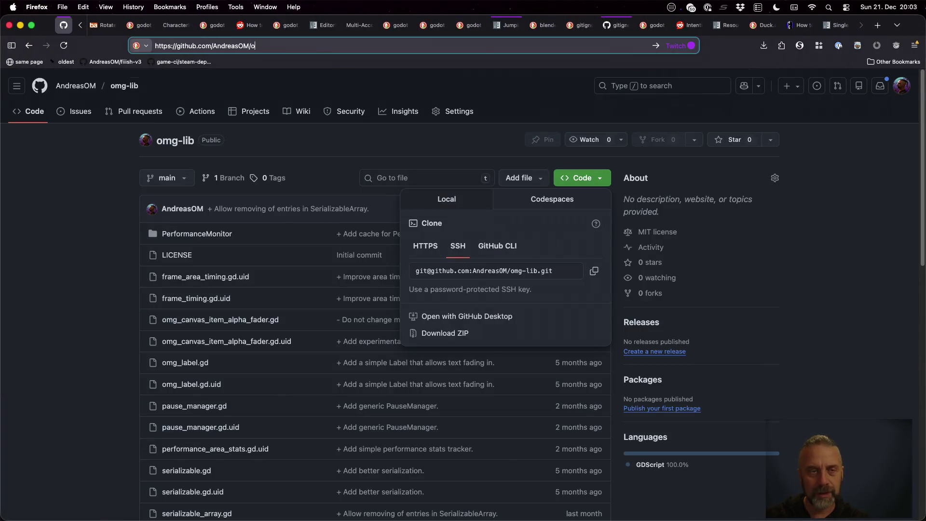
key(Return)
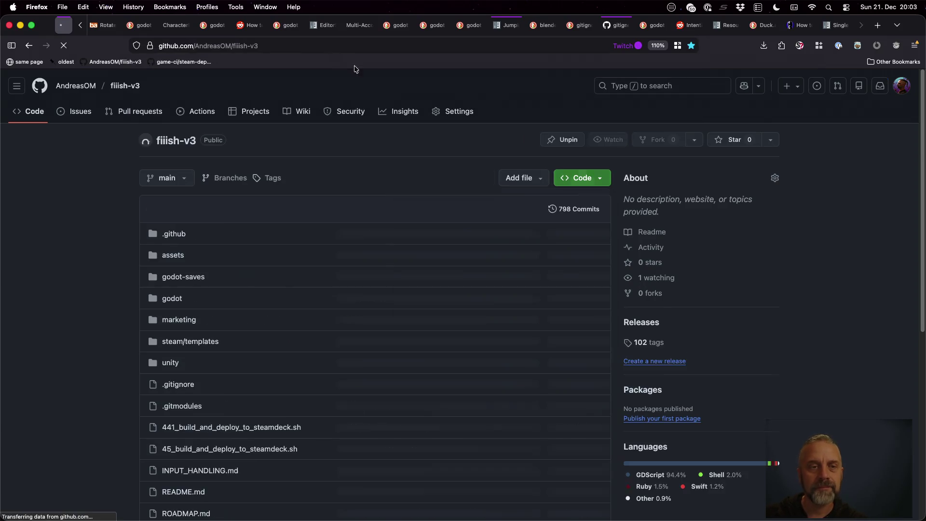
click(180, 300)
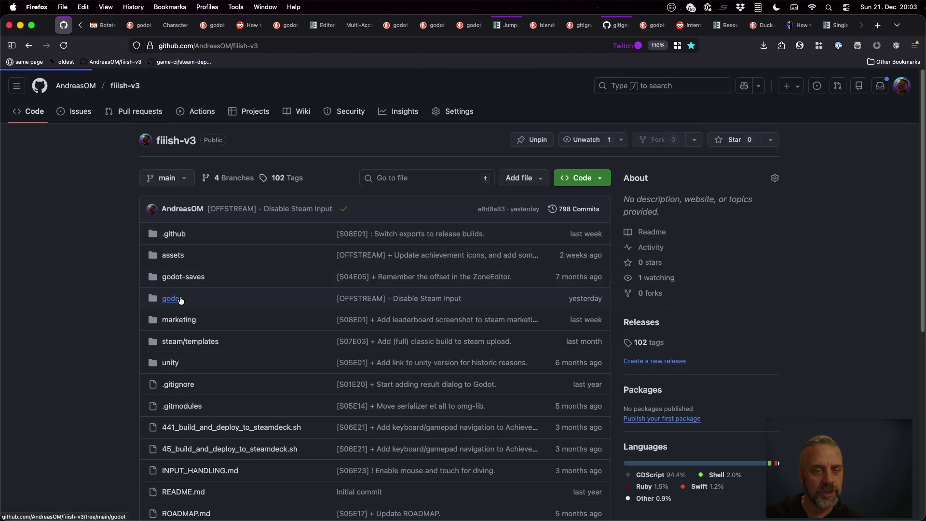
scroll(250, 285, down, 5)
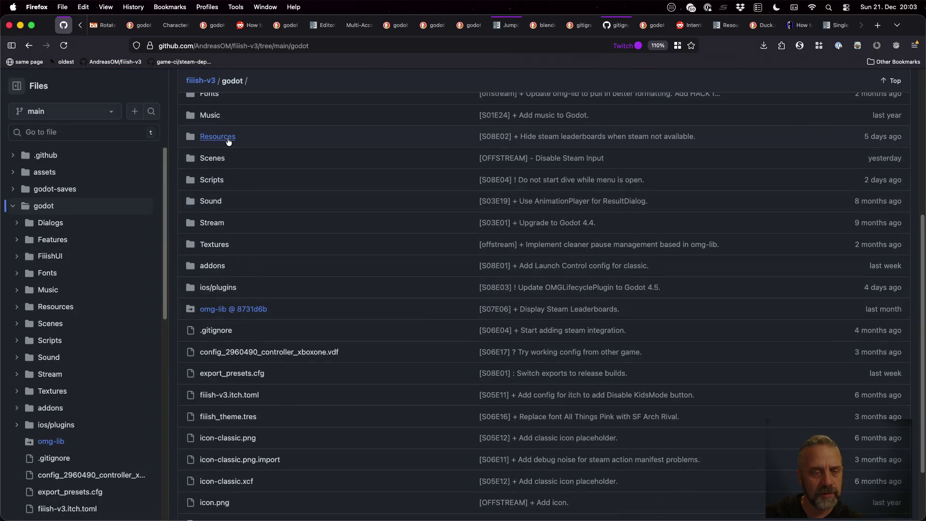
scroll(227, 140, up, 5)
click(218, 196)
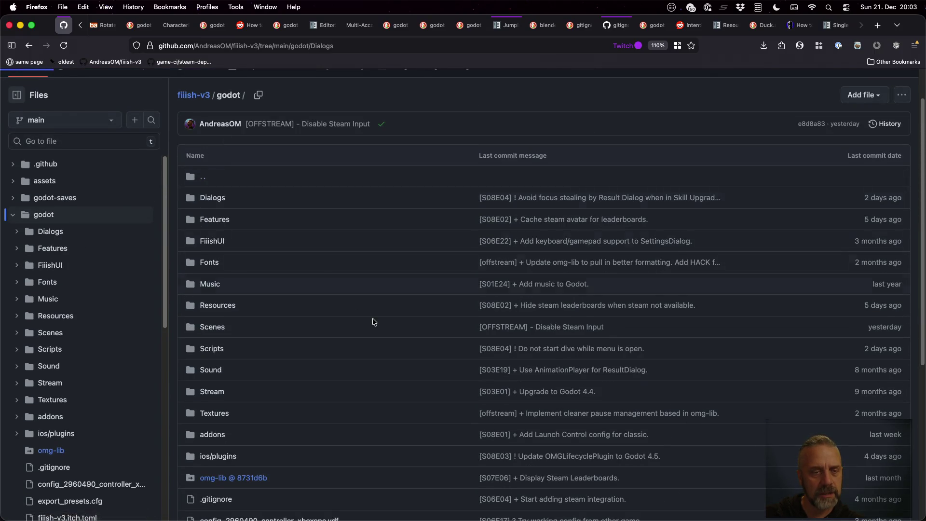
scroll(372, 320, down, 4)
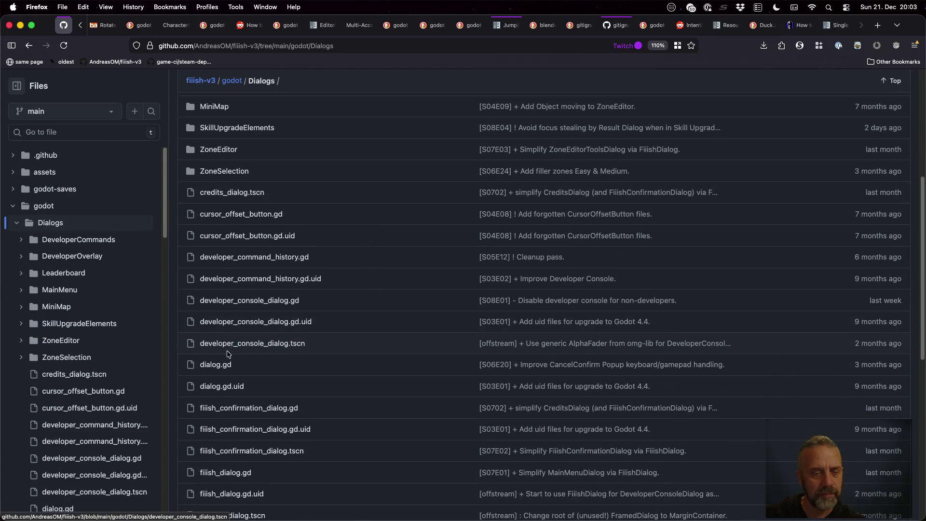
Read through dialog.gd's code, then return to the Dialogs folder listing.
click(215, 364)
scroll(443, 285, down, 10)
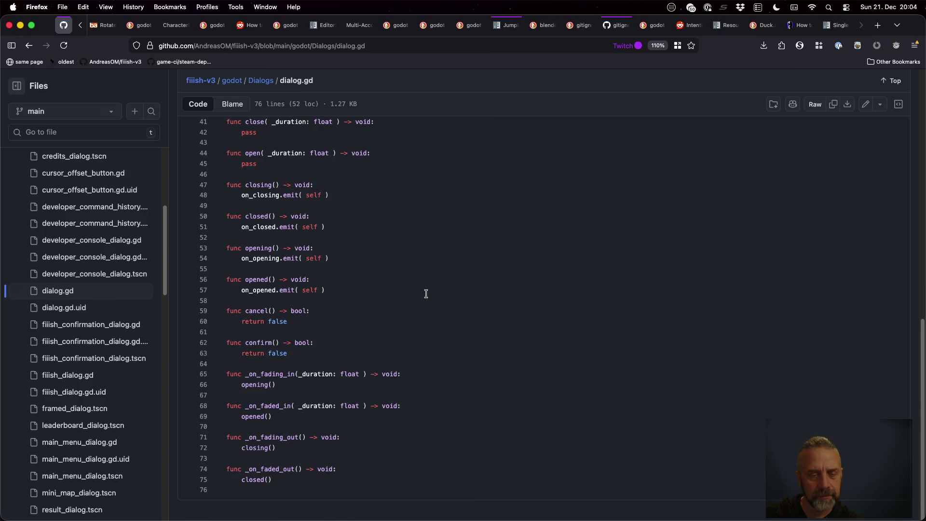
scroll(426, 293, up, 10)
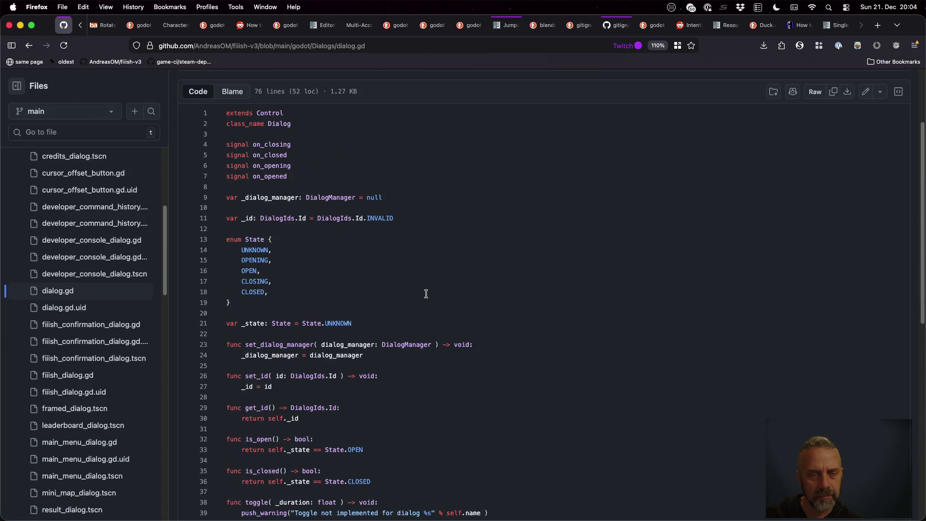
click(29, 45)
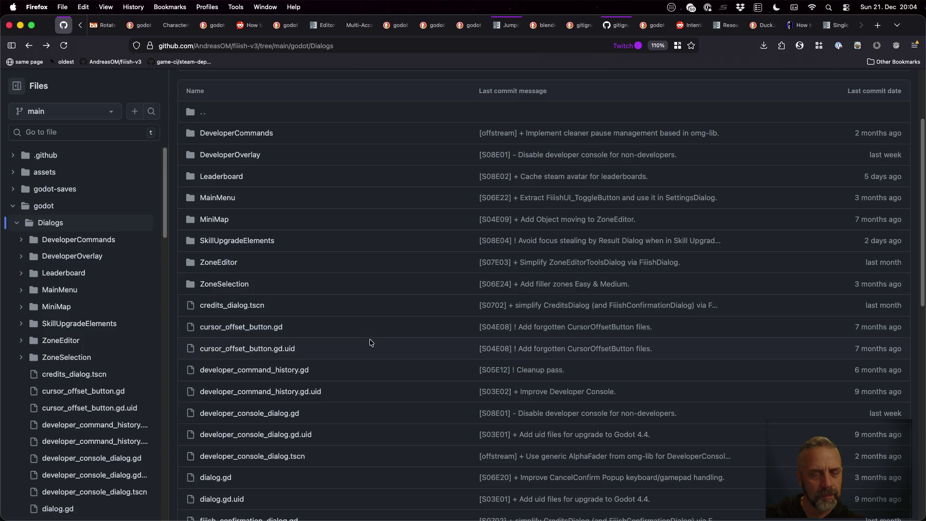
Open fiiish_dialog.gd and copy its _fader variable declaration from line 4.
scroll(371, 342, down, 3)
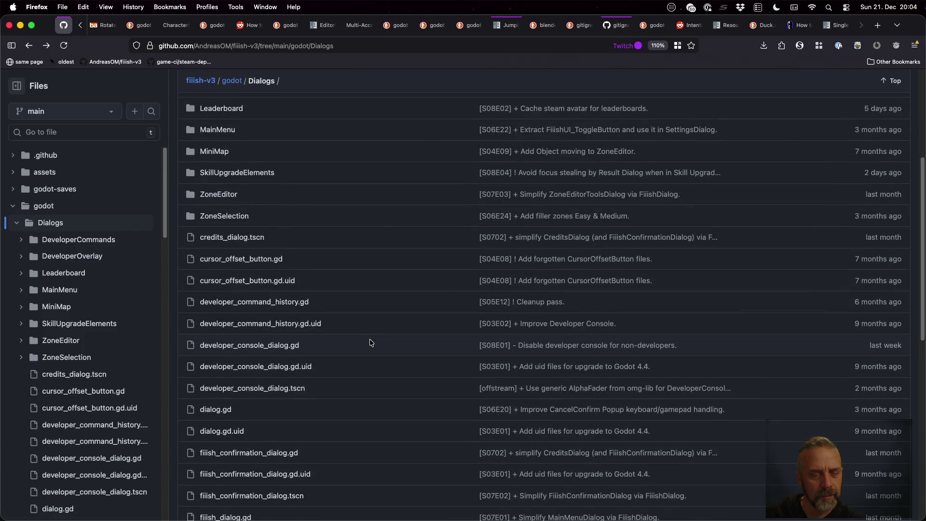
scroll(371, 343, down, 8)
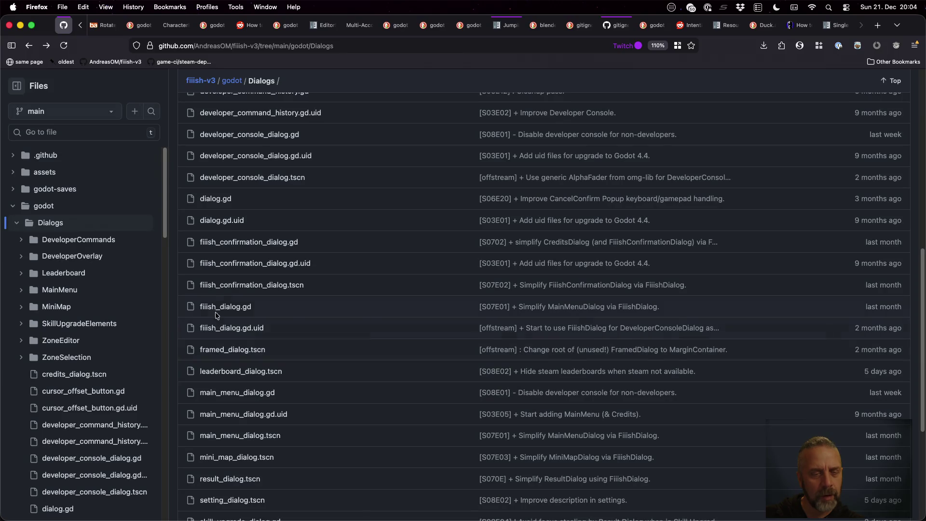
click(241, 309)
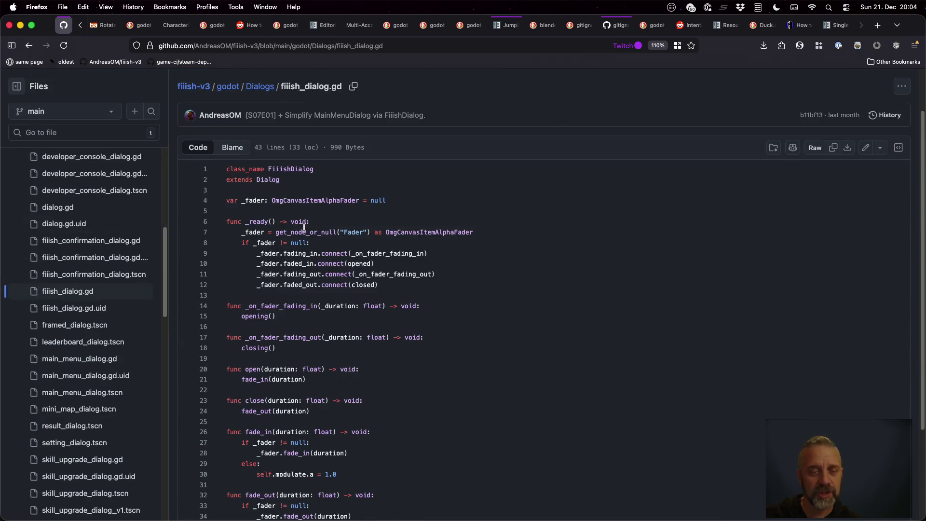
mouse_move(241, 232)
mouse_down()
mouse_move(451, 223)
mouse_move(499, 235)
mouse_move(505, 286)
mouse_up()
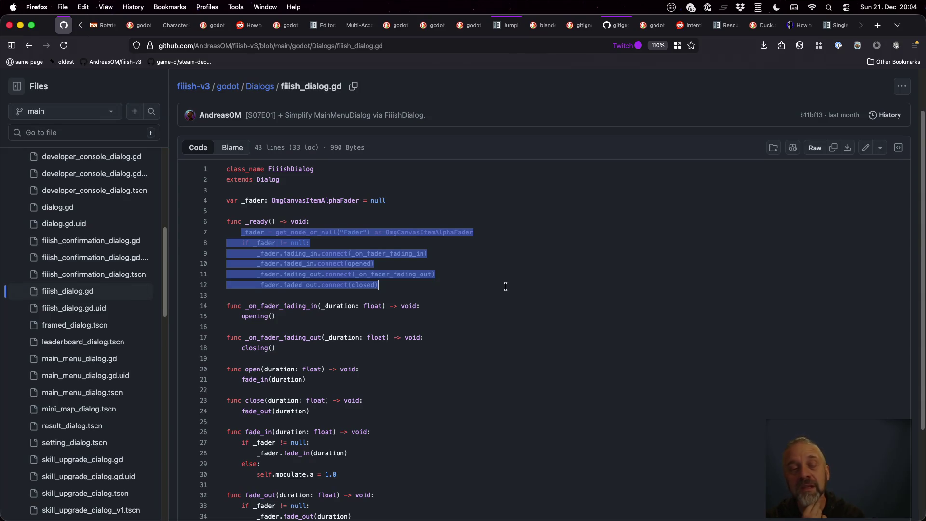
click(381, 200)
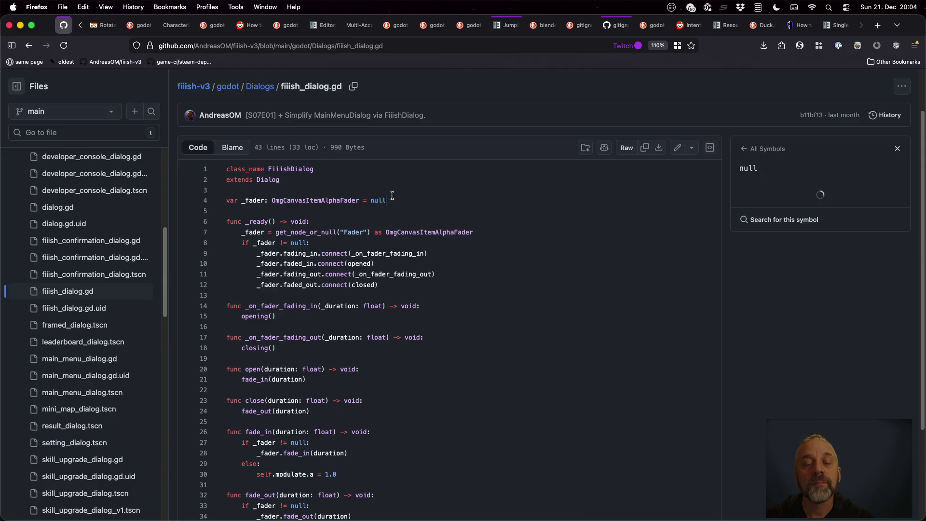
mouse_move(386, 200)
mouse_down()
mouse_move(254, 191)
mouse_move(226, 199)
mouse_up()
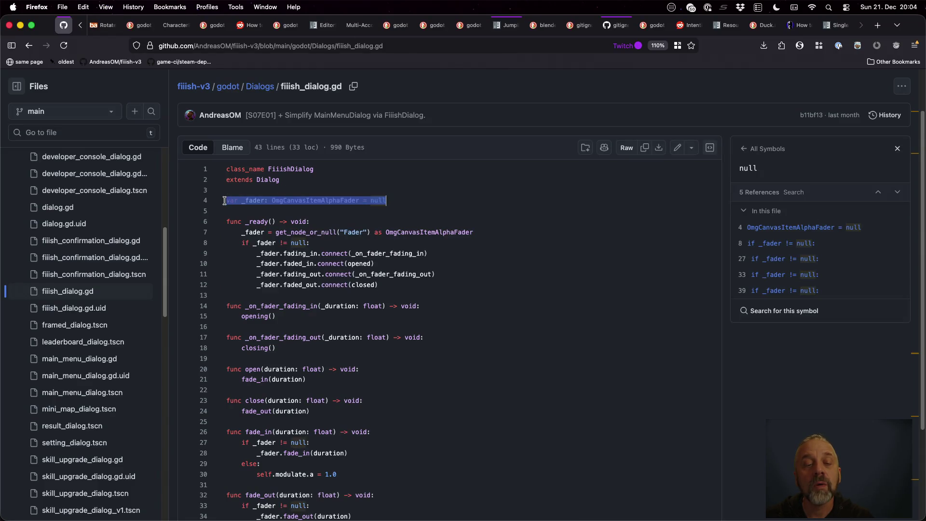
key(super+c)
Return to Godot's omg_canvas_item_alpha_fader.gd with the caret at the end of line 11.
key(ctrl+Right)
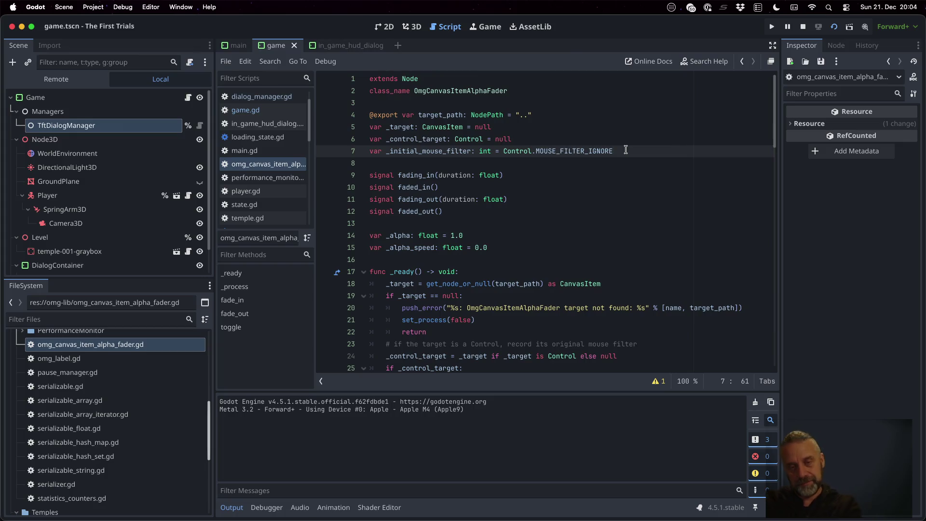
key(ctrl+Left)
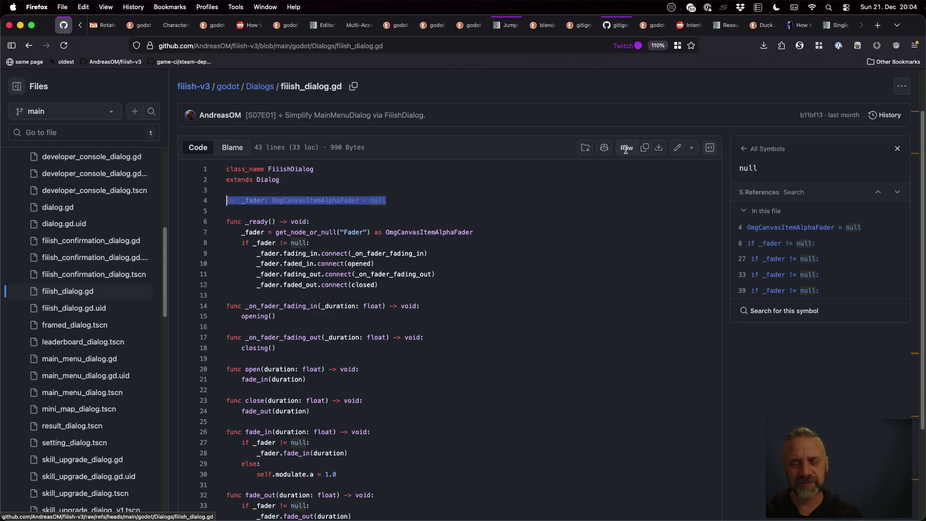
key(ctrl+Right)
click(554, 194)
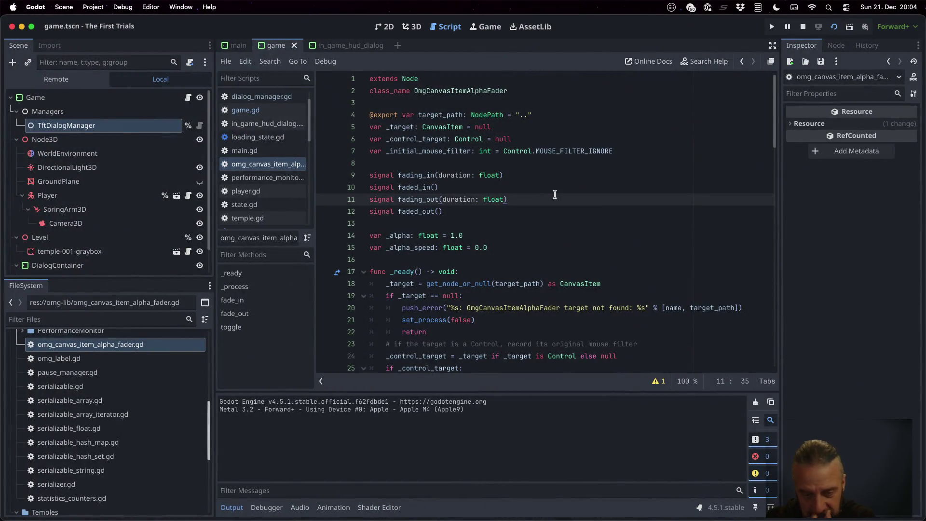
Close the omg_canvas_item_alpha_fader.gd script from the script list.
scroll(554, 194, down, 9)
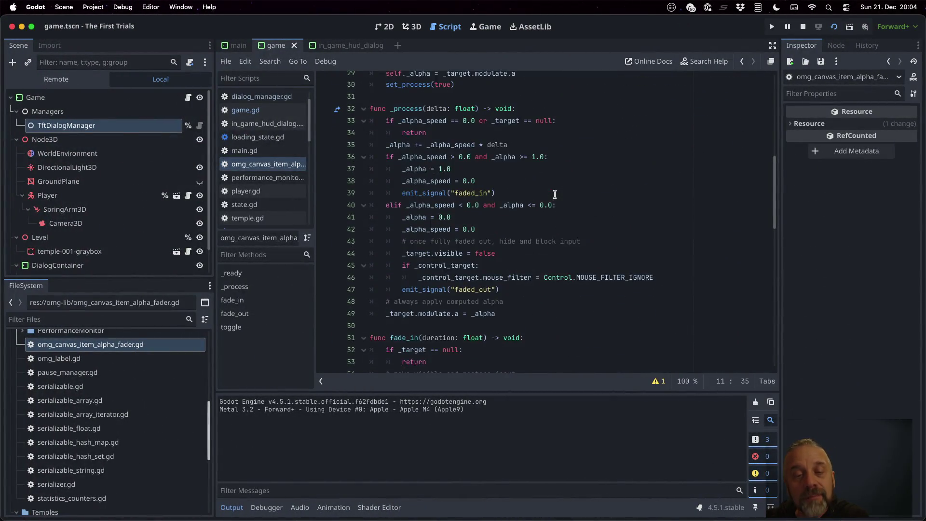
scroll(555, 195, down, 12)
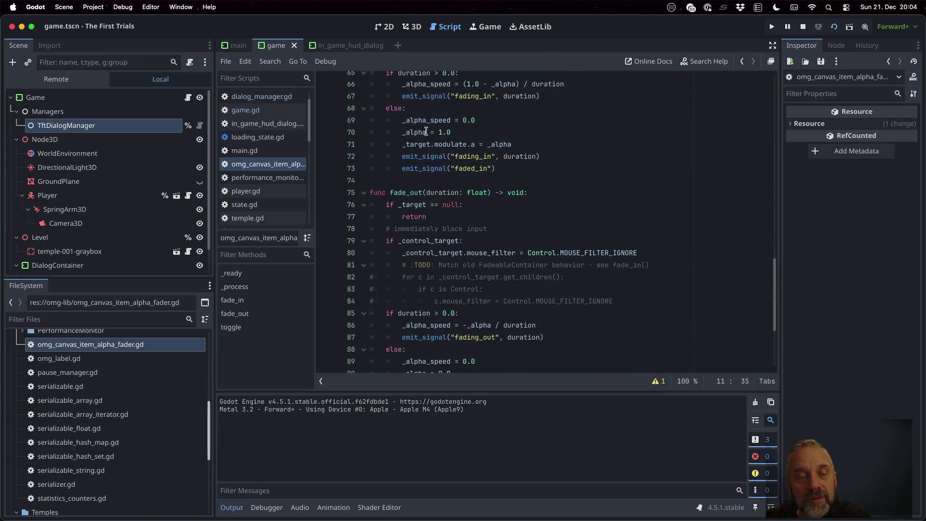
right_click(294, 165)
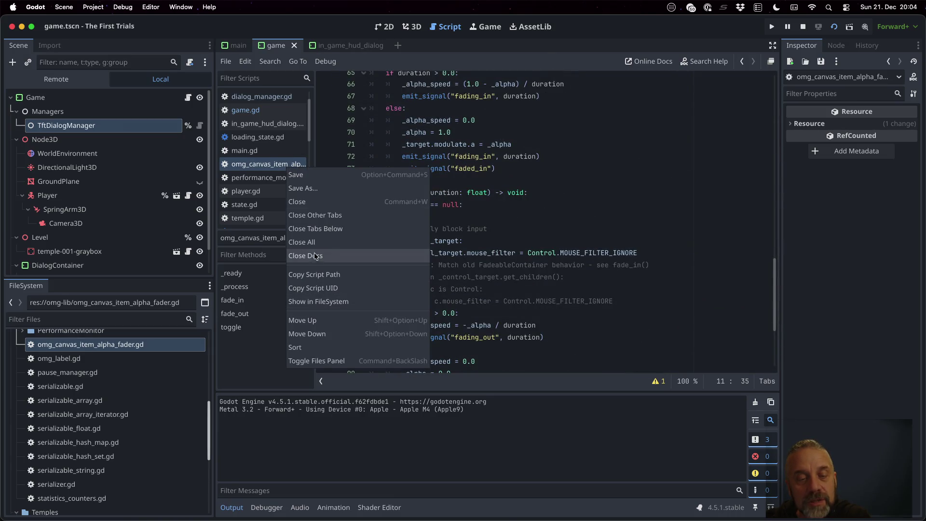
click(314, 201)
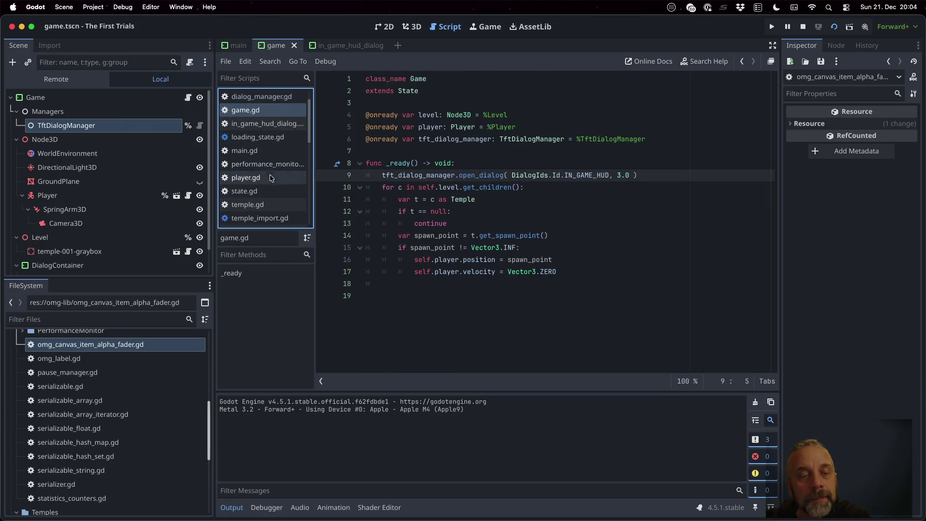
Open dialog_manager.gd and run the game to check the InGameHud dialog.
scroll(271, 169, up, 2)
click(267, 123)
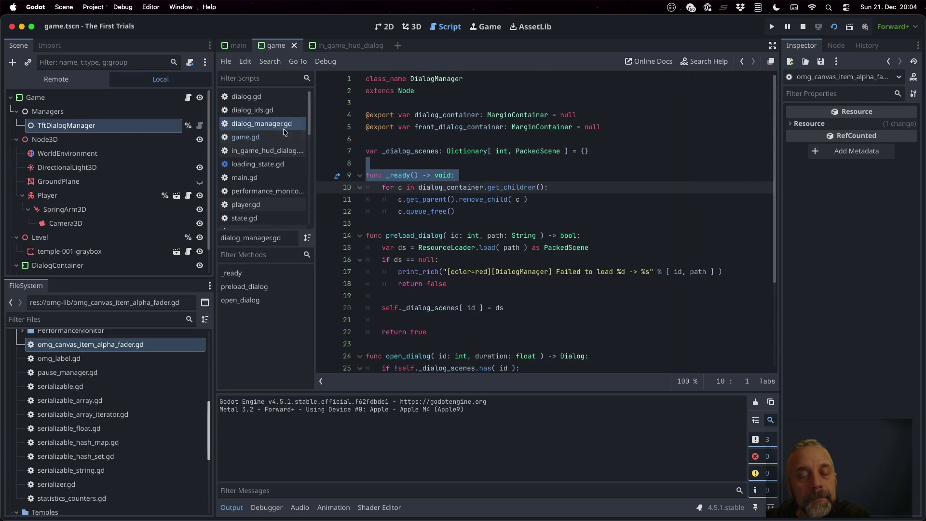
click(499, 161)
mouse_move(535, 191)
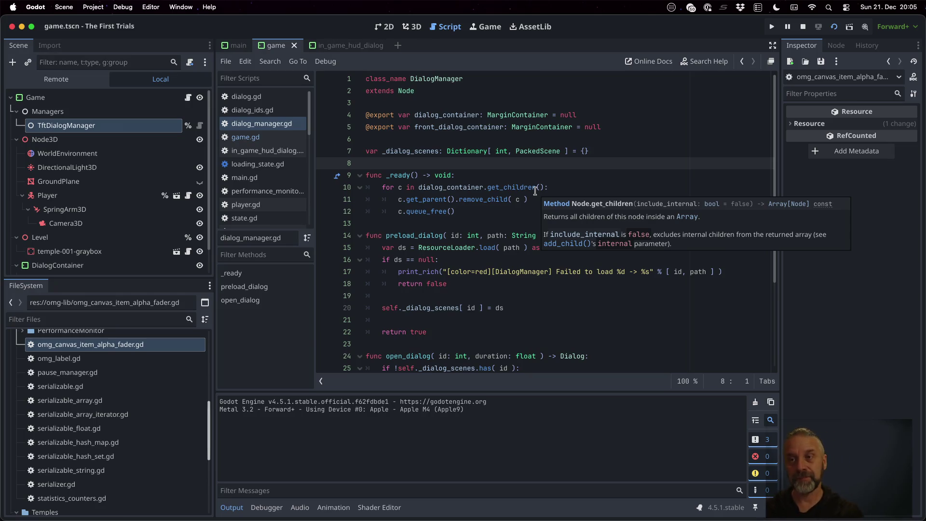
click(772, 27)
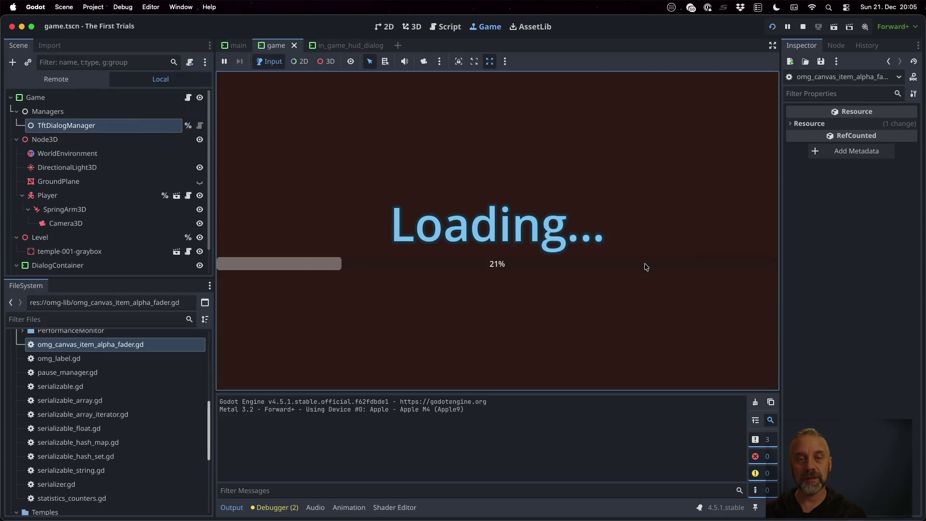
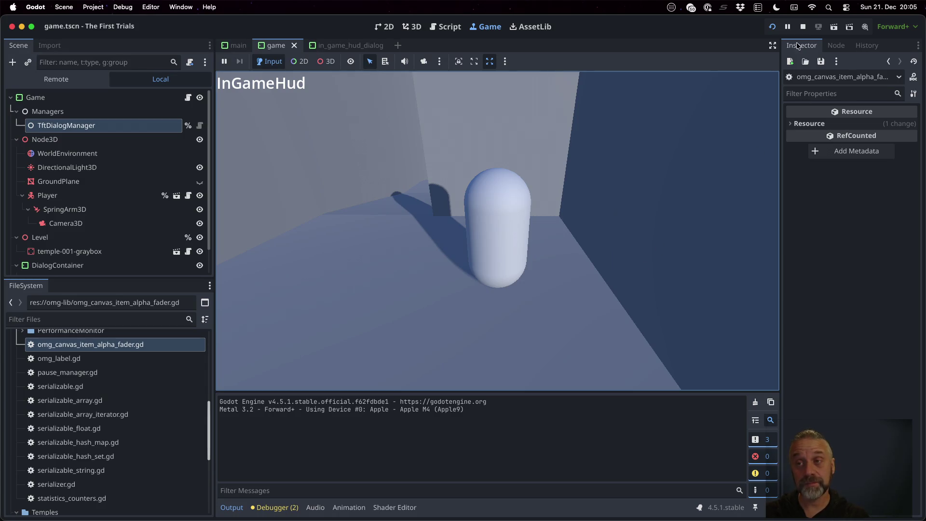
Stop the running game and open dialog_manager.gd in the script editor.
click(802, 27)
click(501, 236)
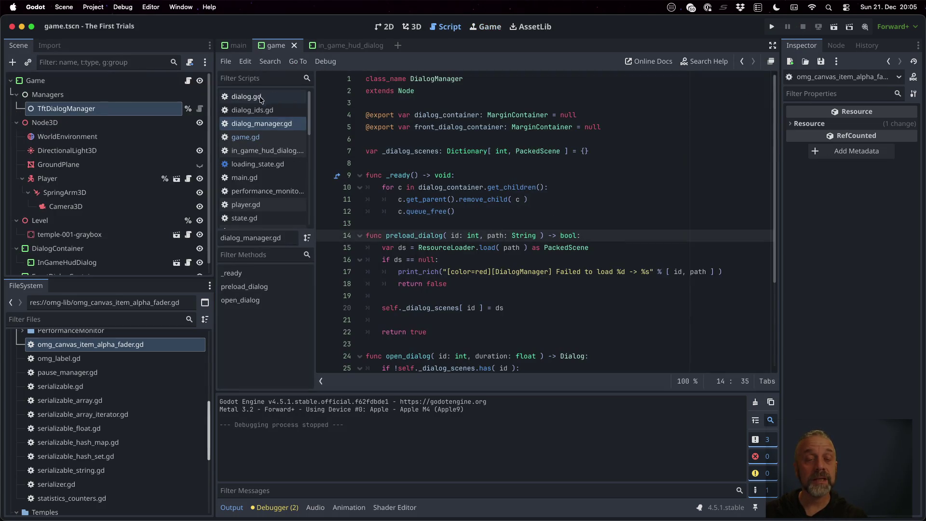
click(258, 127)
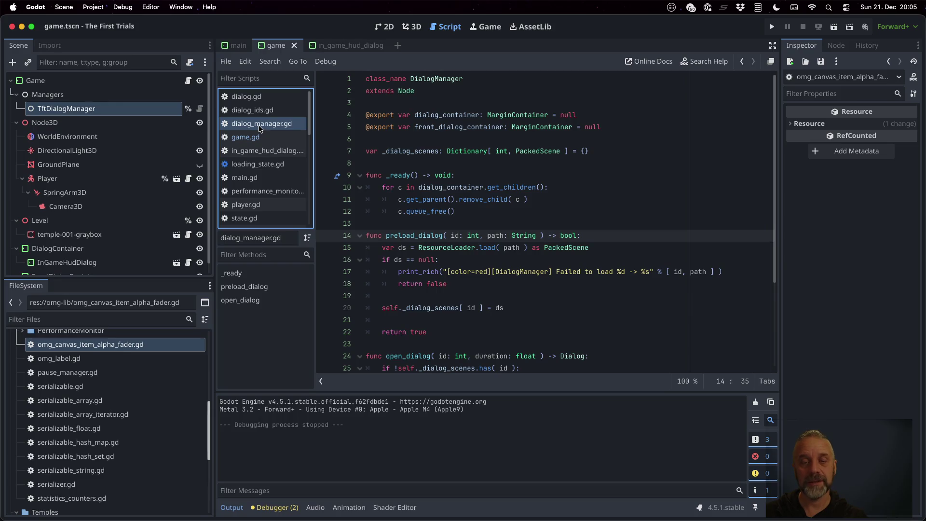
Declare 'var _dialogs: Dictionary[ int, Dialog ] = {}' on line 8 below _dialog_scenes.
click(422, 153)
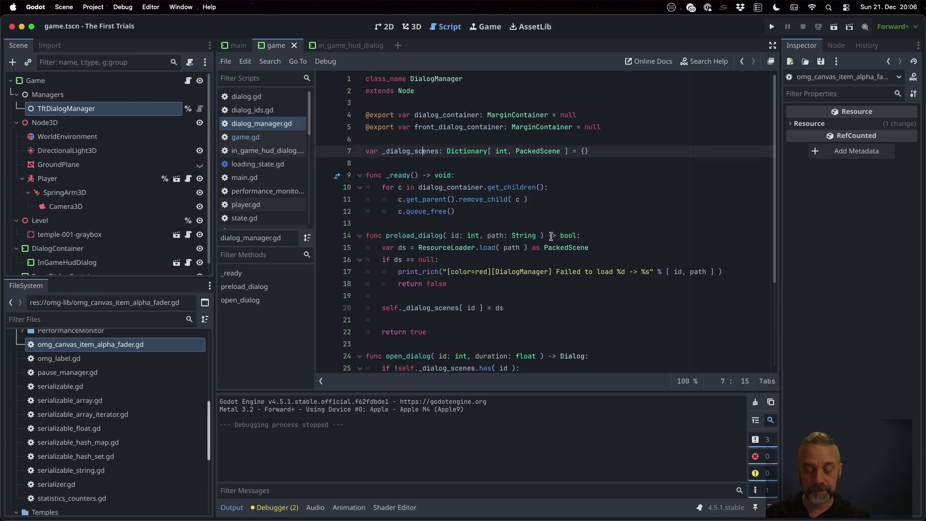
key(Down)
text(var _di)
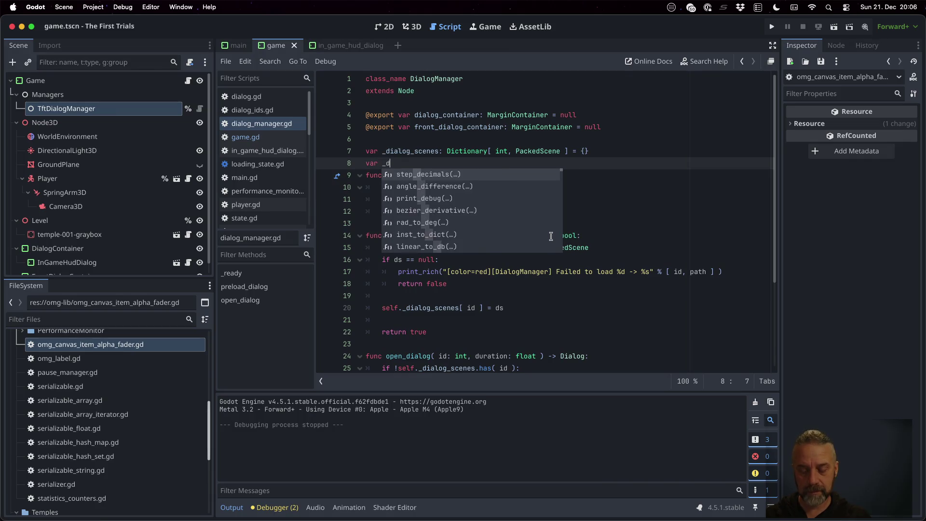
text(alogs: )
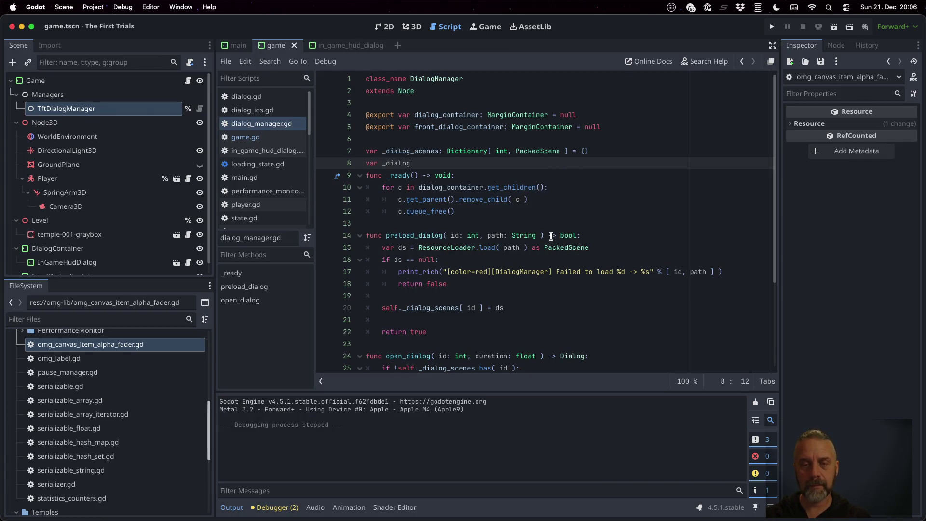
text(Dictionary[ )
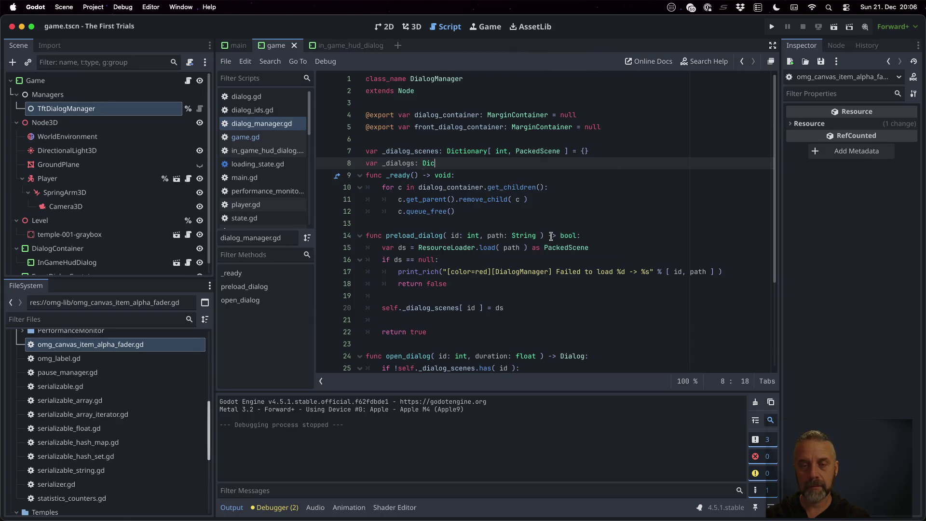
text(int, D)
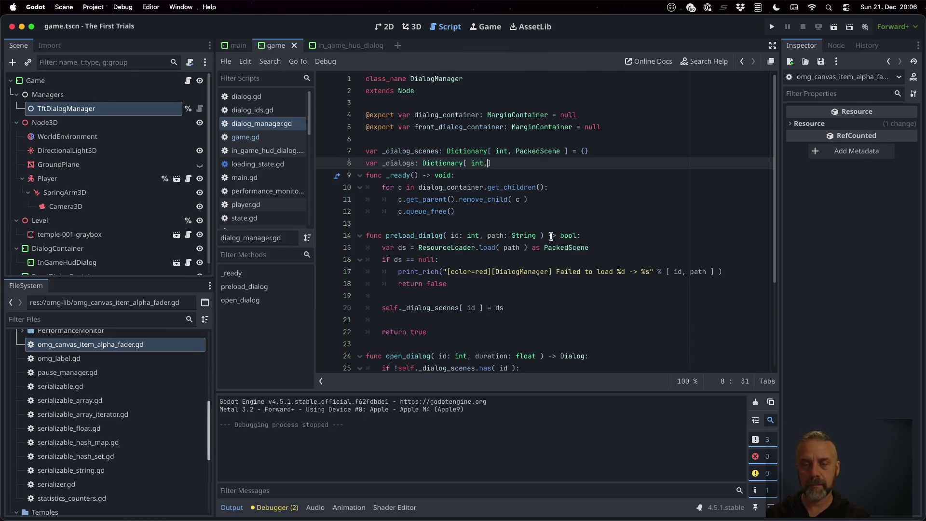
text(ialog ] = {)
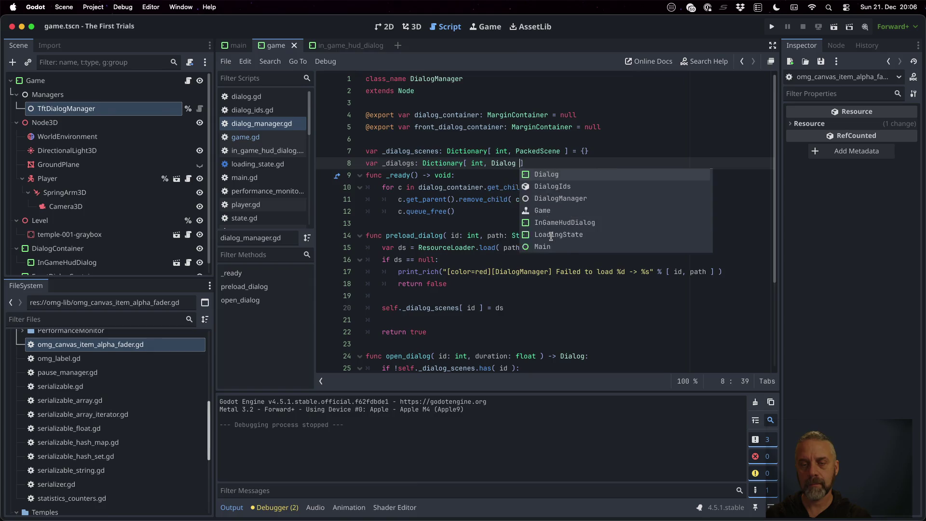
key(Return)
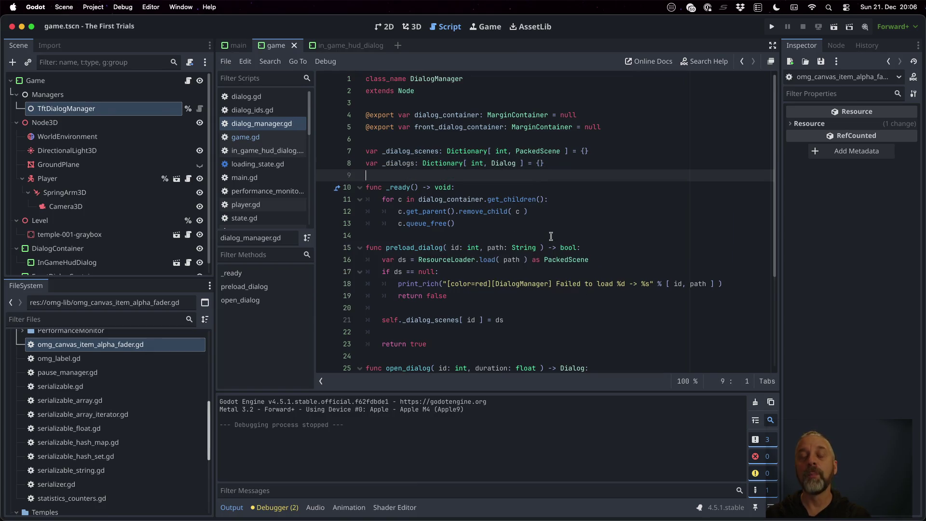
key(Down)
key(Down)
key(Down)
key(Down)
key(Down)
key(Down)
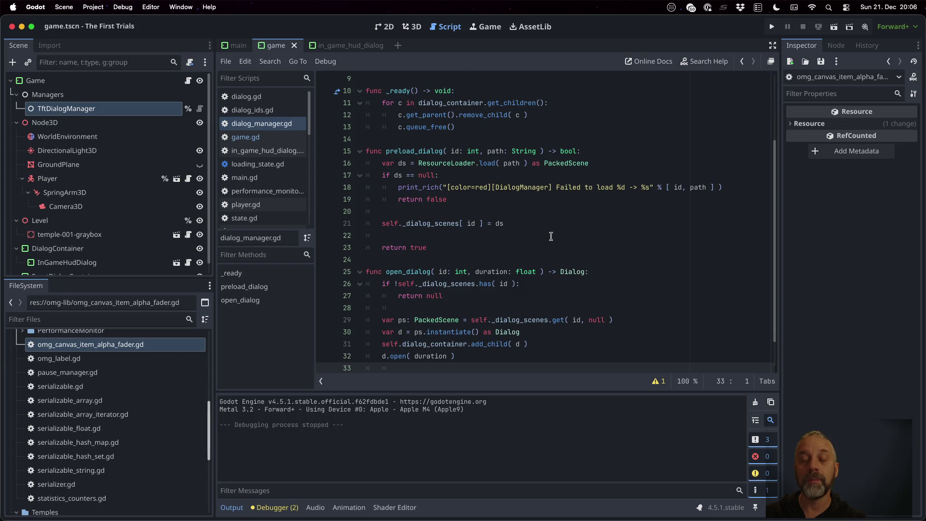
In open_dialog, add 'self._dialogs[ id ] = d' after the instantiate line and save.
click(551, 236)
scroll(631, 250, down, 1)
click(594, 294)
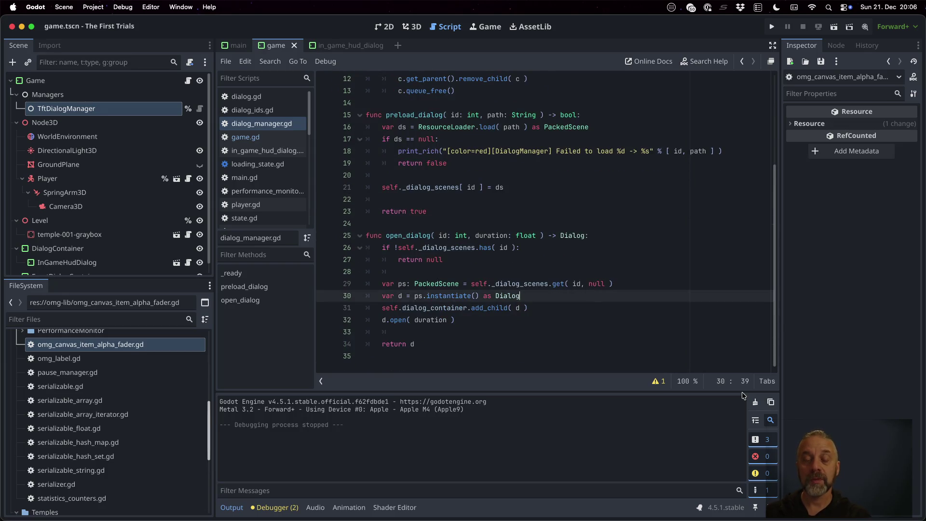
key(Down)
key(Down)
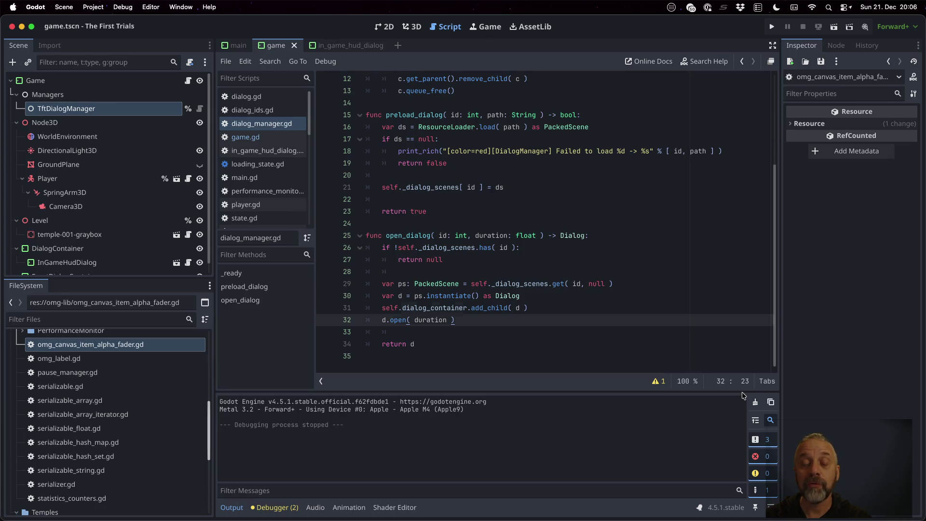
key(Up)
key(Up)
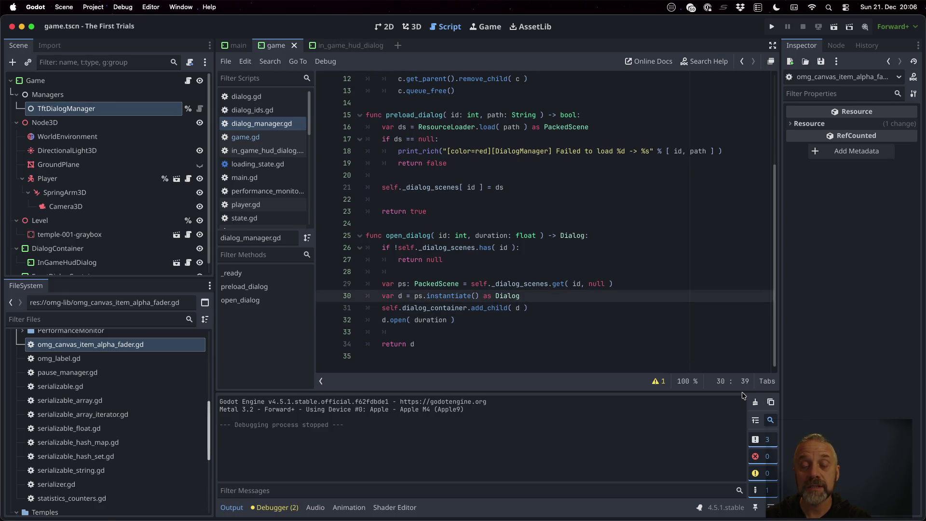
key(Return)
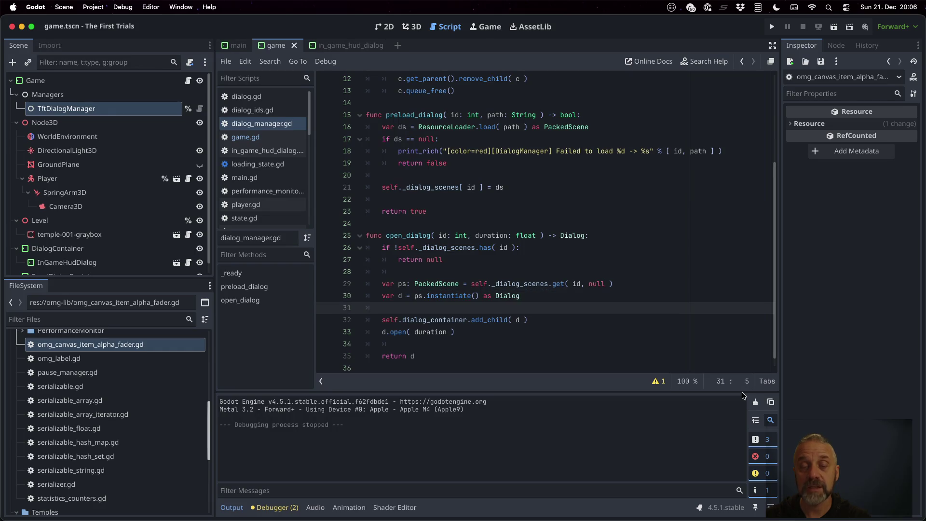
text(self._d)
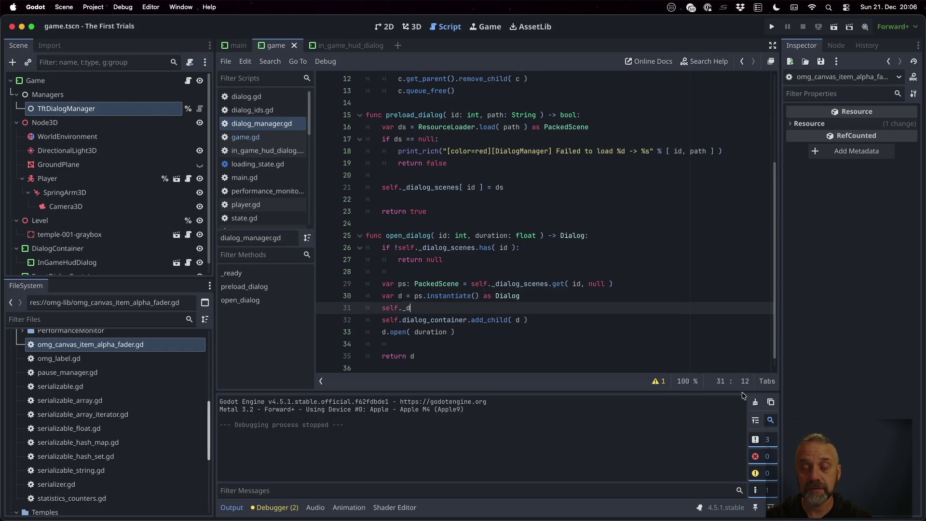
key(Return)
text(.)
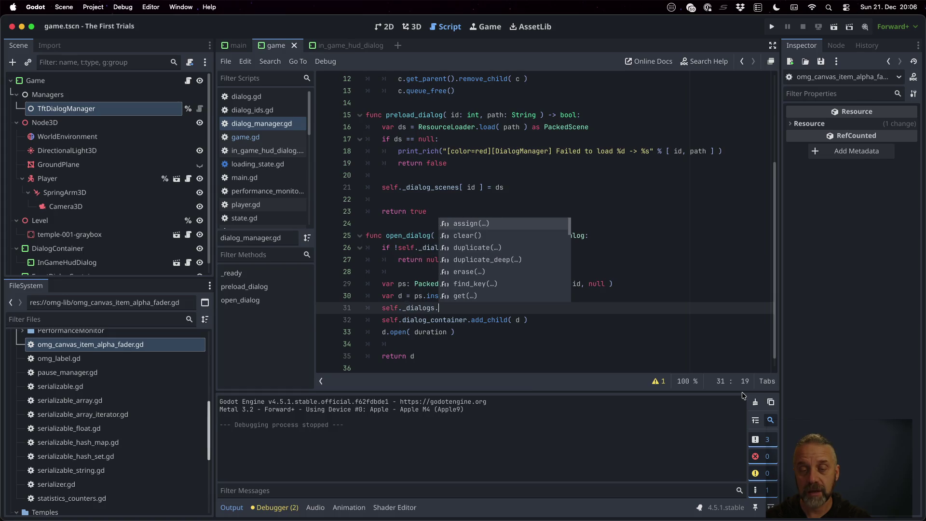
key(BackSpace)
text([ i)
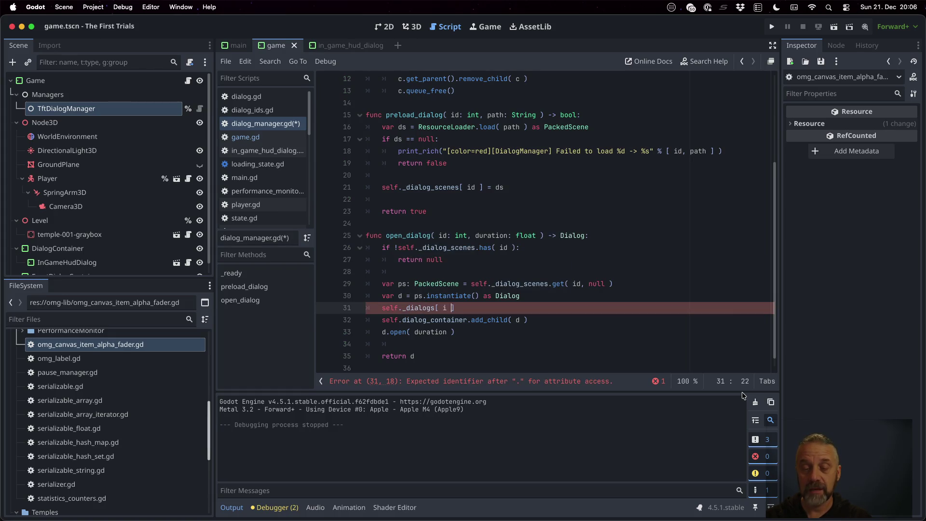
key(BackSpace)
text(d ] =)
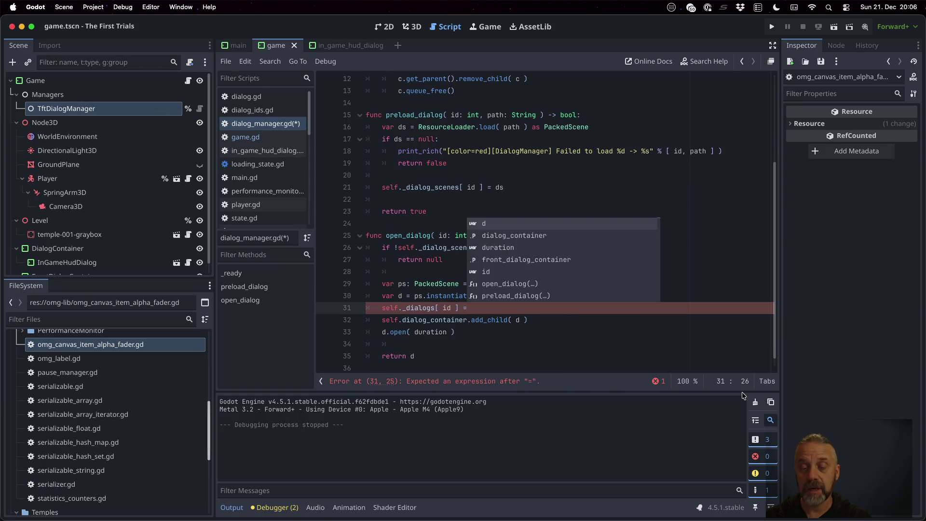
text( d)
key(ctrl+s)
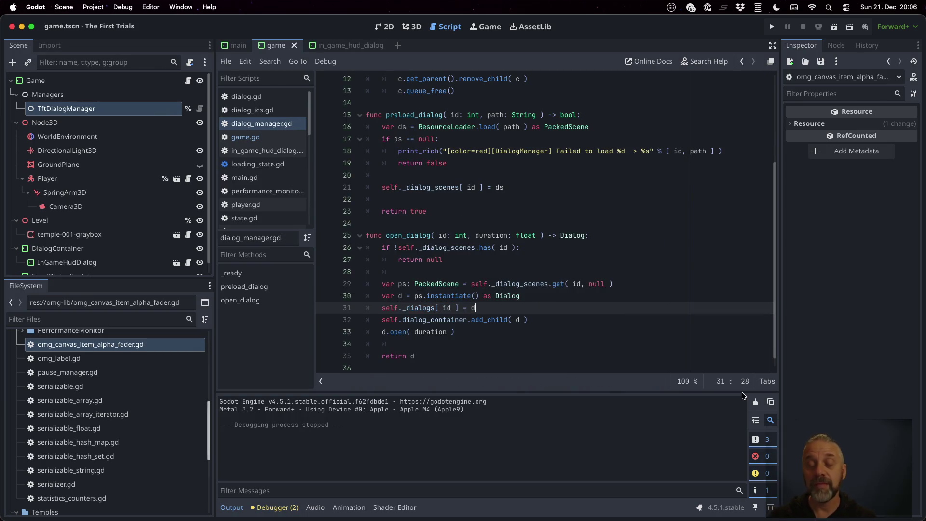
Insert blank lines after the 'return null' early return.
key(Up)
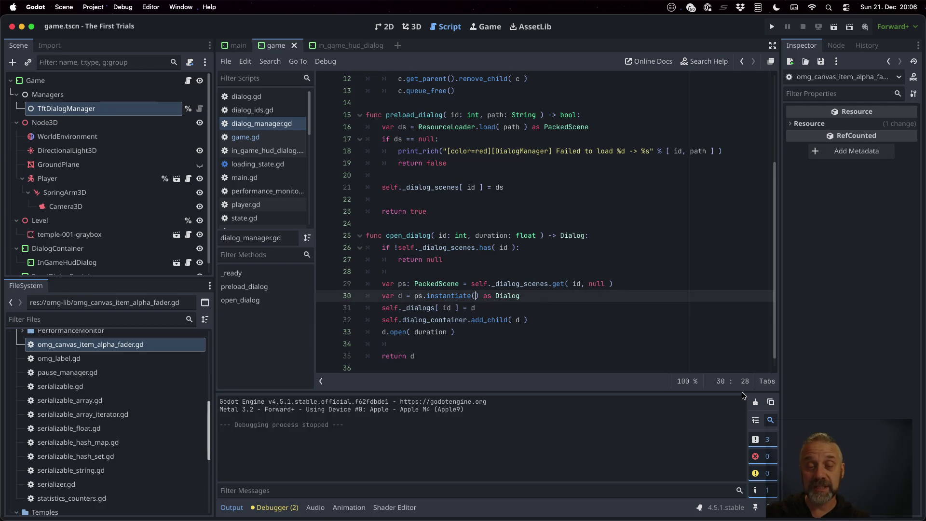
key(Up)
key(Up)
key(Up)
key(Return)
key(Return)
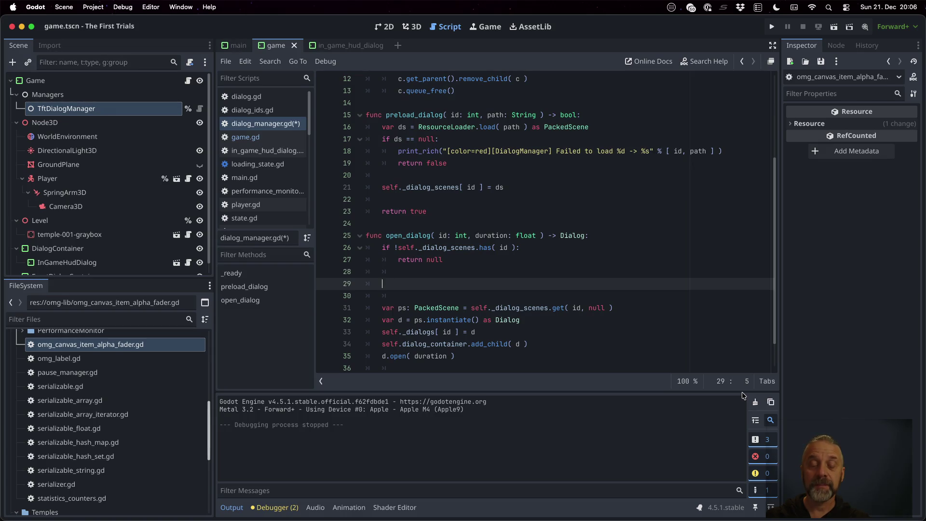
Add a cached lookup 'var d = self._dialogs.get( id, null )' that returns d when it isn't null.
text(if self.)
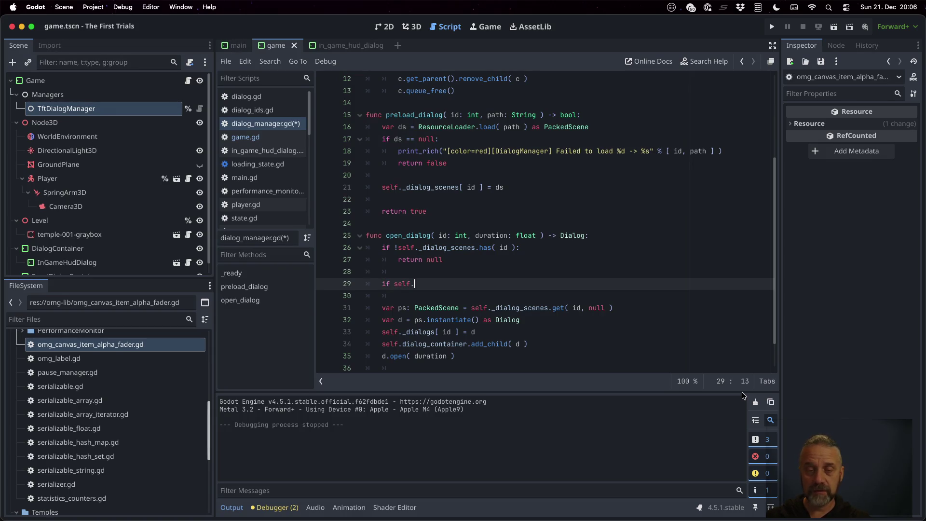
key(BackSpace)
key(BackSpace)
key(BackSpace)
text(var d = s)
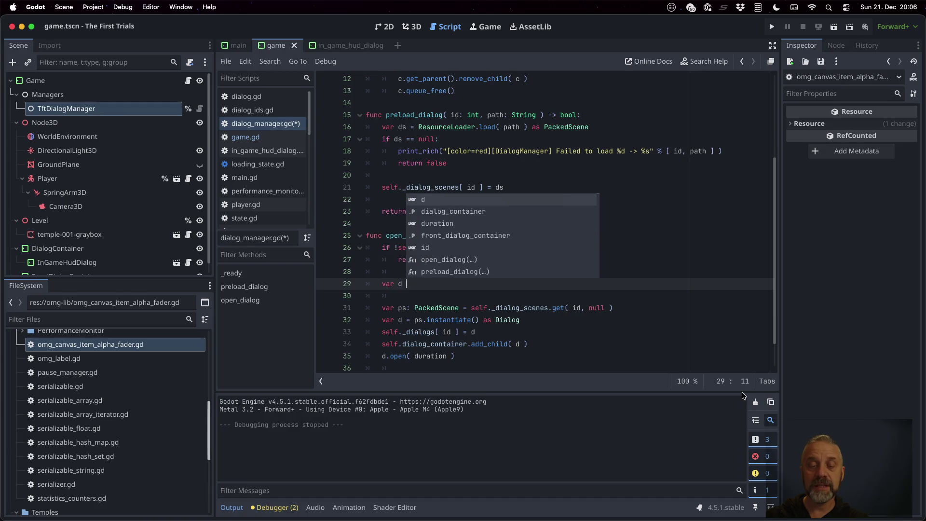
text(elf._dialogs)
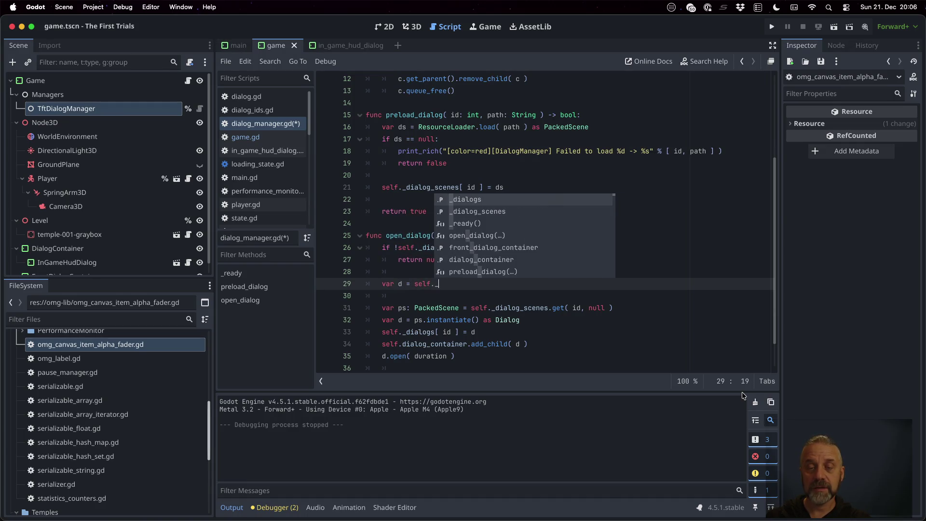
text(.get()
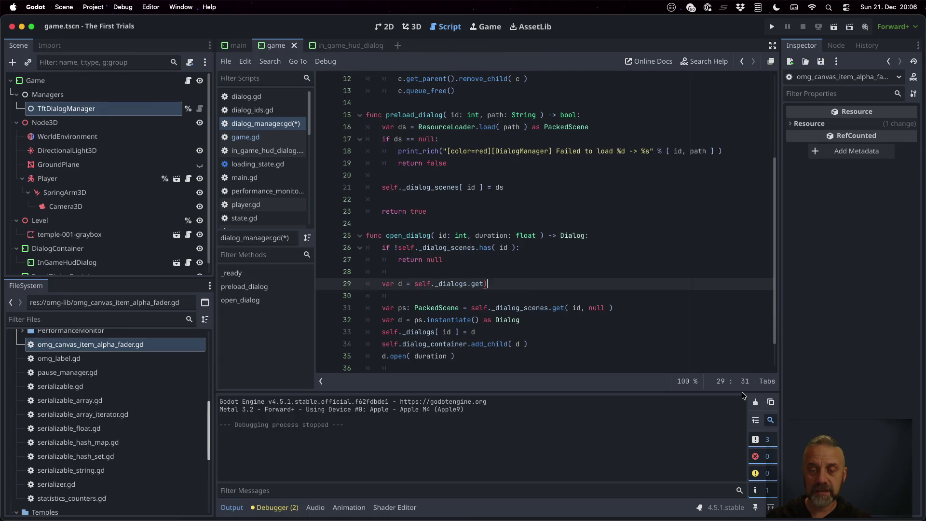
text( id, n)
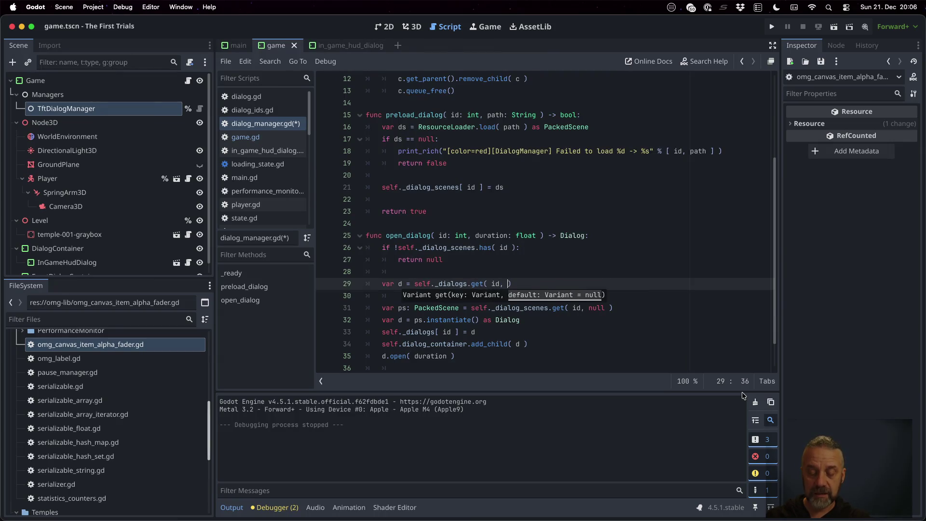
text(ull ))
key(Return)
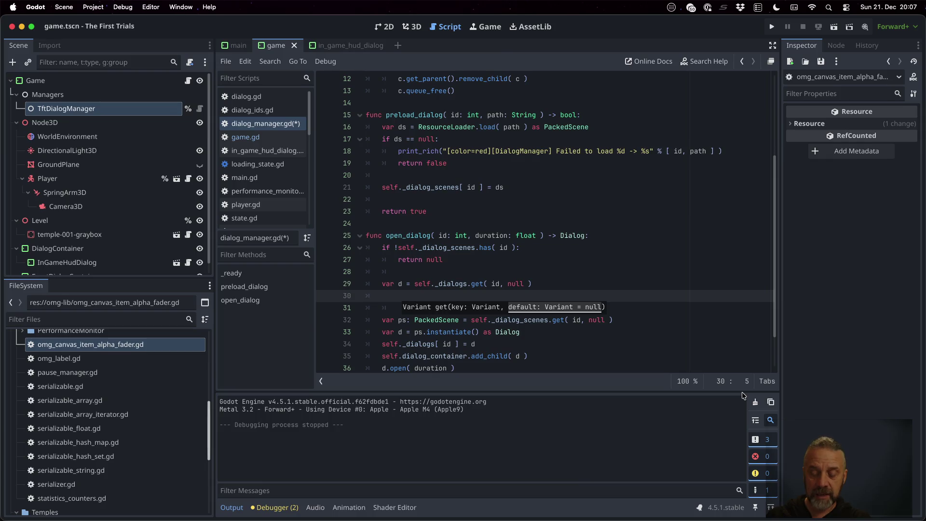
text(d != n)
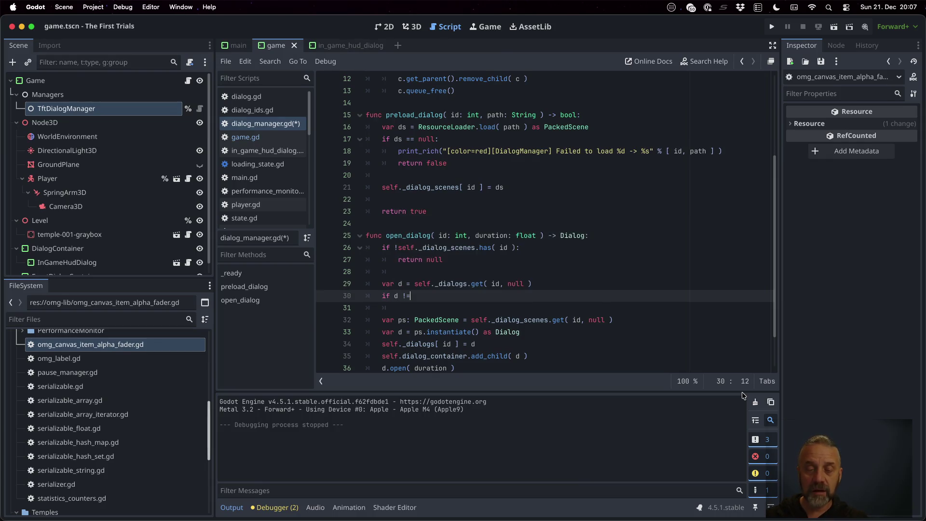
text(ull:)
key(Return)
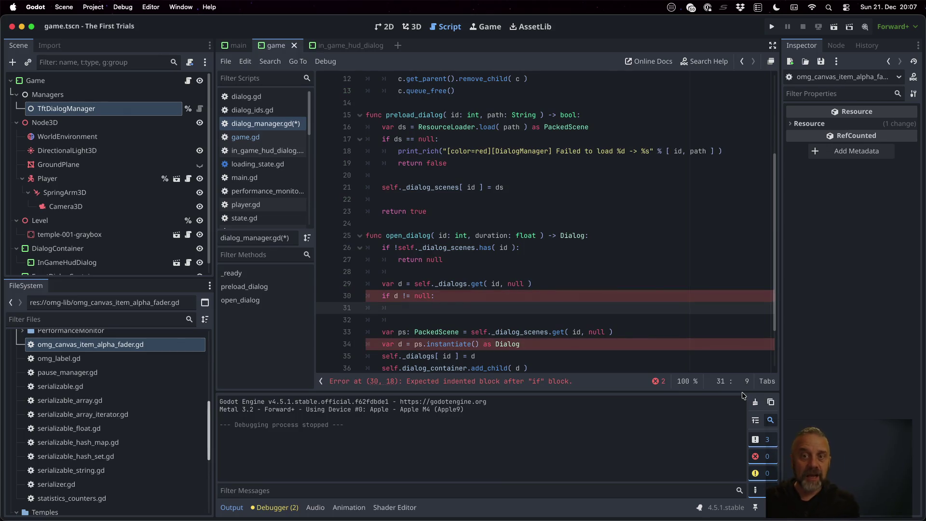
text(return d)
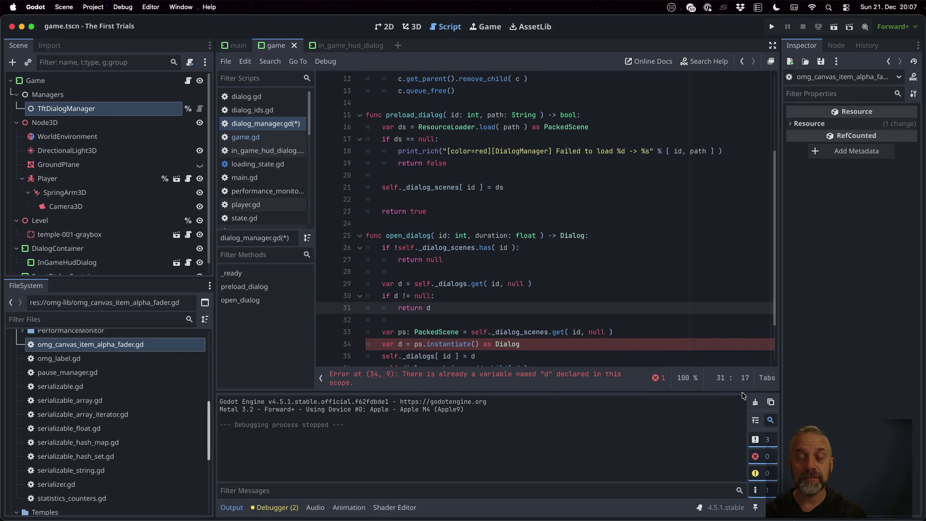
Remove 'var' from the duplicate d declaration and save.
key(Down)
key(Down)
key(Down)
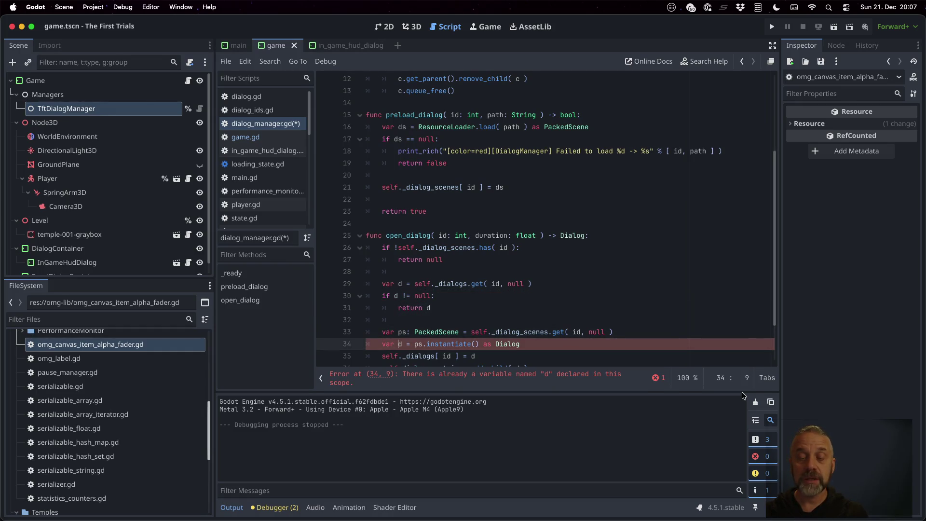
key(BackSpace)
key(BackSpace)
key(BackSpace)
key(ctrl+s)
key(Down)
key(Down)
key(Down)
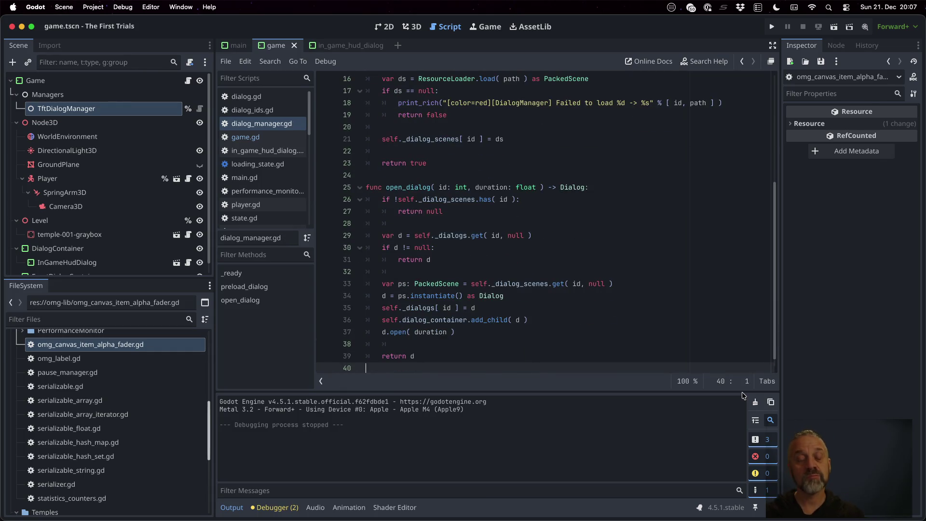
Move the scene-existence check below the cached-dialog check and save.
key(Up)
key(Up)
key(Up)
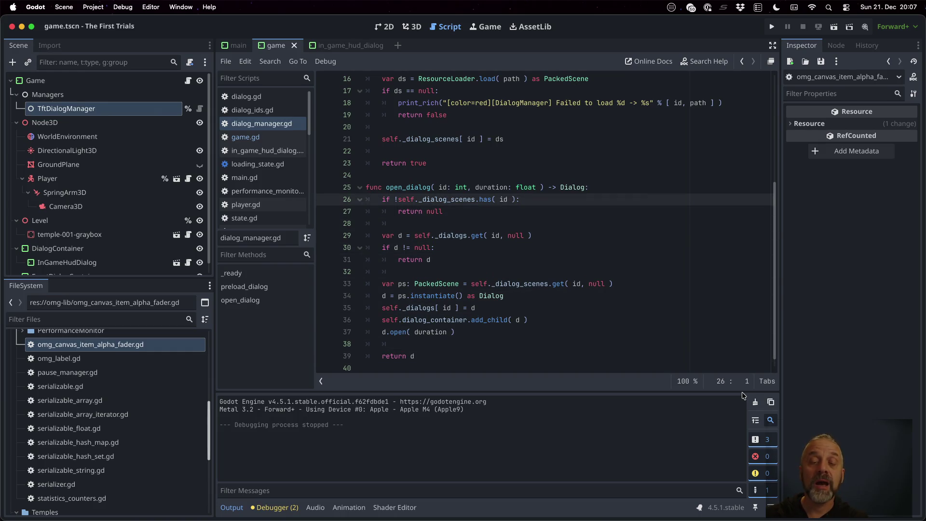
key(shift+Down)
key(shift+Down)
key(Delete)
key(Down)
key(Down)
key(Down)
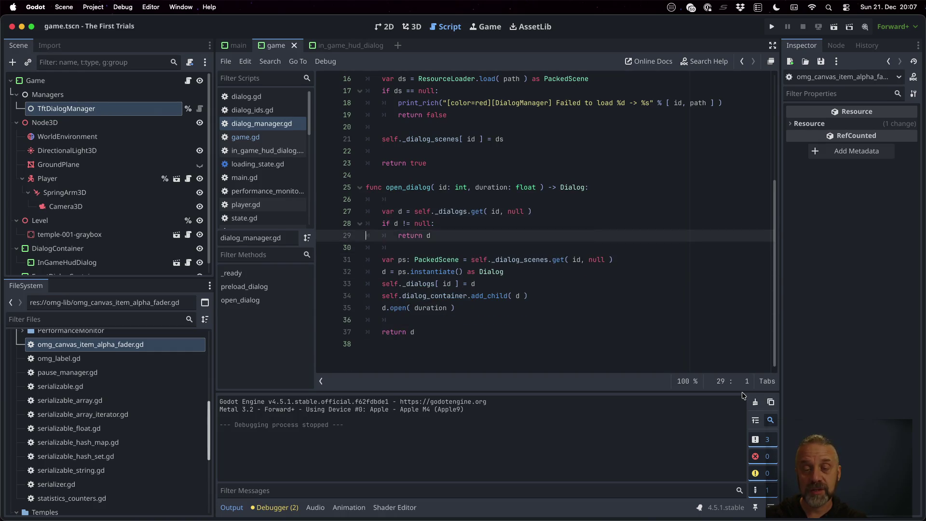
key(Down)
text(if !self._dialog_scenes.has( id ): 		return null)
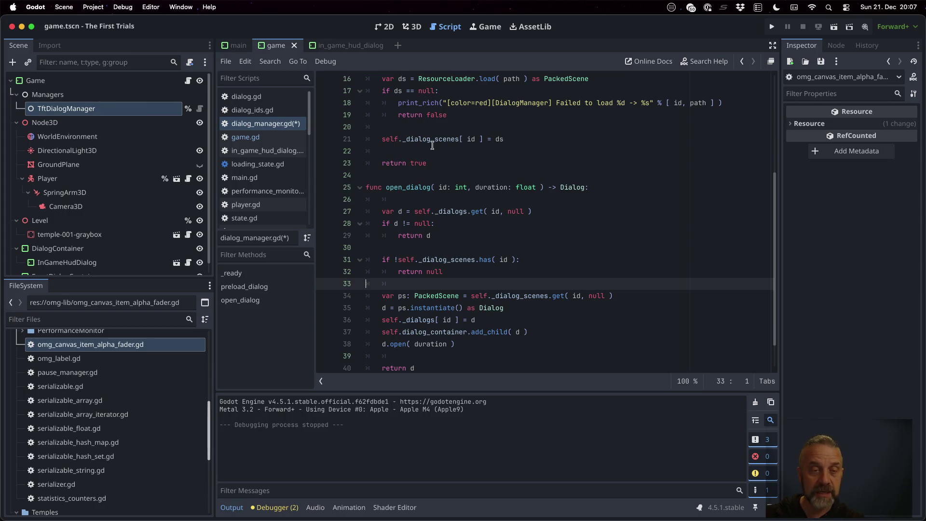
key(ctrl+s)
Comment out the cached-dialog check lines in dialog_manager.gd with Cmd+K.
click(268, 139)
click(287, 124)
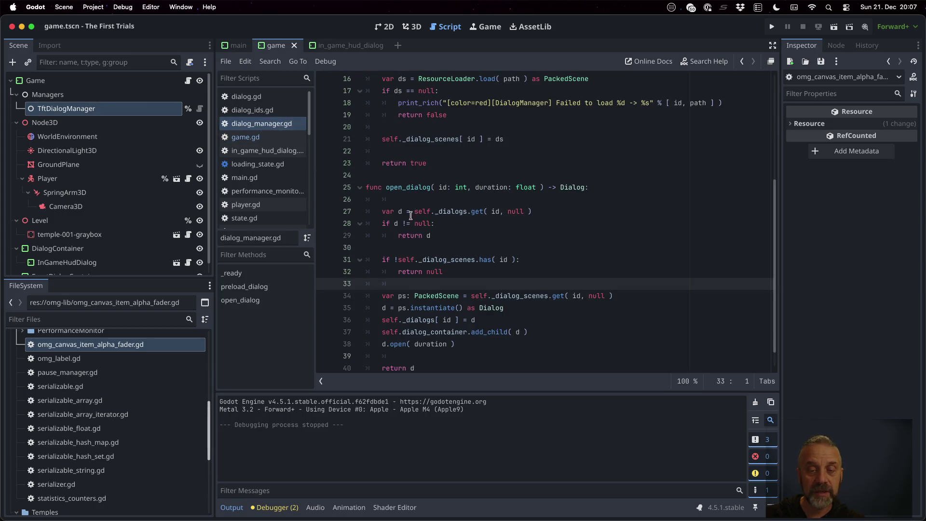
scroll(482, 309, down, 1)
click(441, 214)
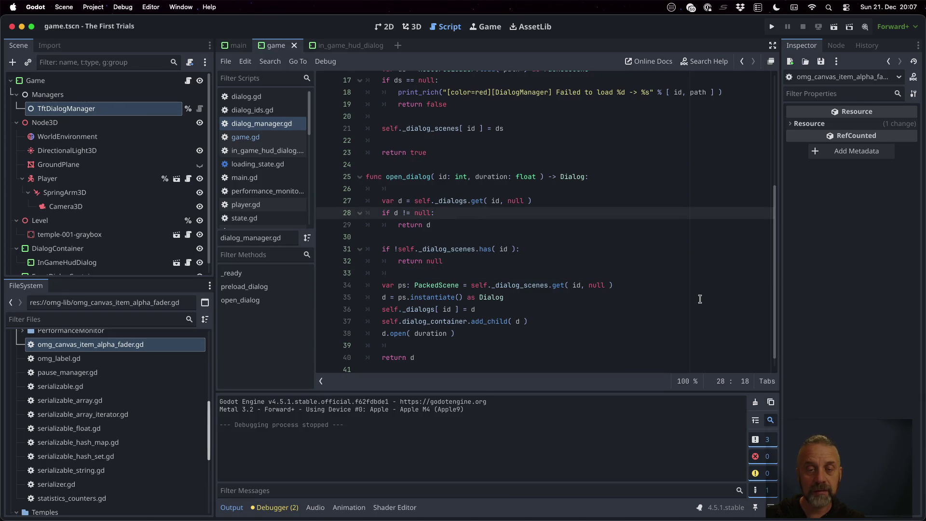
key(shift+Down)
key(ctrl+k)
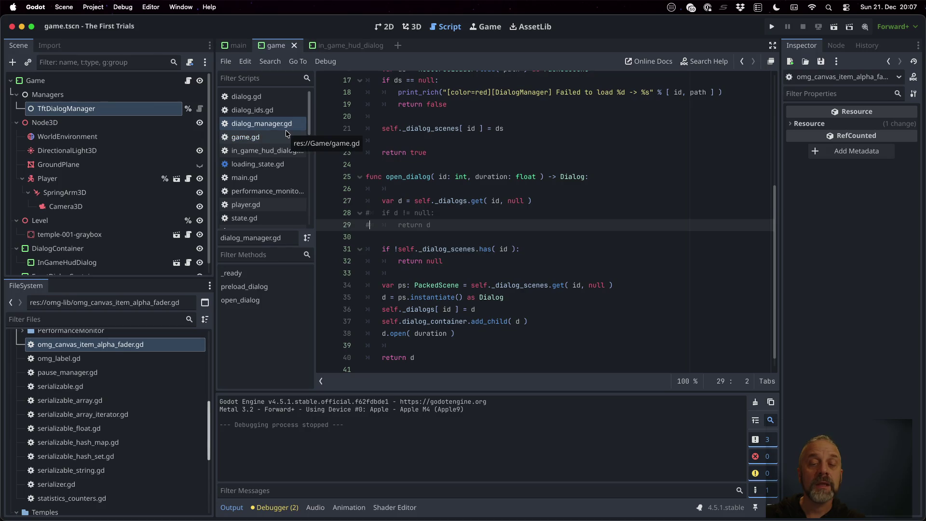
In game.gd, duplicate the open_dialog call three times.
click(265, 138)
click(485, 176)
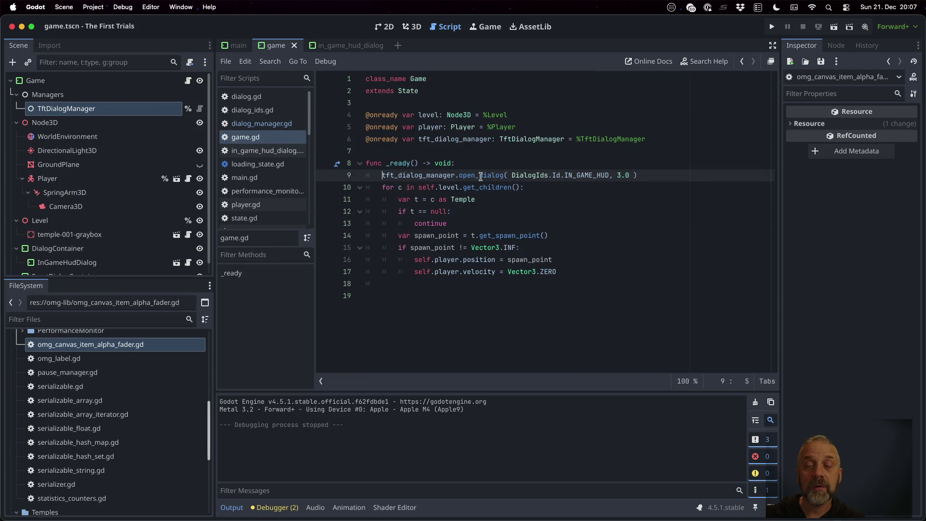
key(ctrl+shift+d)
key(ctrl+shift+d)
key(ctrl+shift+d)
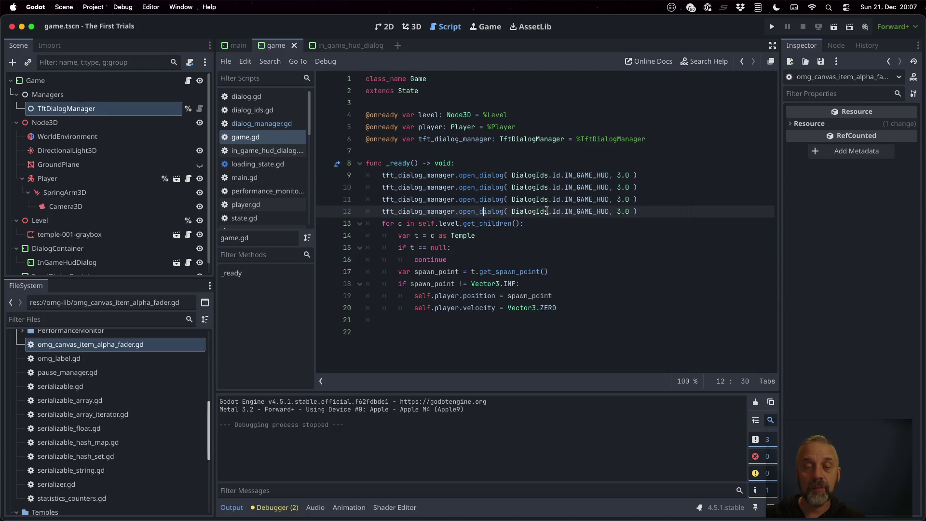
Run the scene, inspect DialogContainer's children in the Remote tree, then stop.
click(833, 28)
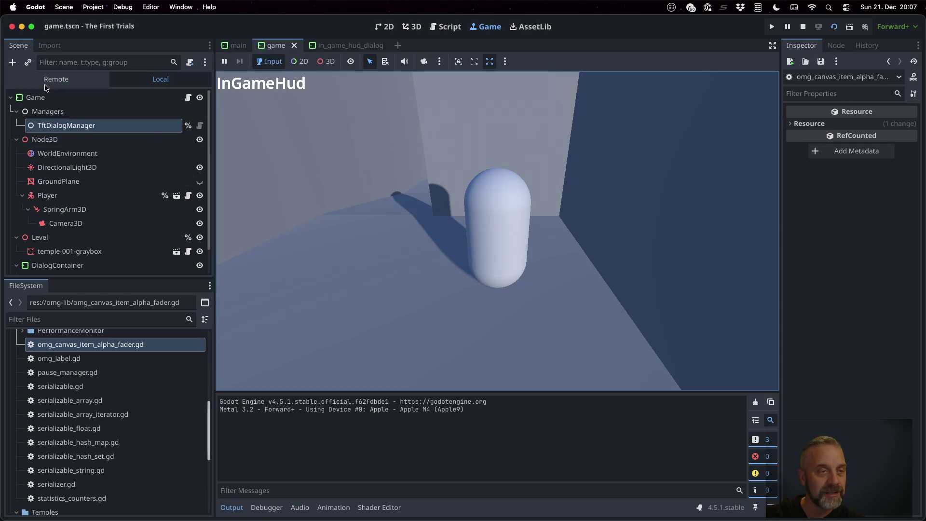
click(56, 79)
click(23, 168)
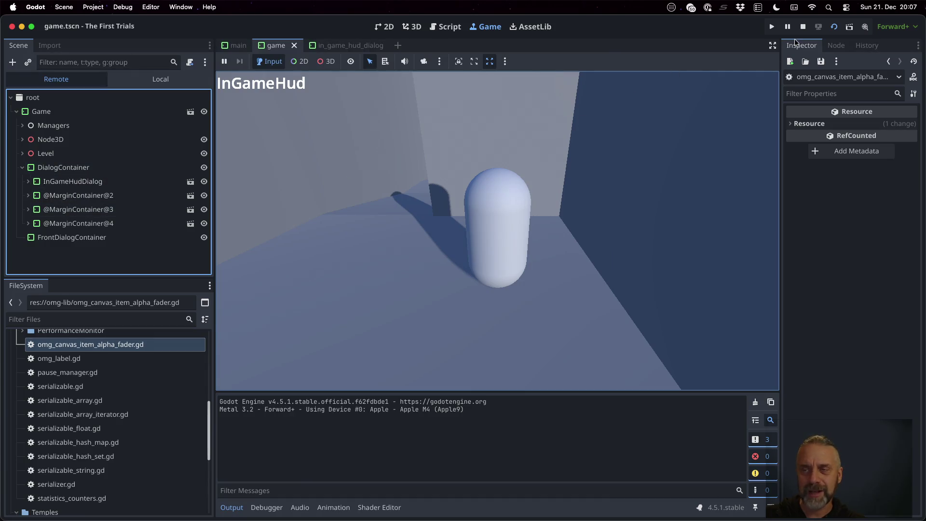
click(803, 27)
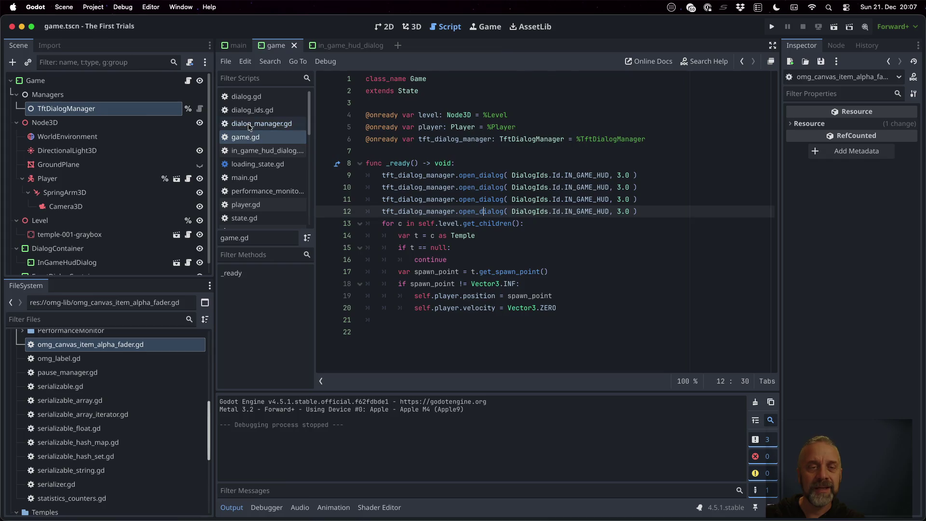
Uncomment the cached-dialog check on lines 28–29 of dialog_manager.gd.
click(261, 123)
key(ctrl+k)
key(Up)
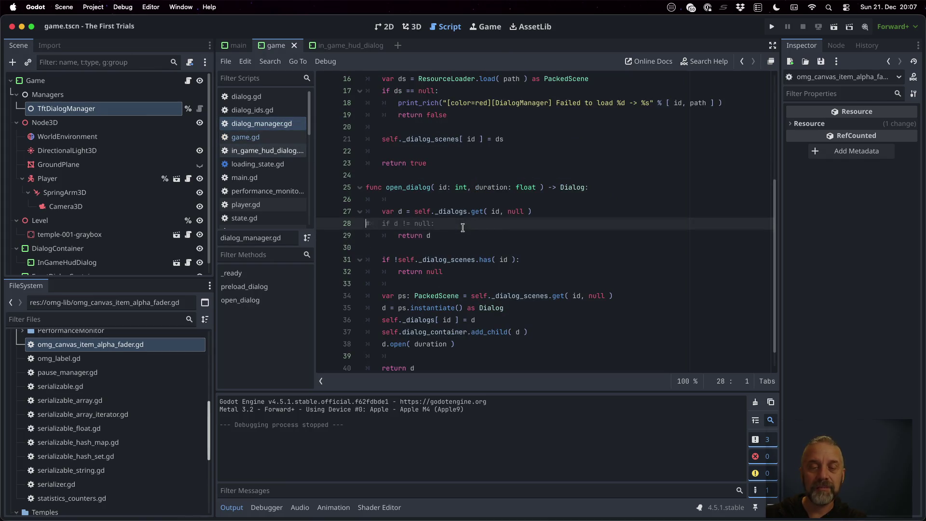
key(ctrl+k)
Rerun the scene, confirm DialogContainer holds a single InGameHudDialog, then stop.
click(834, 27)
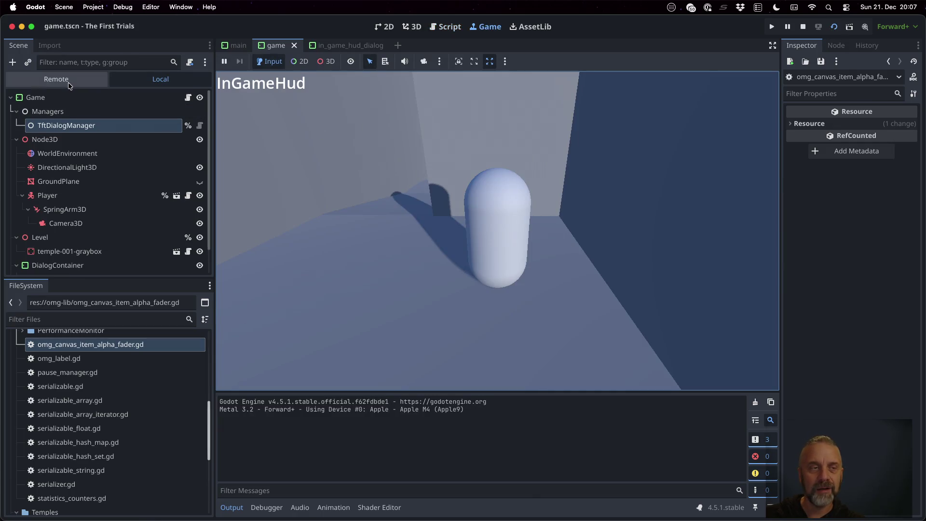
click(56, 79)
click(22, 168)
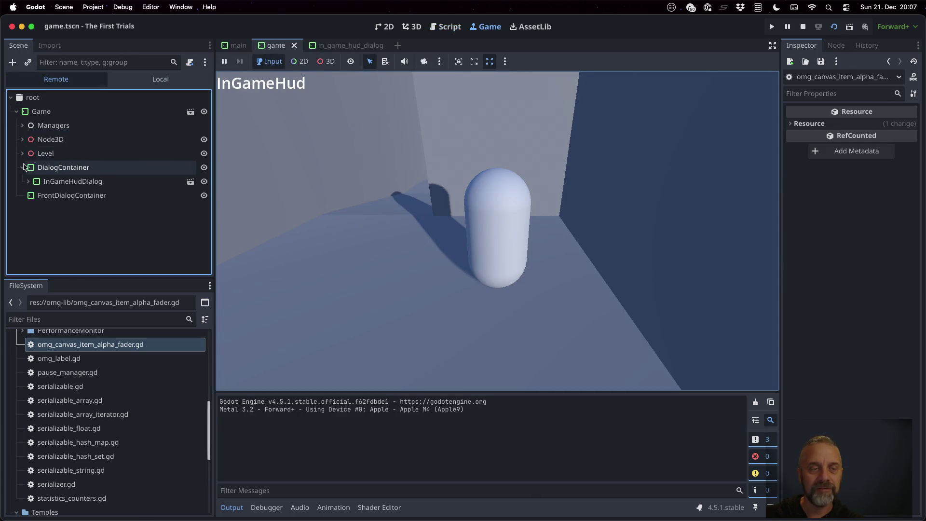
click(803, 27)
Move to the empty last line of dialog_manager.gd.
click(538, 199)
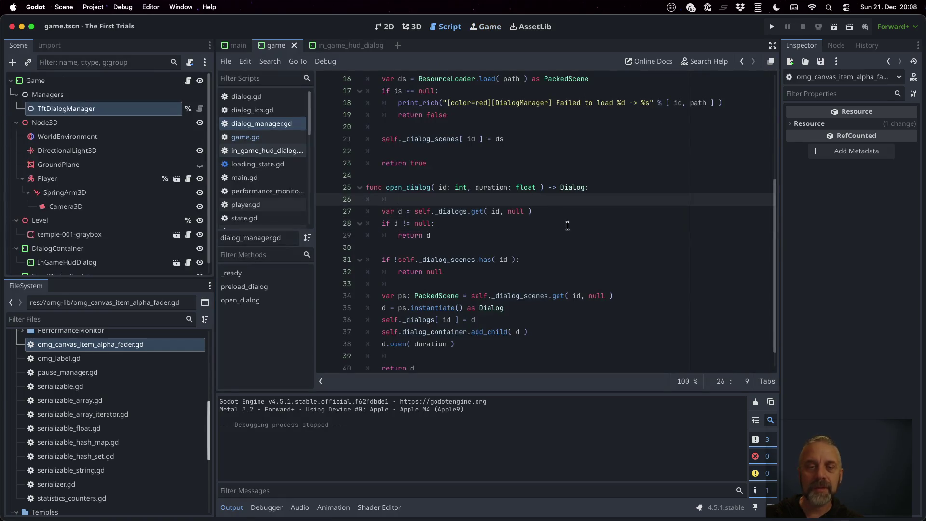
scroll(585, 227, down, 2)
click(472, 361)
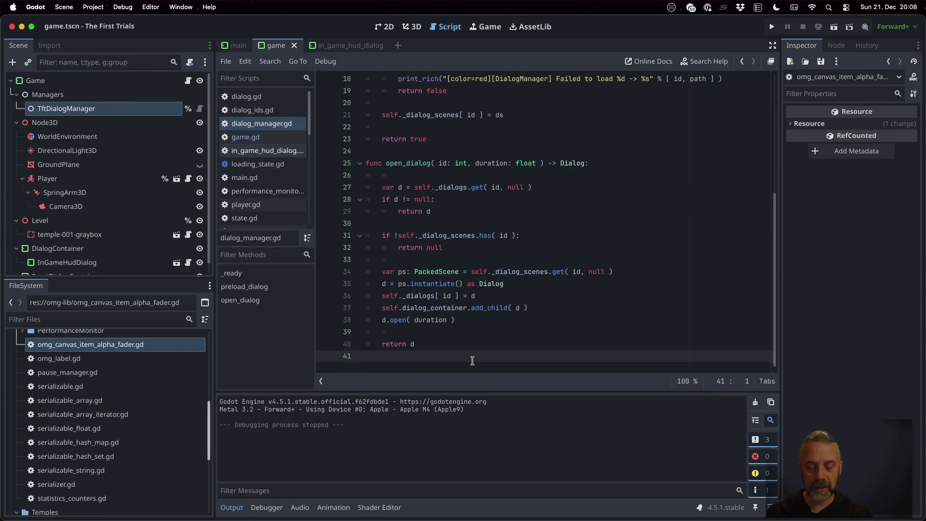
Add the signature 'func close_dialog( id: int, duration: float ) -> void:'.
key(Return)
text(func close_dialo)
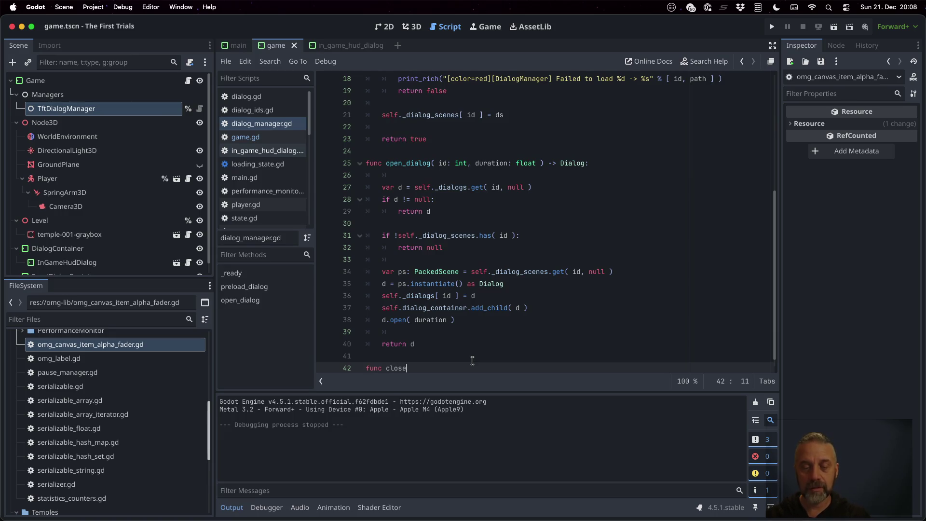
text(g( )
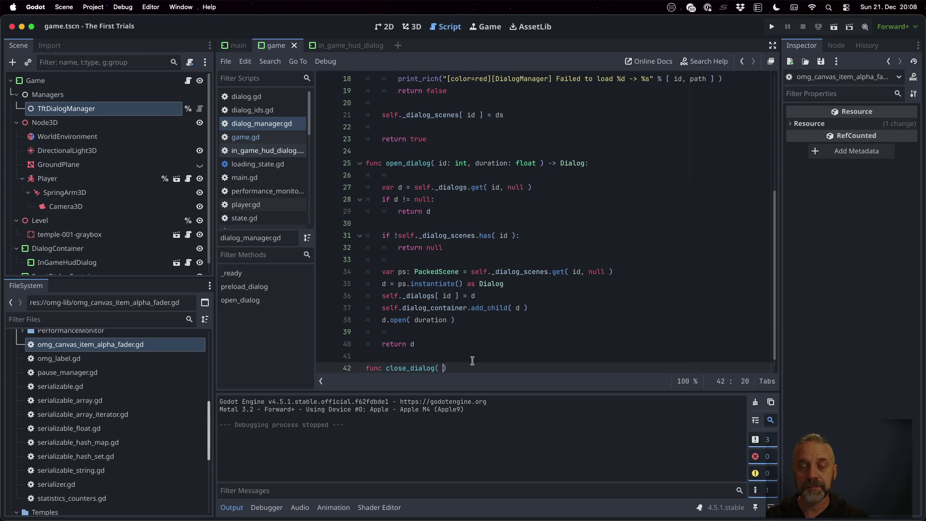
text(id: int,)
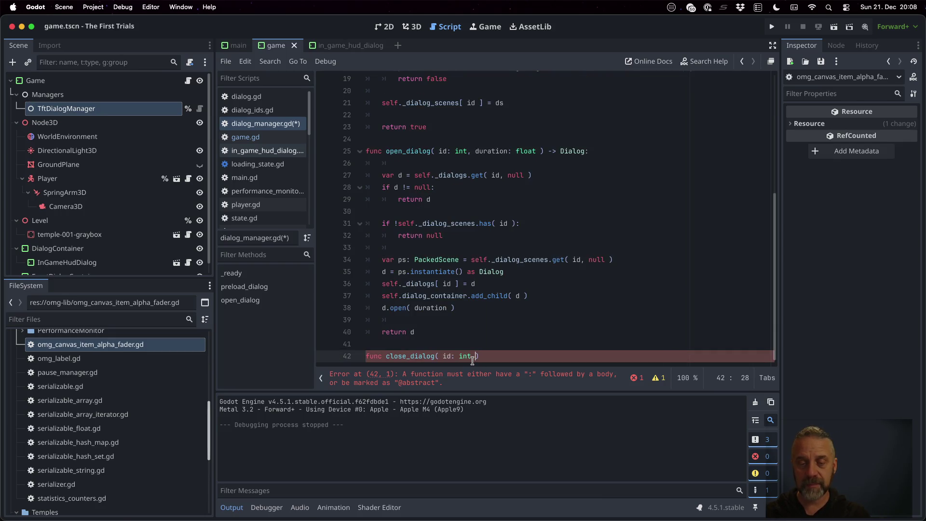
text( duration)
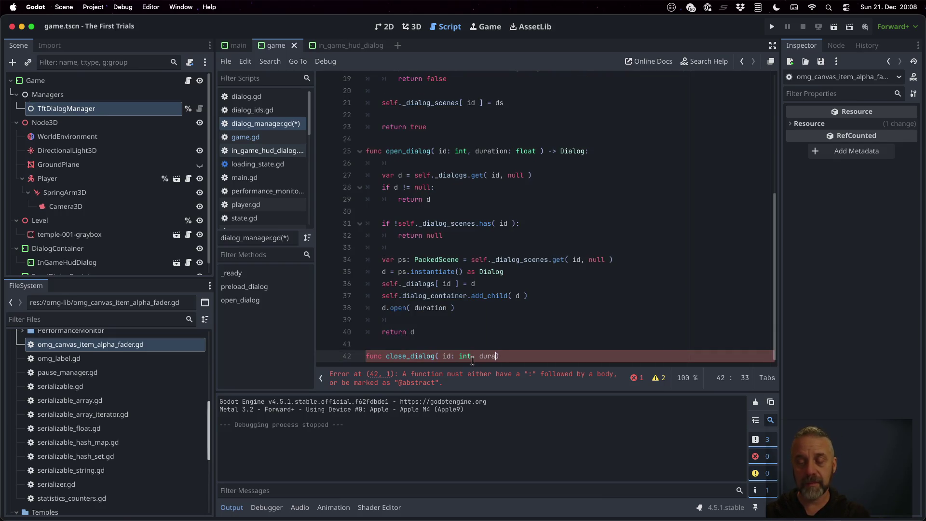
text(: flao)
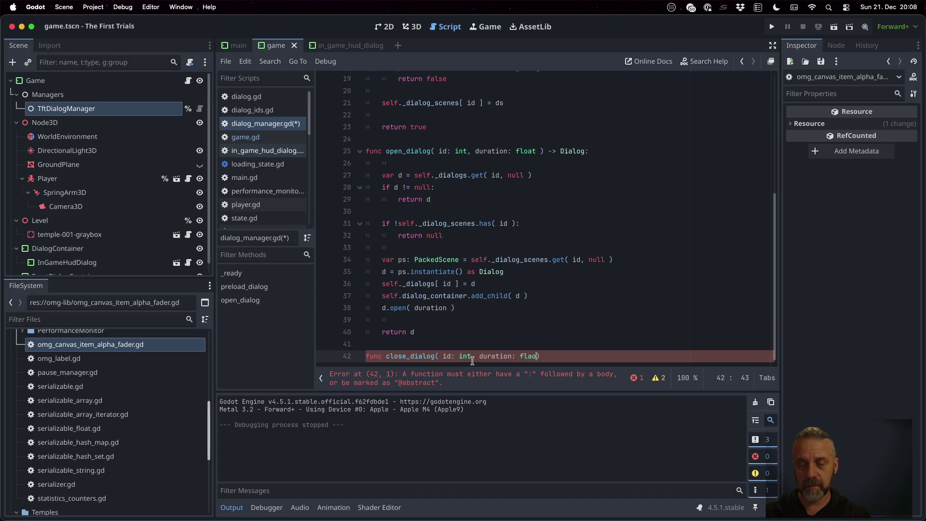
key(BackSpace)
key(BackSpace)
key(BackSpace)
text(oat)
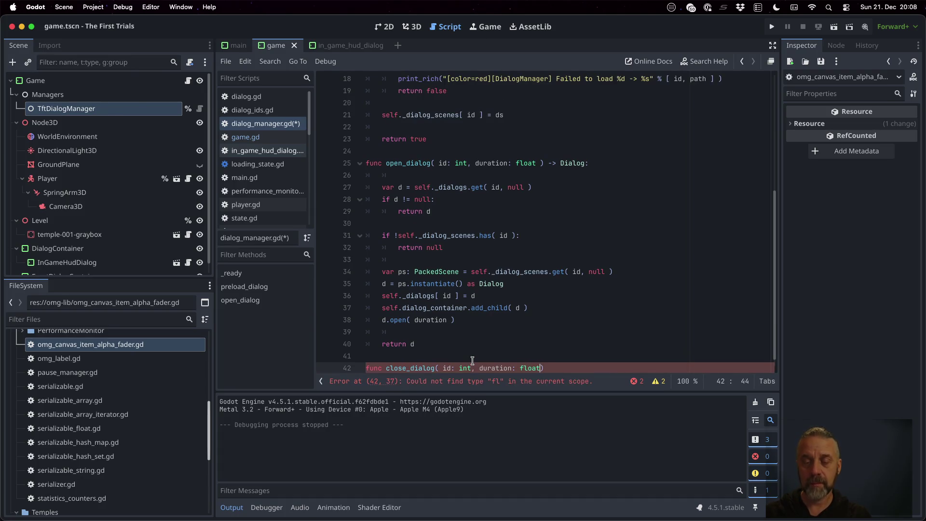
text( ) -> v)
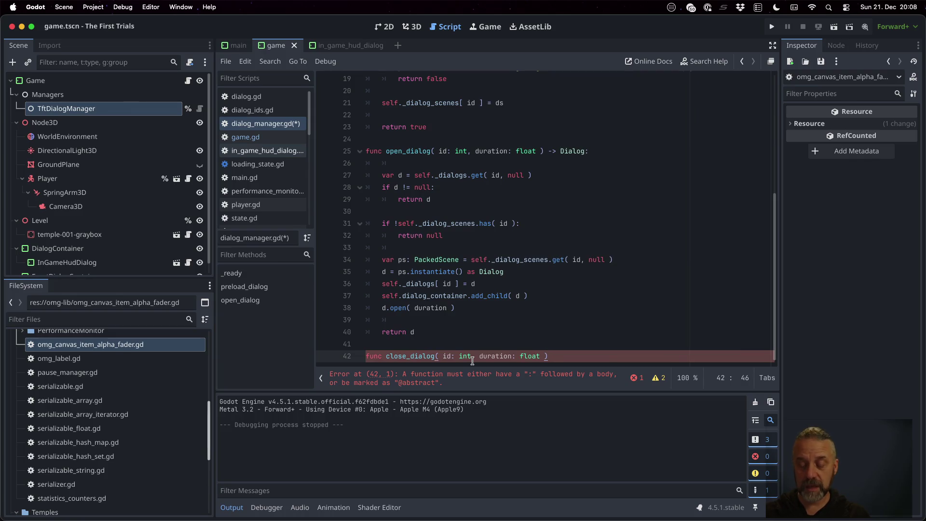
text(oid:)
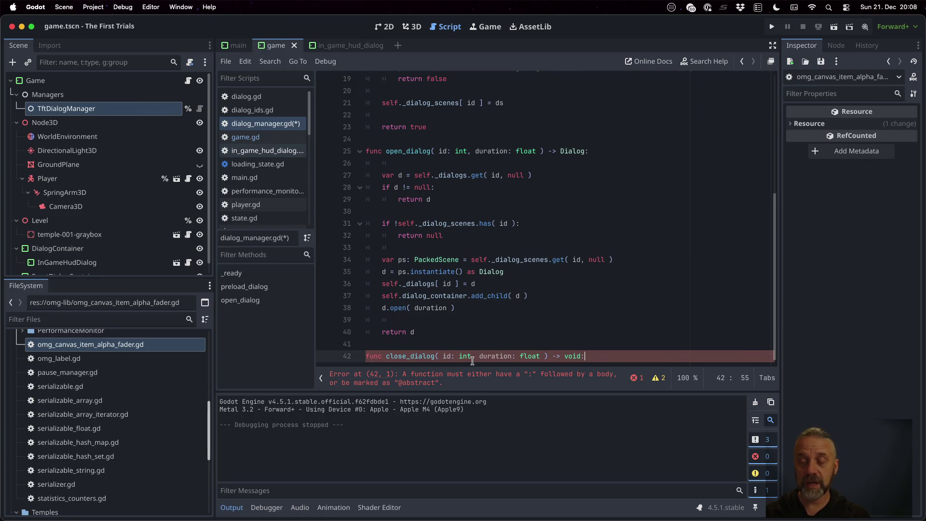
key(Return)
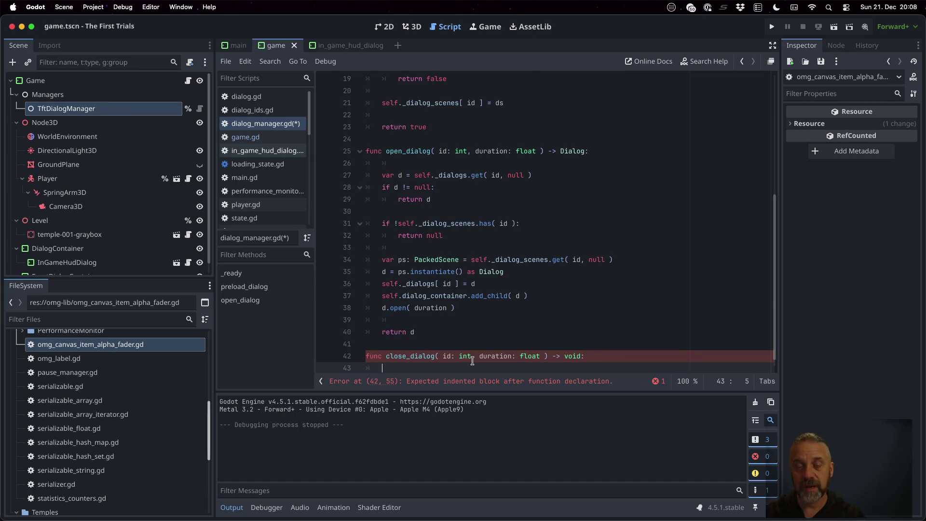
Paste the dialog lookup into close_dialog, changing the check to '== null' with a bare return.
key(Up)
key(Up)
key(Up)
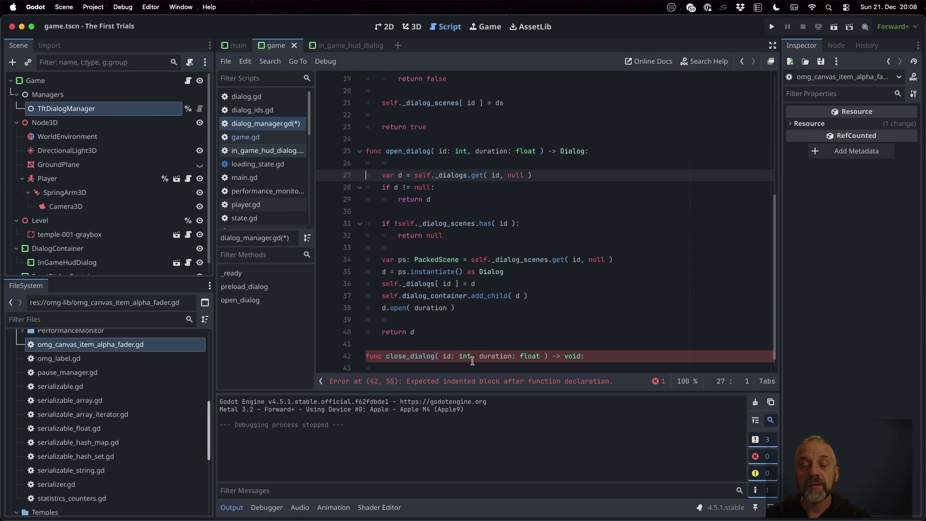
key(Down)
key(Down)
key(Down)
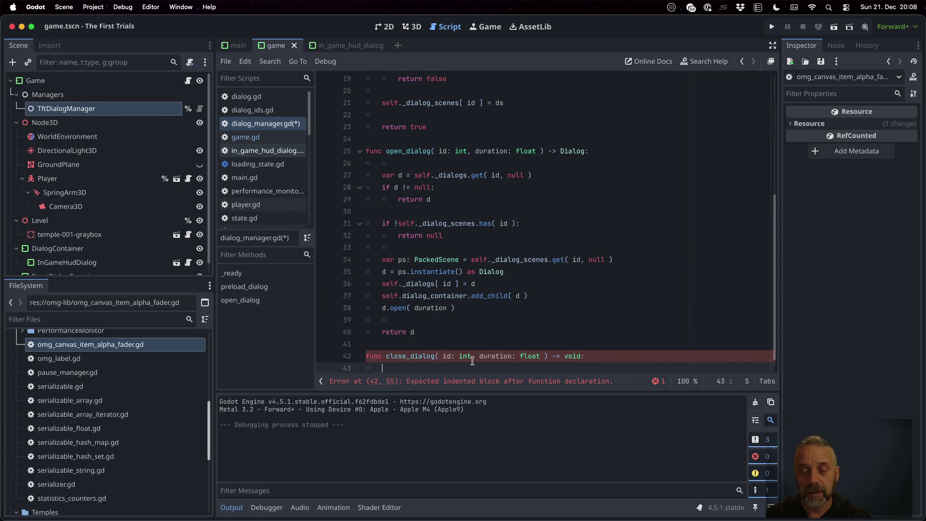
text(var d = self._dialogs.get( id, null ) 	if d != null: 		return d)
key(Up)
key(Up)
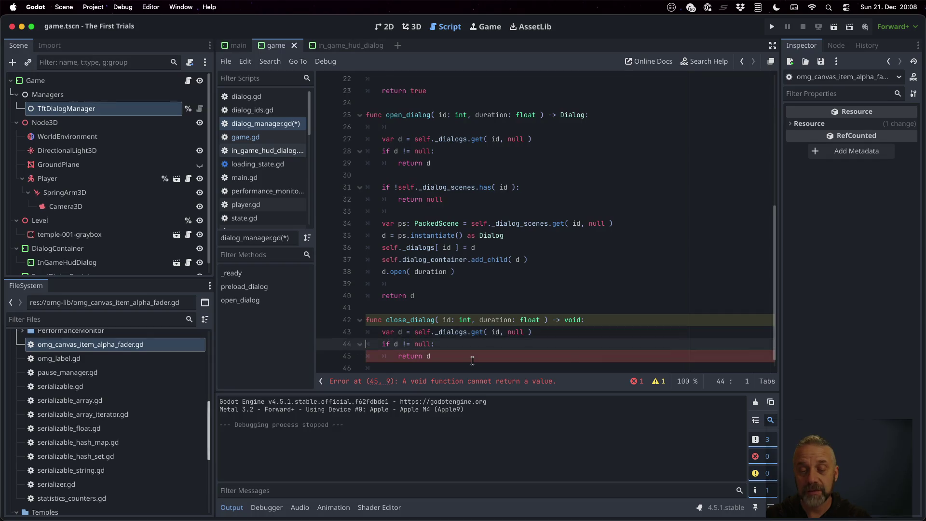
key(BackSpace)
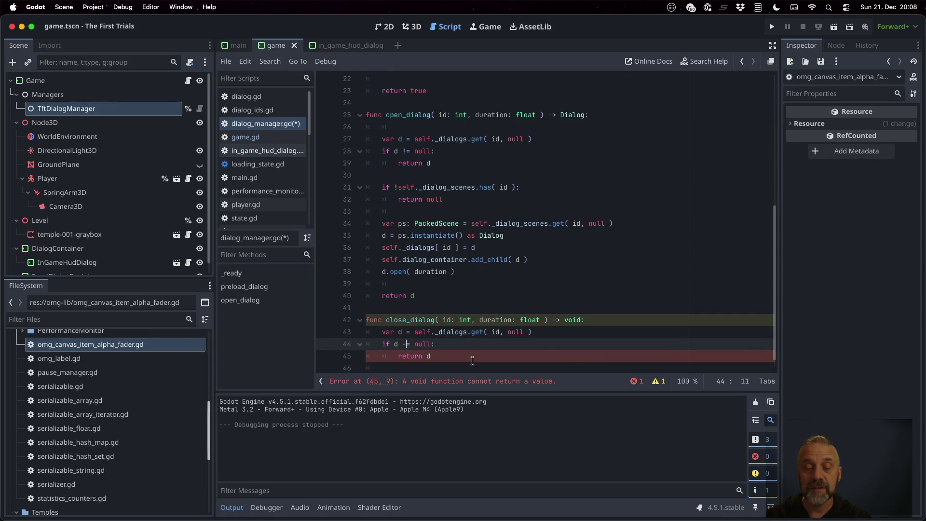
text(=)
key(Escape)
key(Down)
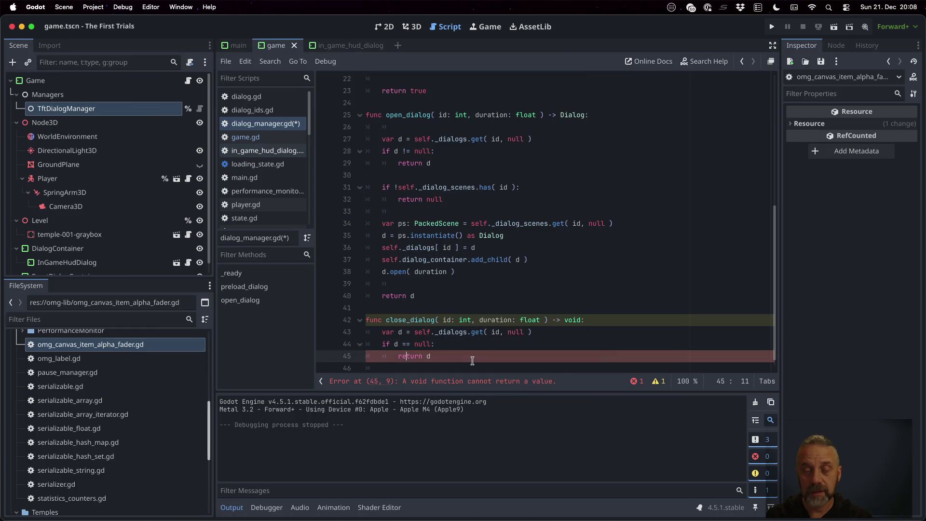
Add 'd.close( duration )' at the end of close_dialog and save.
key(Return)
key(Down)
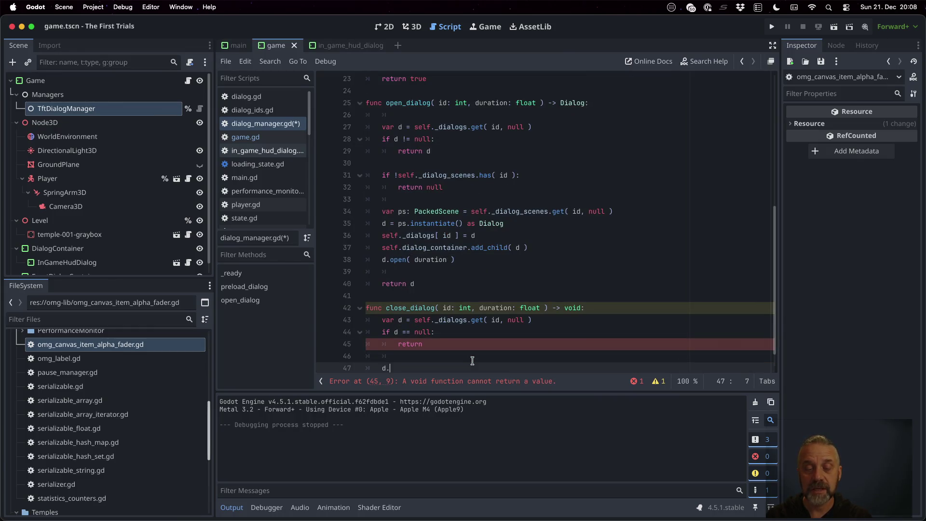
text(close()
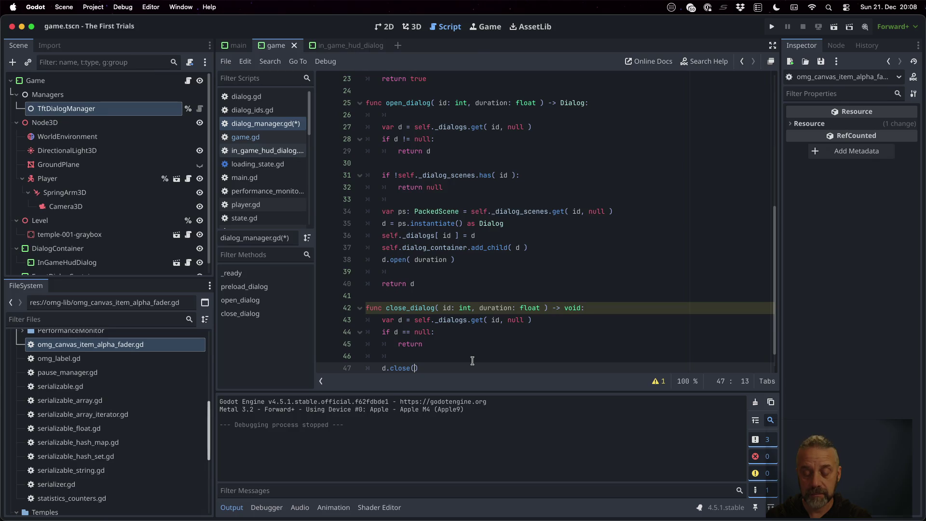
text( duration)
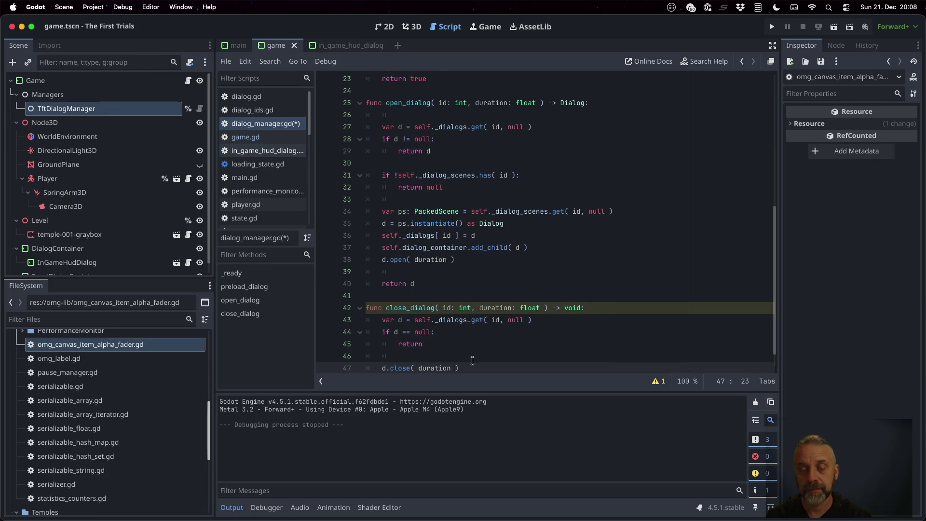
key(super+s)
key(Return)
key(Return)
key(BackSpace)
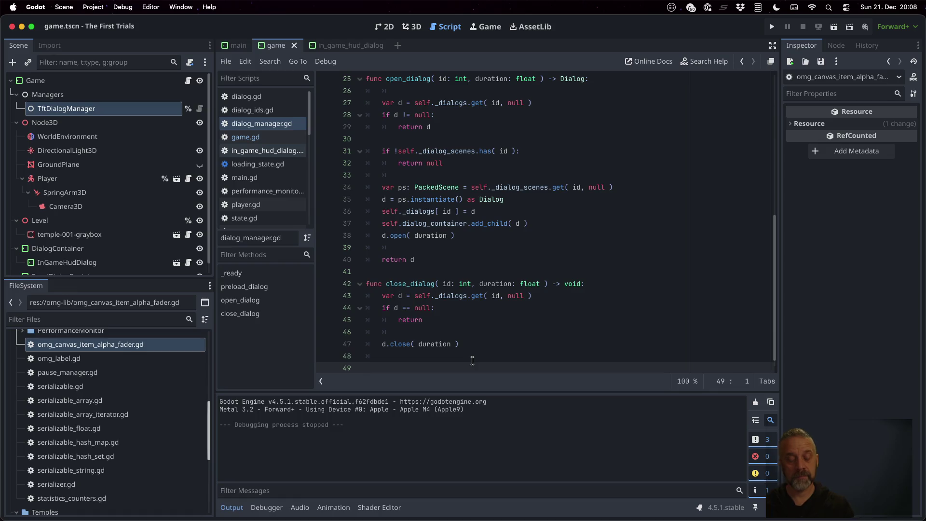
key(super+s)
click(244, 137)
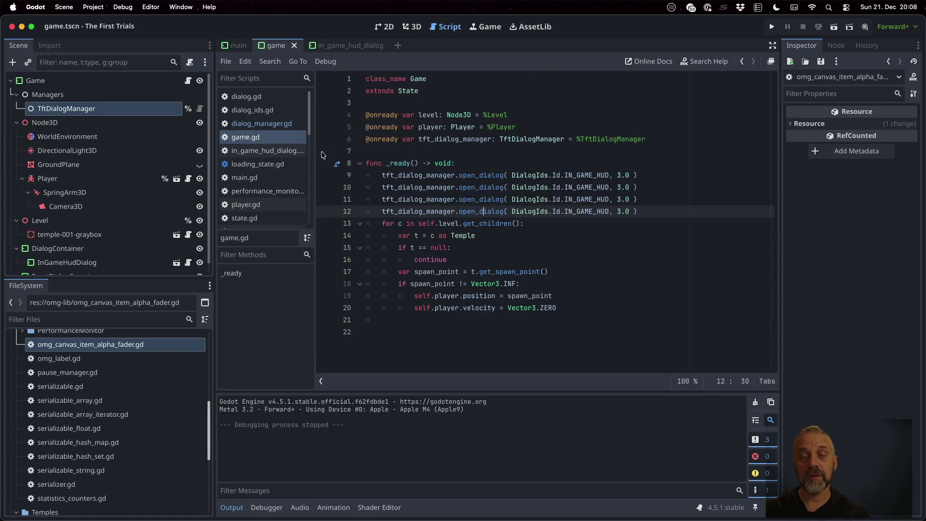
Delete two duplicate open_dialog lines in game.gd and rename the remaining second call to close_dialog.
key(Down)
key(shift+Down)
key(shift+Down)
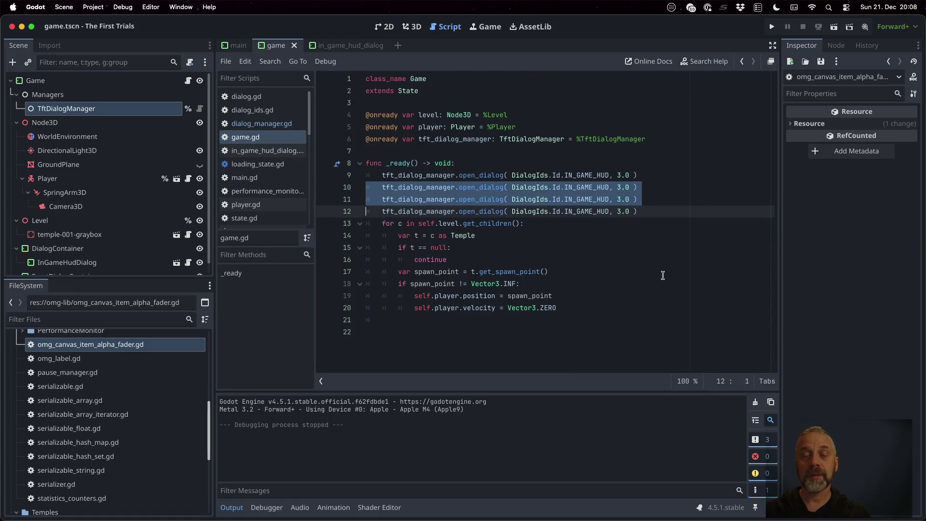
key(BackSpace)
key(Right)
key(shift+Left)
key(shift+Left)
key(shift+Left)
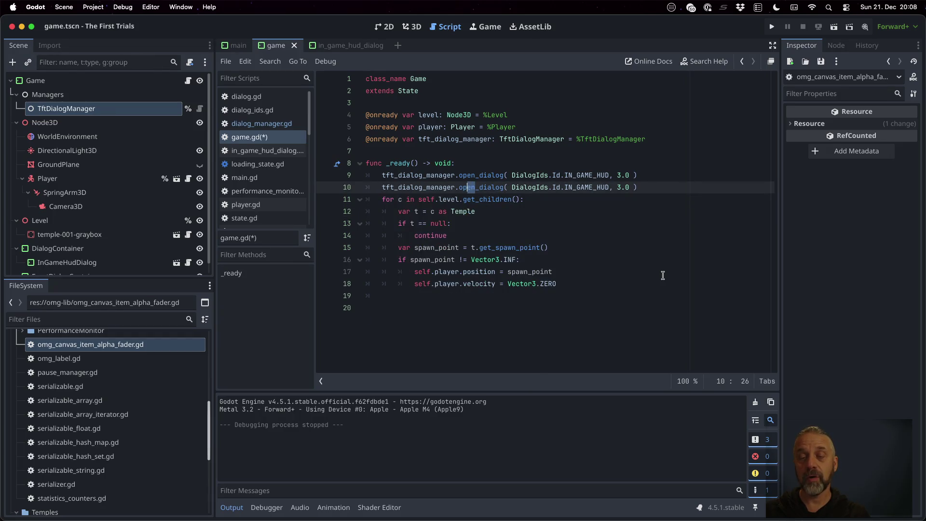
text(close)
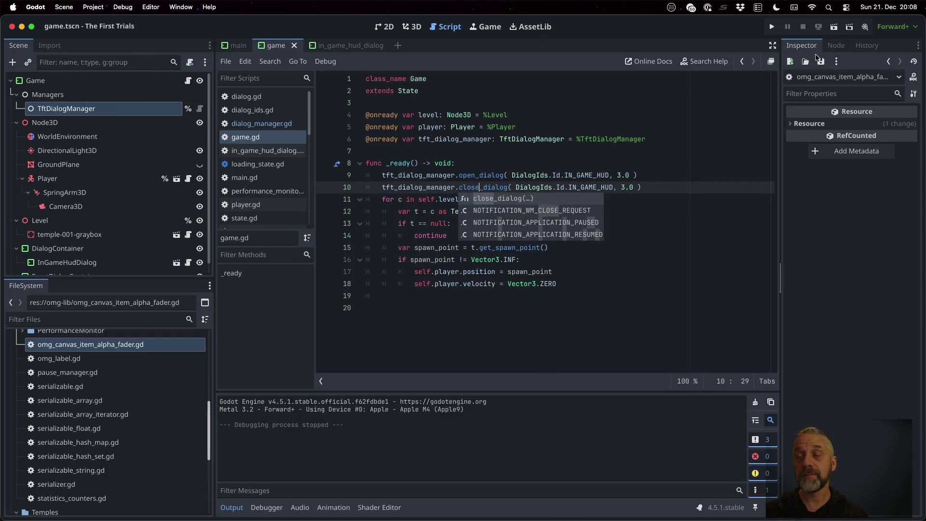
Run the scene, inspect InGameHudDialog in the Remote tree, then stop the game.
click(835, 27)
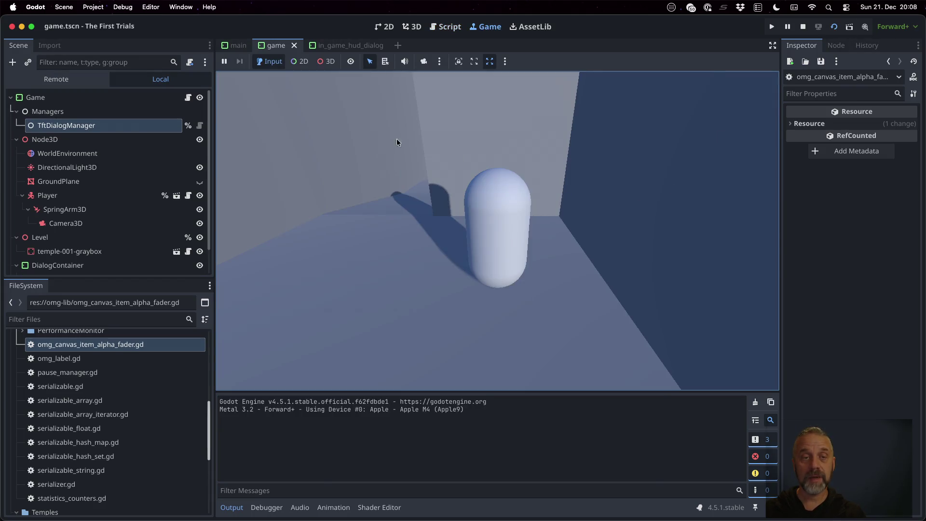
click(56, 79)
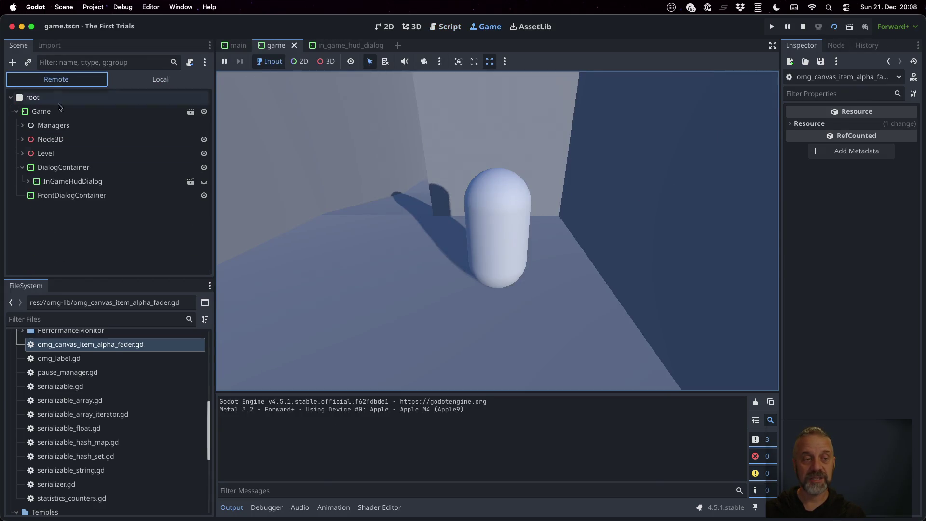
click(27, 183)
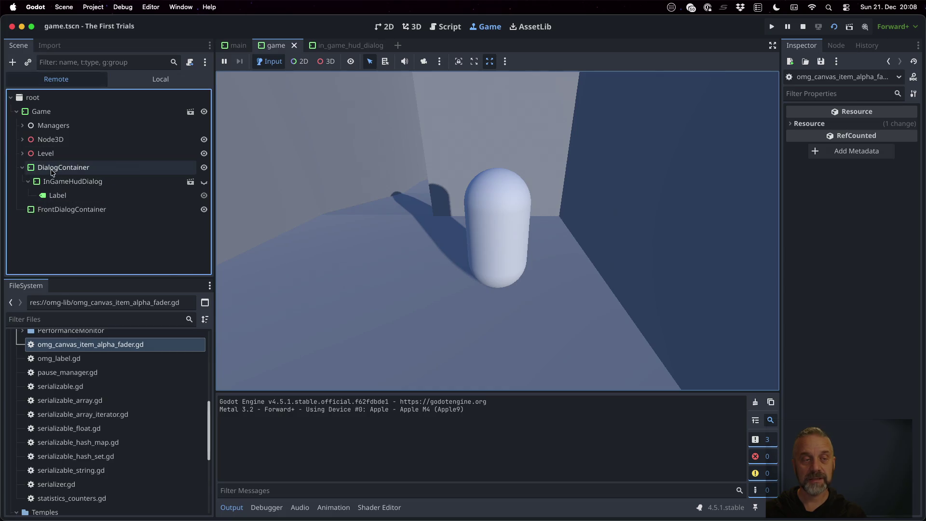
click(29, 181)
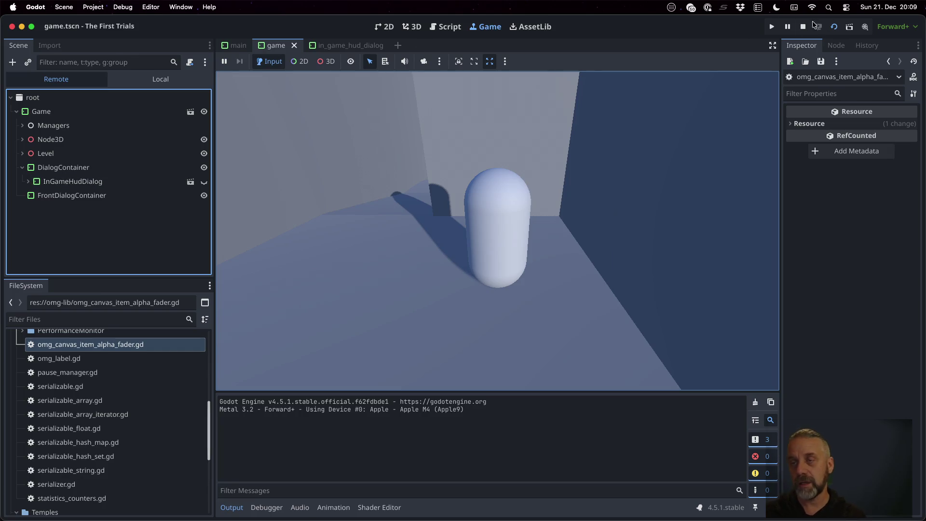
key(super+period)
click(411, 273)
click(477, 304)
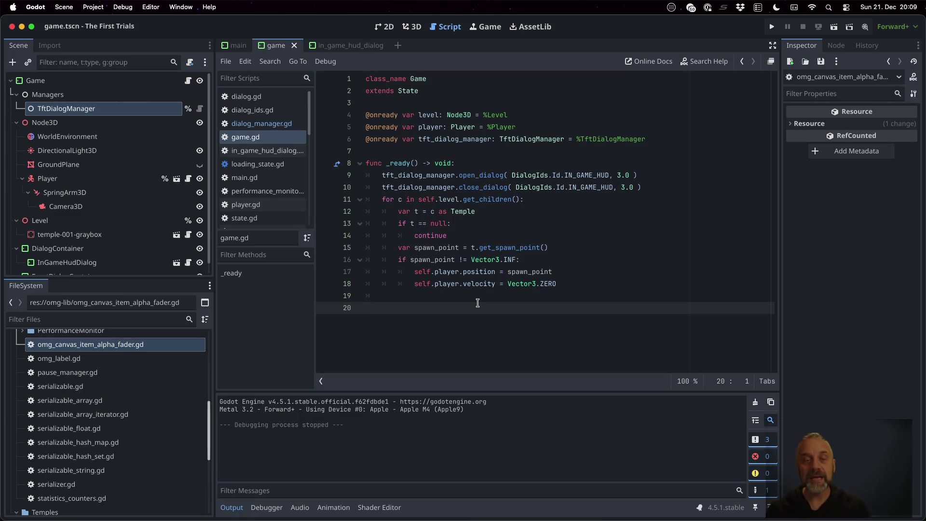
In dialog_manager.gd, add a blank line below the finished close_dialog function.
click(262, 123)
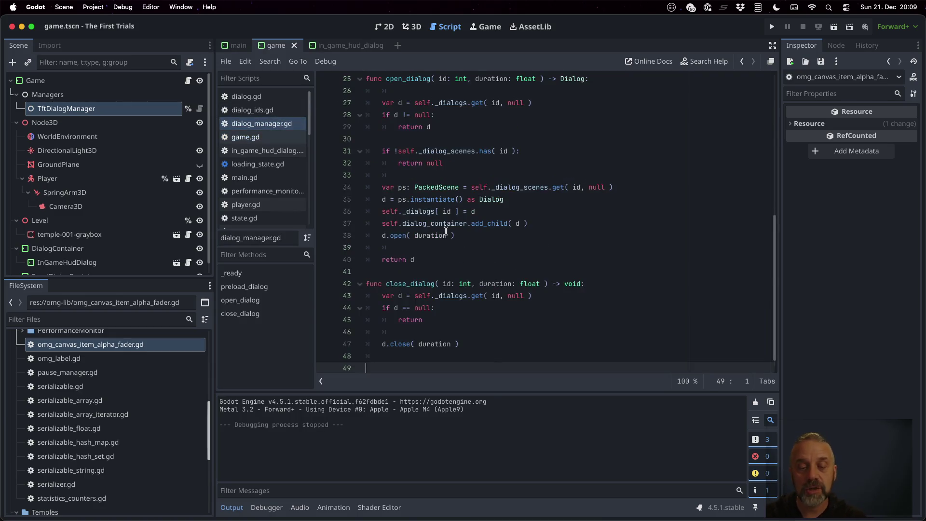
key(Down)
key(Down)
key(Down)
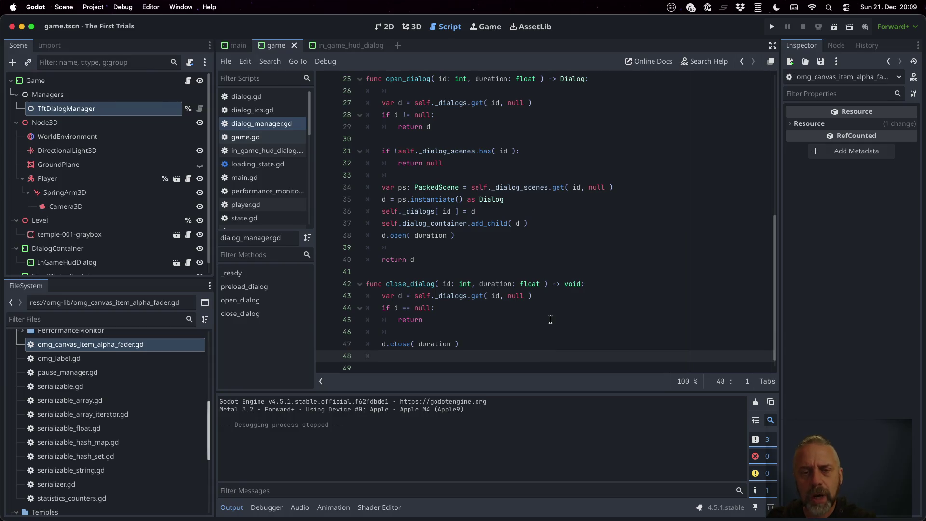
scroll(549, 319, up, 3)
scroll(550, 318, down, 3)
key(Return)
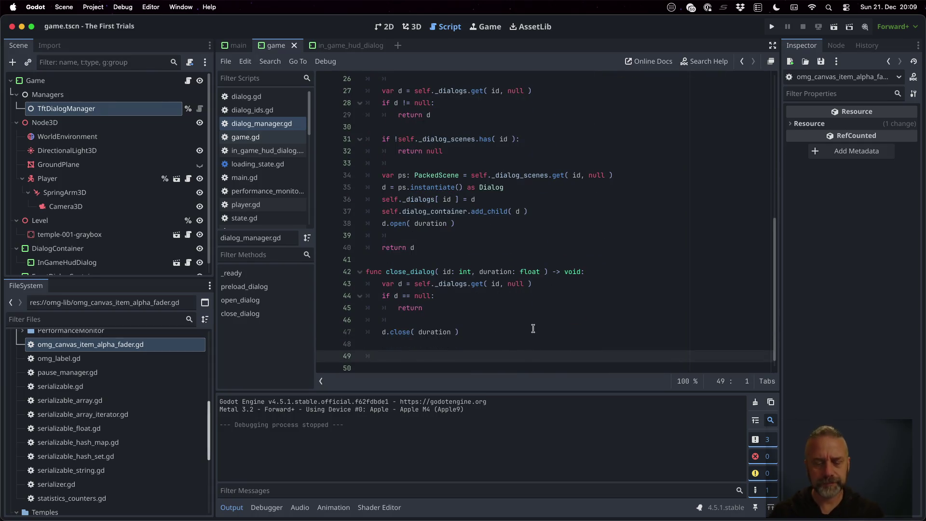
text(unc _on)
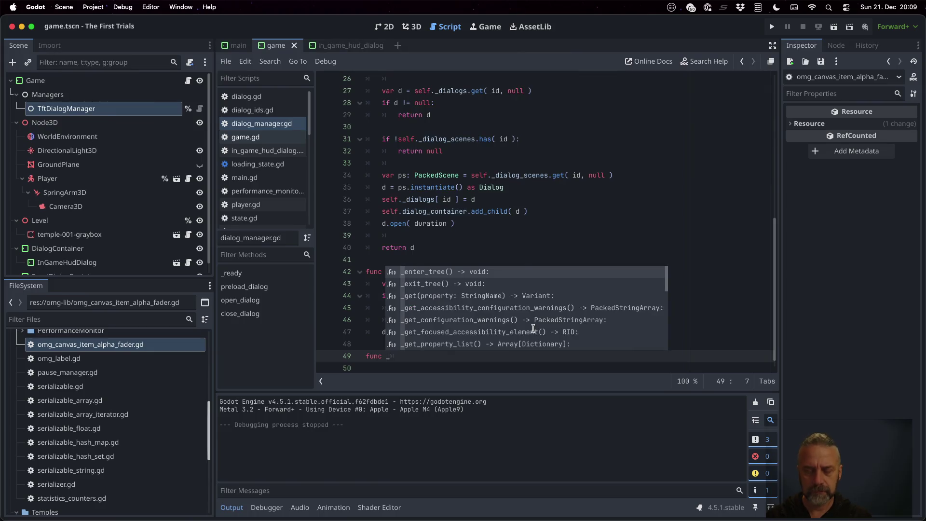
text(_dialog_o)
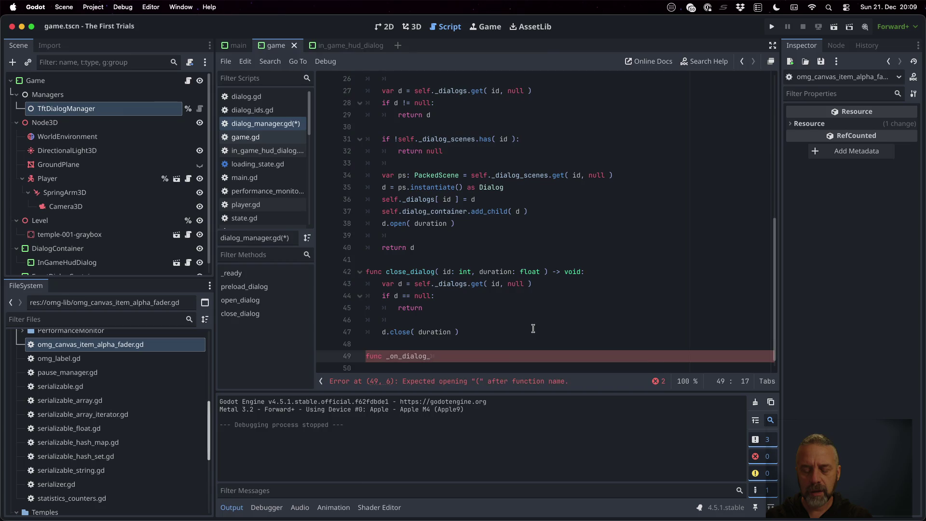
text(pened( )
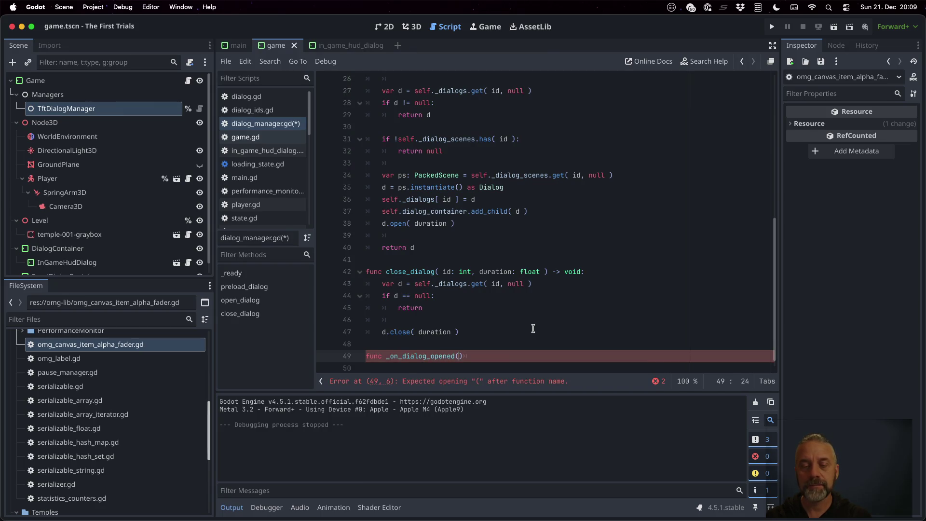
text(dialog: Di)
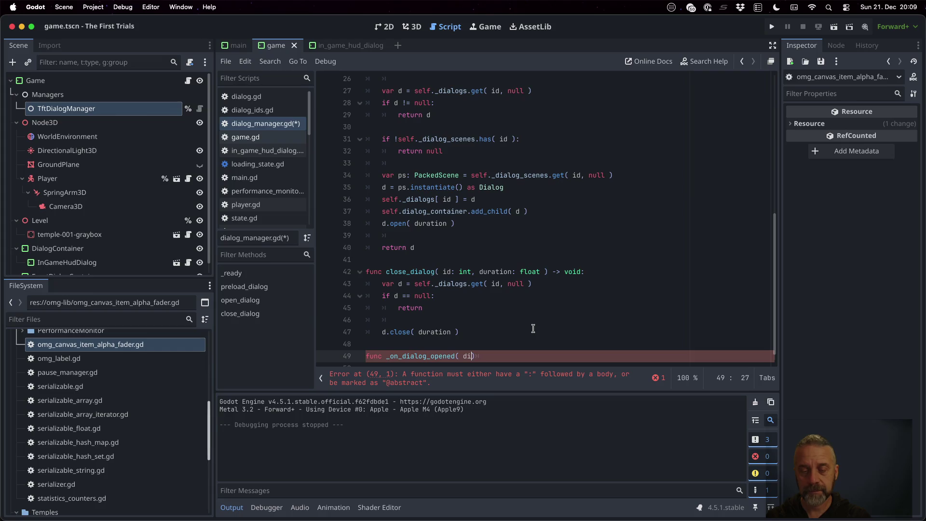
text(alog ) -> )
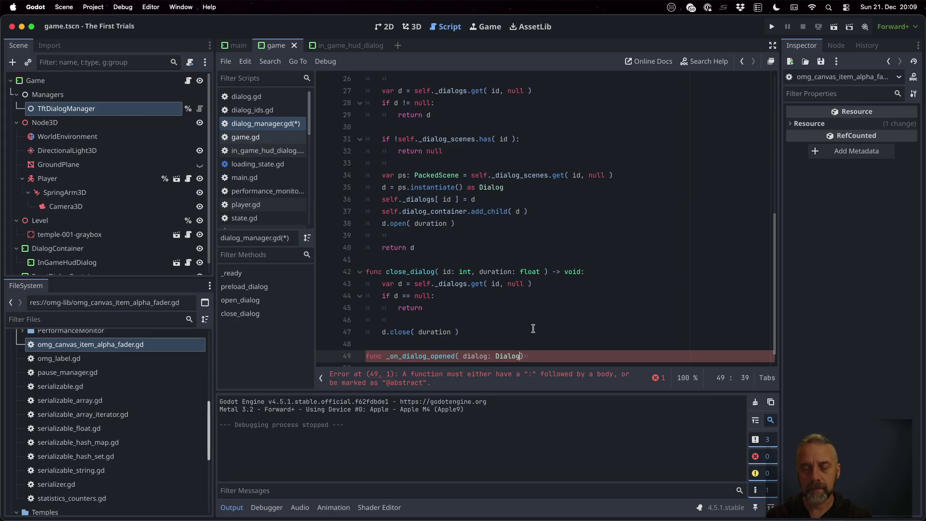
text(void:)
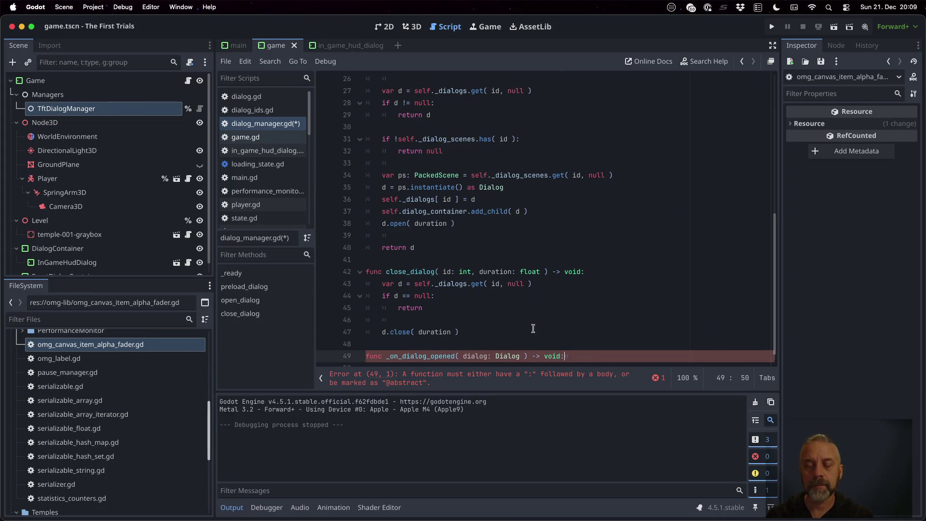
key(Return)
text(pass)
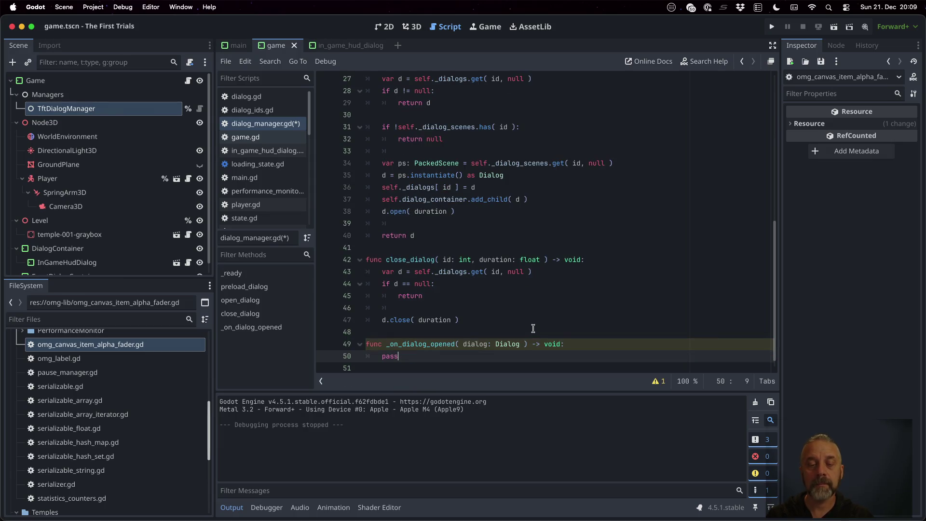
key(Return)
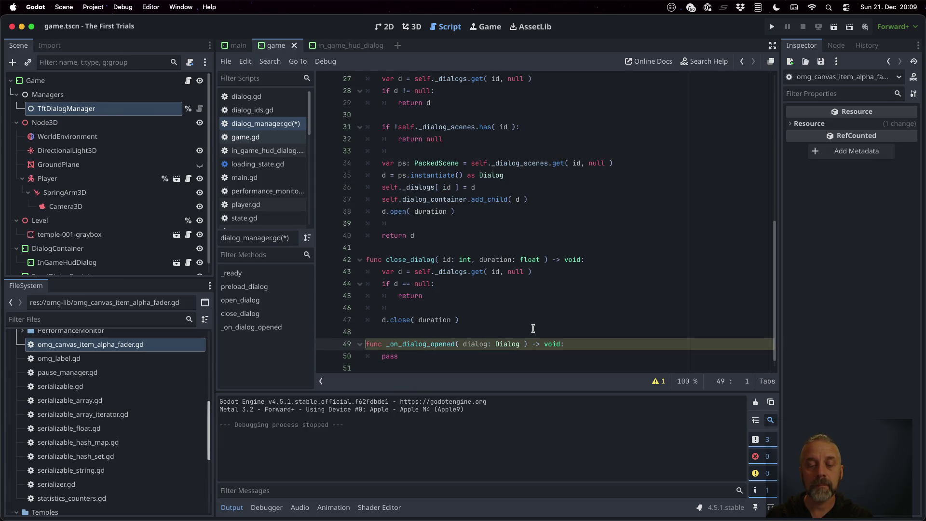
text(func _on_dialog_opened( dialog: Dialog ) -> void: 	pass)
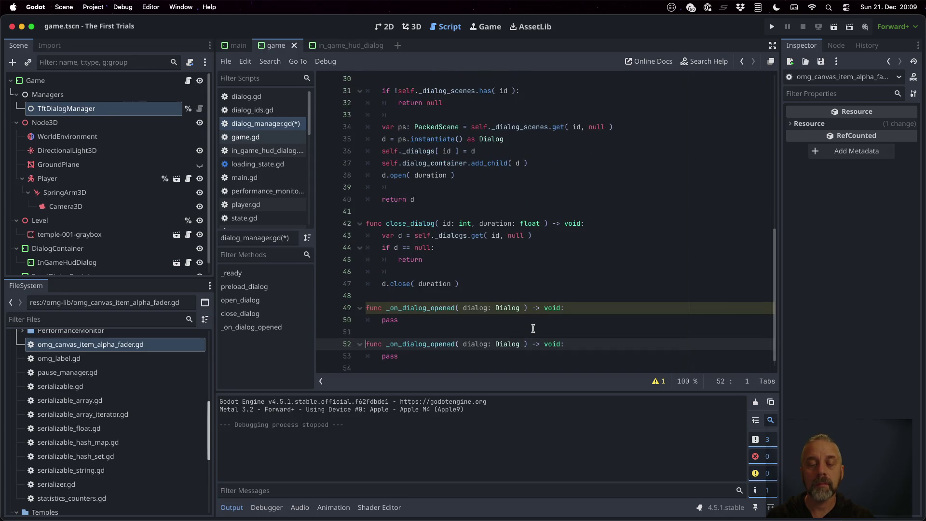
key(Right)
key(Right)
key(Right)
key(shift+Right)
key(shift+Right)
key(shift+Right)
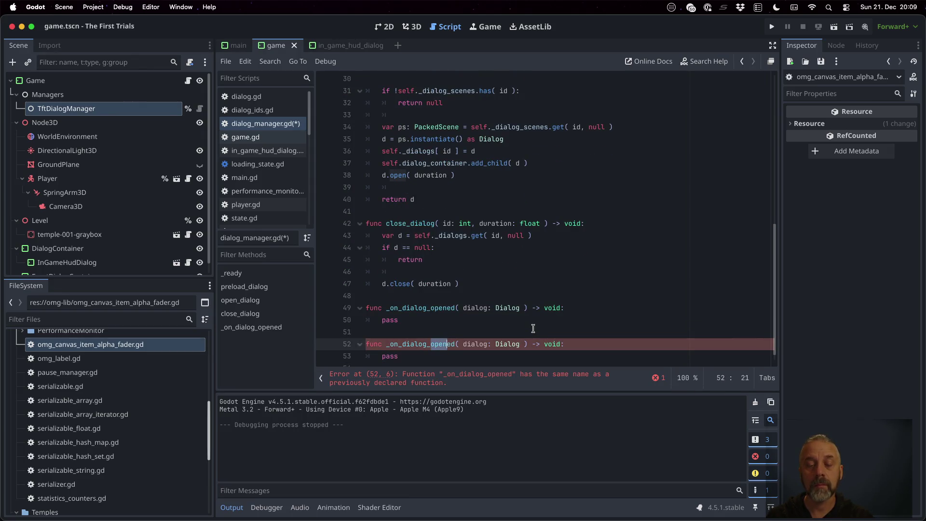
text(clos)
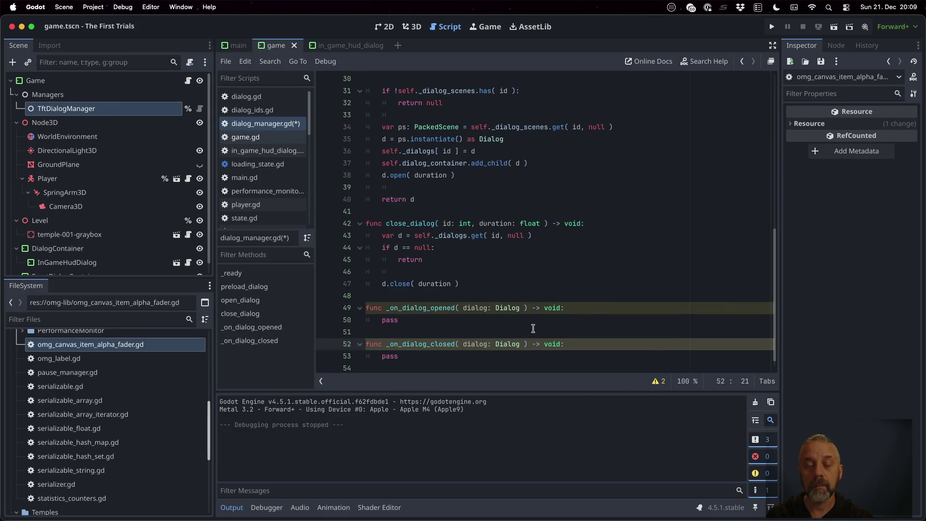
key(super+s)
key(Up)
key(Up)
key(Up)
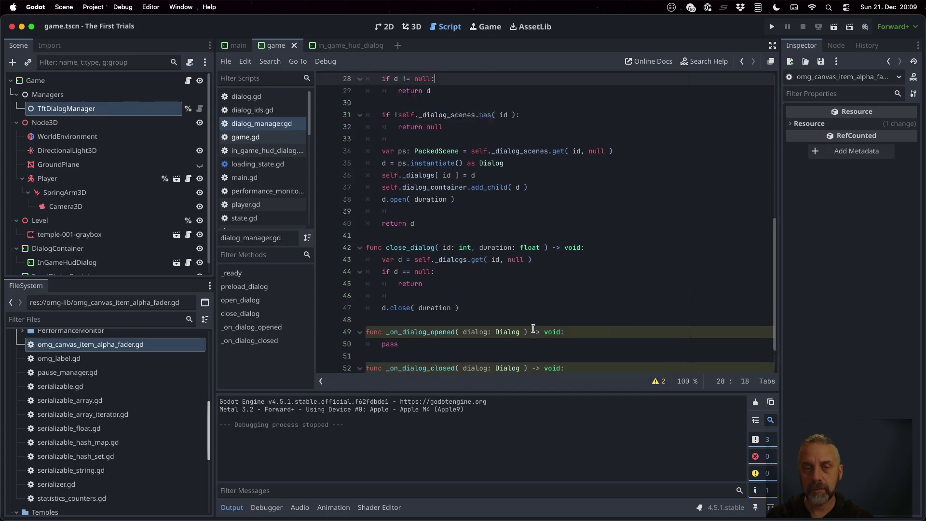
key(Up)
key(Down)
key(Down)
key(Down)
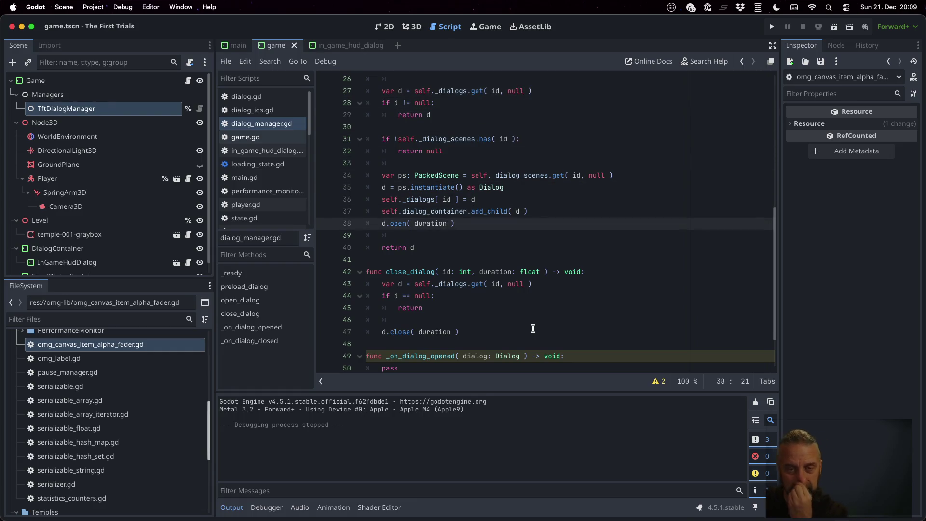
After the instantiate line, add 'd.opened.connect( _on_dialog_opened )'.
key(Up)
key(Up)
key(Up)
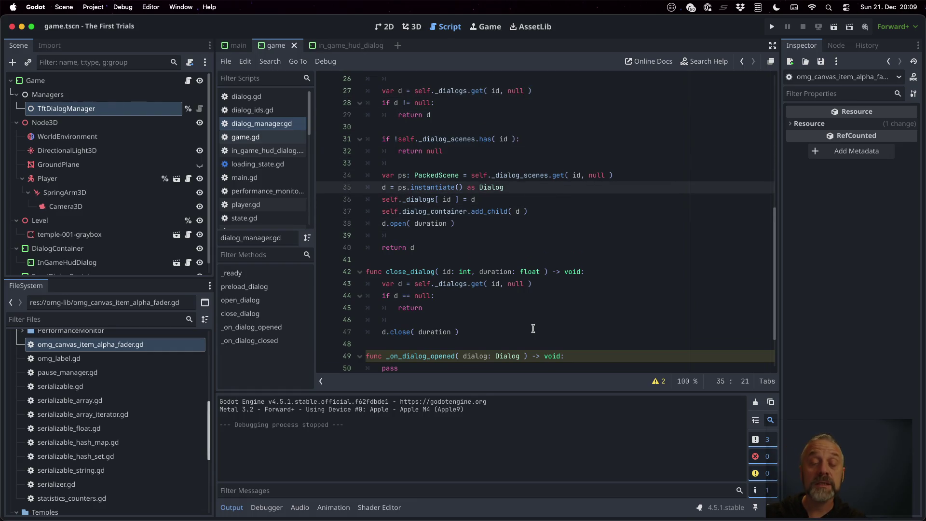
key(Return)
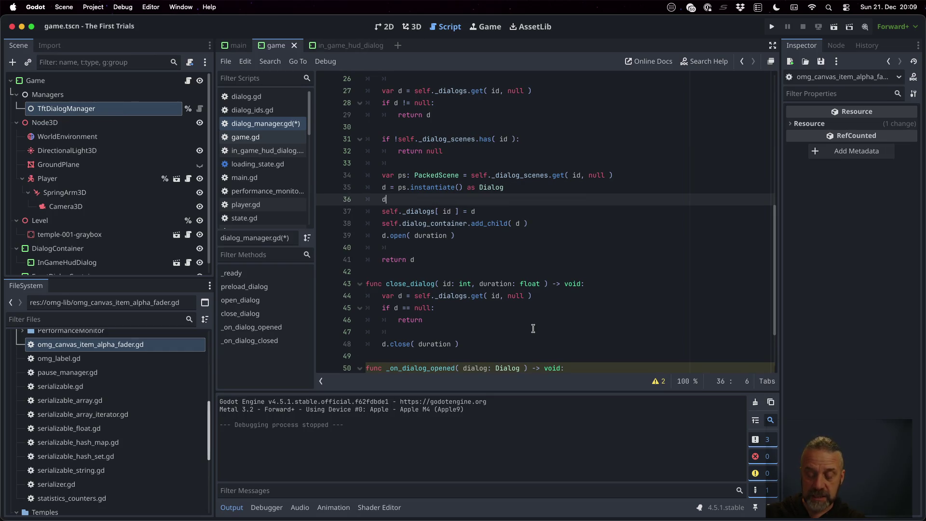
text(.)
key(Down)
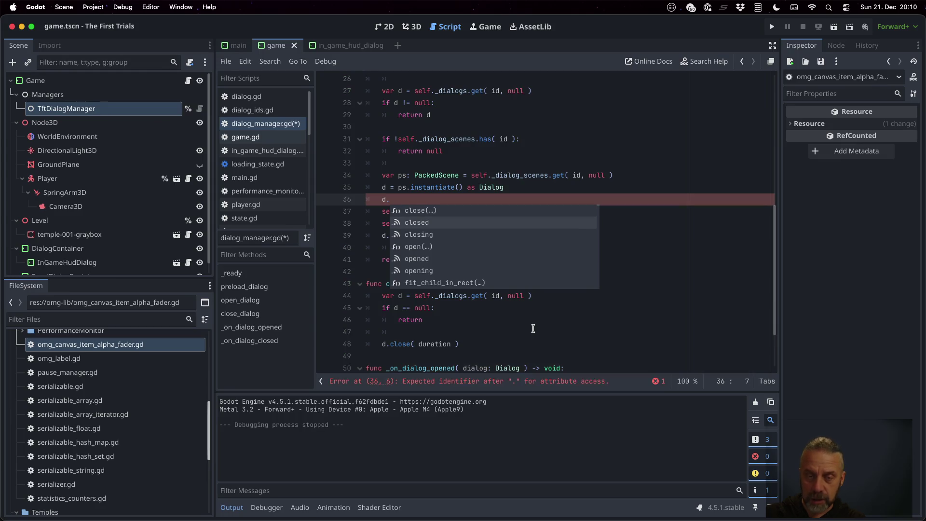
text(o)
key(Return)
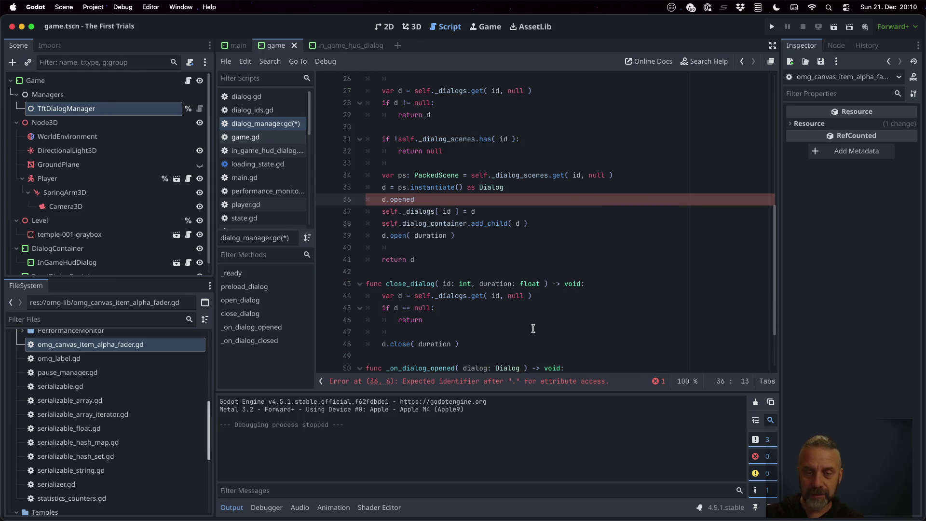
text(o)
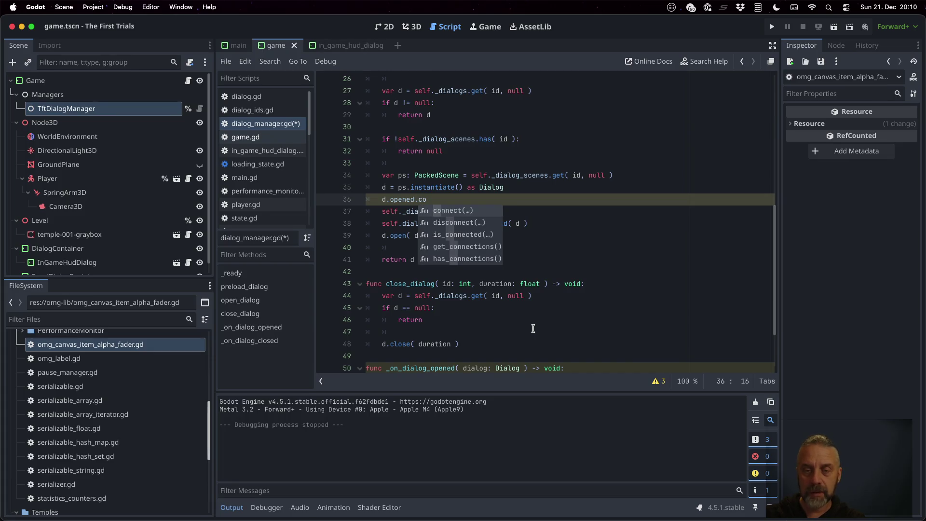
key(Return)
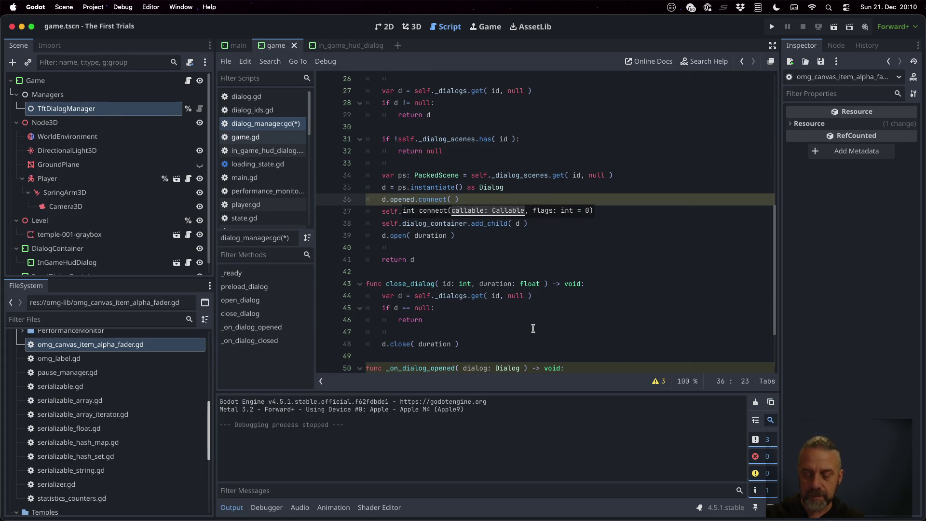
text(n)
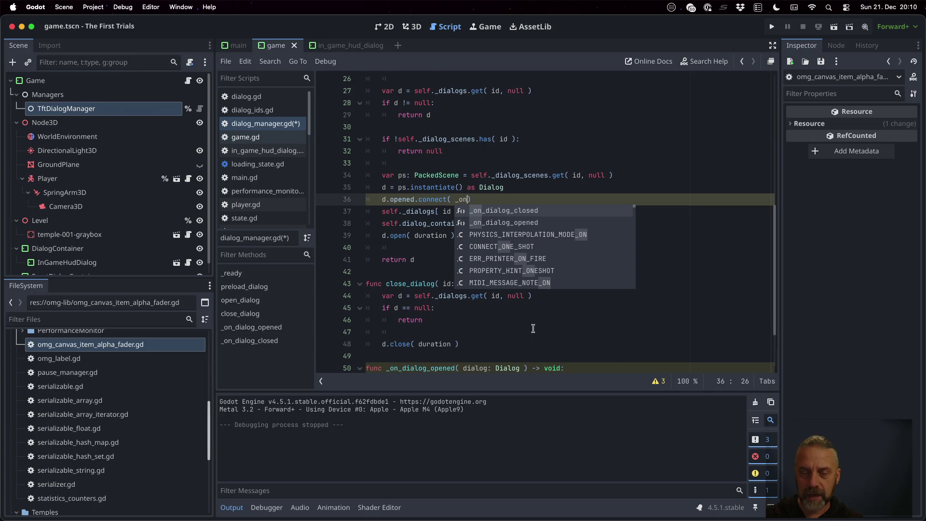
key(Down)
key(Return)
Duplicate it as 'd.closed.connect( _on_dialog_closed )' and save dialog_manager.gd.
key(super+shift+Down)
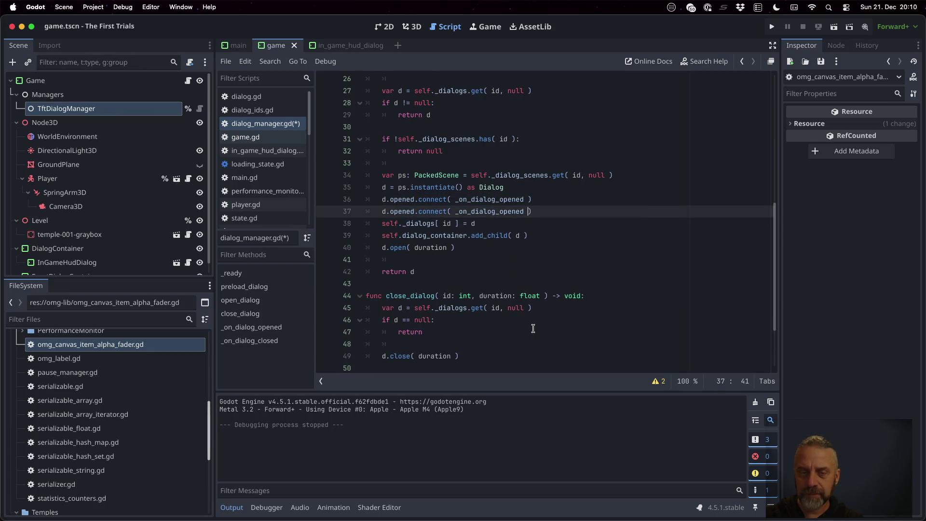
key(BackSpace)
key(BackSpace)
key(BackSpace)
text(clos)
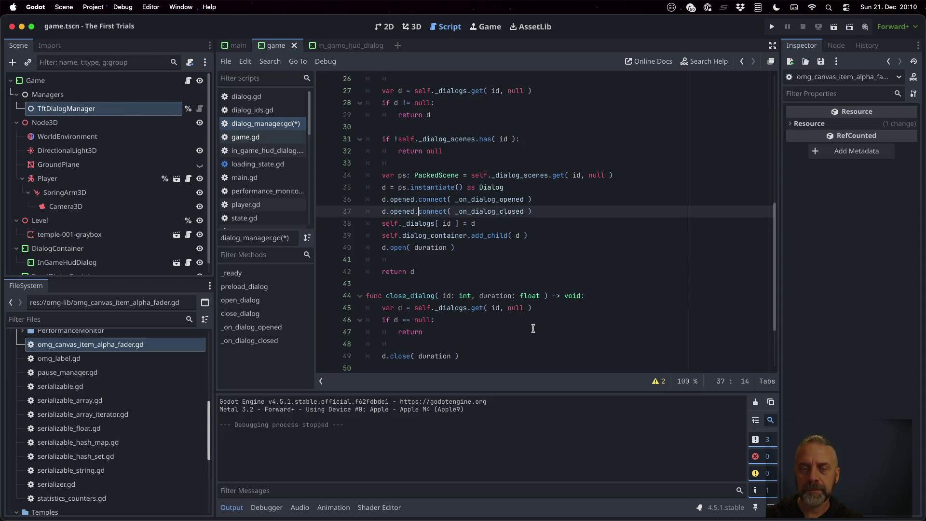
key(Left)
key(Left)
key(Left)
key(alt+shift+Right)
text(clos)
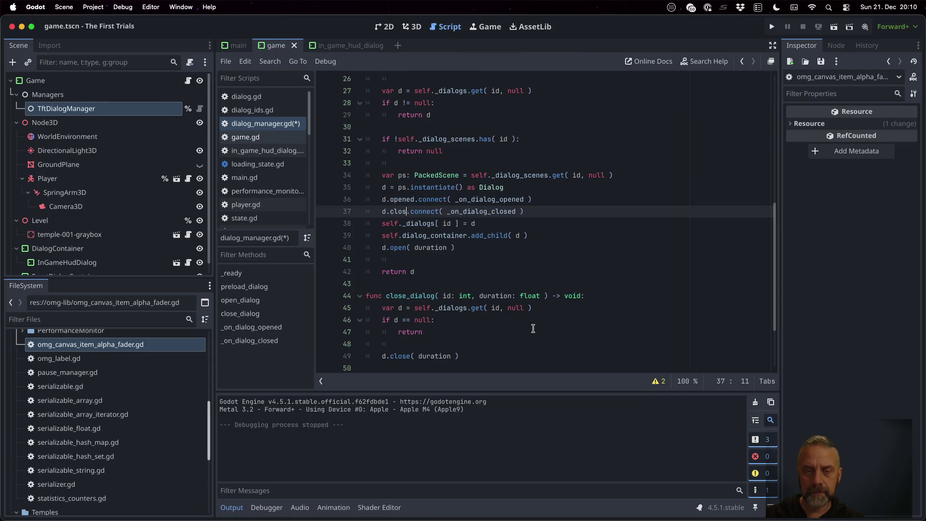
text(ed)
key(super+s)
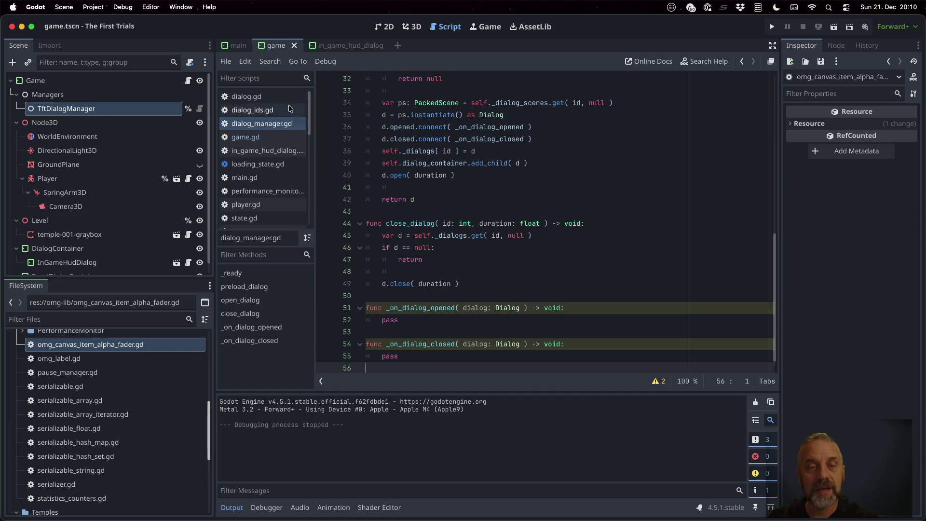
In dialog.gd, add an id declaration defaulting to -1 after the signals and save.
click(246, 97)
click(466, 164)
key(Return)
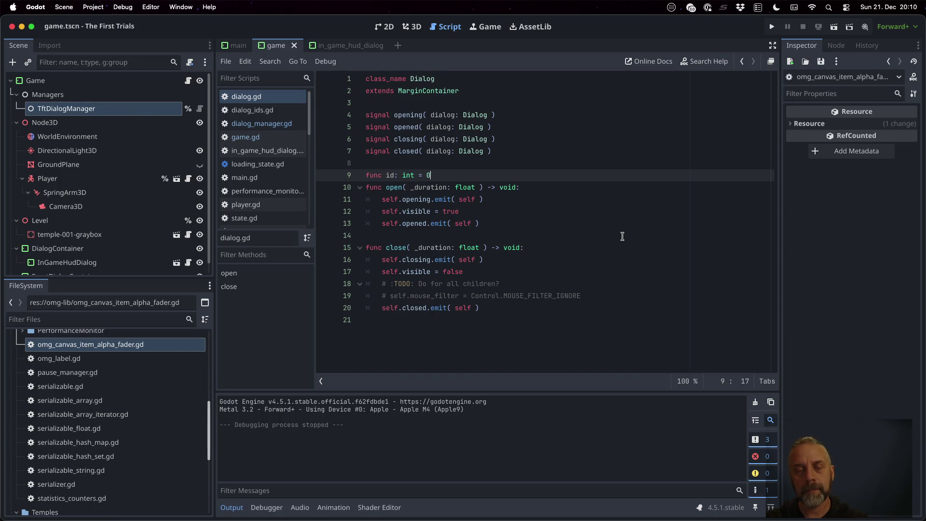
key(Return)
key(Up)
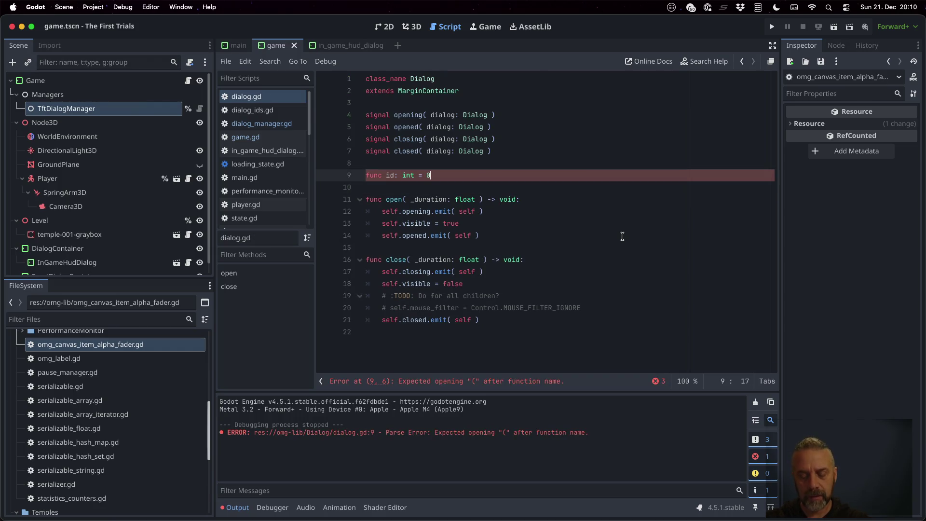
text(Dia)
key(Return)
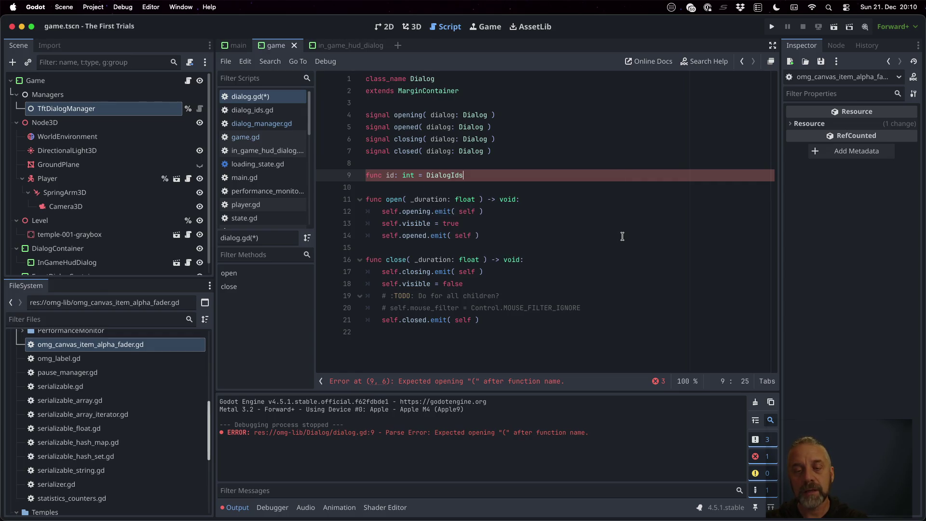
text(.Id)
key(BackSpace)
key(BackSpace)
key(BackSpace)
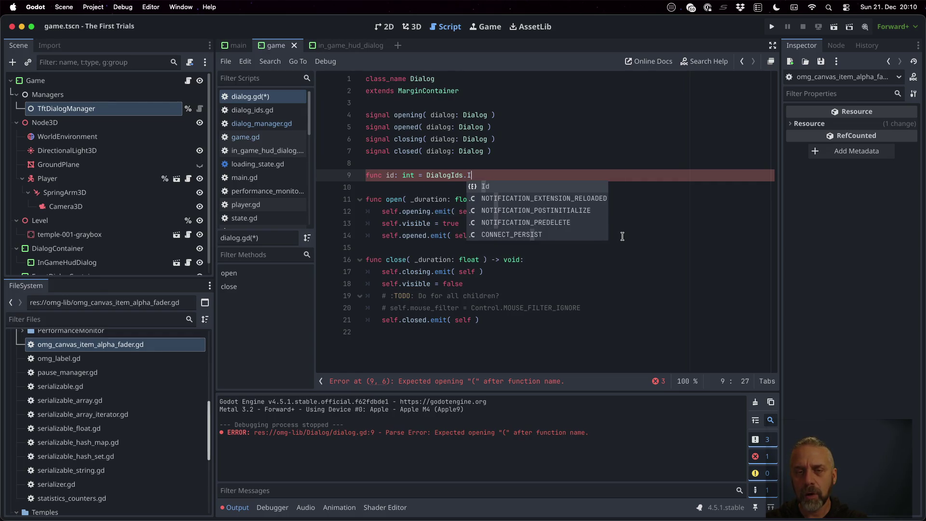
key(cmd+s)
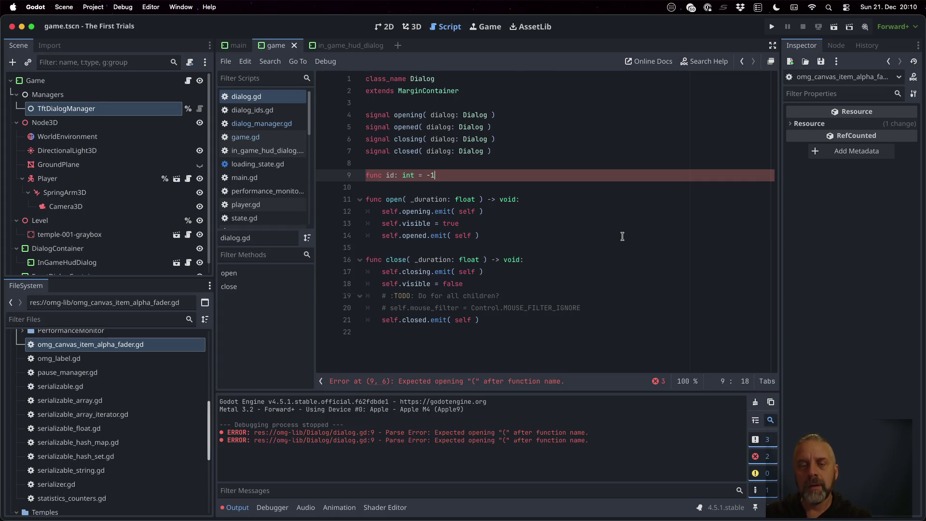
key(Down)
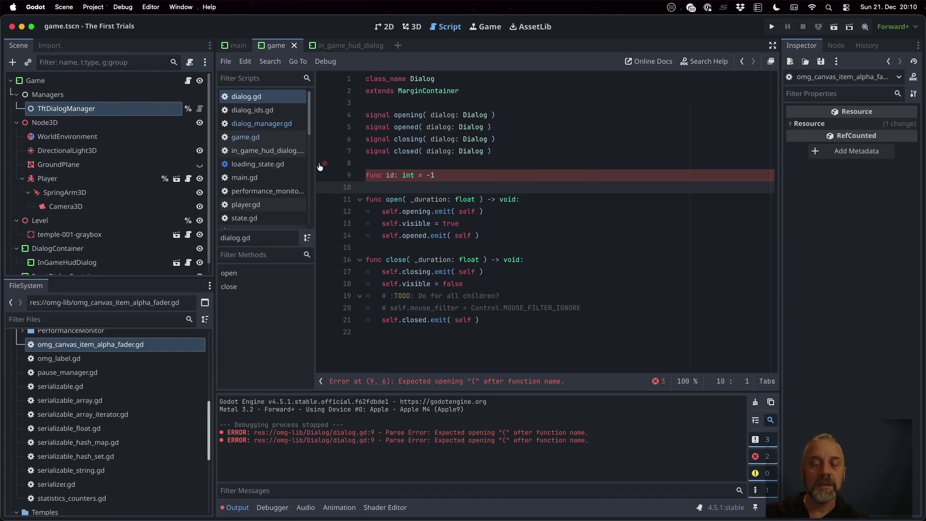
Fix the parse error by replacing 'func' with 'var' on line 9, then return to dialog_manager.gd.
click(450, 382)
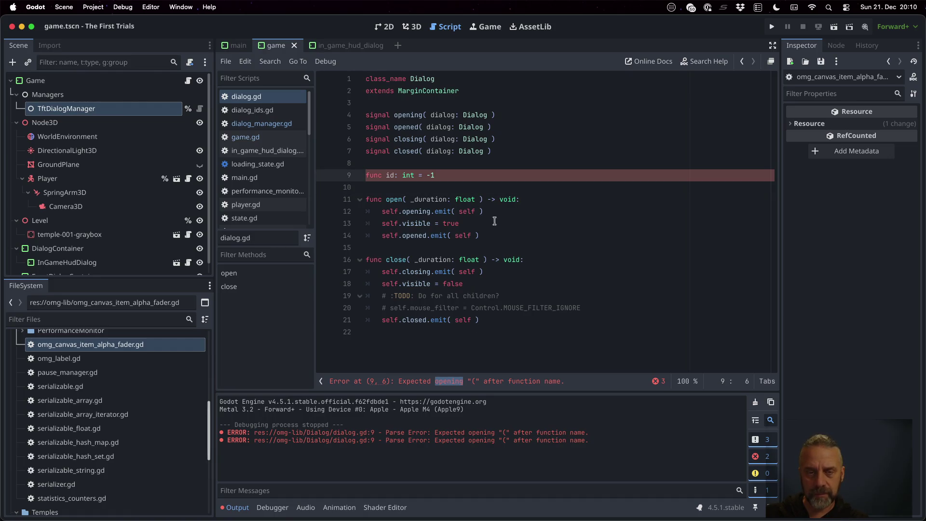
double_click(373, 174)
text(var)
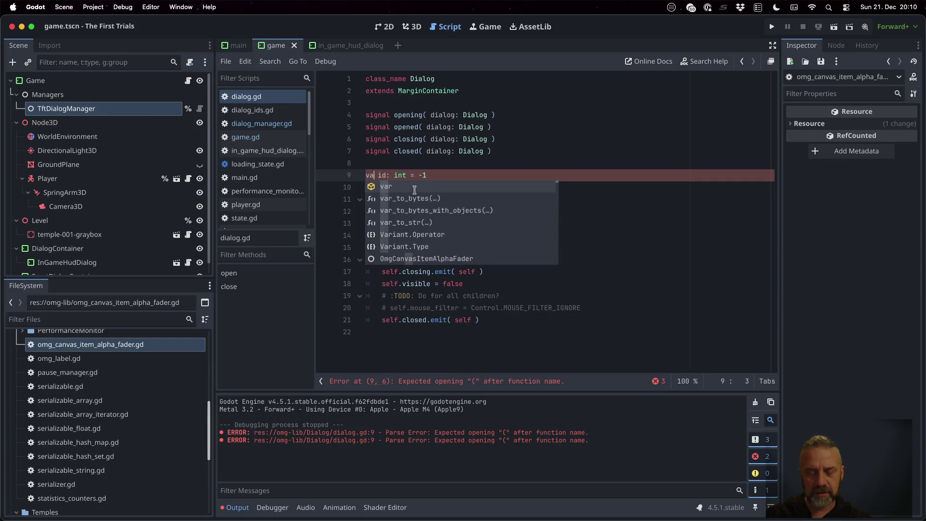
click(285, 123)
scroll(482, 211, up, 5)
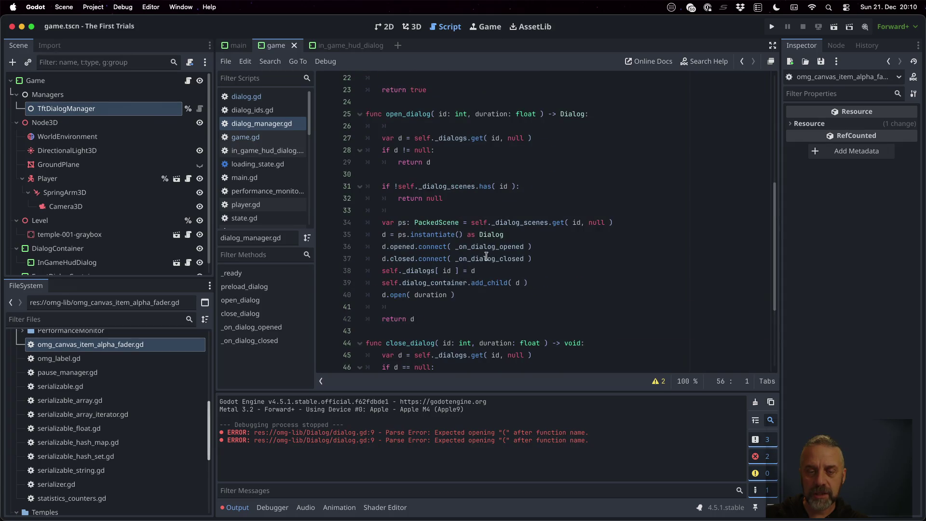
Assign d.id = id right after the dialog is instantiated in open_dialog.
click(511, 234)
key(Return)
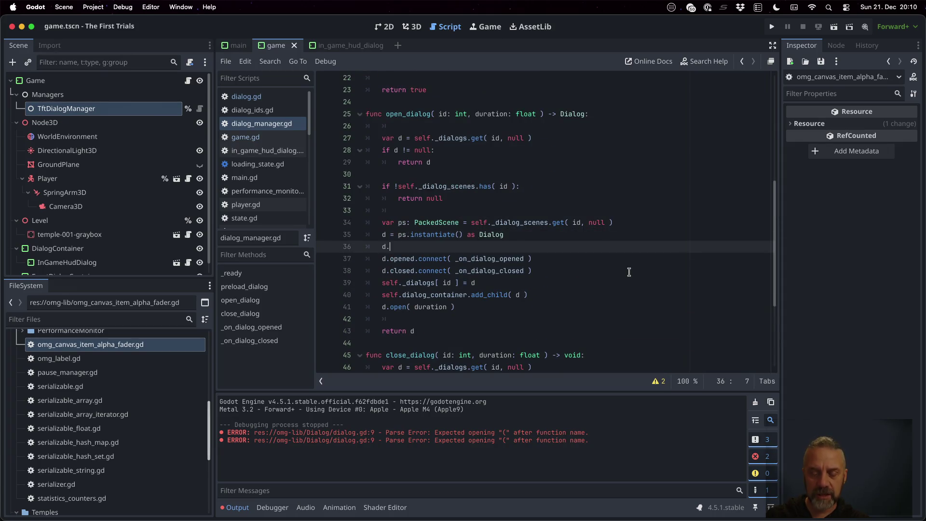
text(id = id)
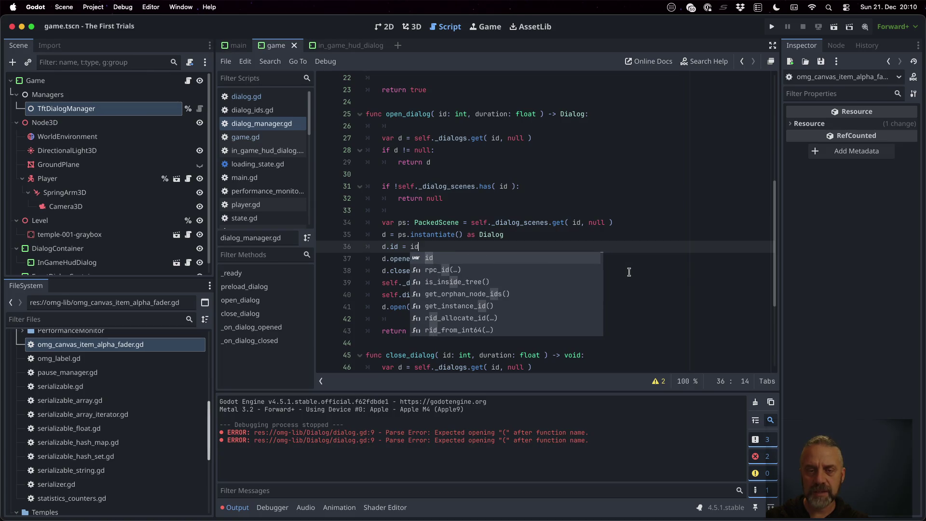
Open a new line inside the _on_dialog_closed handler.
key(Escape)
key(Down)
key(Down)
key(Down)
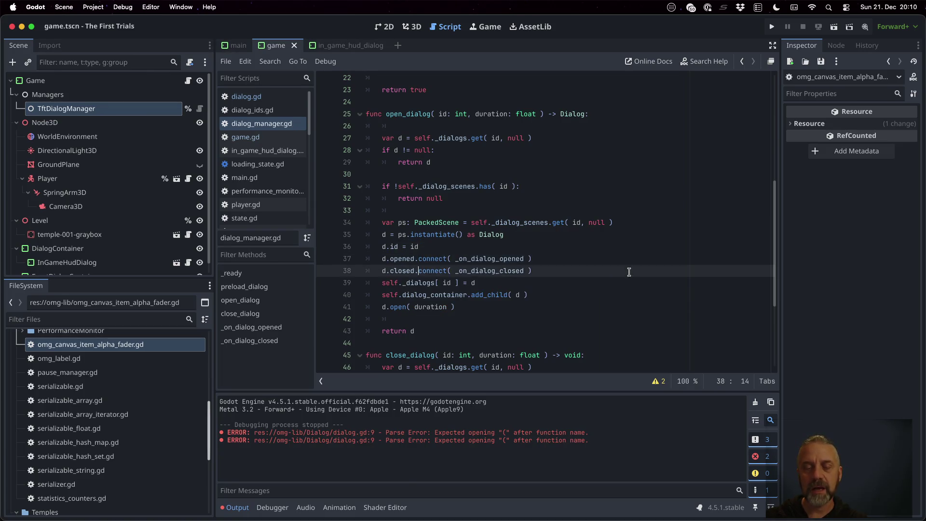
key(Up)
key(Up)
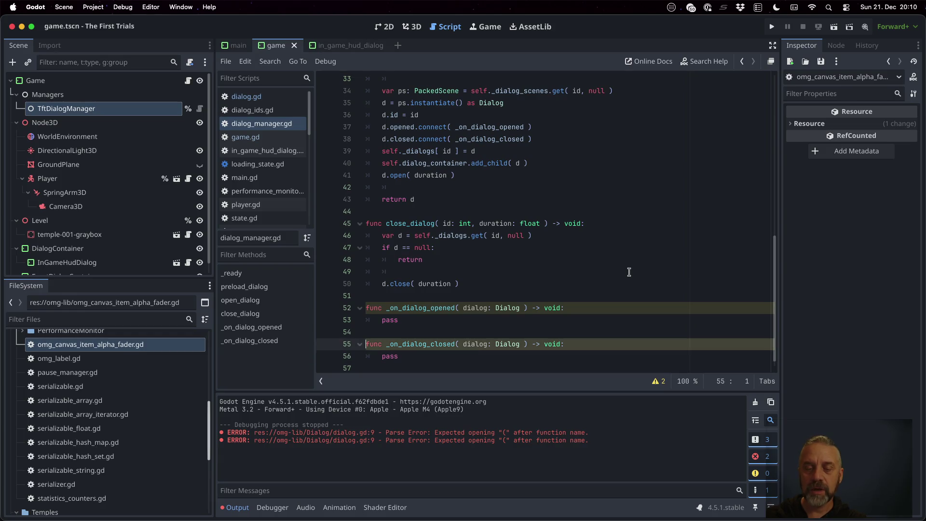
key(End)
key(Return)
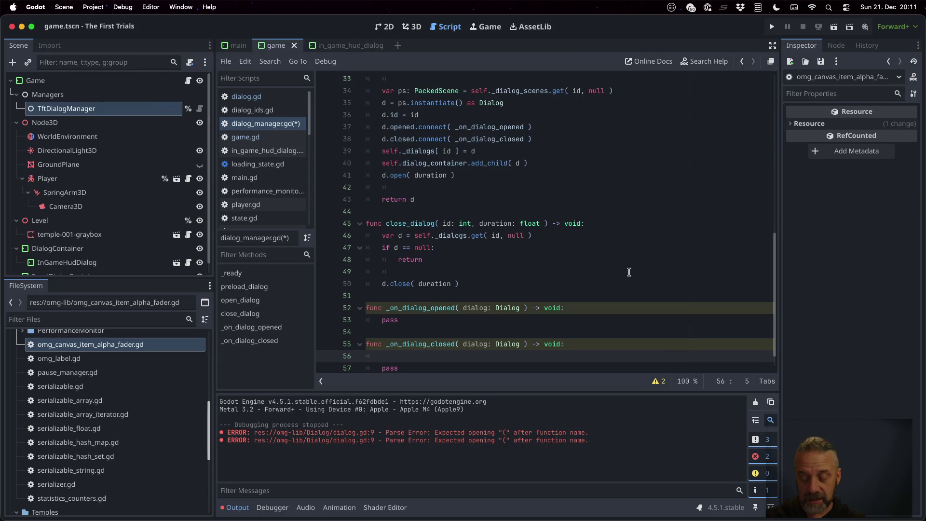
Write self._dialogs.erase( dialog.id ), save the script, and open the Dictionary erase docs.
text(self._di)
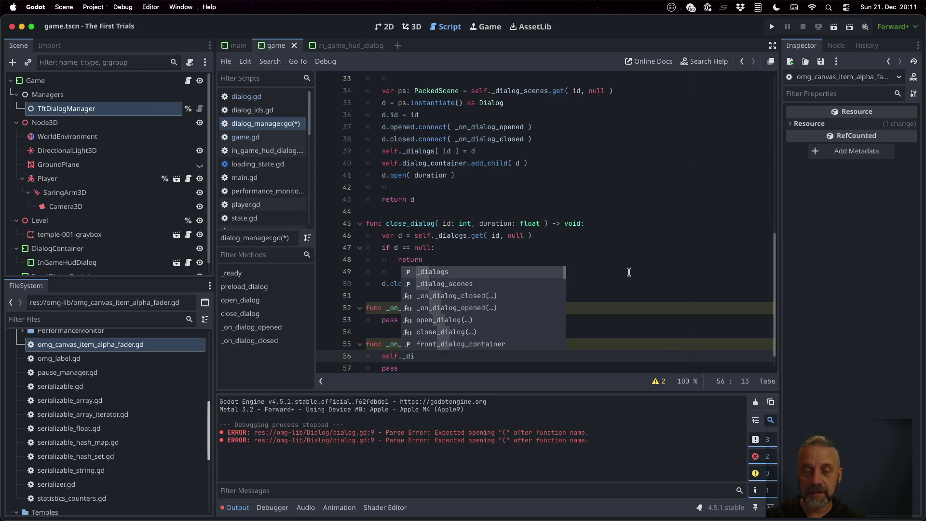
key(Return)
text(.rem)
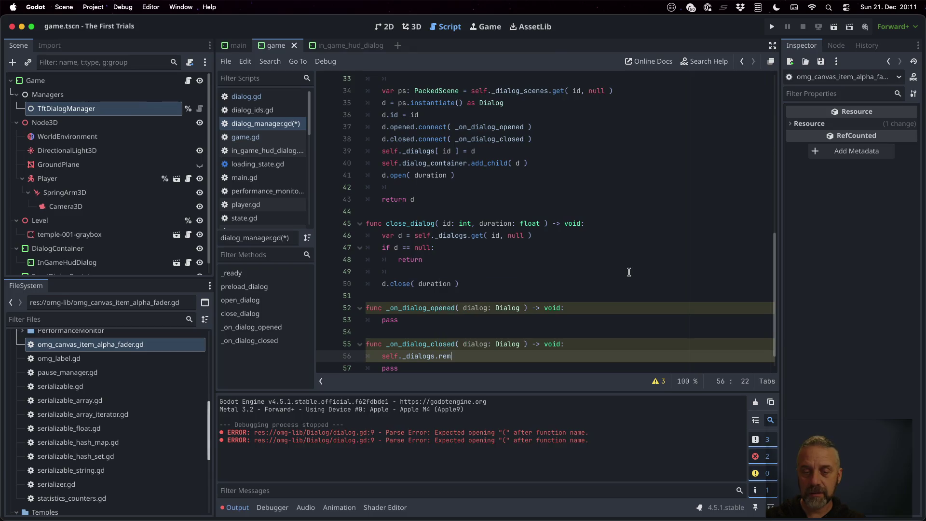
text(er)
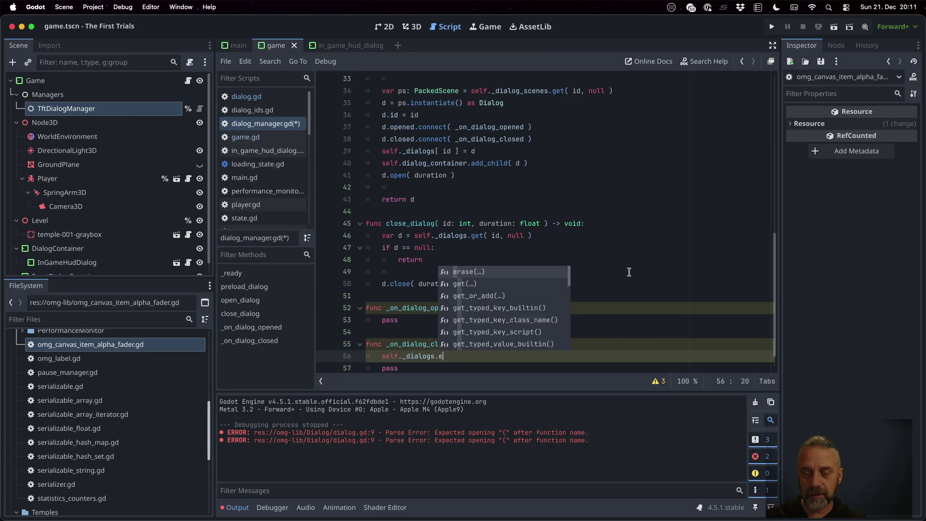
key(Return)
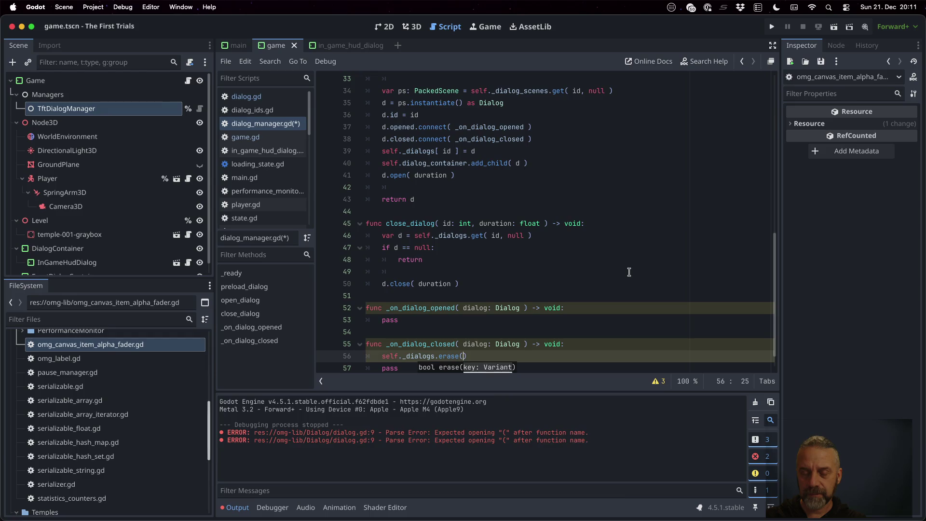
text(dialog.id)
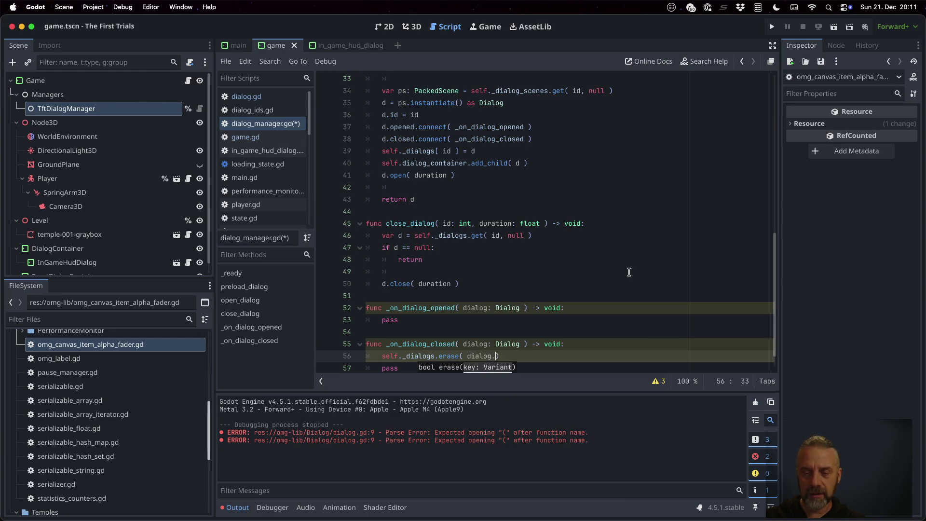
key(super+s)
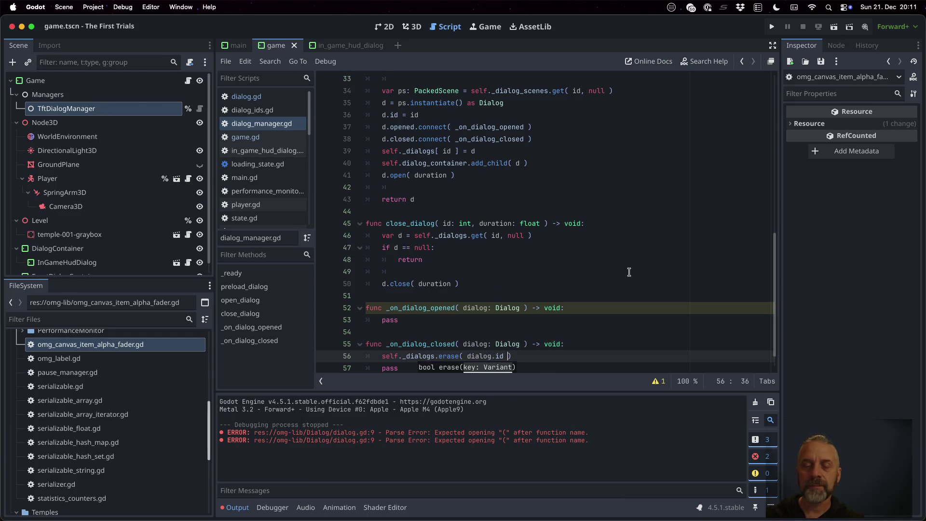
super+click(449, 357)
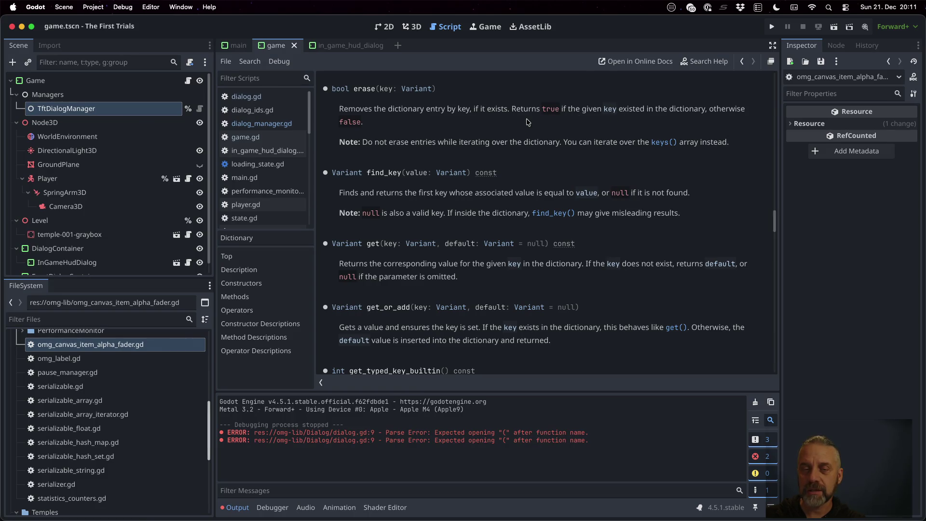
Return to dialog_manager.gd and delete the leftover pass line under _on_dialog_closed.
click(265, 111)
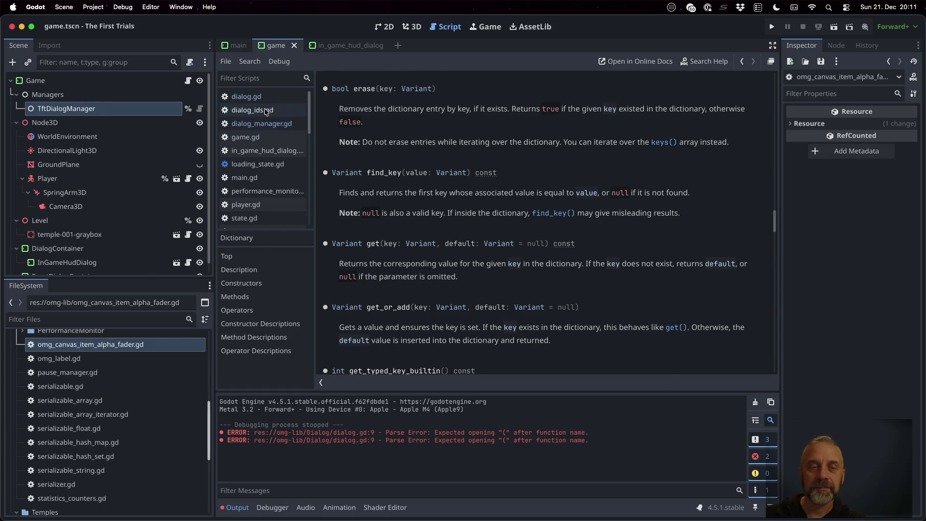
click(265, 124)
click(265, 137)
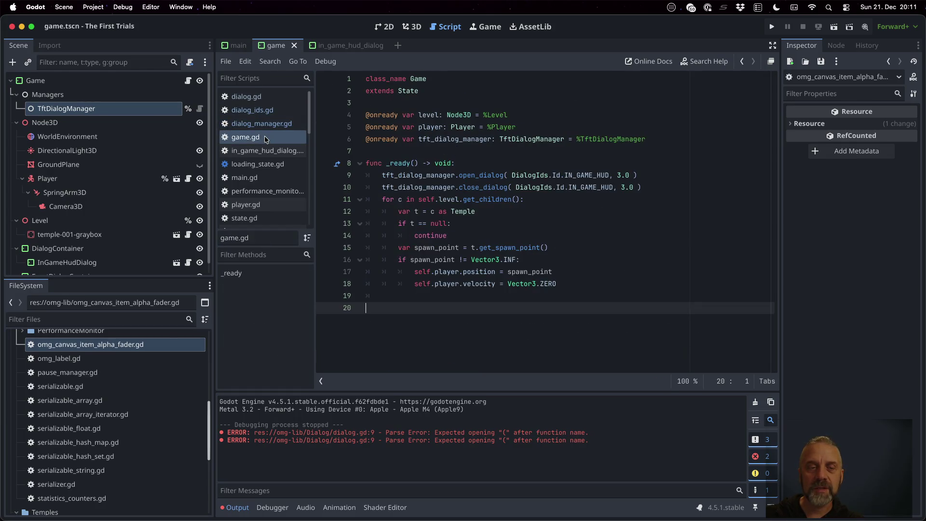
click(263, 124)
scroll(467, 328, down, 1)
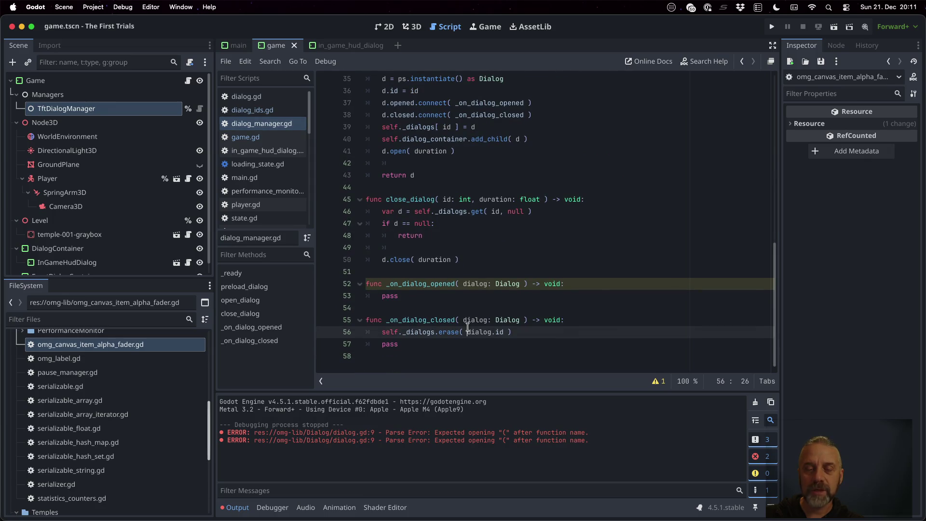
key(Down)
key(Home)
key(super+shift+k)
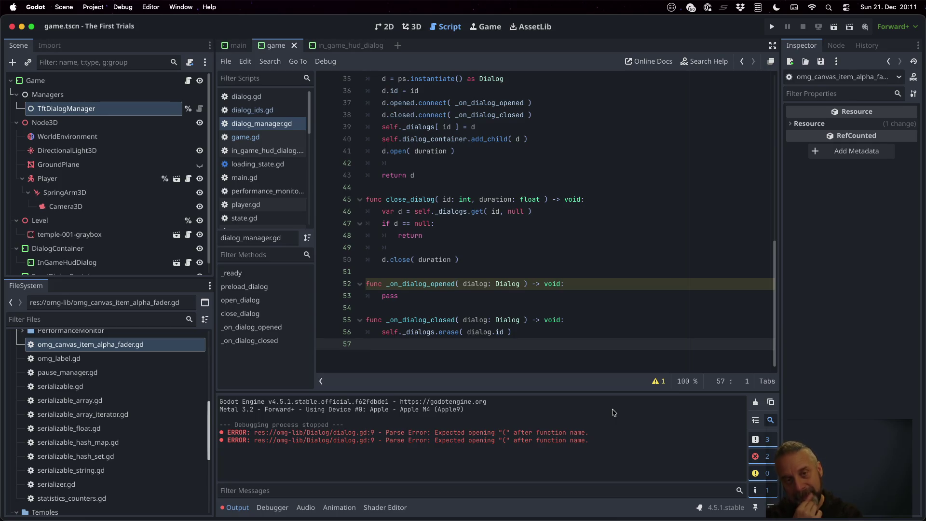
Set a breakpoint on line 56, the _dialogs.erase line.
scroll(597, 326, up, 3)
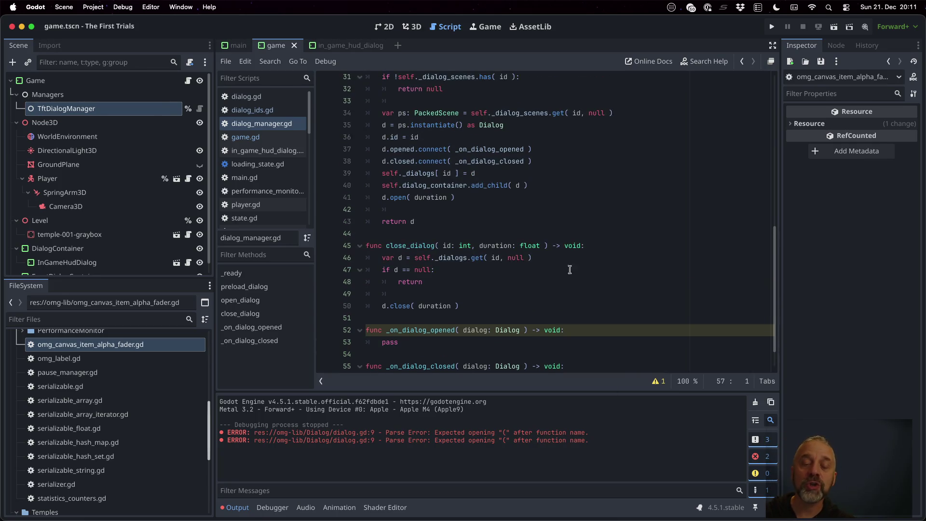
scroll(525, 294, down, 2)
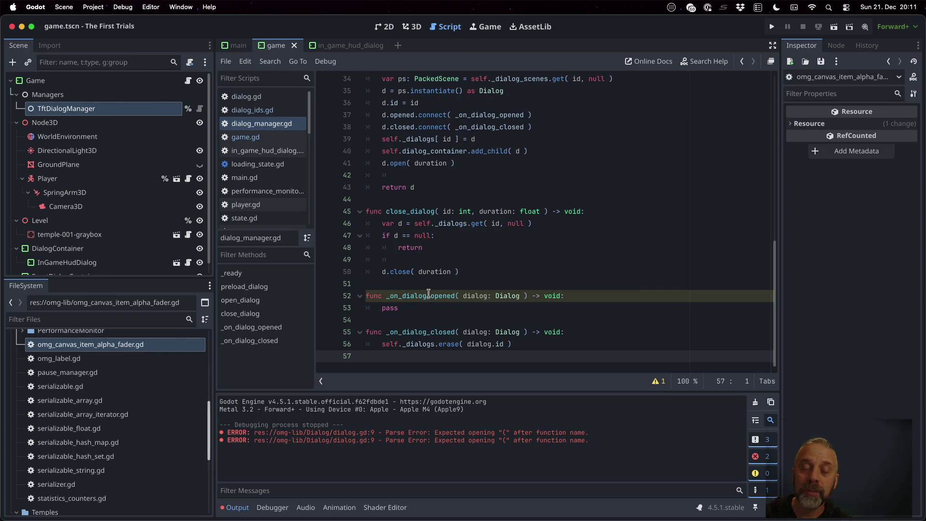
click(324, 344)
Run the game to the breakpoint and inspect the close, close_dialog and _ready stack frames.
click(832, 30)
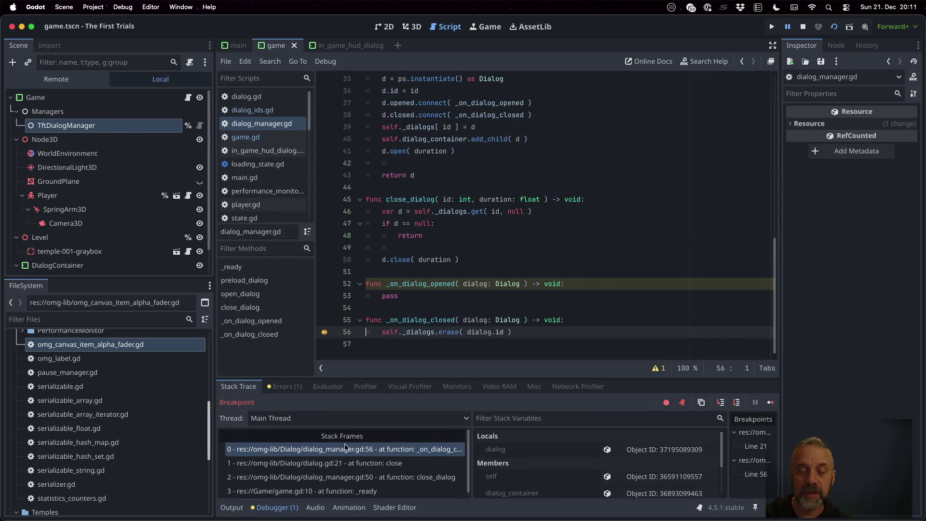
click(344, 463)
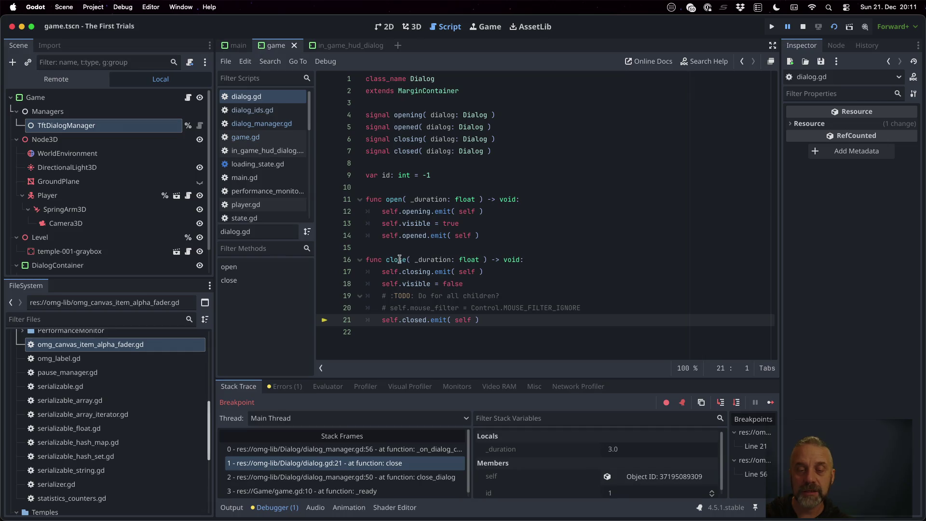
click(372, 477)
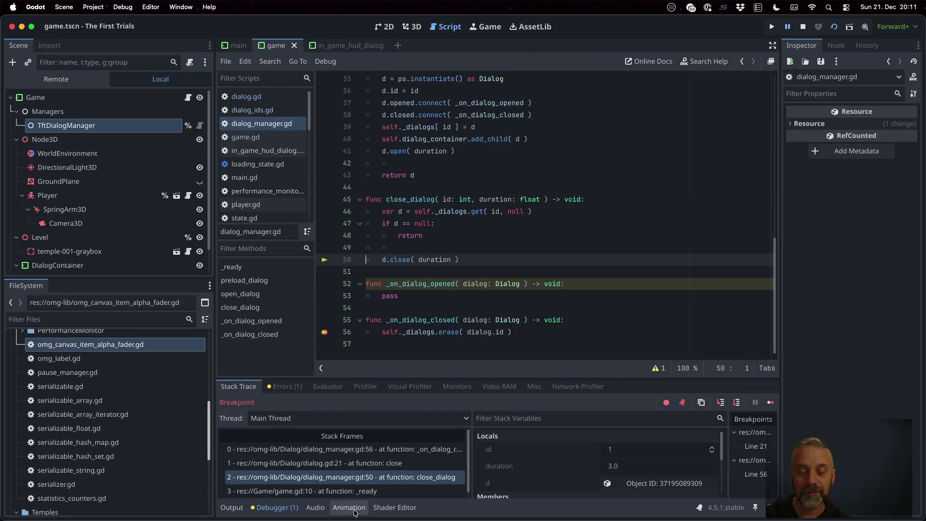
click(356, 491)
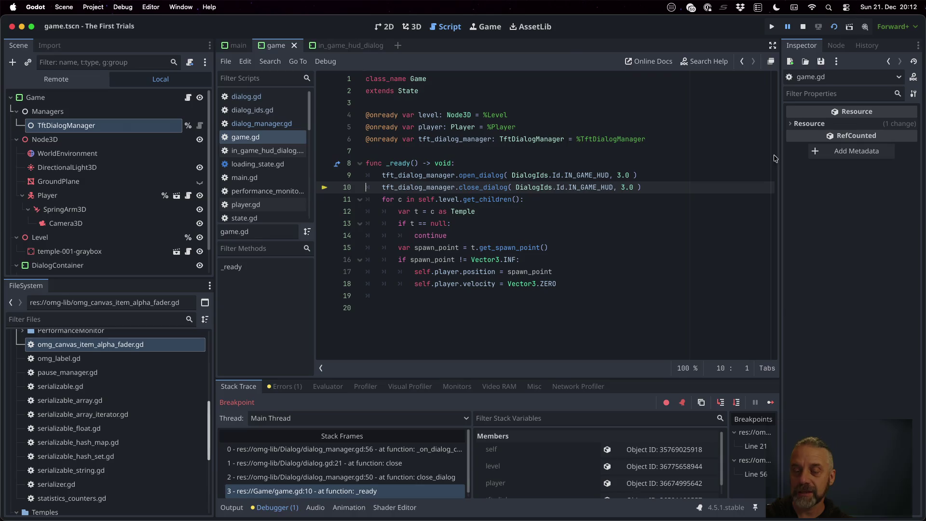
Resume, check InGameHudDialog's children in the Remote scene tree, and stop the game.
click(771, 403)
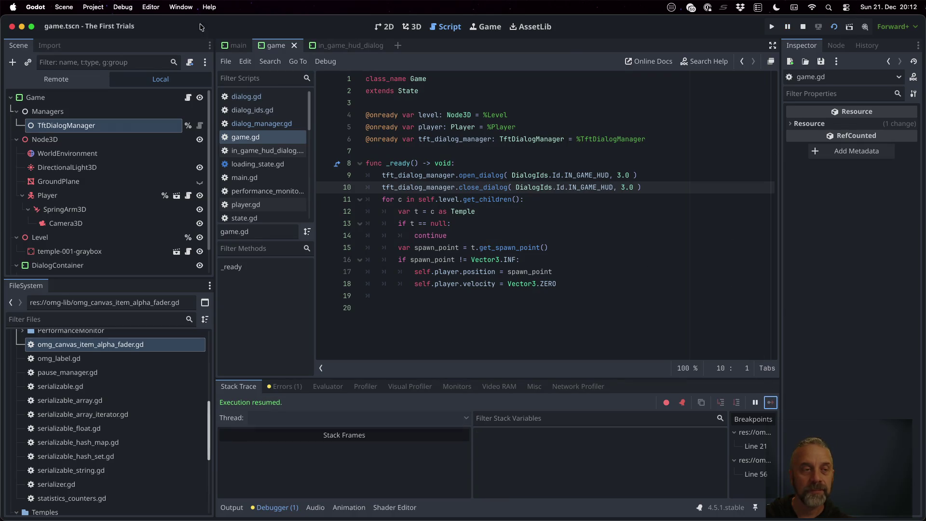
click(39, 81)
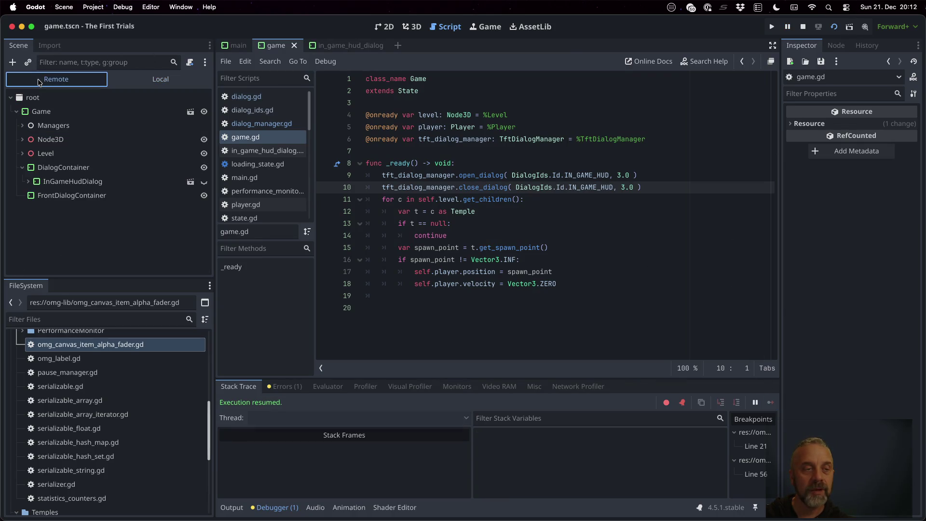
click(28, 181)
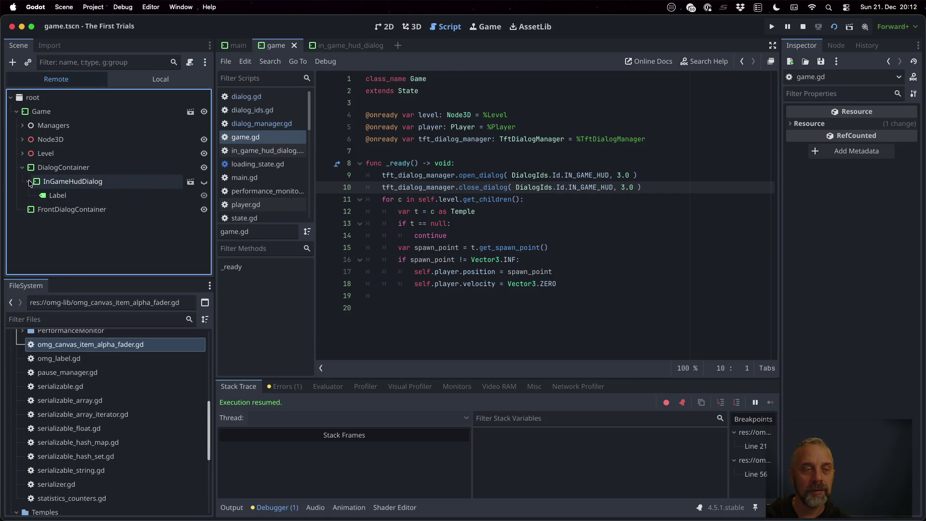
click(28, 181)
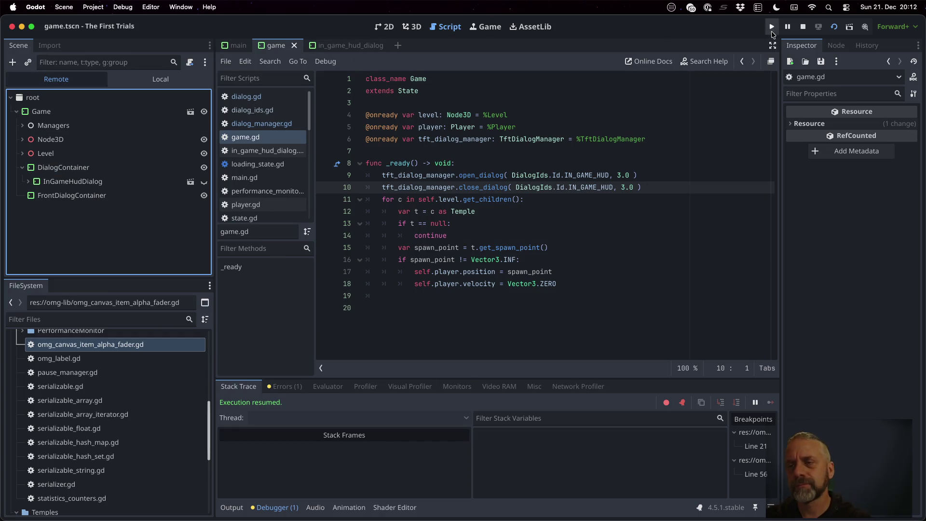
click(803, 30)
Return to dialog_manager.gd and move to the erase line in _on_dialog_closed.
click(523, 152)
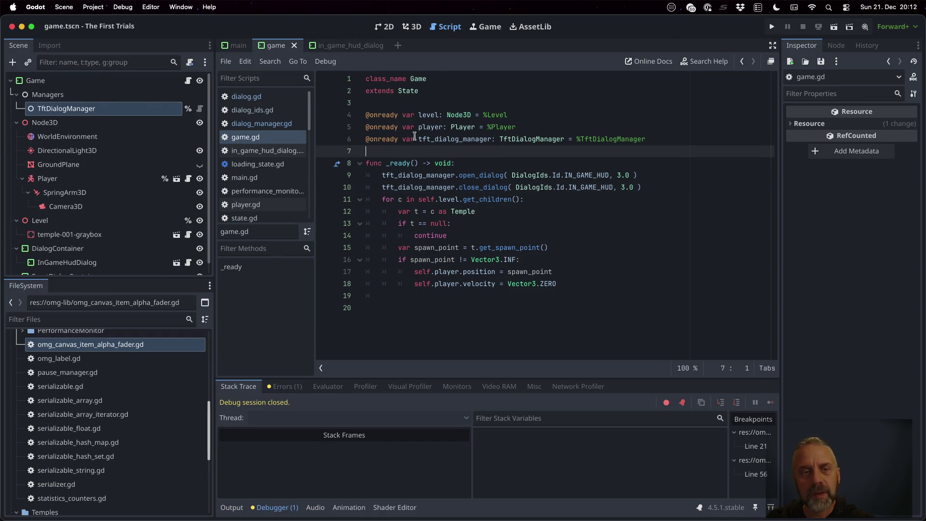
click(272, 127)
scroll(495, 231, up, 2)
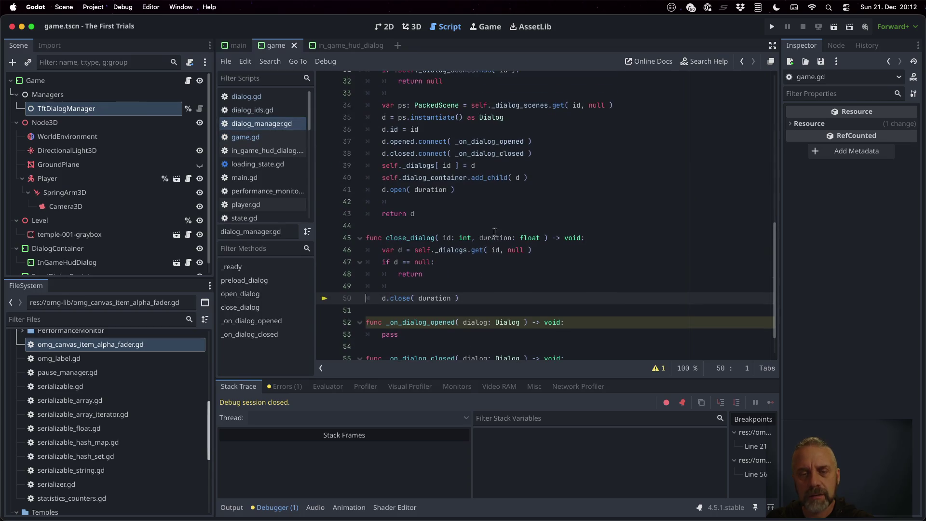
click(429, 166)
double_click(429, 177)
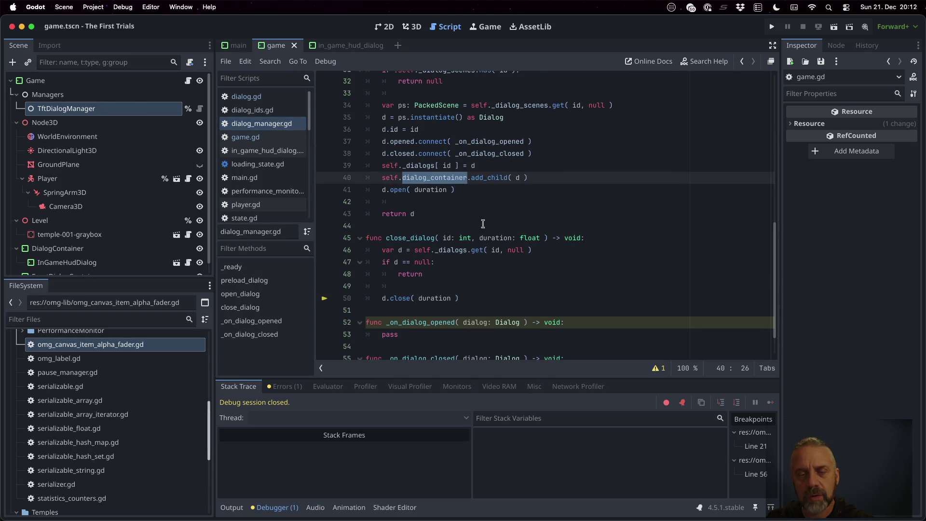
scroll(483, 223, down, 1)
click(537, 311)
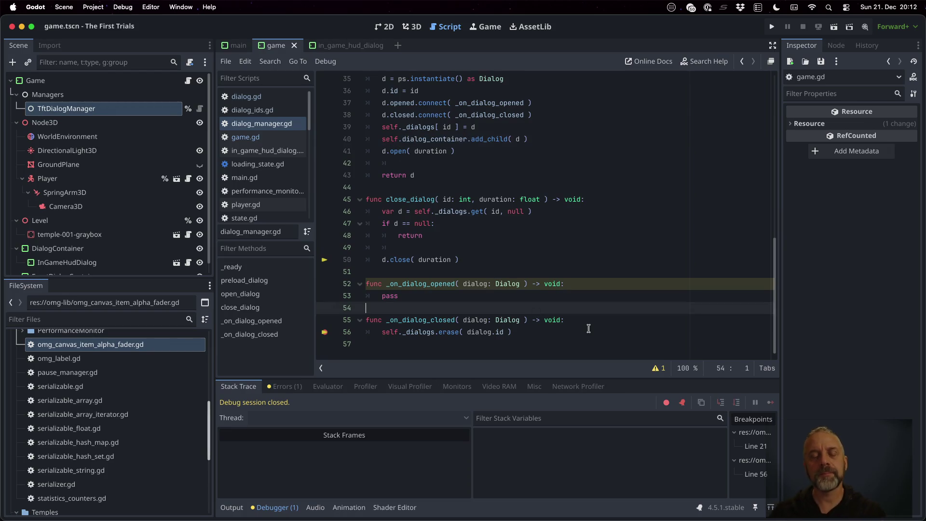
key(Down)
key(Down)
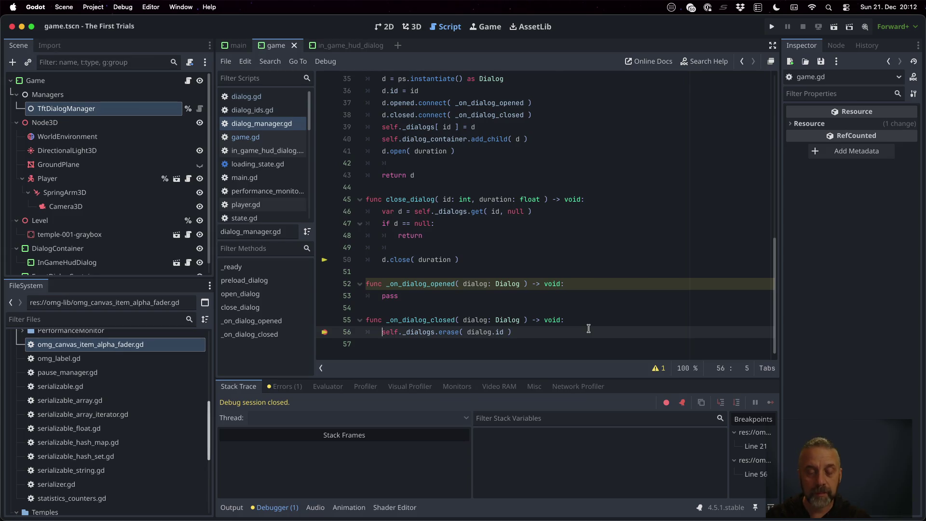
Add dialog.get_parent().remove_child(dialog) after the erase call.
key(Return)
text(alog.get)
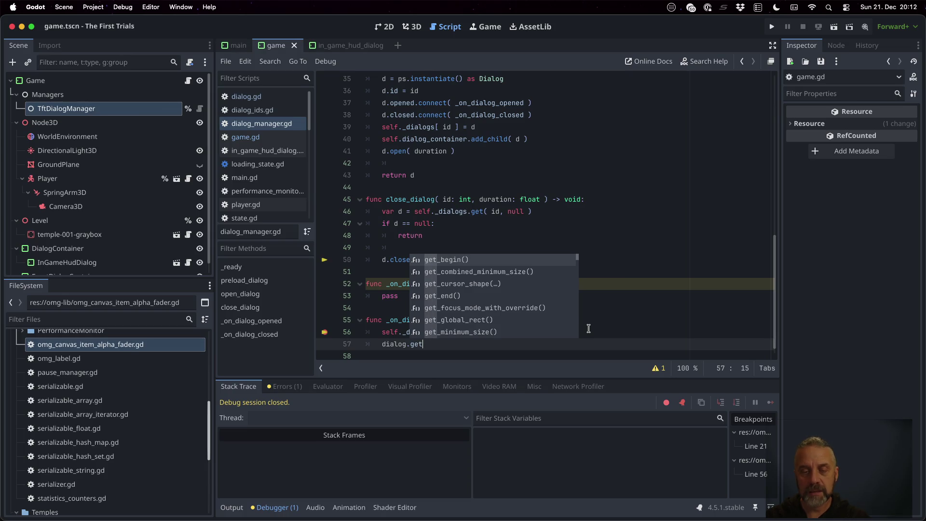
text(_p)
key(Down)
key(Down)
key(Return)
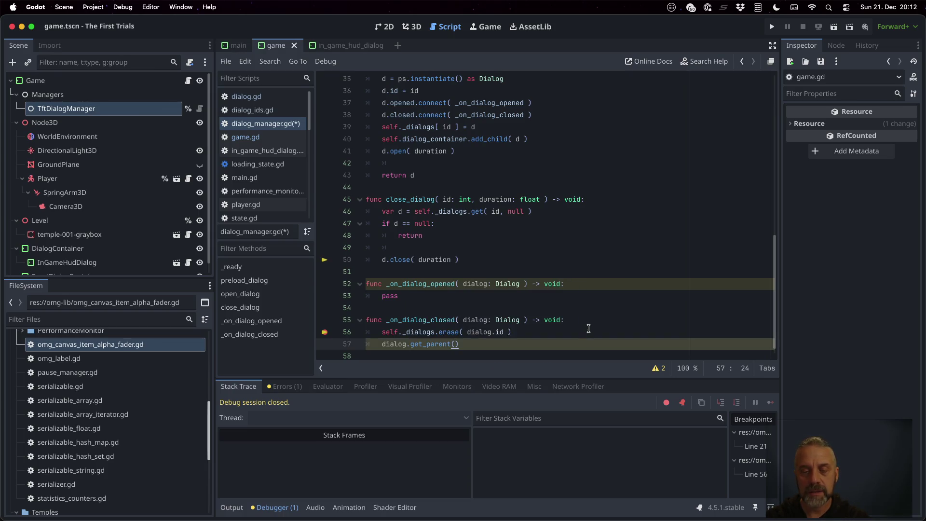
text(e)
key(Down)
key(Return)
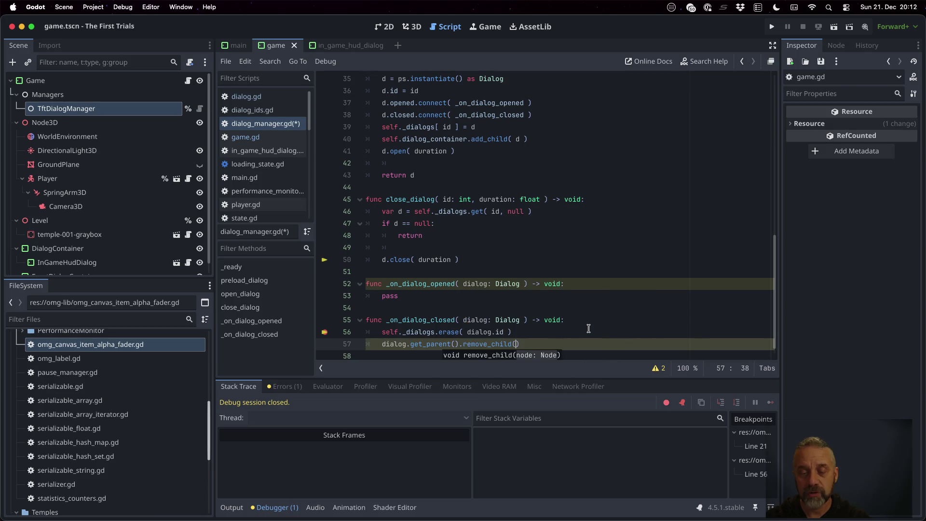
text(dialog)
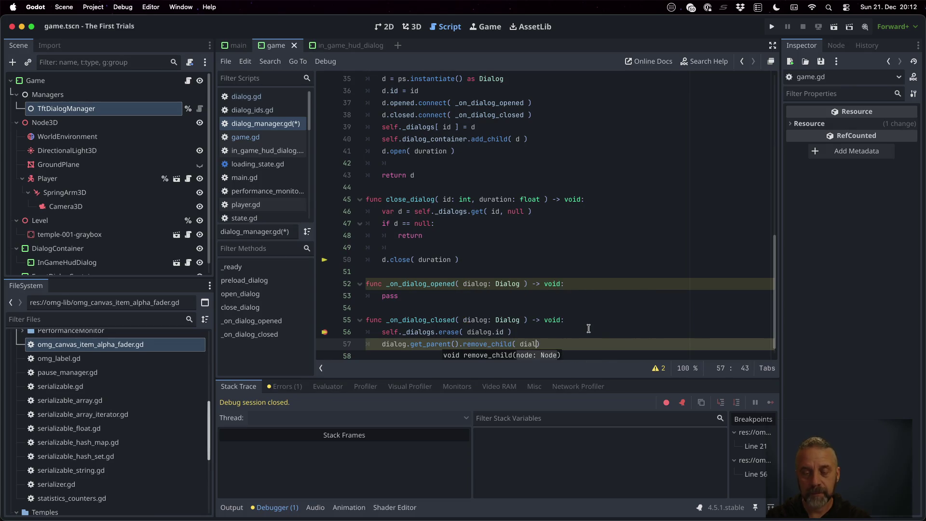
key(End)
Add dialog.queue_free(), save the script, and clear the line-56 breakpoint.
key(Return)
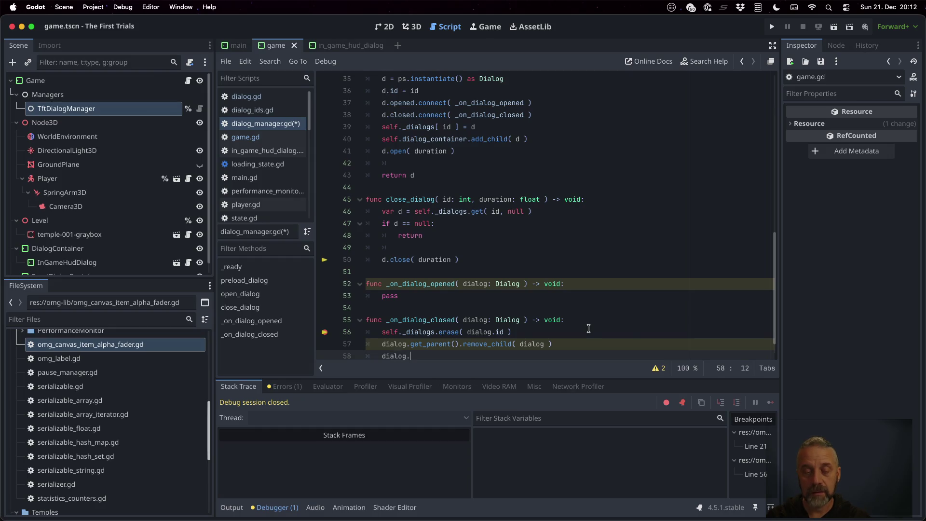
text(q)
key(Down)
key(Down)
key(Down)
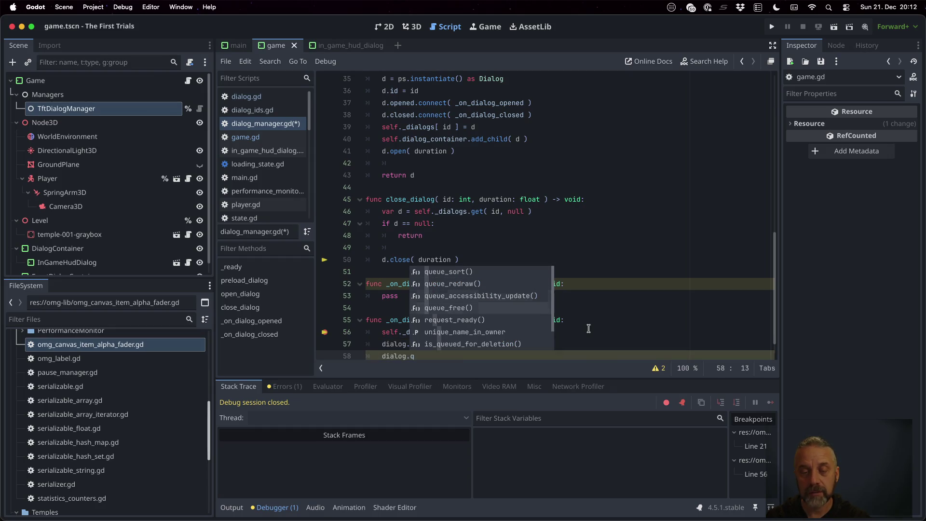
key(Return)
key(Return)
key(super+s)
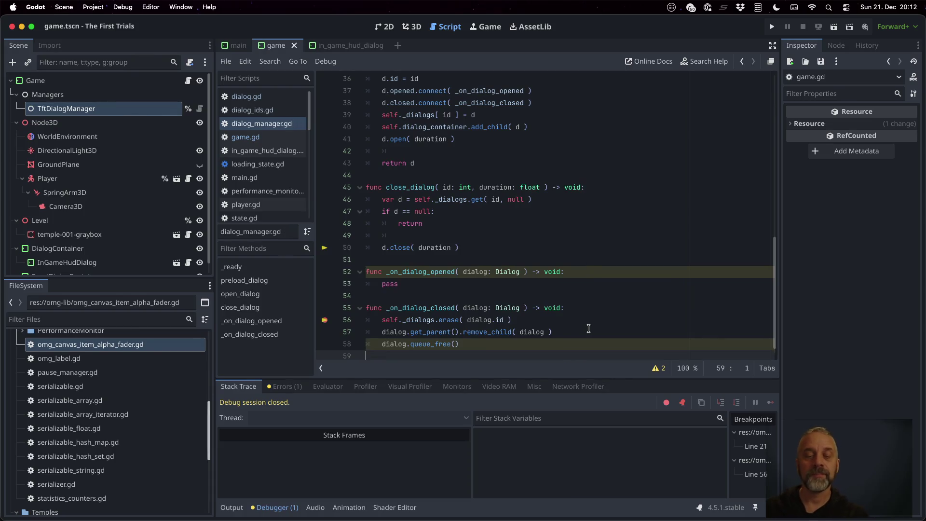
click(325, 319)
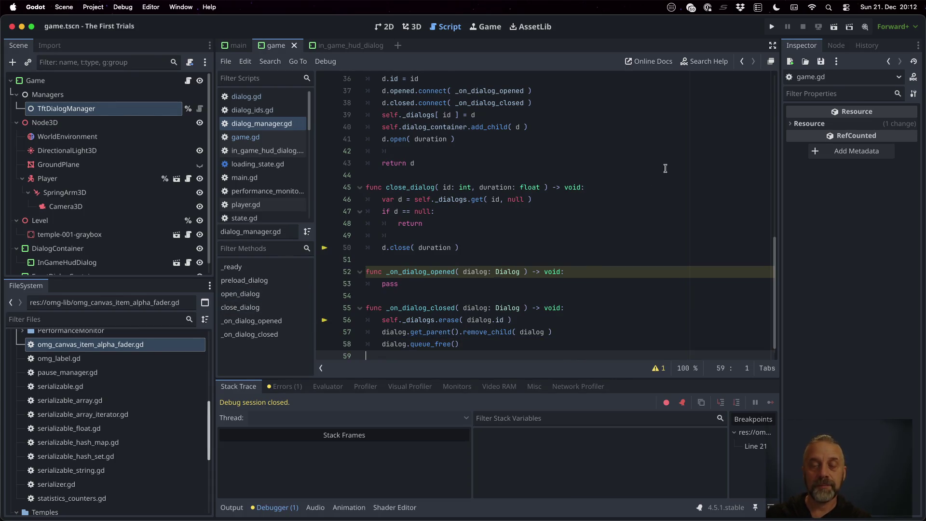
Run the game and select the live TftDialogManager under Managers in the Remote tree.
click(836, 27)
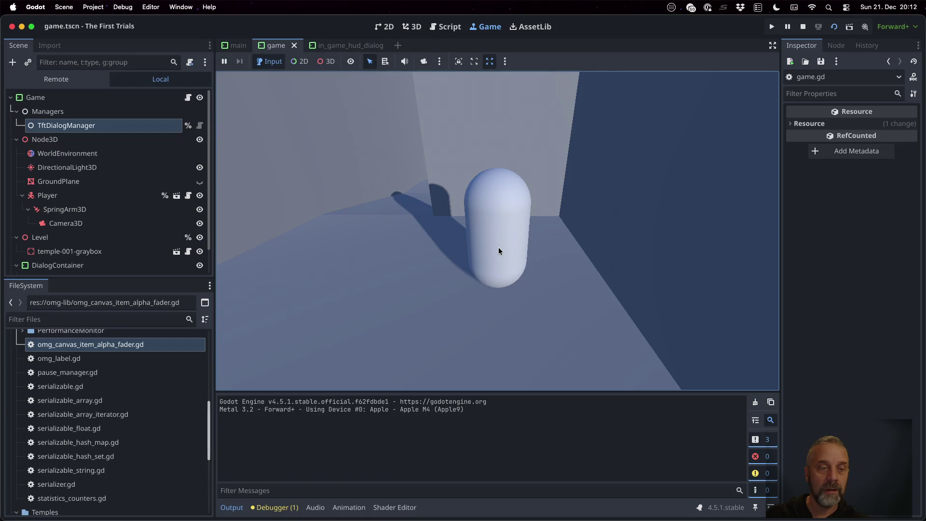
click(73, 80)
click(53, 168)
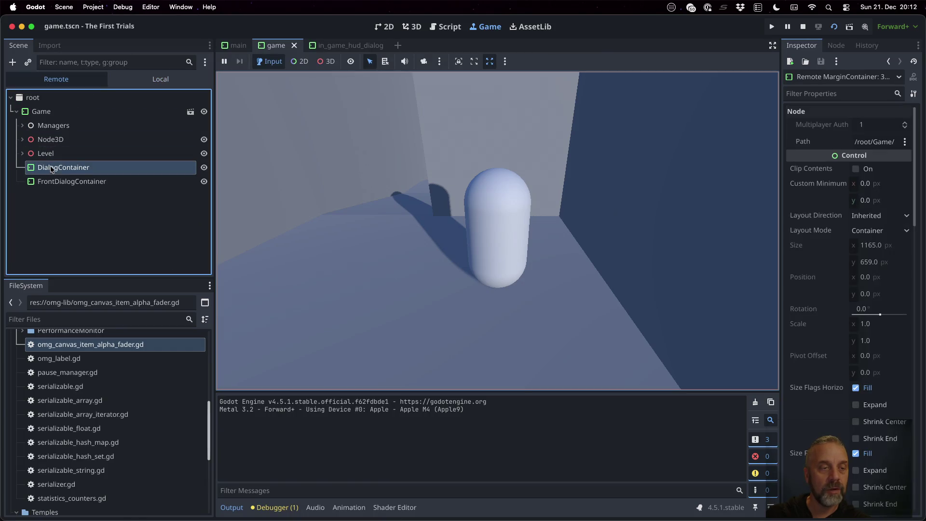
click(22, 126)
click(68, 140)
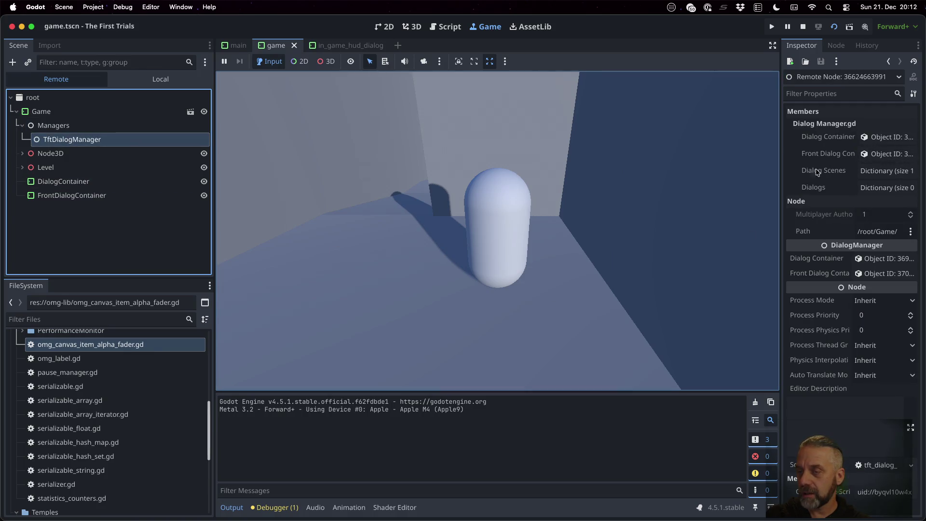
Expand its Dialog Scenes and Dialogs dictionaries in the Inspector, then stop the game.
click(883, 171)
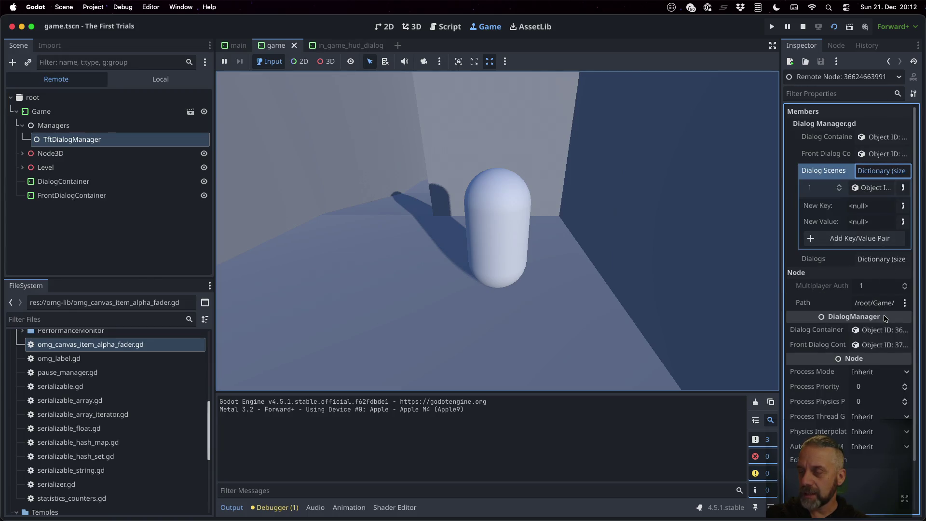
click(882, 332)
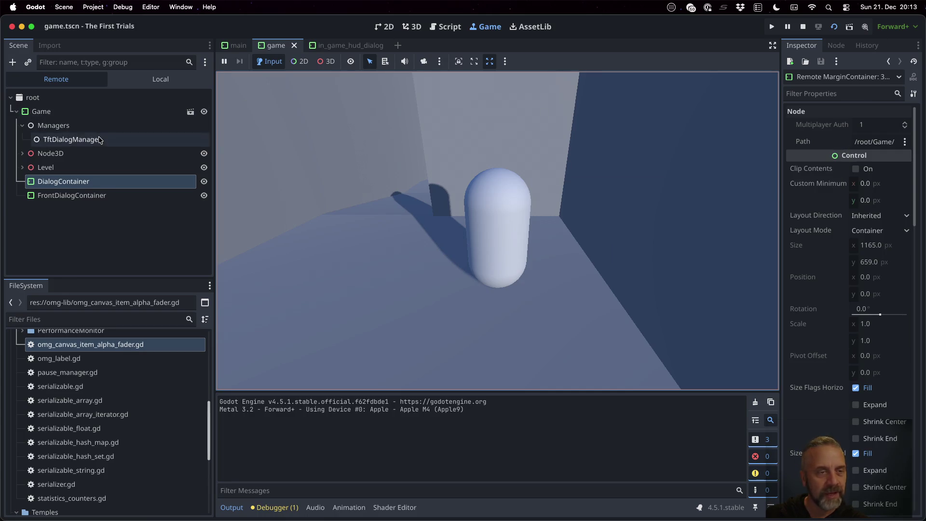
click(72, 139)
click(881, 260)
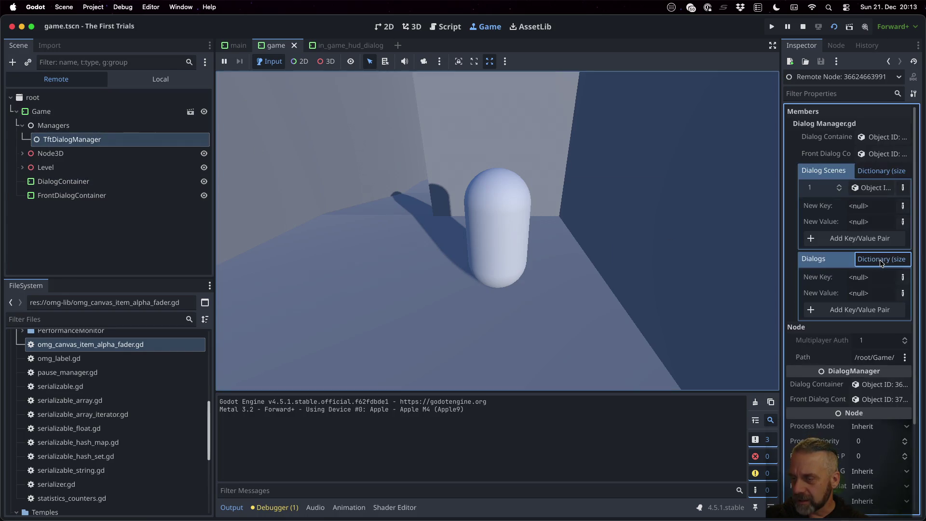
click(872, 189)
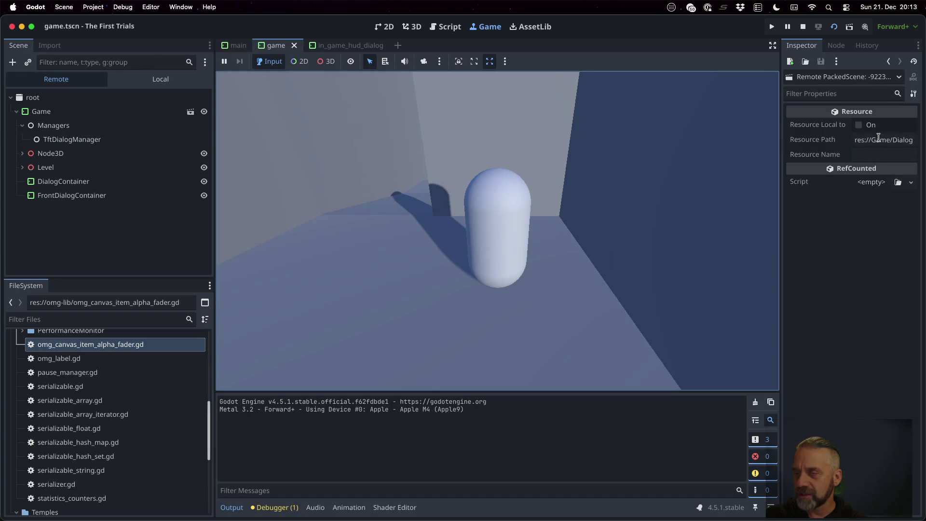
mouse_move(781, 129)
mouse_down()
mouse_move(598, 135)
mouse_move(800, 135)
mouse_up()
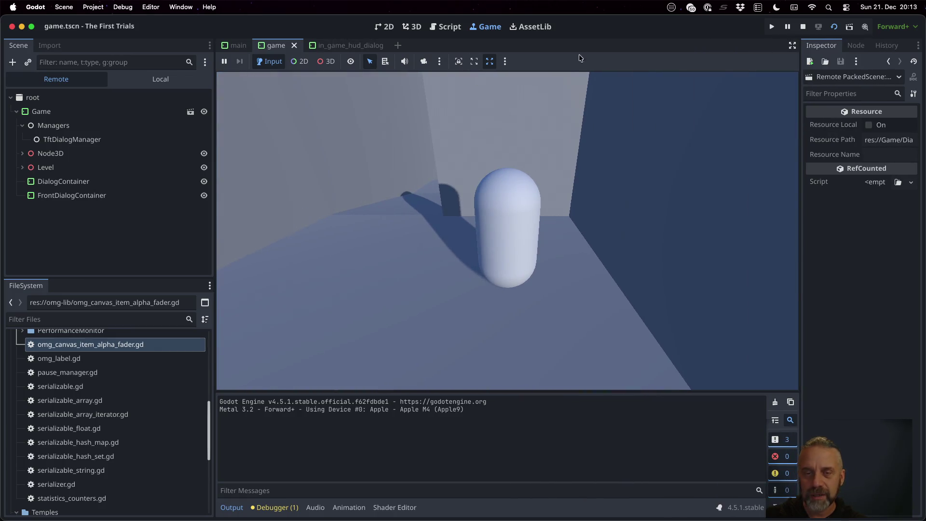
click(803, 27)
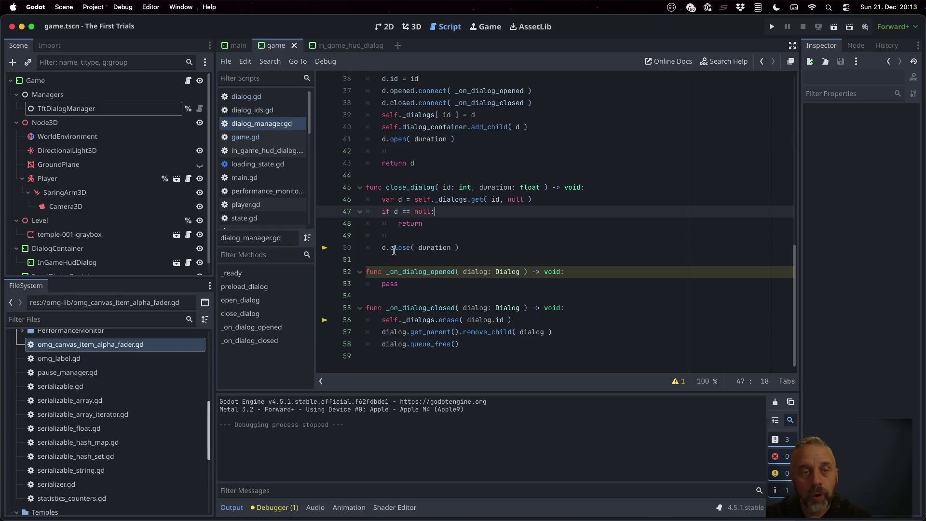
Paste the open_dialog/close_dialog pair twice more in _ready and comment out the last close_dialog.
click(245, 137)
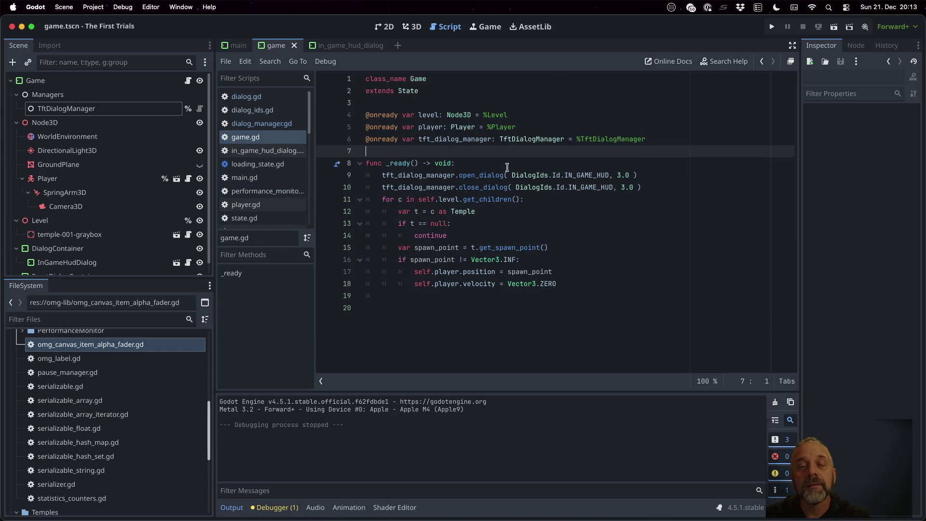
click(507, 167)
key(Down)
key(shift+Down)
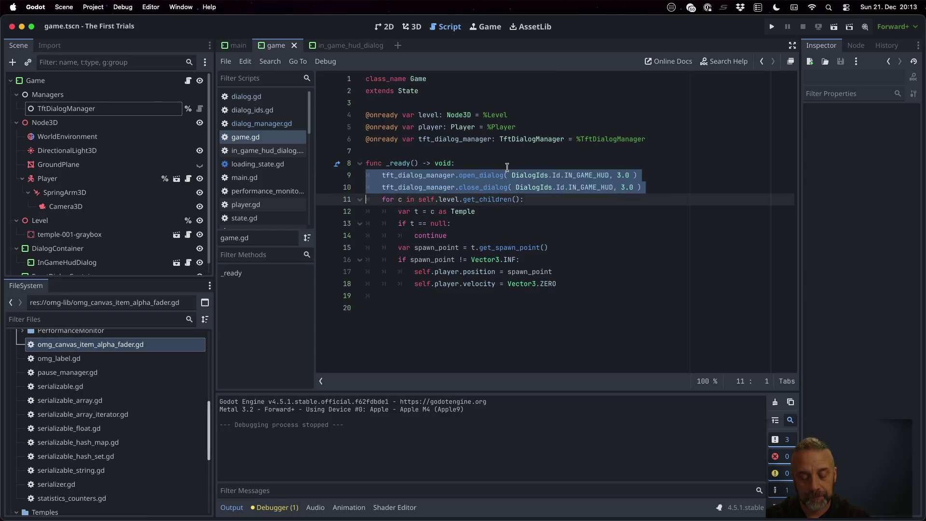
key(super+c)
key(super+v)
key(super+v)
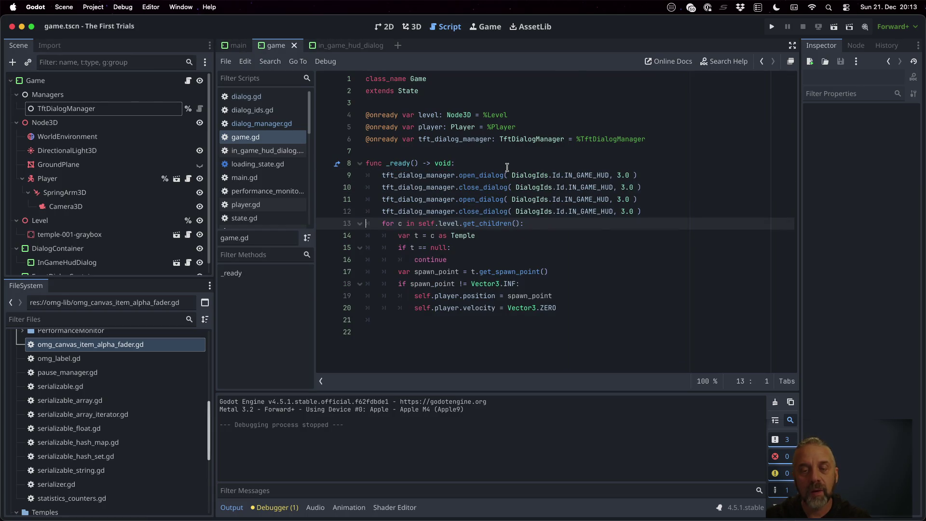
key(super+v)
key(Up)
key(super+k)
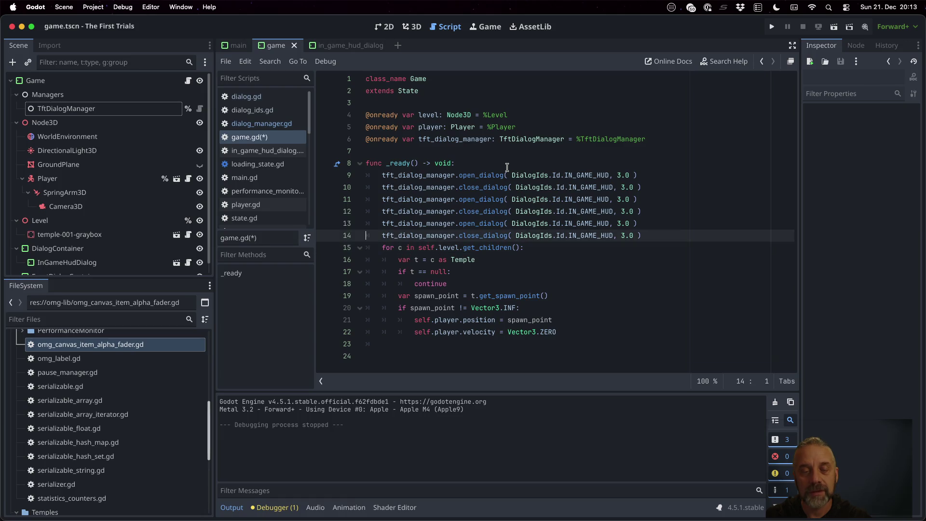
Run the game, inspect the live InGameHudDialog under DialogContainer, then stop it.
click(834, 27)
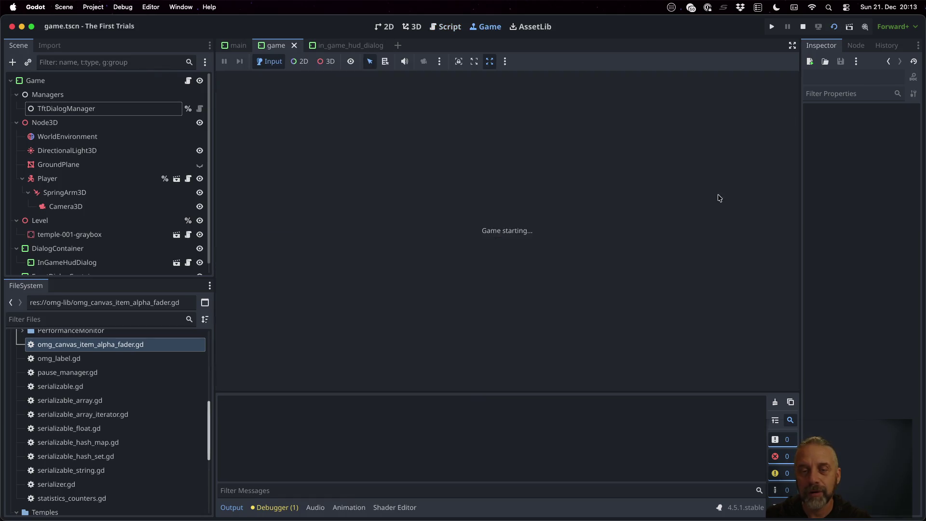
click(72, 79)
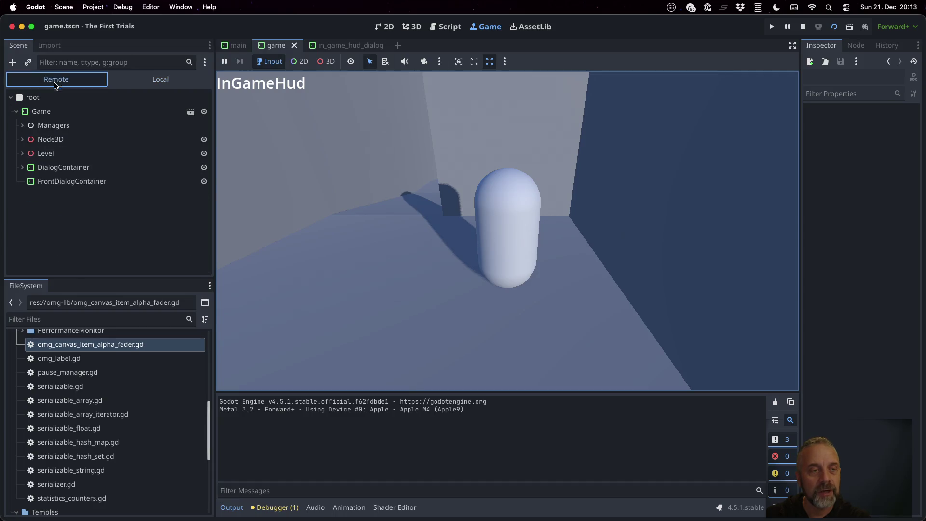
click(23, 168)
click(94, 181)
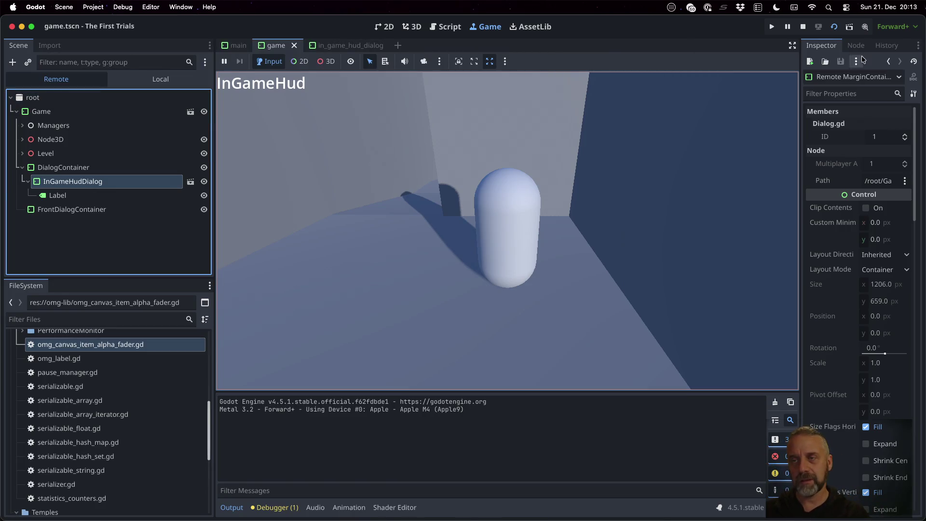
click(803, 26)
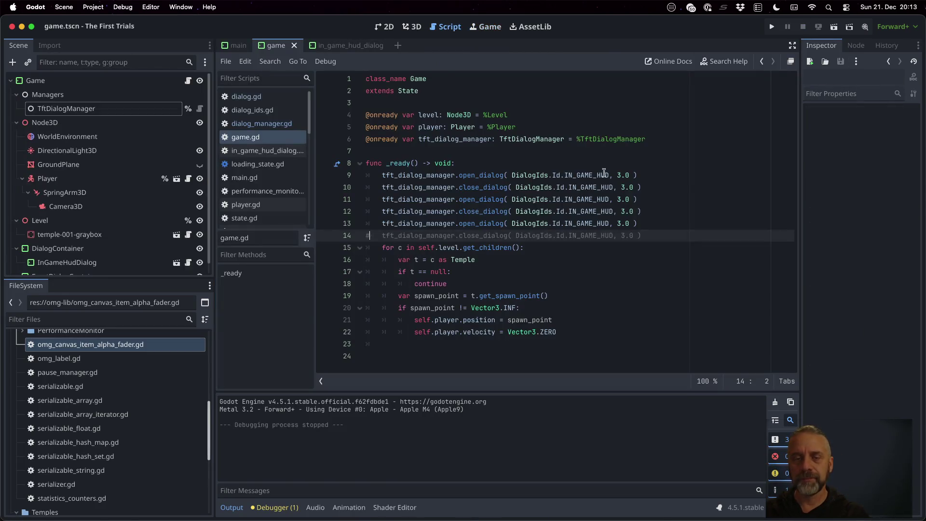
Comment out the first close_dialog, delete the four extra dialog calls, and save game.gd.
click(548, 199)
key(Up)
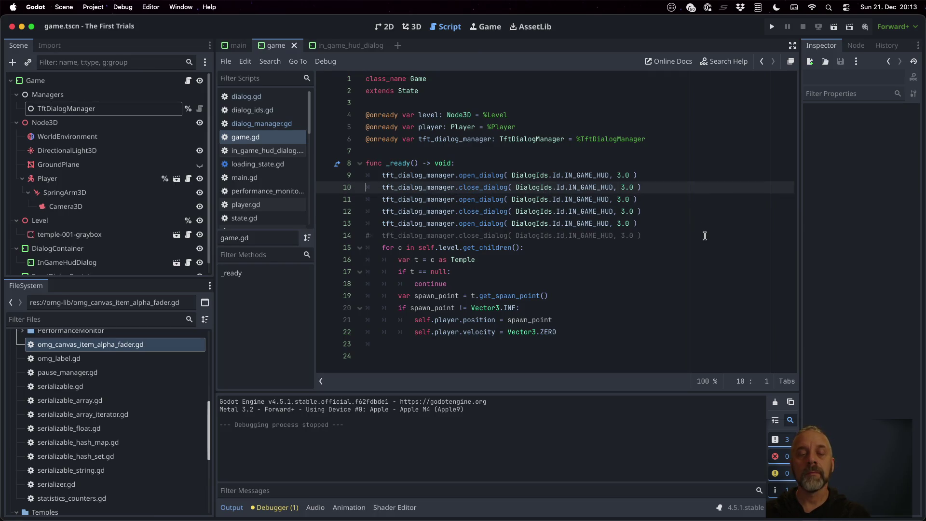
key(super+k)
key(Down)
key(shift+Down)
key(shift+Down)
key(shift+Down)
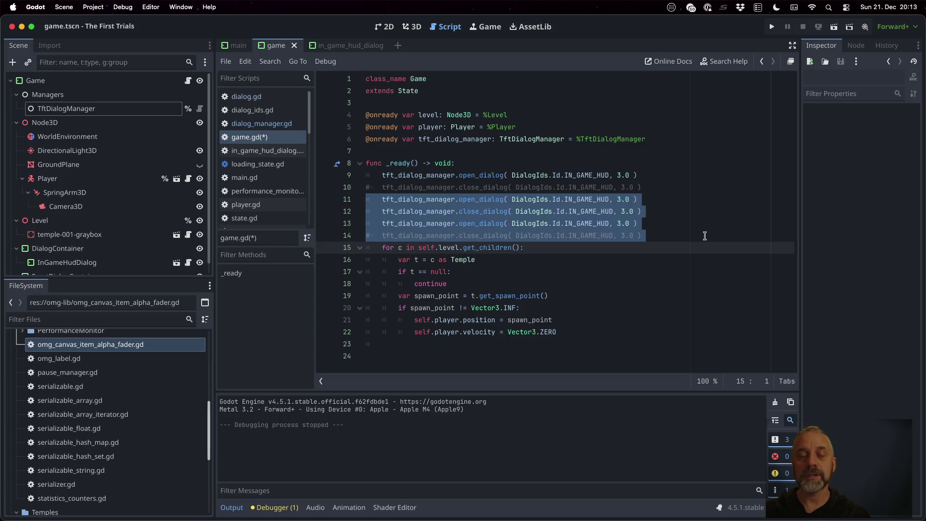
key(BackSpace)
key(super+s)
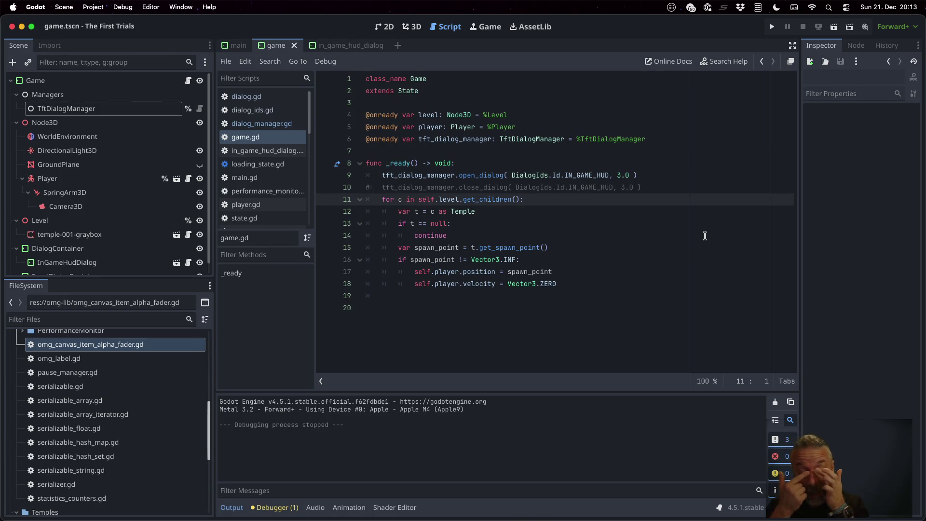
Switch to the TODO.md window in Sublime Text.
click(655, 206)
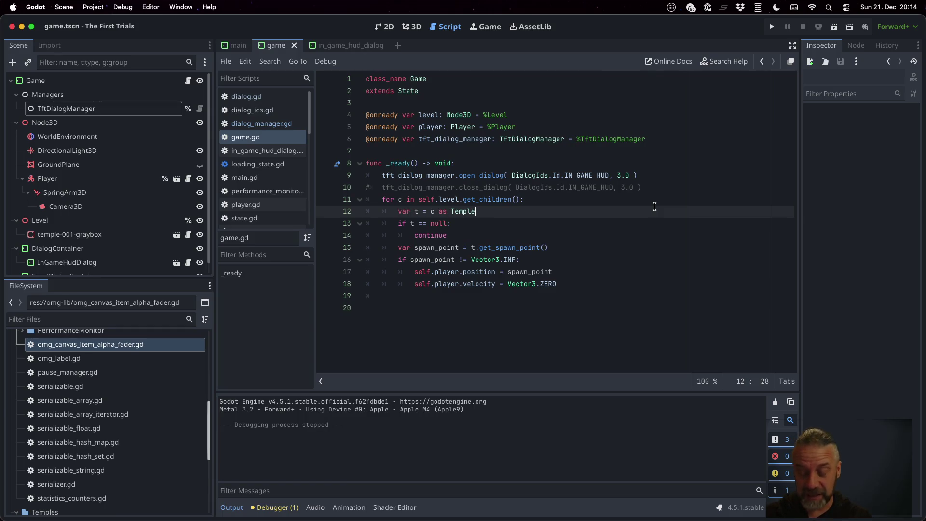
key(ctrl+Up)
click(355, 171)
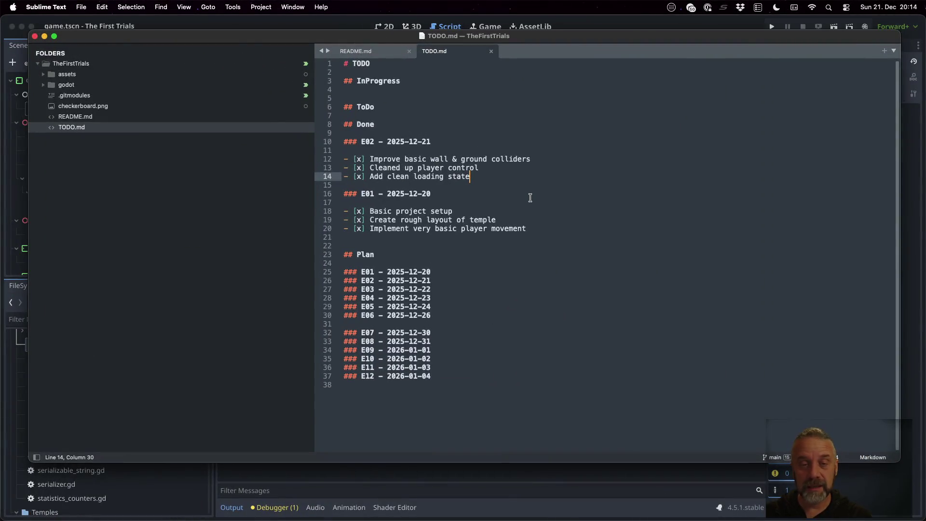
Add a checked-off 'Addbasic Dialog system' entry under E02 in TODO.md and save it.
key(Return)
text(x)
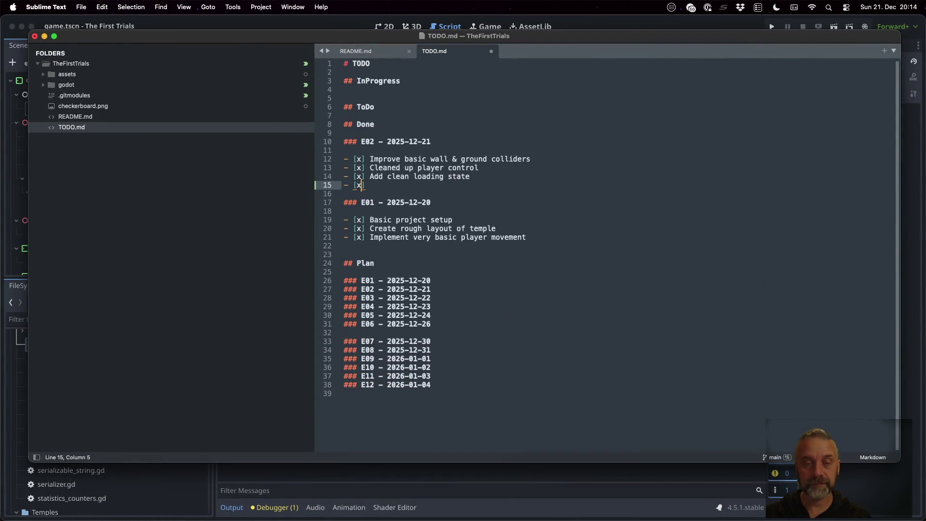
text( Add)
text(basic Dialog )
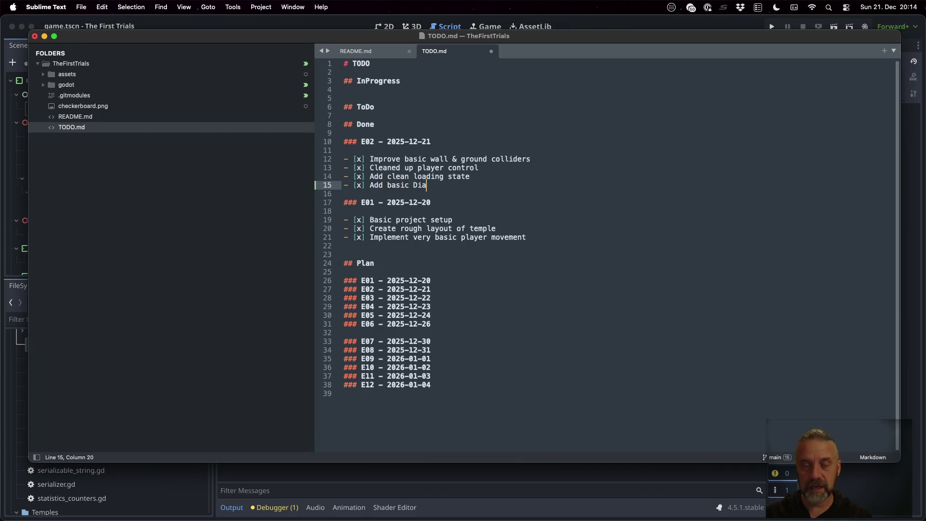
text(system)
key(super+s)
key(super+Tab)
Check git status and stage the untracked Dialog folder in omg-lib.
text(git st)
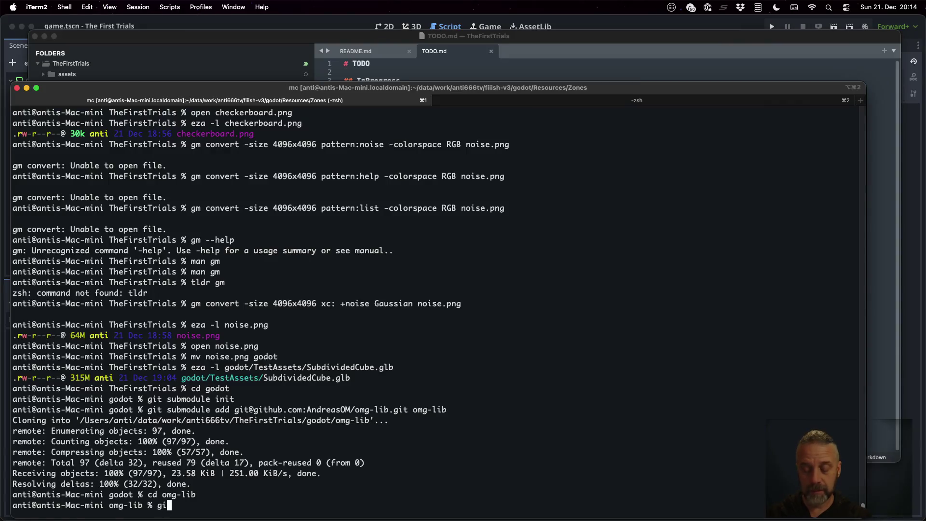
text(atus)
key(Return)
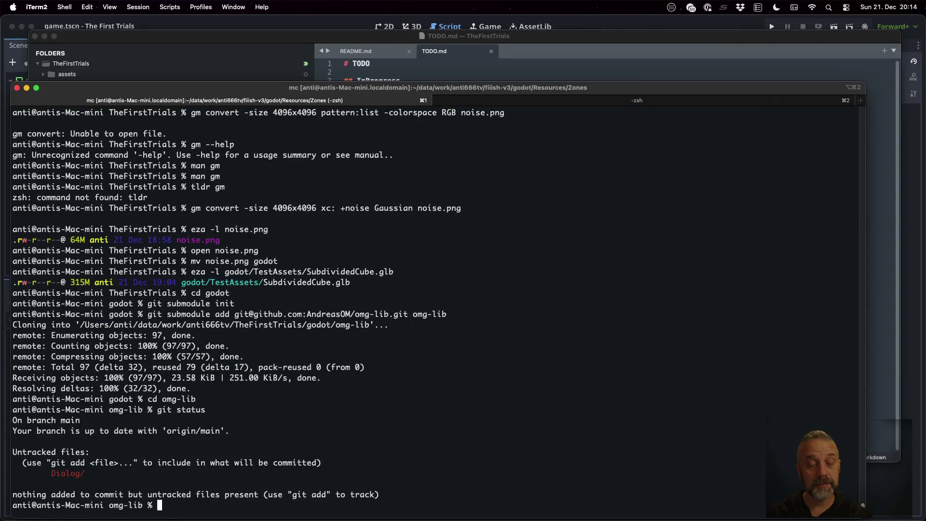
text(git add Di)
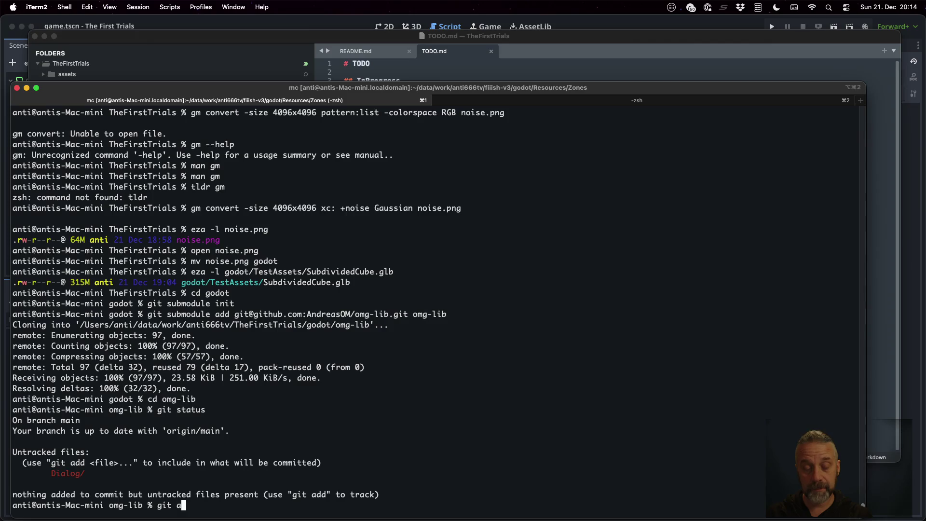
key(Tab)
text(d)
key(Tab)
key(Tab)
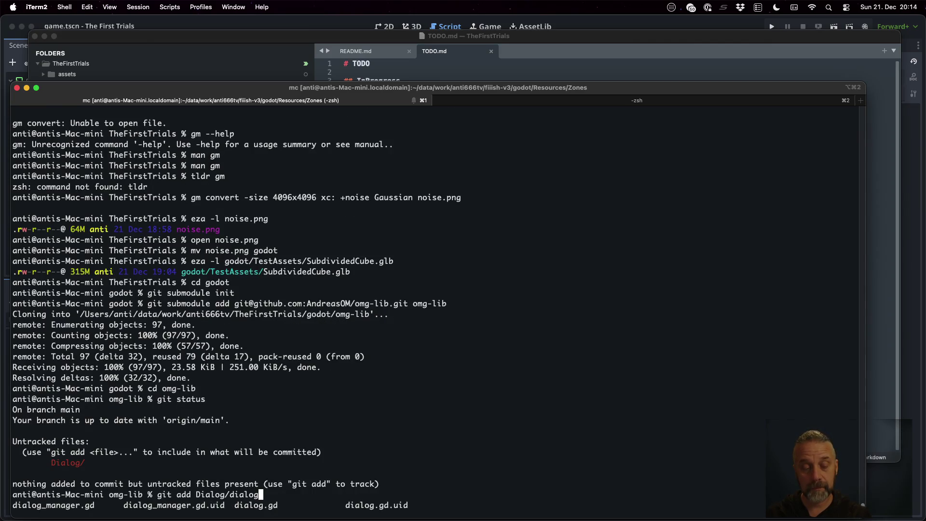
key(BackSpace)
key(BackSpace)
key(BackSpace)
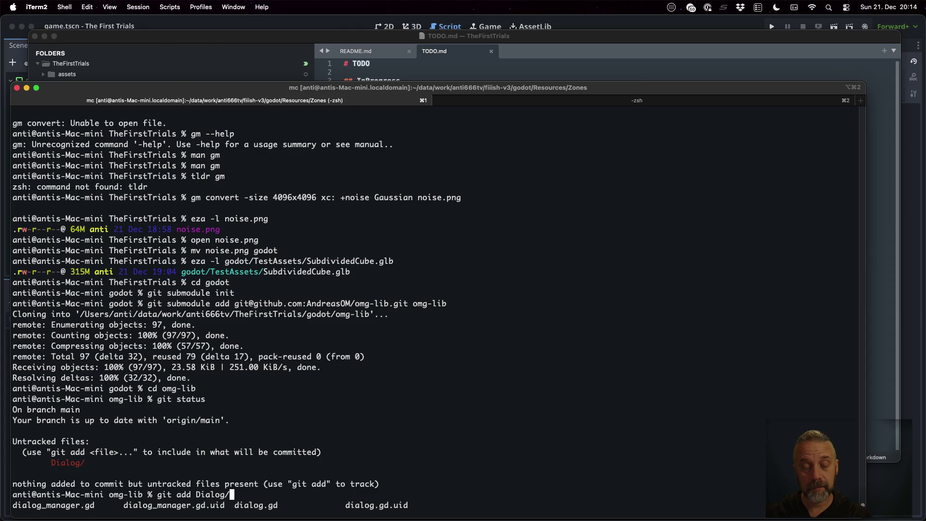
key(Return)
Review the git log and commit with message '+ Add basic Dialog management.'.
text(git log)
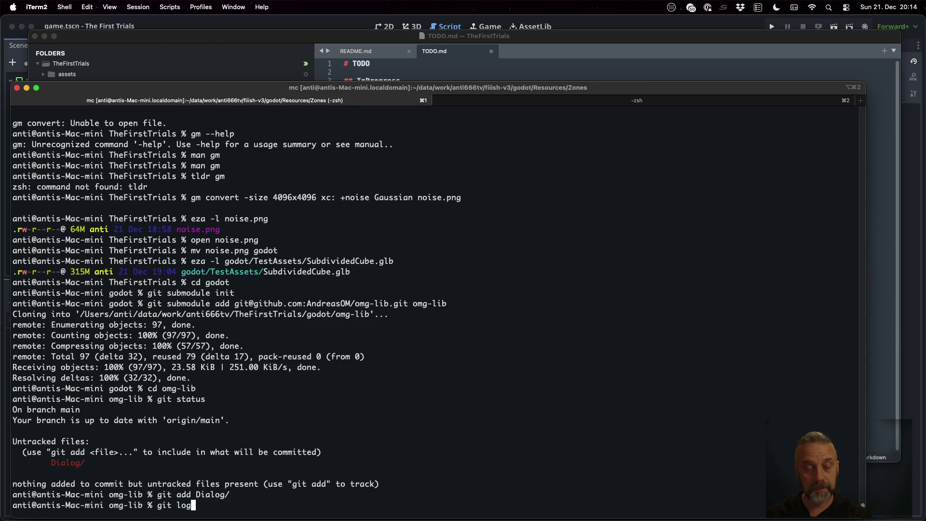
key(Return)
text(qgit add)
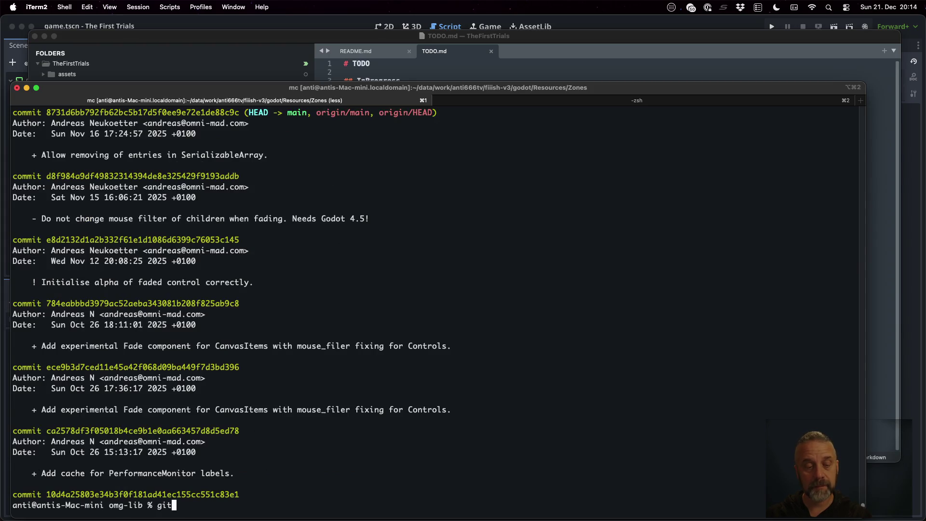
key(BackSpace)
key(BackSpace)
key(BackSpace)
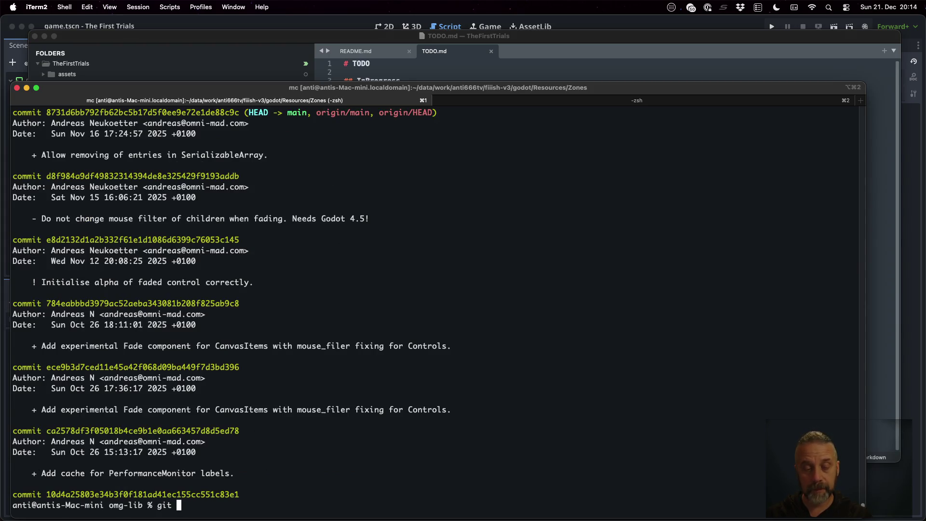
text(commit -m "+ Add )
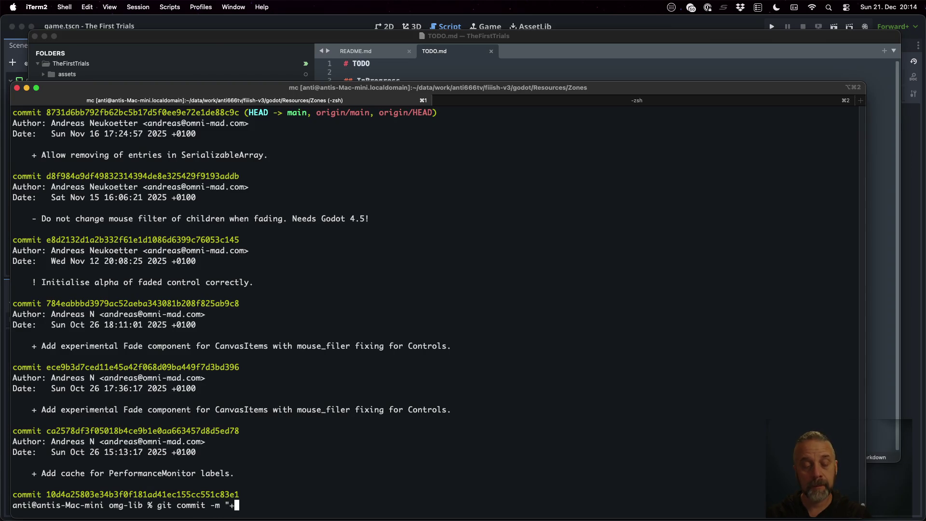
text(basic Dialog man)
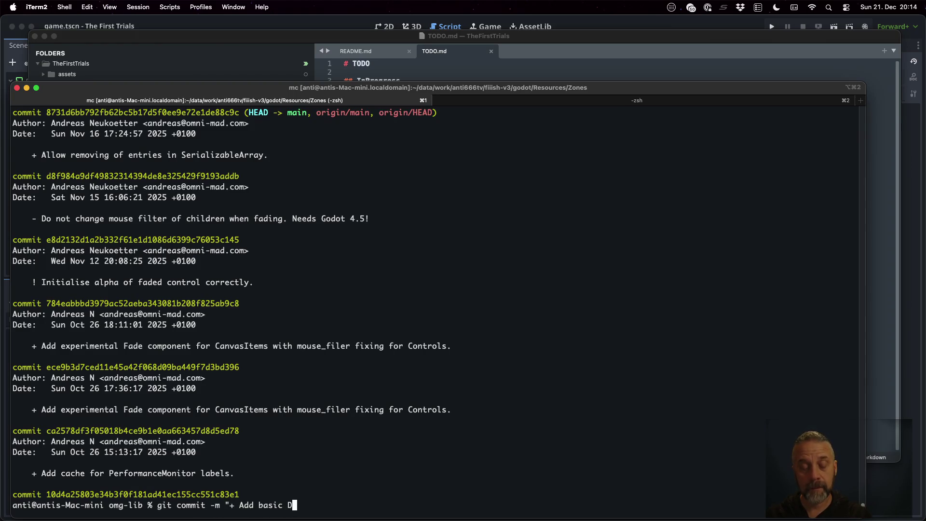
text(agement.")
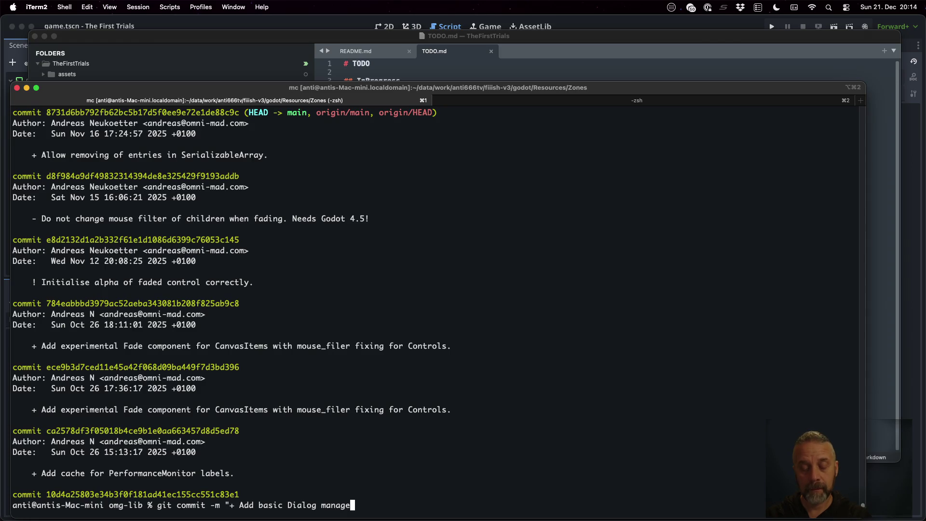
key(Return)
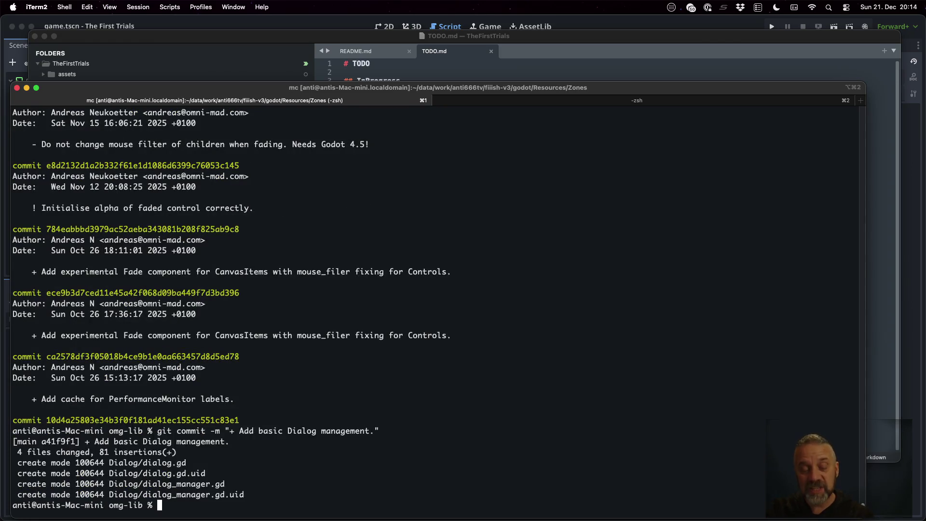
Rebase onto the remote and push the new commit.
text(git rebase)
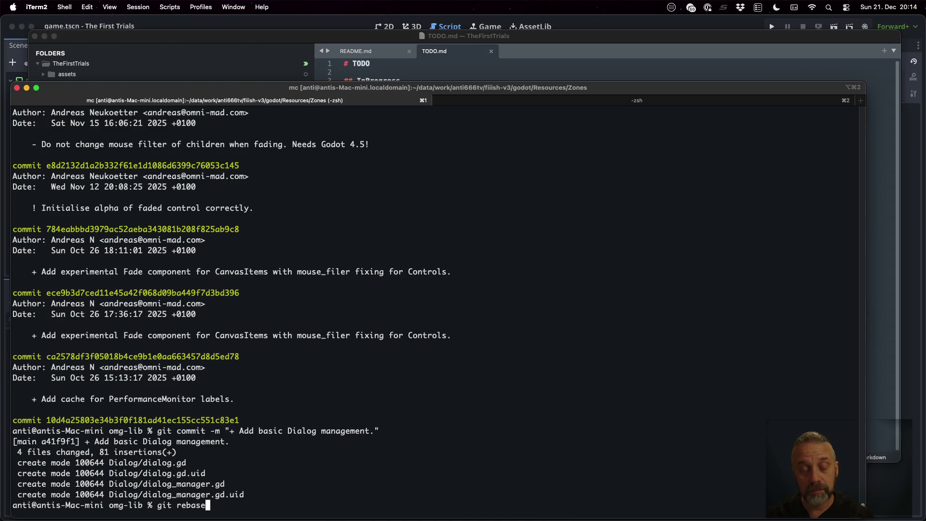
key(Return)
text(git push)
key(Return)
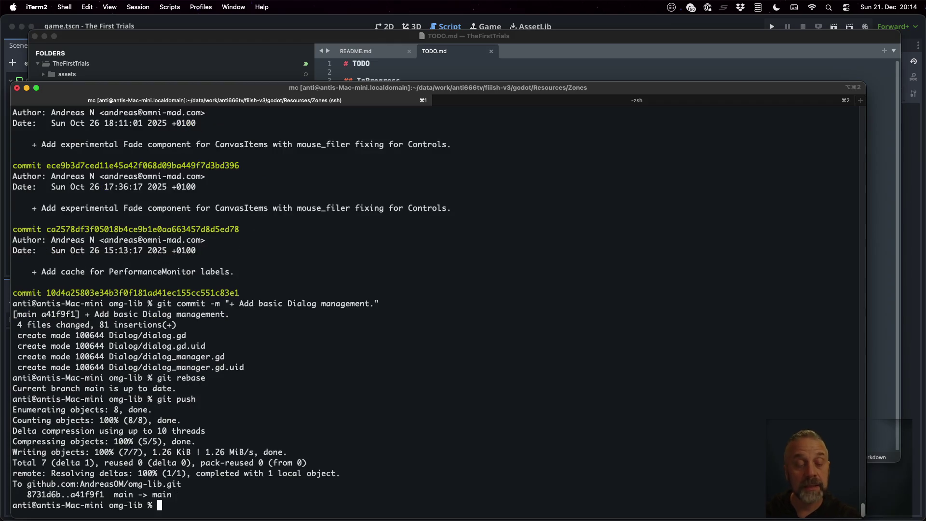
key(super+Tab)
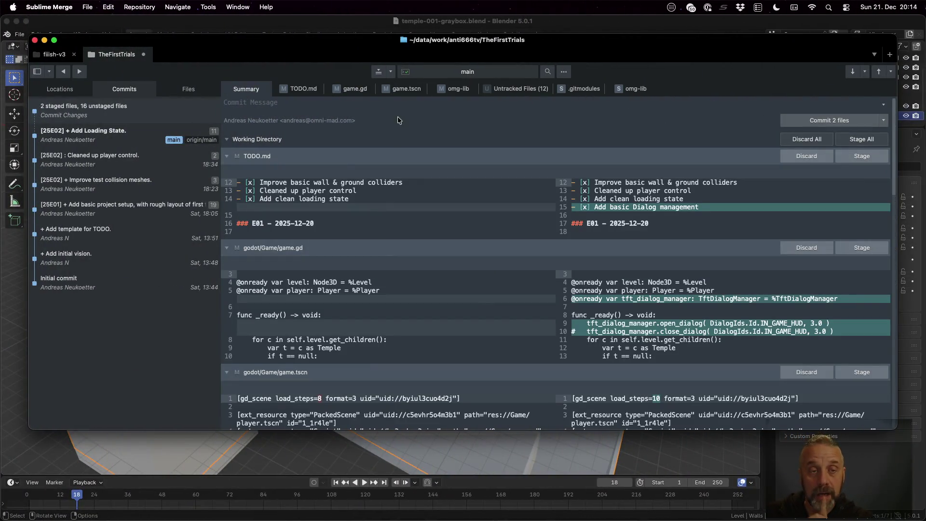
Enter the message '[25E02] + Add basic Dialog management.' and stage TODO.md, game.gd, game.tscn and omg-lib.
click(394, 102)
text([)
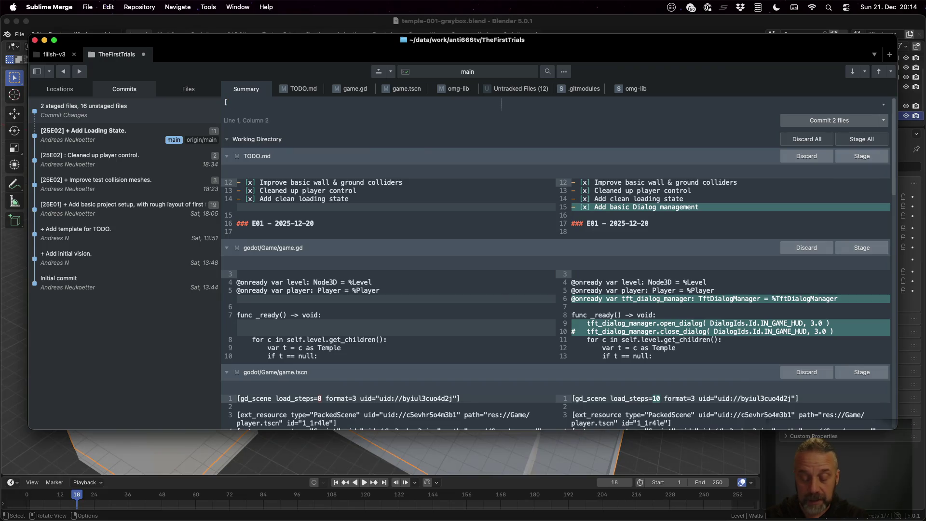
text(25E02] + A)
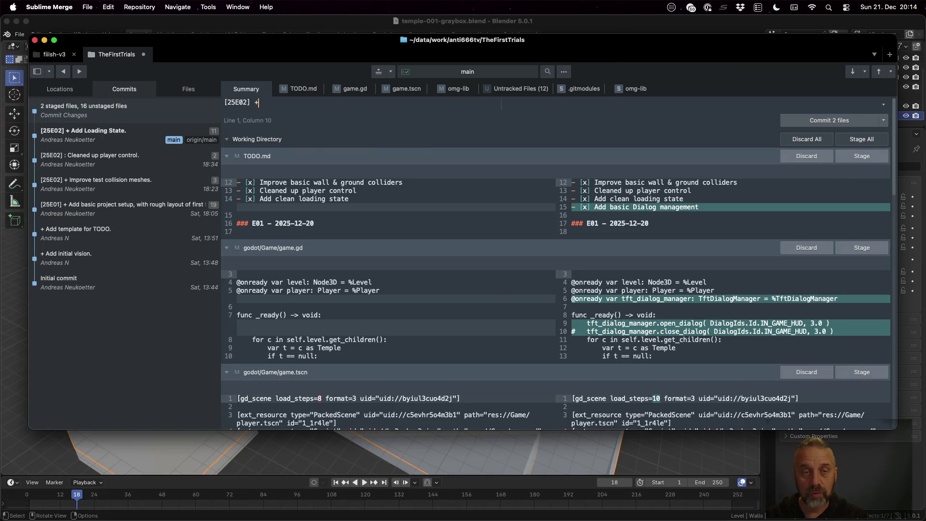
text(dd basic Dialog )
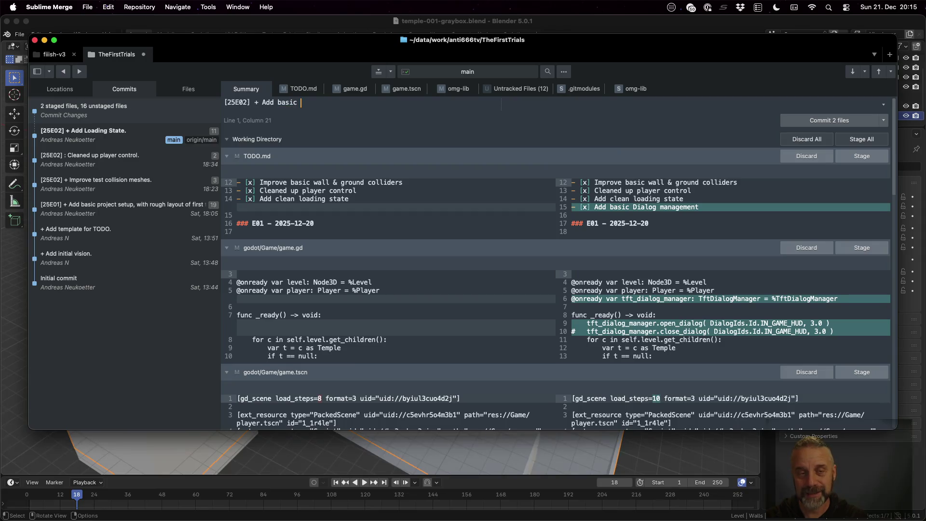
text(manag)
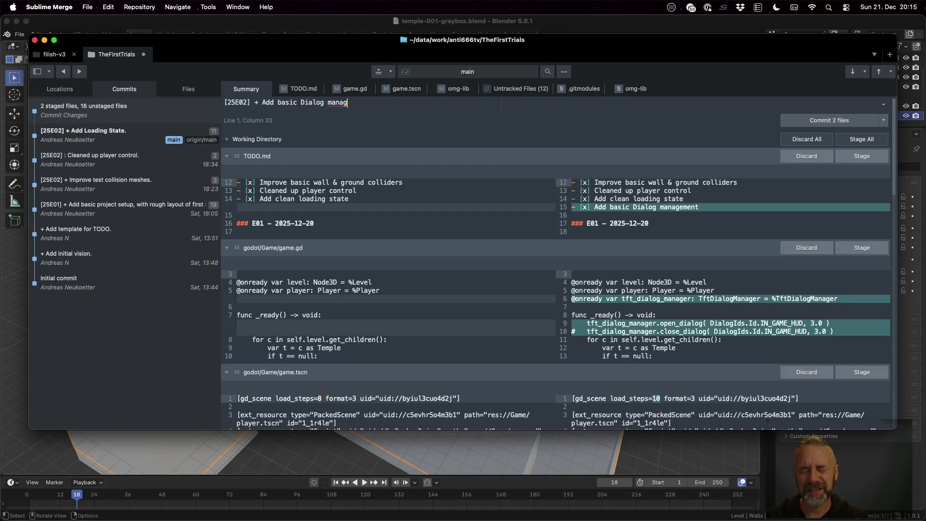
text(ement.)
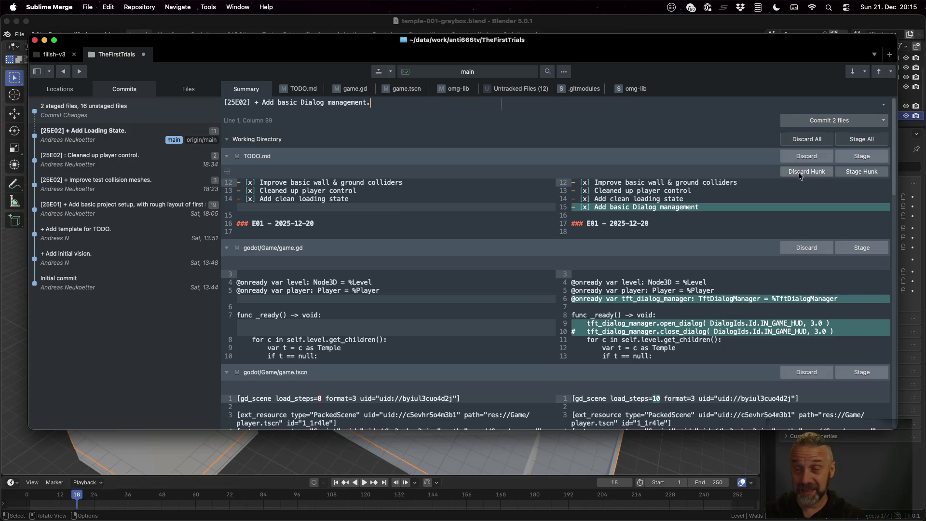
click(848, 157)
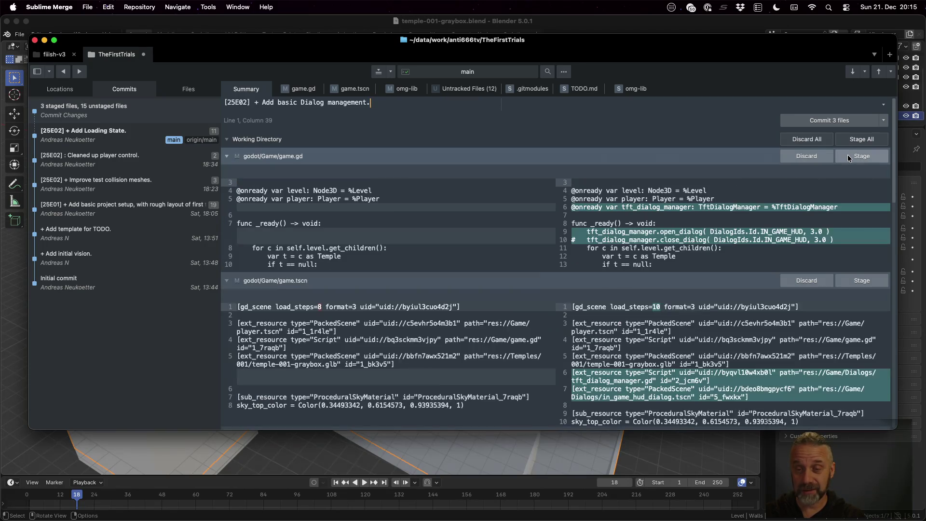
click(847, 156)
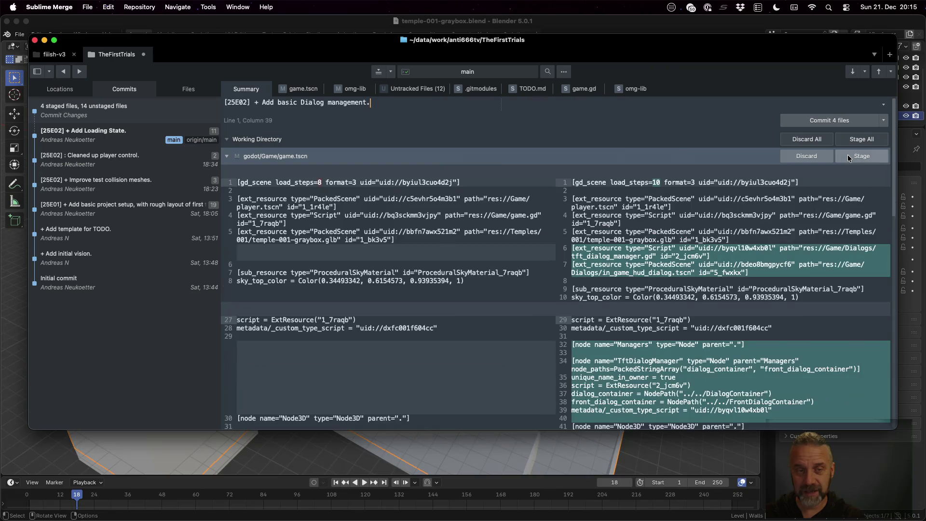
mouse_move(796, 216)
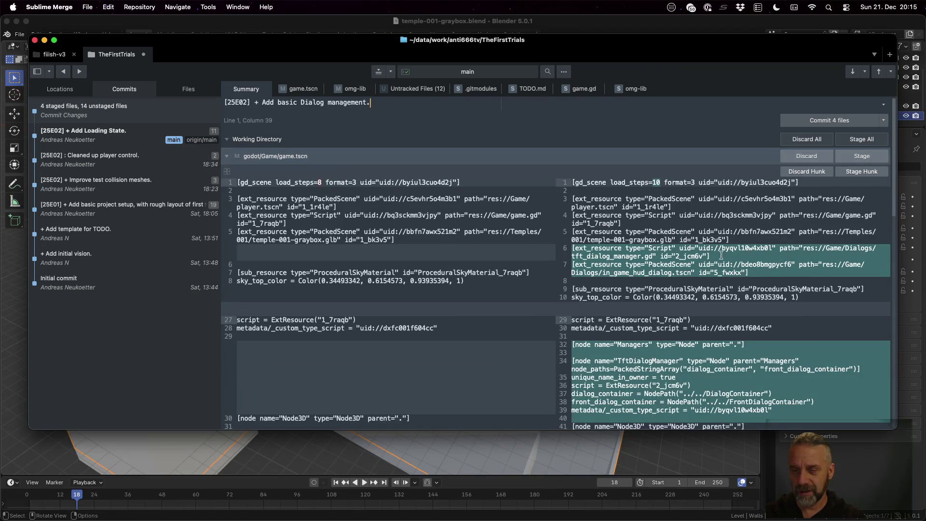
click(855, 160)
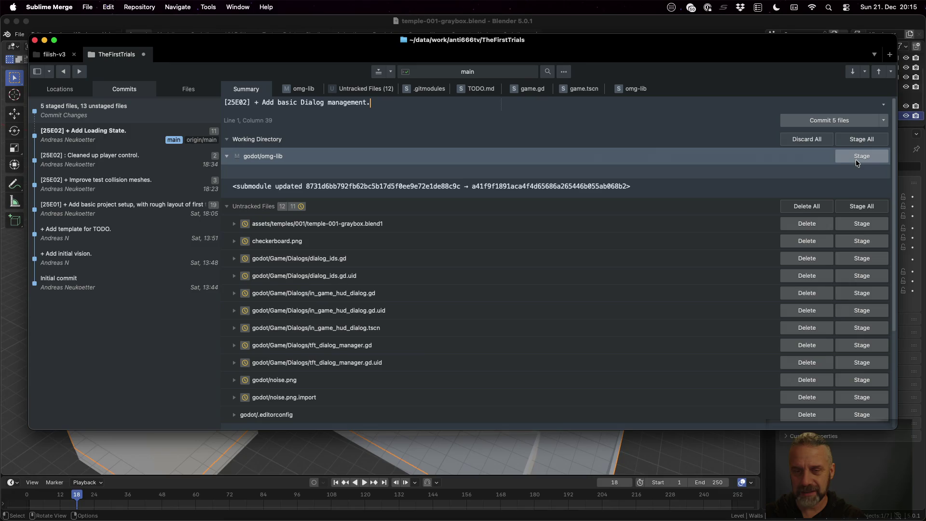
click(853, 153)
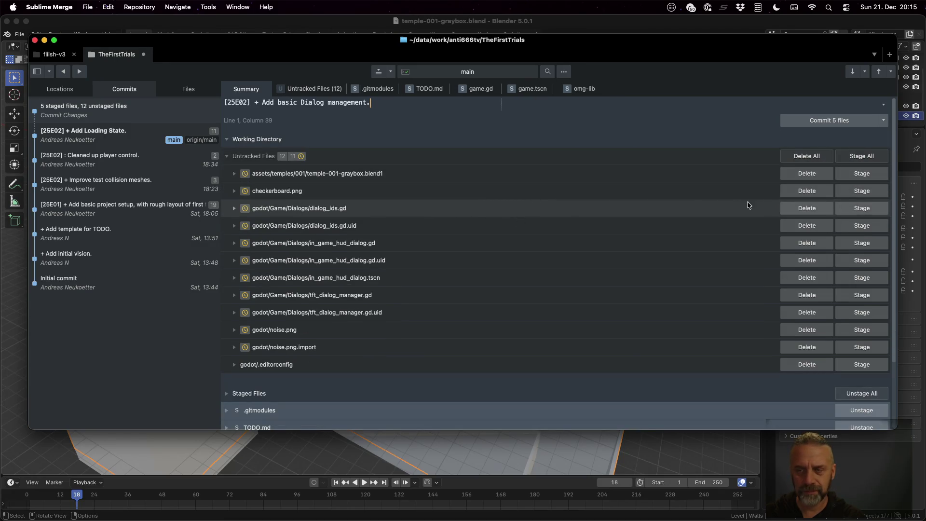
Stage the new dialog_ids, in_game_hud_dialog and tft_dialog_manager files and commit all 12 files.
click(844, 210)
click(844, 210)
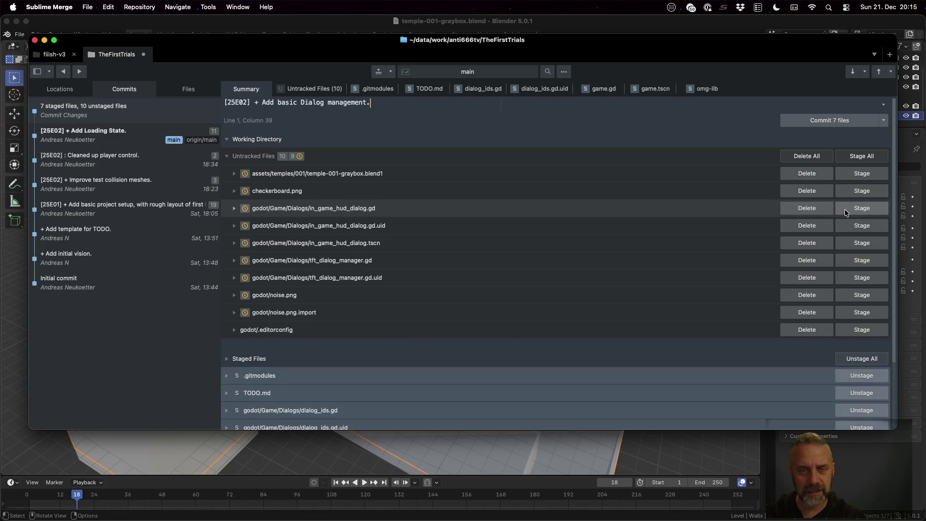
click(843, 210)
click(844, 209)
click(844, 209)
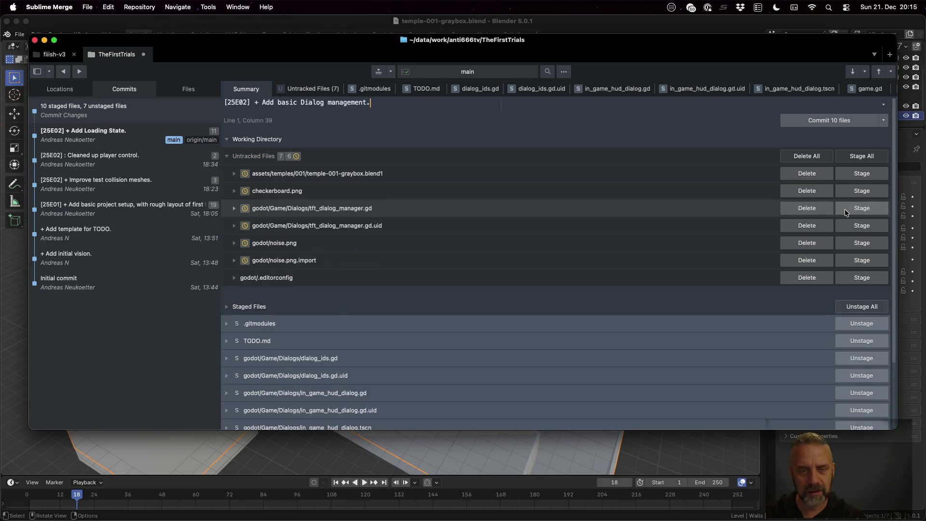
click(844, 209)
click(844, 209)
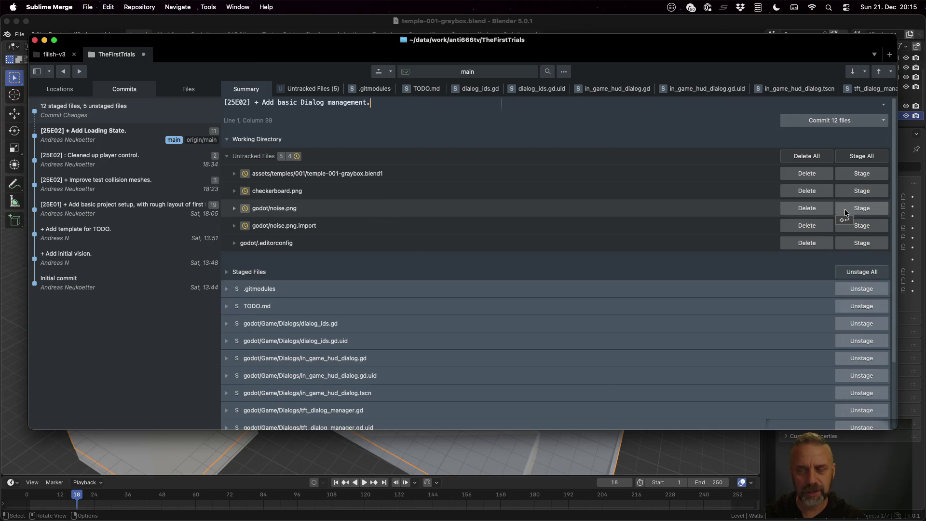
click(833, 120)
key(super+p)
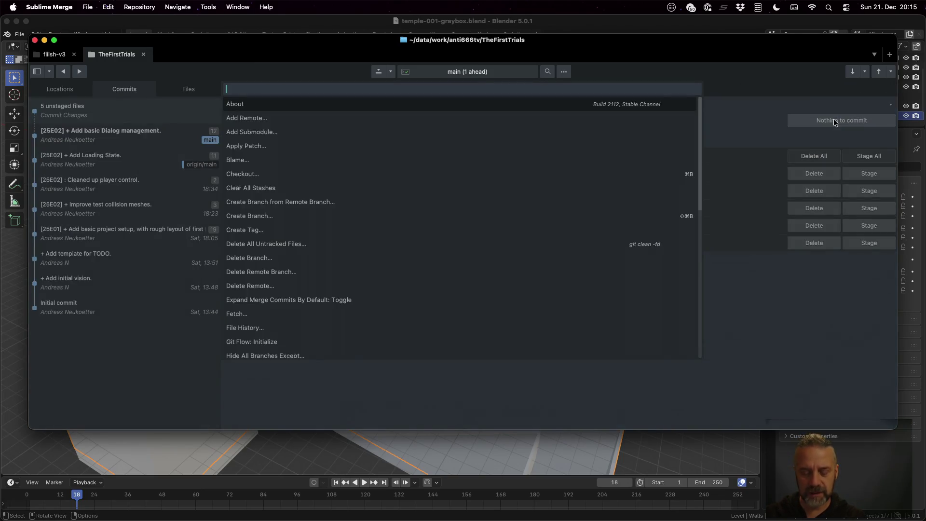
Cancel an attempted branch rebase, then push main to origin from the command palette.
text(rebase)
key(Return)
key(Escape)
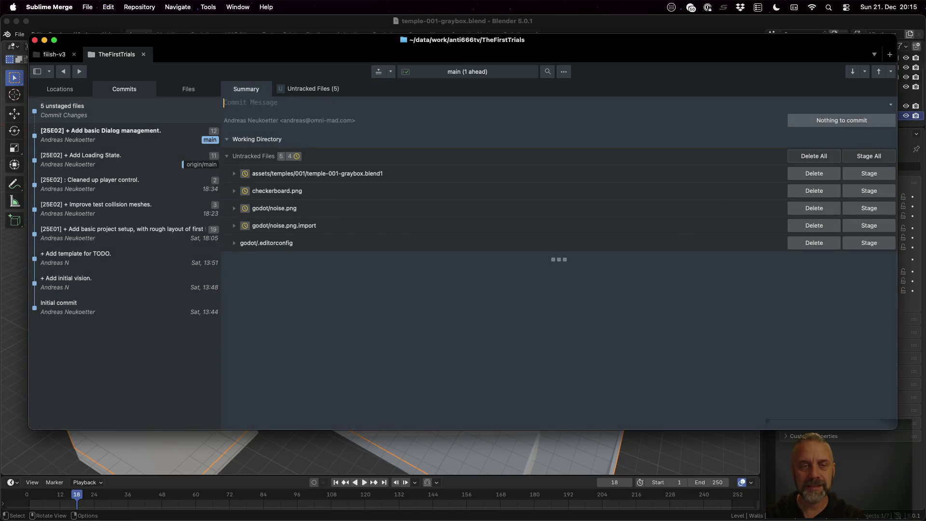
key(super+p)
text(push)
key(Return)
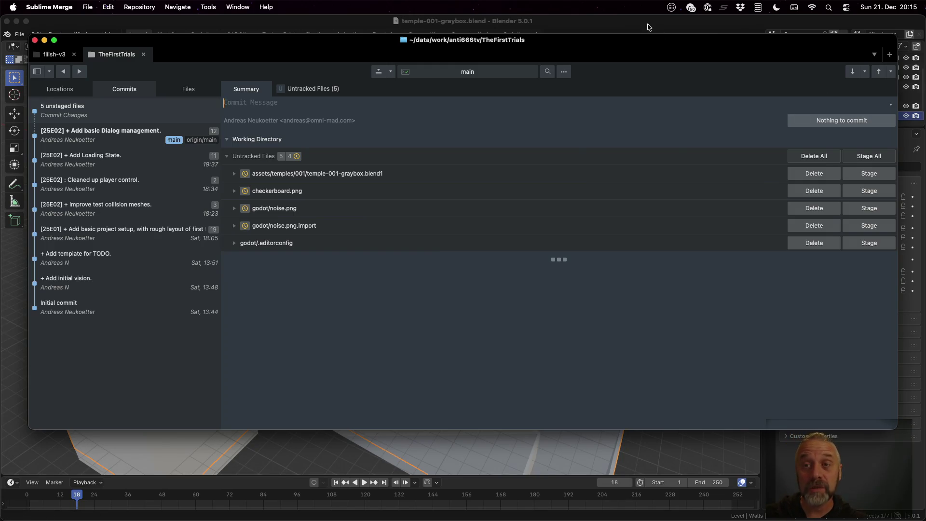
key(super+Tab)
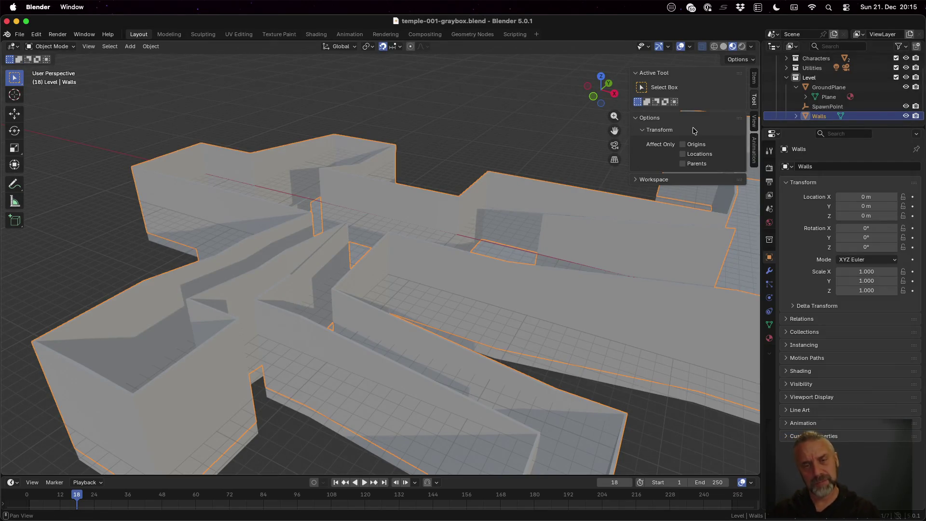
Orbit and zoom around the temple graybox walls toward the central corridor, then show all windows.
scroll(495, 299, right, 10)
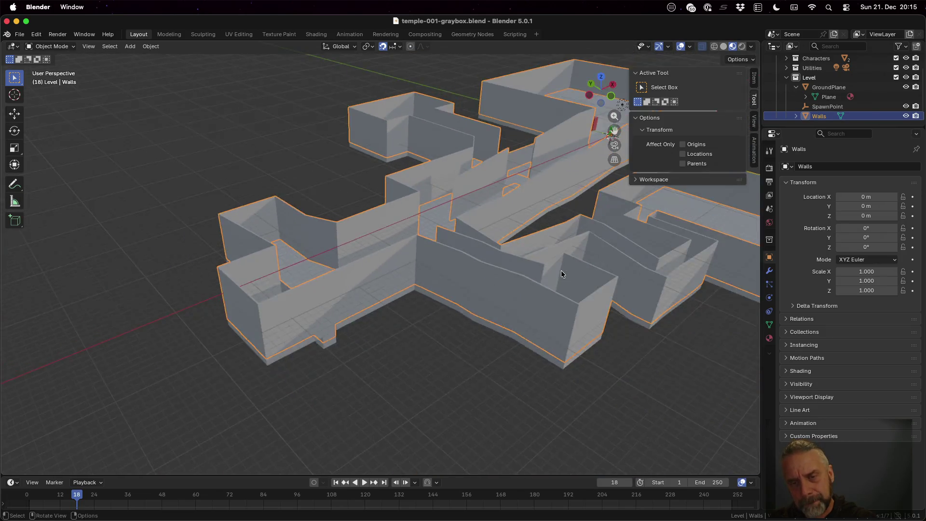
mouse_move(561, 270)
mouse_down()
mouse_move(587, 259)
mouse_move(554, 213)
mouse_move(561, 201)
mouse_move(663, 233)
mouse_move(673, 247)
mouse_move(595, 271)
mouse_move(574, 247)
mouse_move(610, 213)
mouse_move(680, 210)
mouse_move(651, 241)
mouse_move(523, 219)
mouse_move(515, 192)
mouse_move(566, 178)
mouse_move(606, 214)
mouse_move(614, 251)
mouse_move(602, 273)
mouse_move(597, 251)
mouse_up()
scroll(597, 251, up, 3)
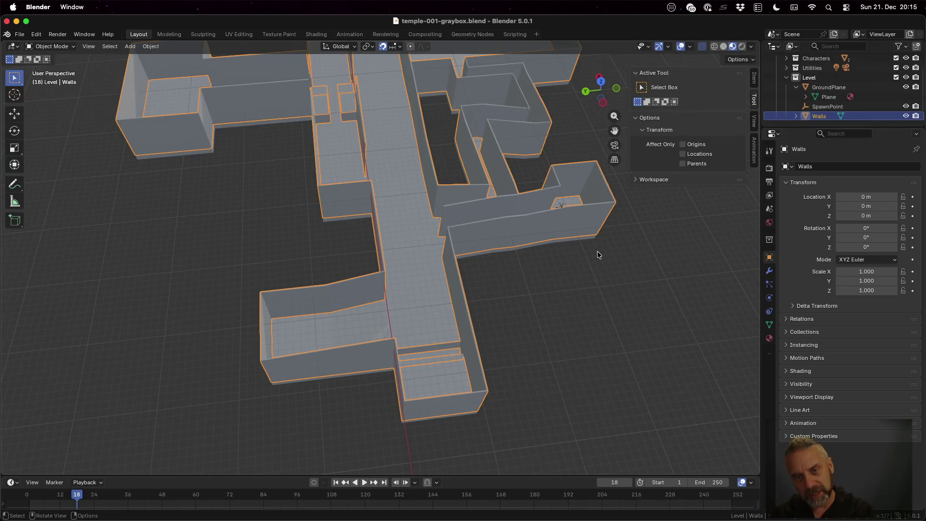
mouse_move(597, 251)
mouse_down()
mouse_move(488, 198)
mouse_move(495, 169)
mouse_move(472, 161)
mouse_move(464, 171)
mouse_move(454, 145)
mouse_up()
scroll(425, 89, up, 2)
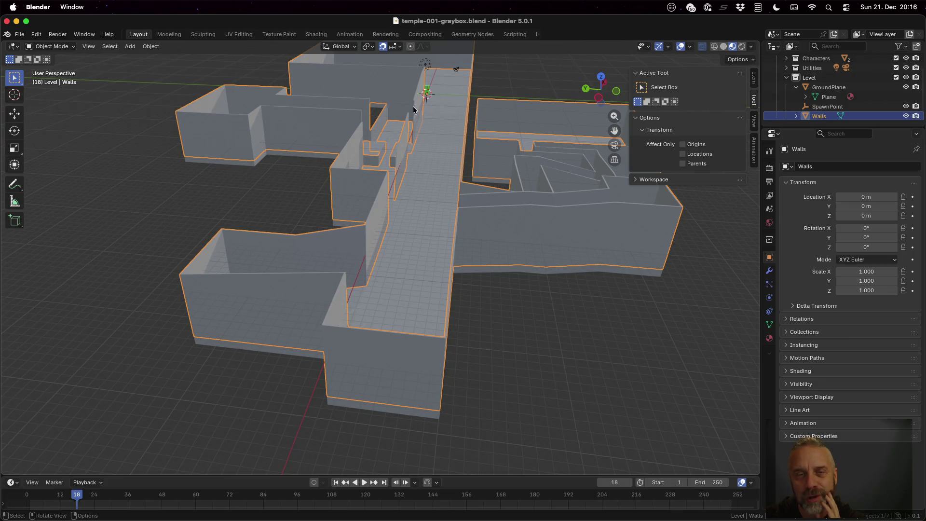
mouse_move(492, 68)
mouse_down()
mouse_move(442, 210)
mouse_move(458, 184)
mouse_move(447, 172)
mouse_move(415, 242)
mouse_move(394, 223)
mouse_move(381, 287)
mouse_up()
scroll(456, 188, up, 3)
scroll(457, 183, up, 3)
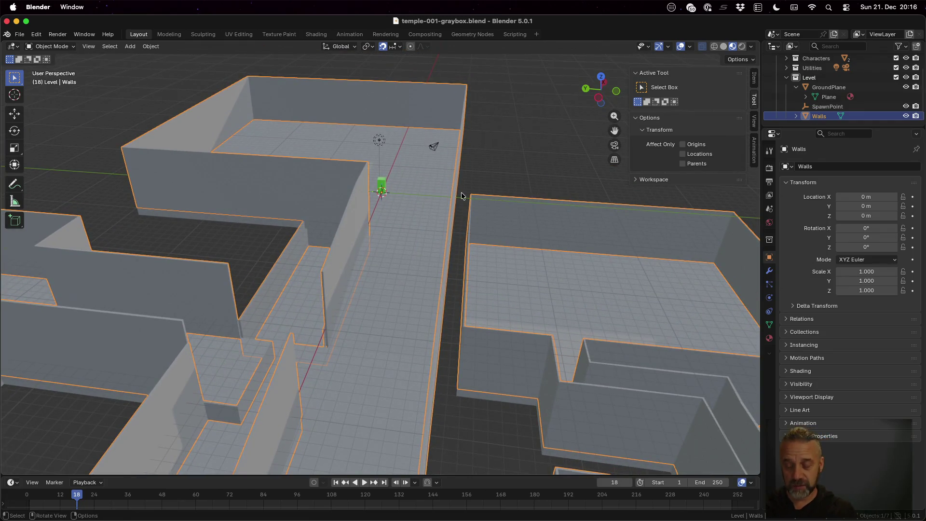
key(ctrl+Up)
key(ctrl+Up)
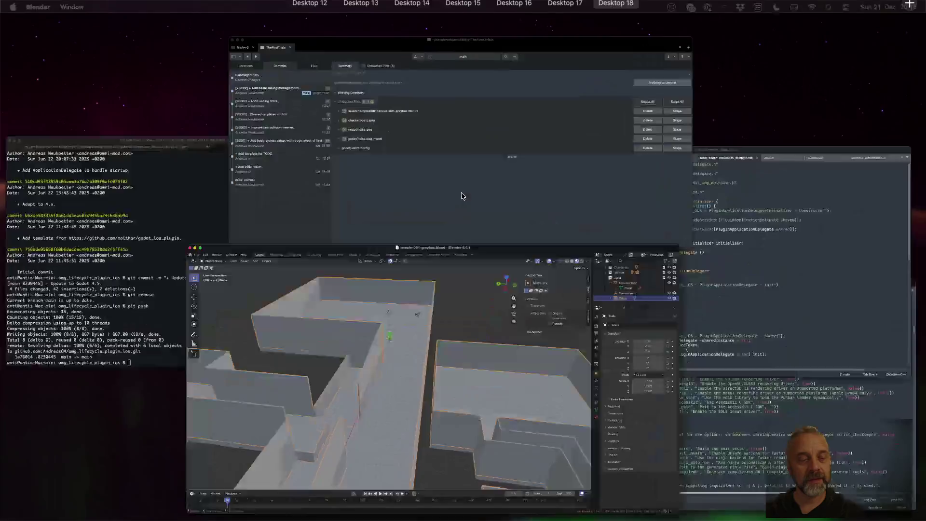
Run 'cargo binstall lowtexpal' with telemetry opted in, which fails because lowtexpal isn't found.
key(ctrl+Left)
text(cargo bin)
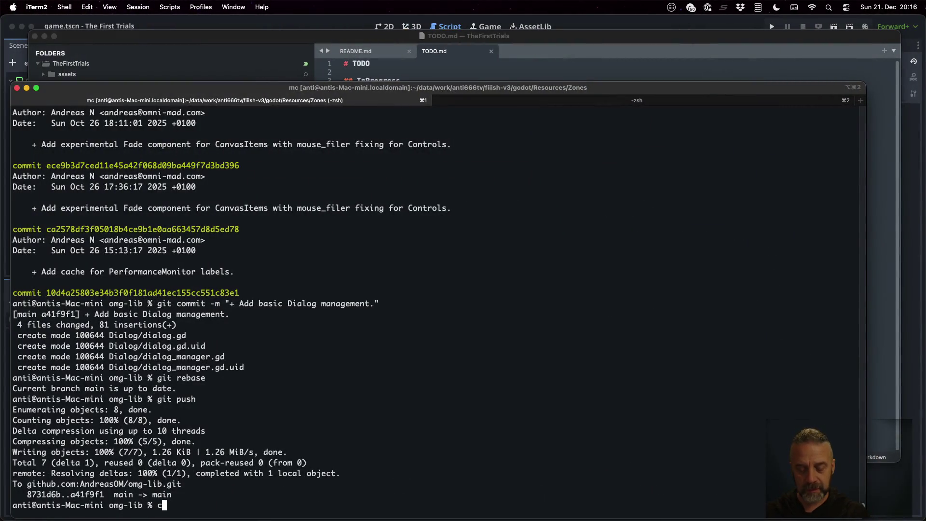
text(stall lowtexp)
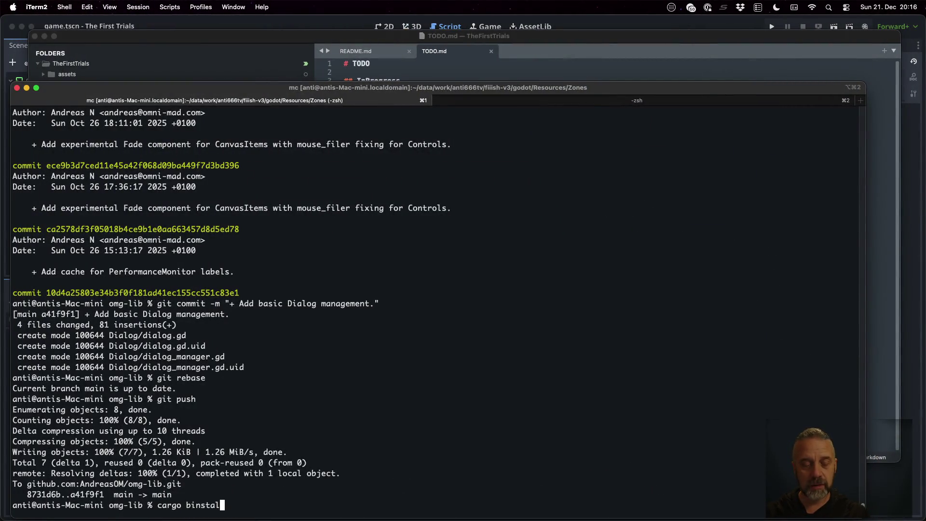
text(al)
key(Return)
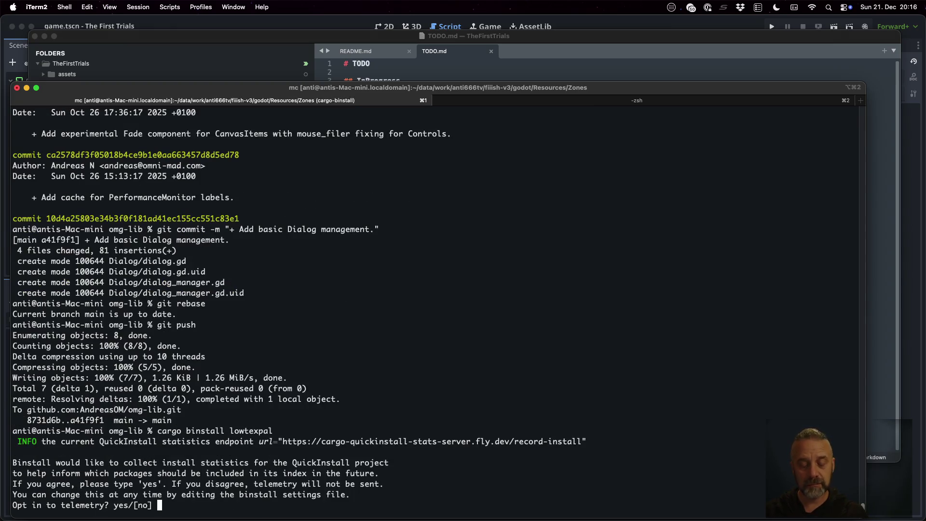
text(y)
key(Return)
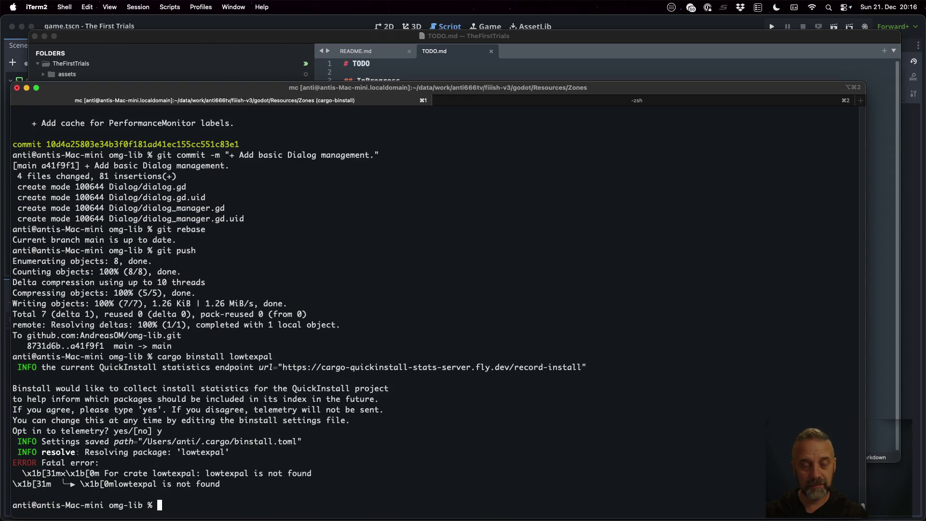
key(super+Tab)
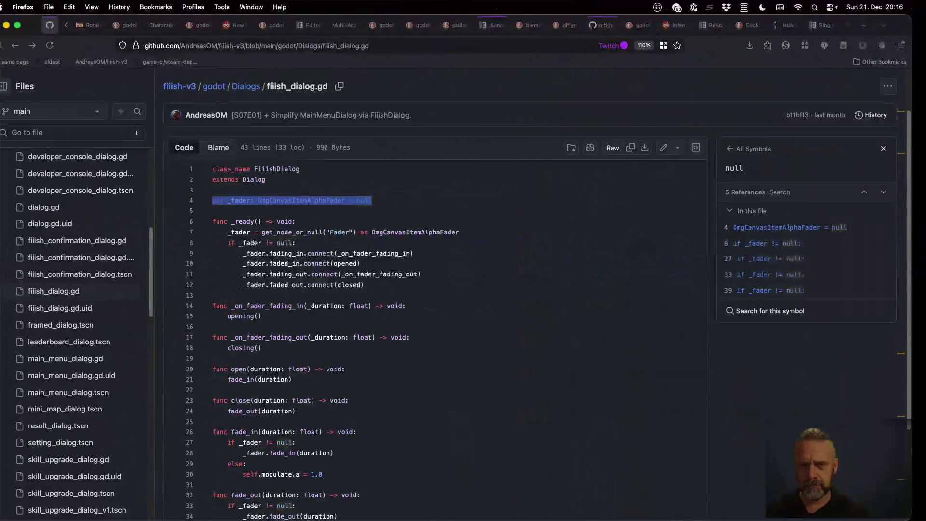
Load the lowtexpal GitHub repository page and copy its SSH clone URL.
click(234, 47)
text(low)
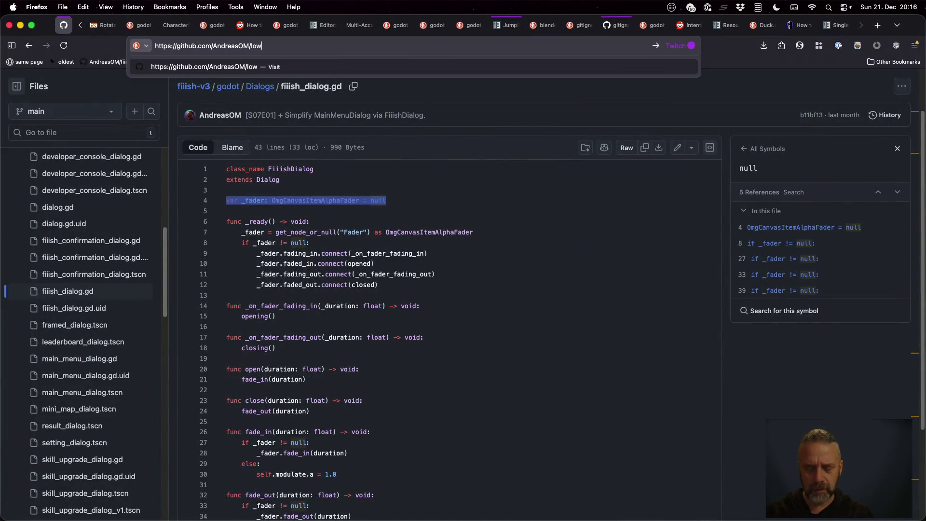
text(texpal)
key(Return)
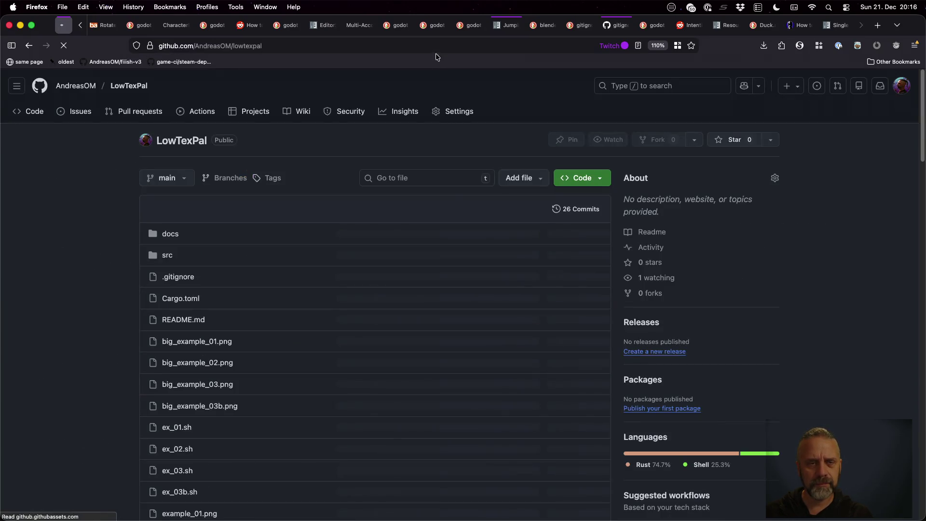
scroll(776, 344, down, 5)
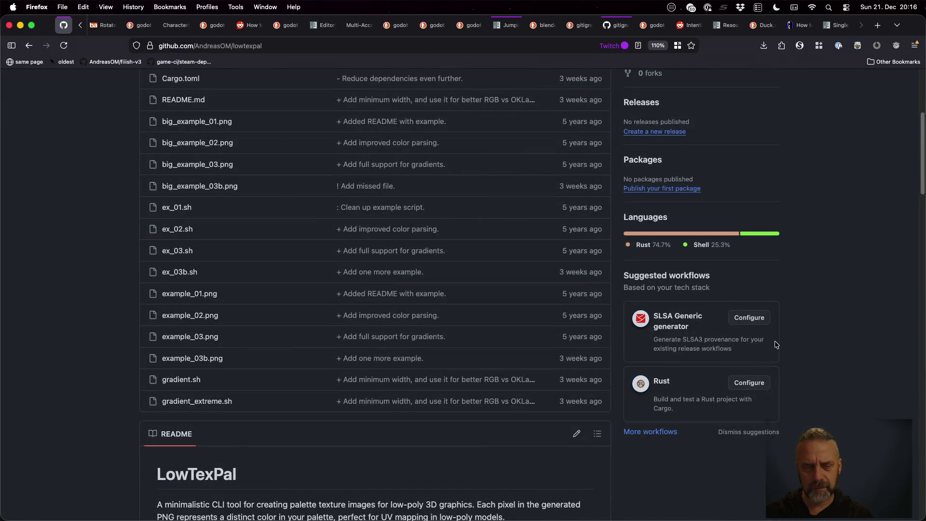
scroll(776, 345, down, 6)
scroll(776, 344, down, 6)
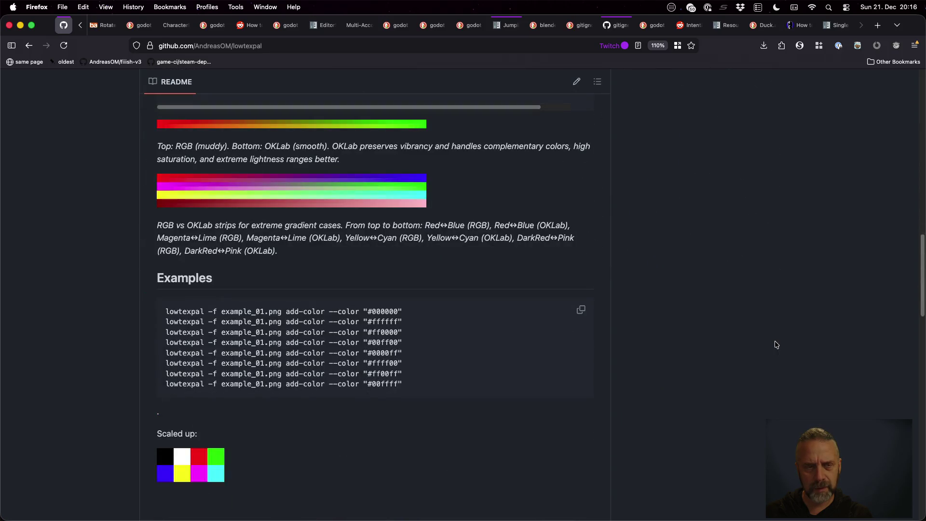
scroll(776, 345, down, 6)
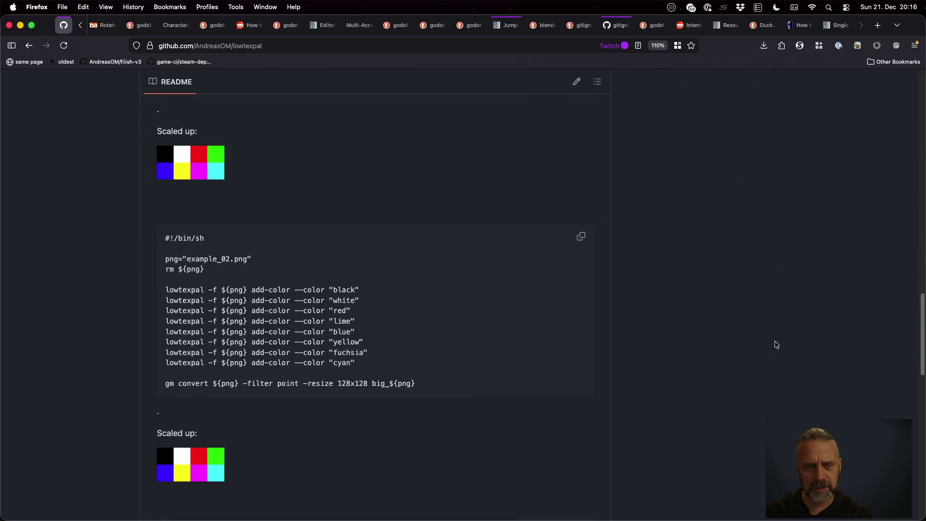
scroll(776, 344, up, 20)
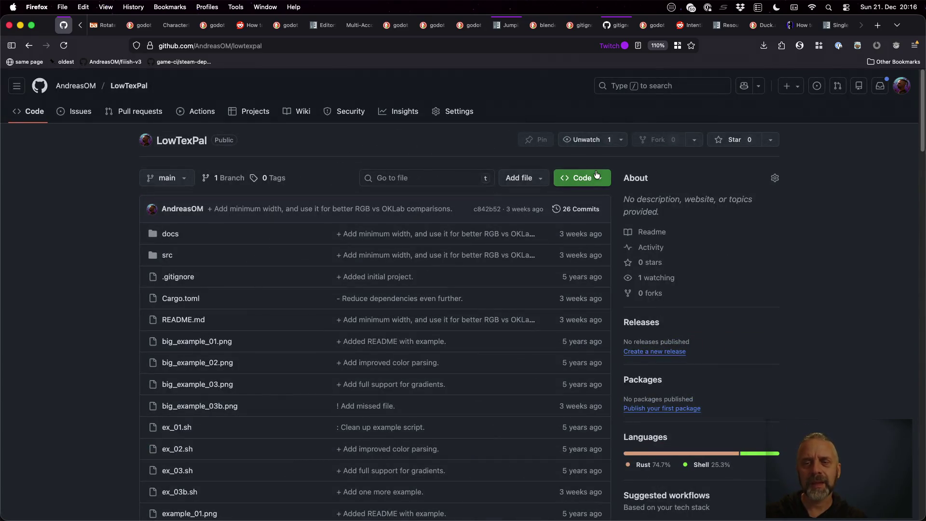
click(596, 176)
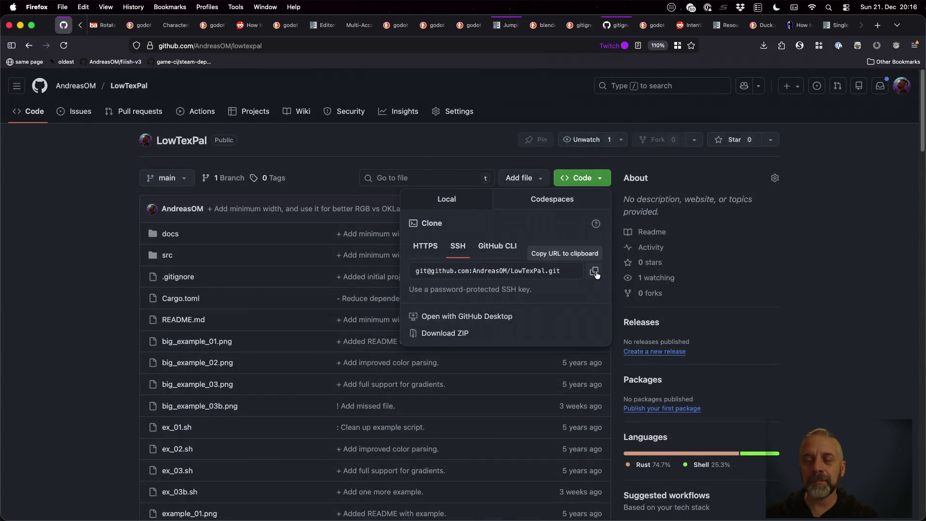
click(595, 273)
key(super+Tab)
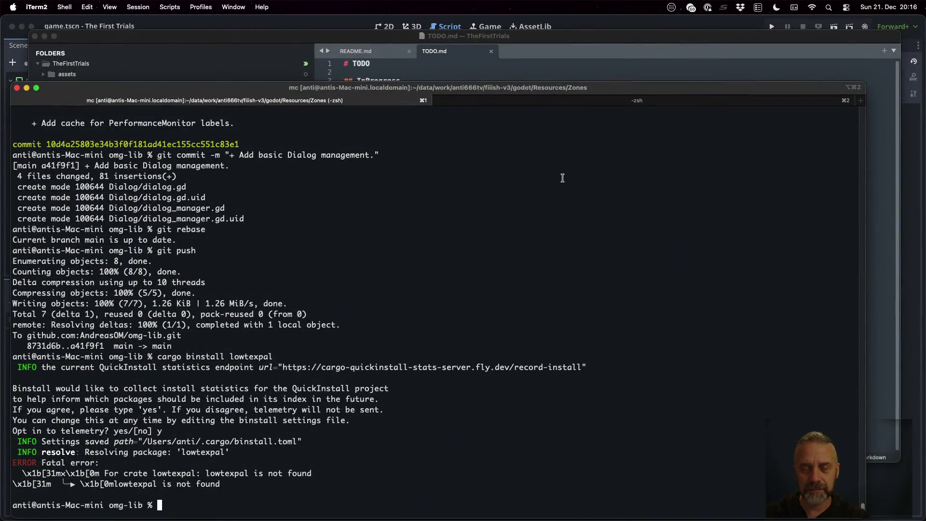
In a new tab, git clone the copied LowTexPal SSH URL into data/work/anti666tv.
key(super+t)
text(cd data/work/anti666tv/)
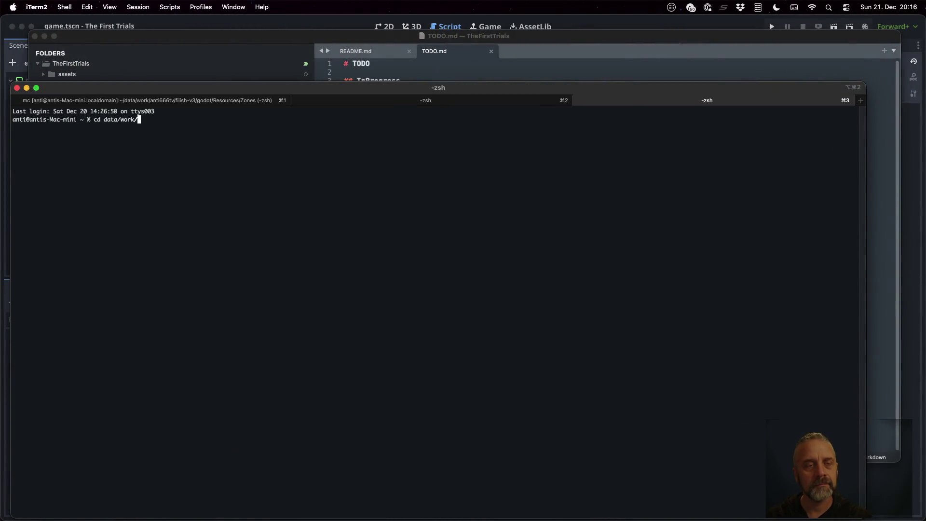
key(Return)
text(git cvl)
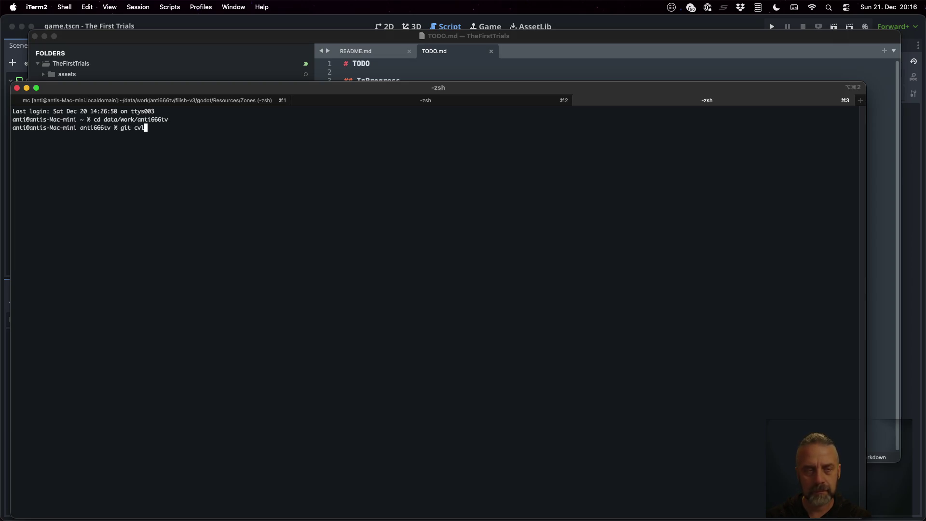
key(BackSpace)
text(lone)
key(super+v)
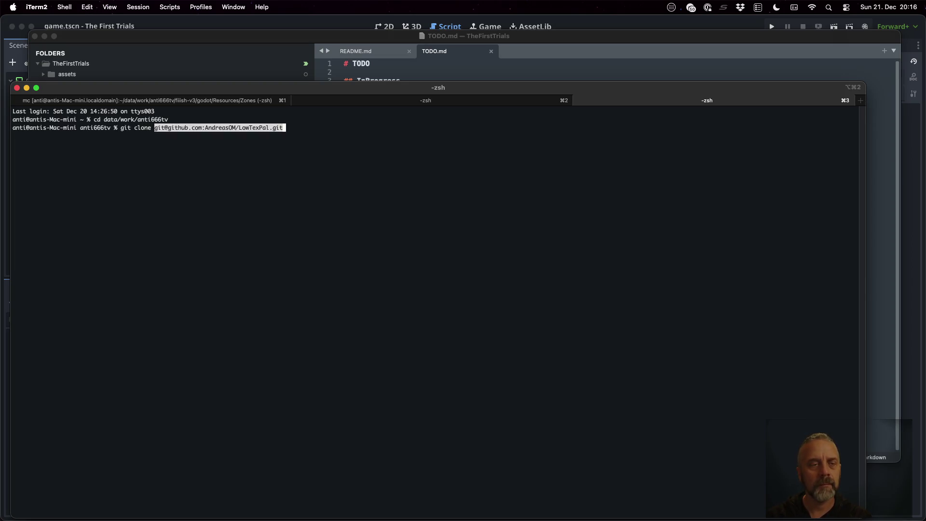
key(Return)
Enlarge the terminal text, enter the LowTexPal folder and run 'cargo build --release'.
key(super+plus)
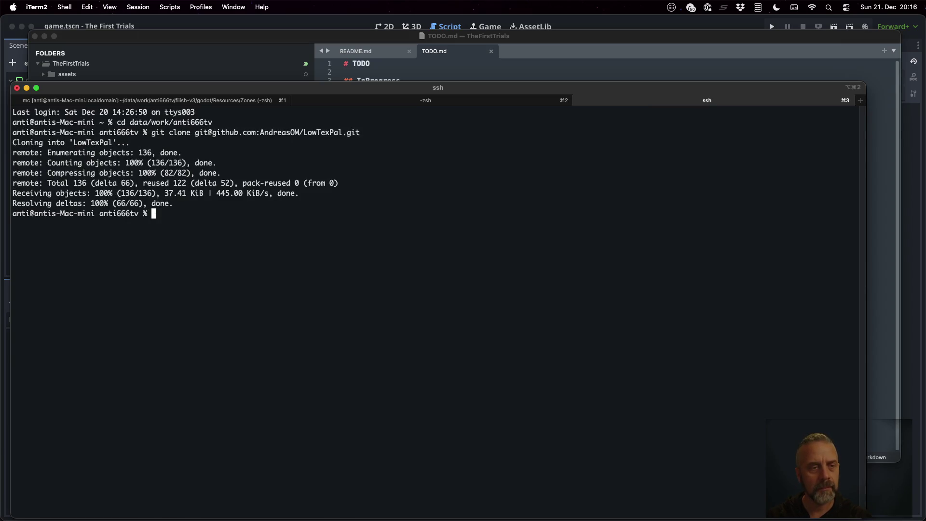
text(cd L)
key(Tab)
key(Return)
text(cargo)
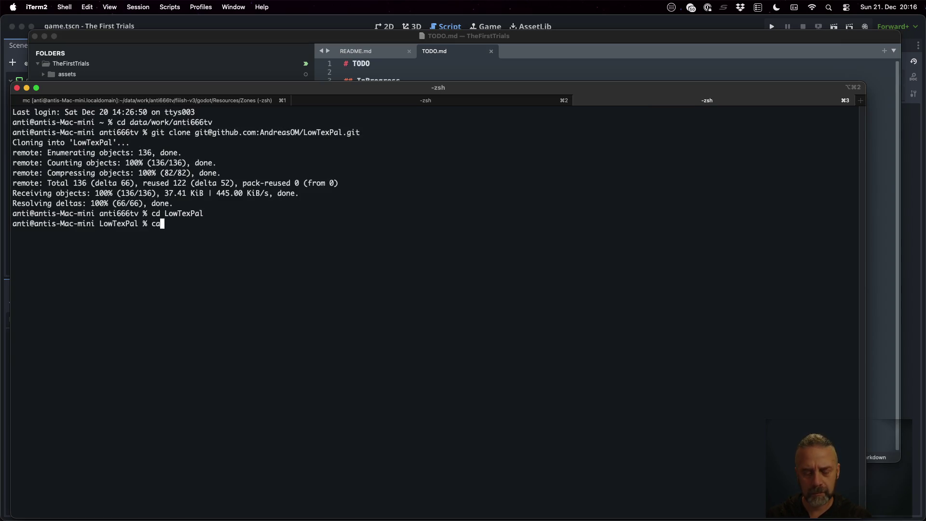
text(build --releas)
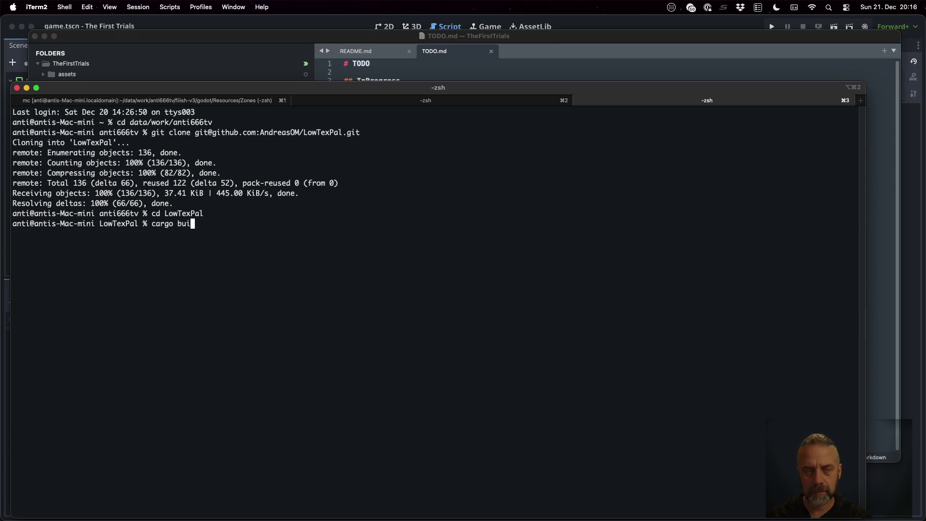
text(e)
key(Return)
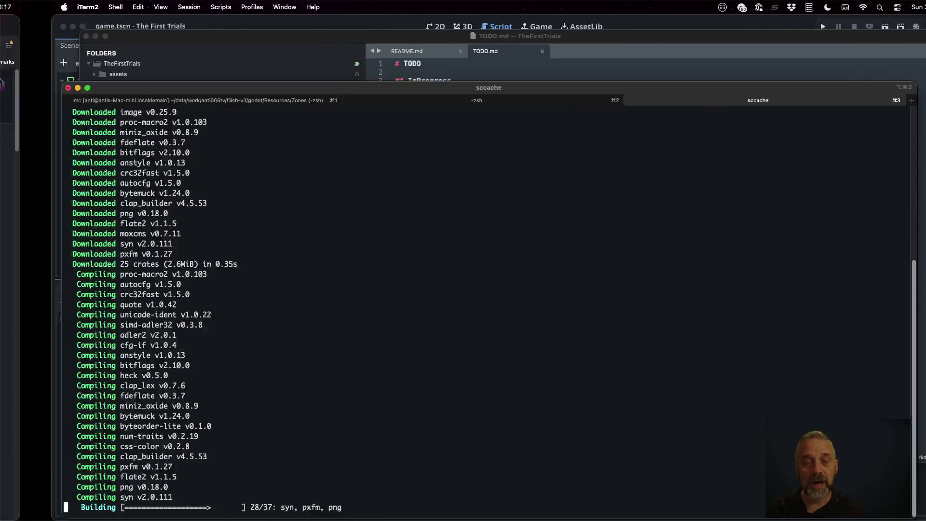
Close the clone dropdown and highlight the RGB and OKLab comments in the README's Perceptual Gradients section.
key(super+Tab)
click(562, 177)
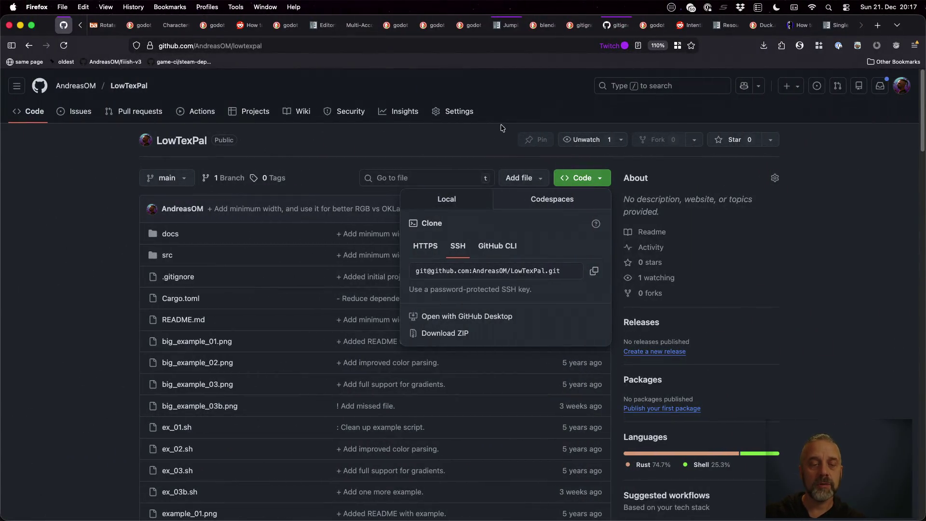
click(104, 255)
scroll(104, 255, down, 10)
scroll(133, 306, down, 7)
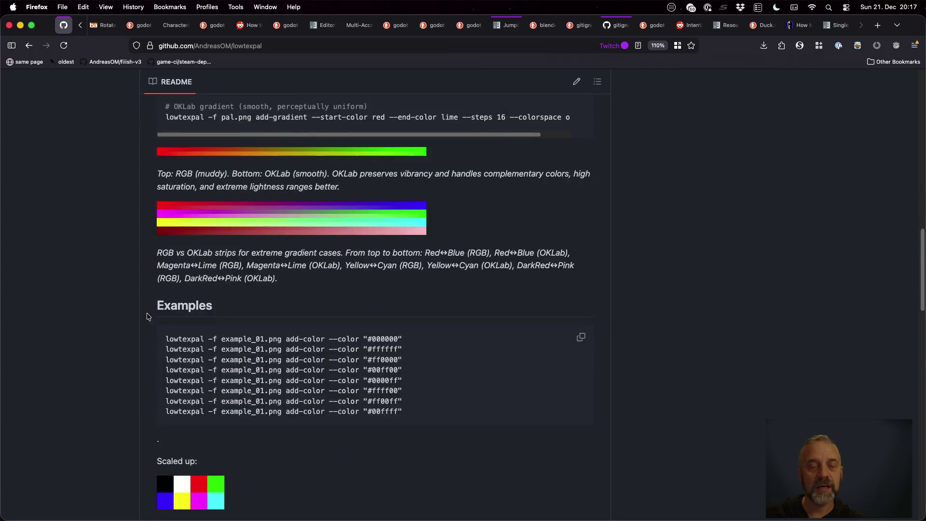
scroll(372, 209, up, 4)
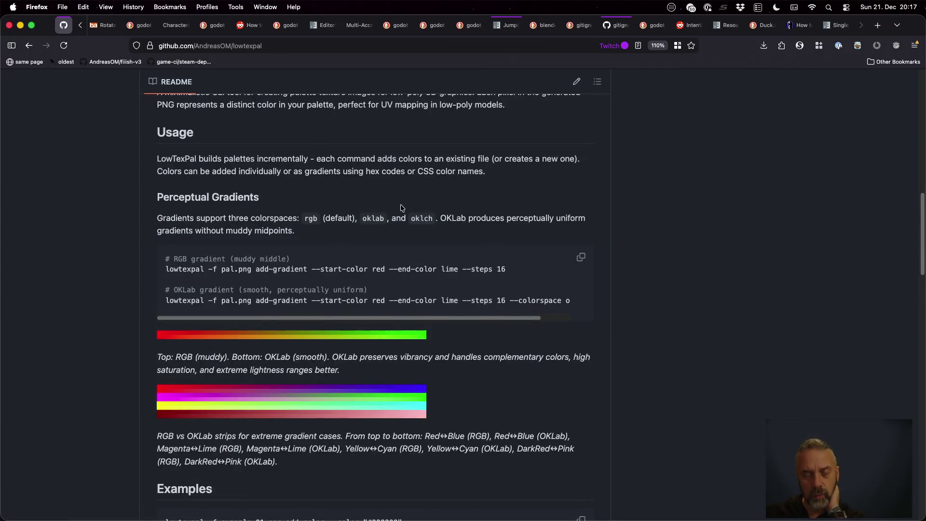
scroll(393, 212, up, 9)
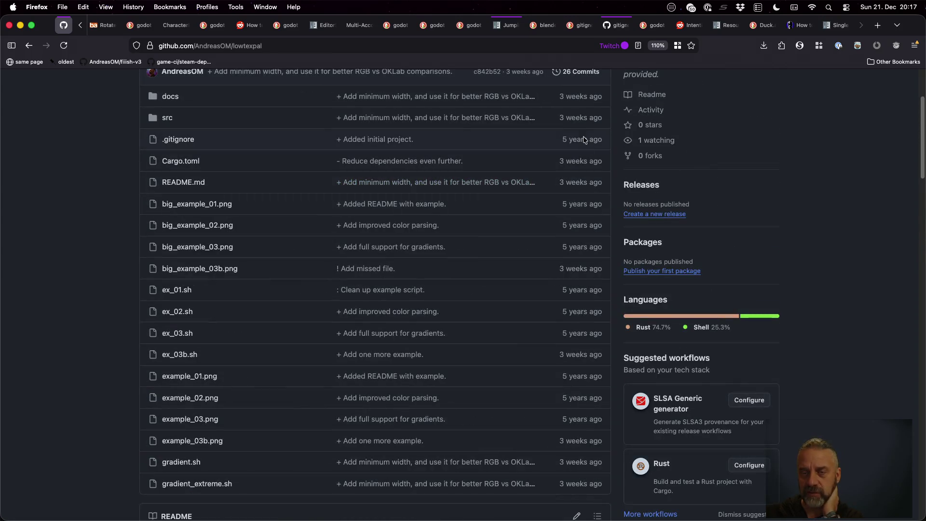
scroll(473, 361, down, 9)
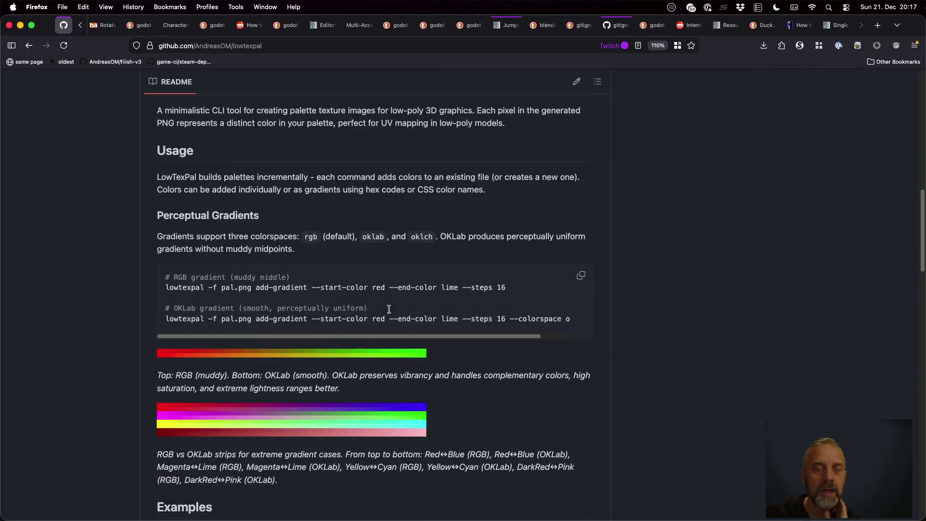
drag(176, 276, 227, 277)
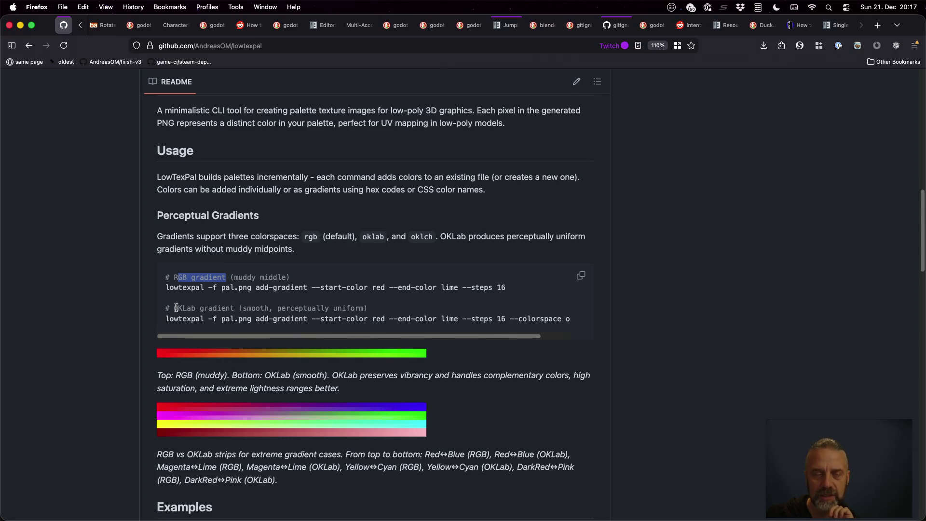
drag(175, 307, 198, 307)
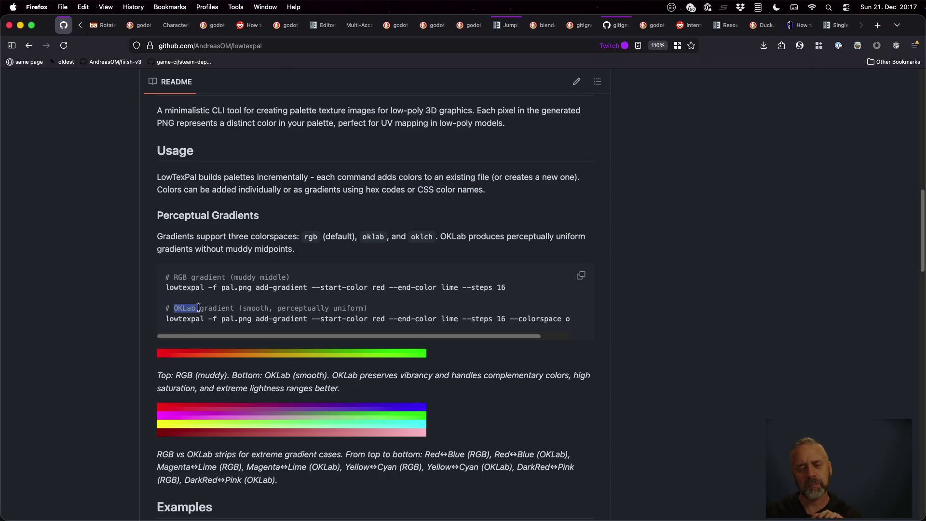
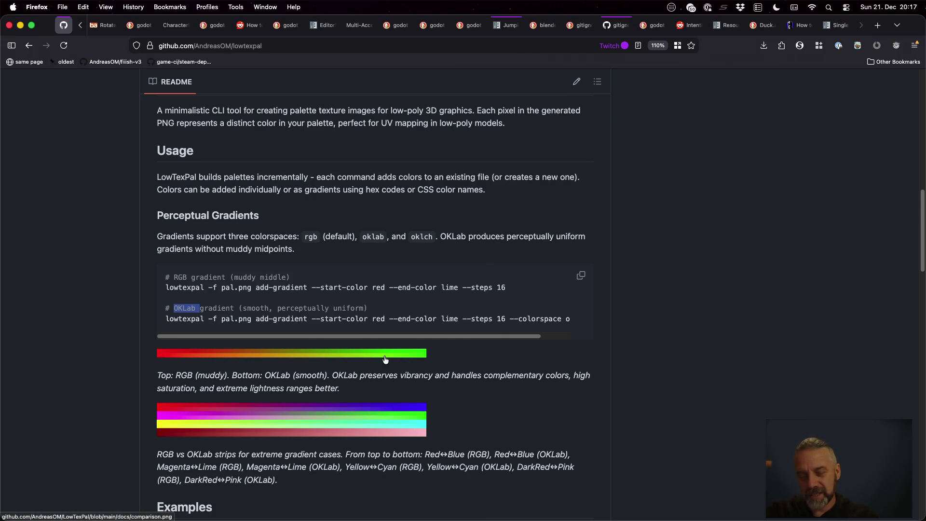
Try copying target/release/lowtexpal into ~/bin/ from the terminal.
scroll(385, 359, down, 3)
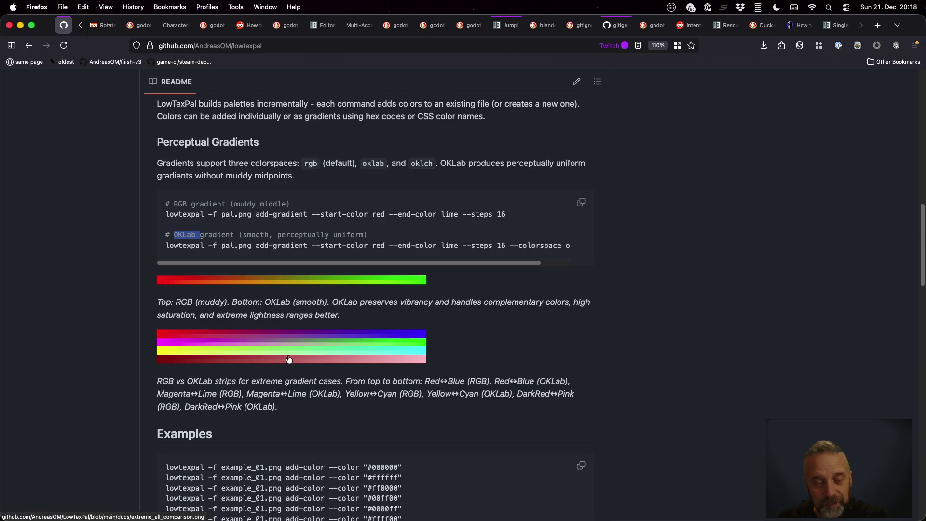
scroll(280, 361, down, 10)
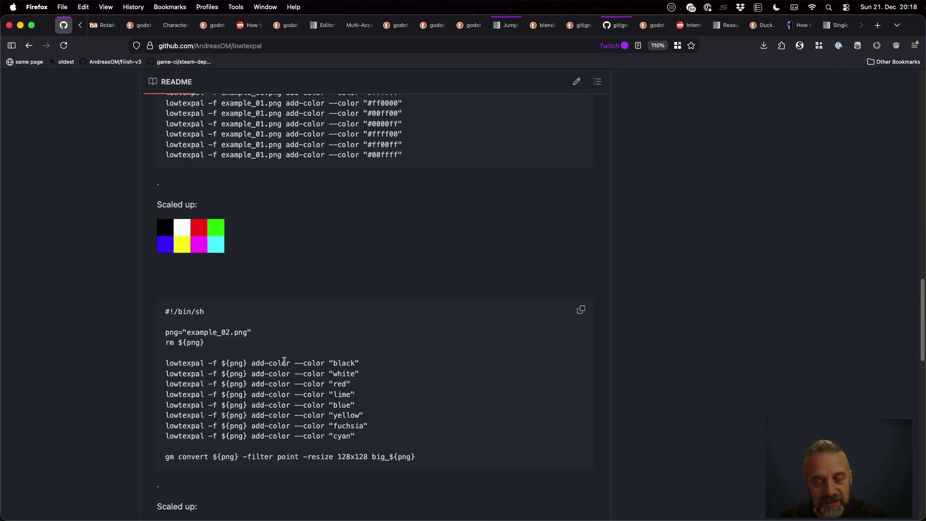
scroll(284, 364, up, 10)
scroll(284, 364, down, 6)
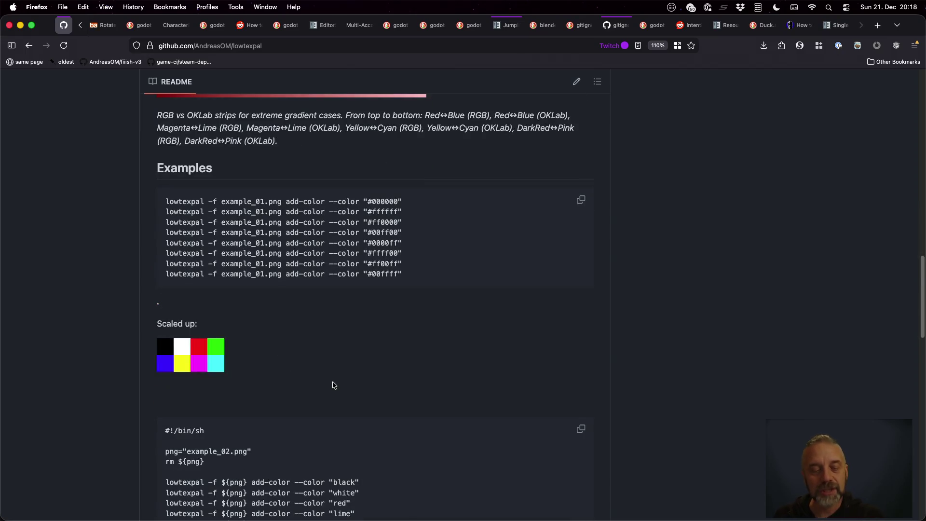
scroll(333, 382, down, 3)
scroll(333, 382, up, 15)
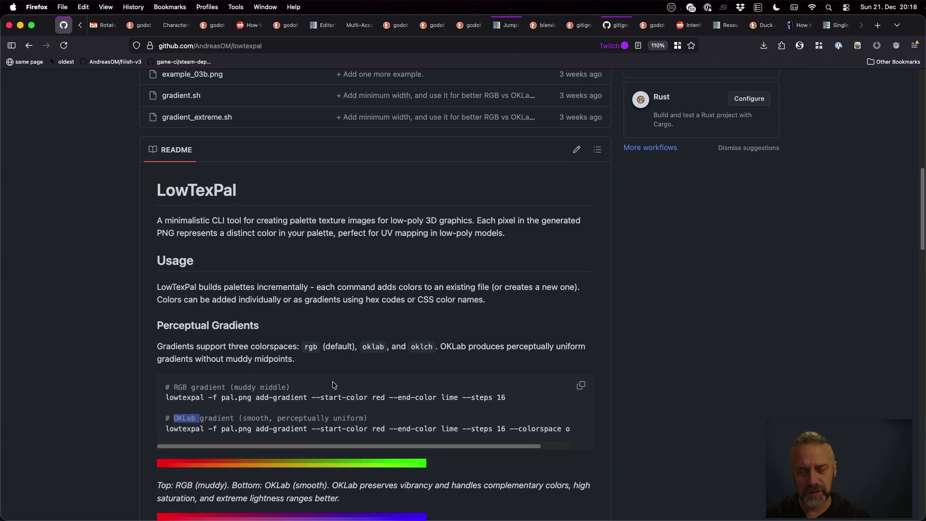
key(super+Tab)
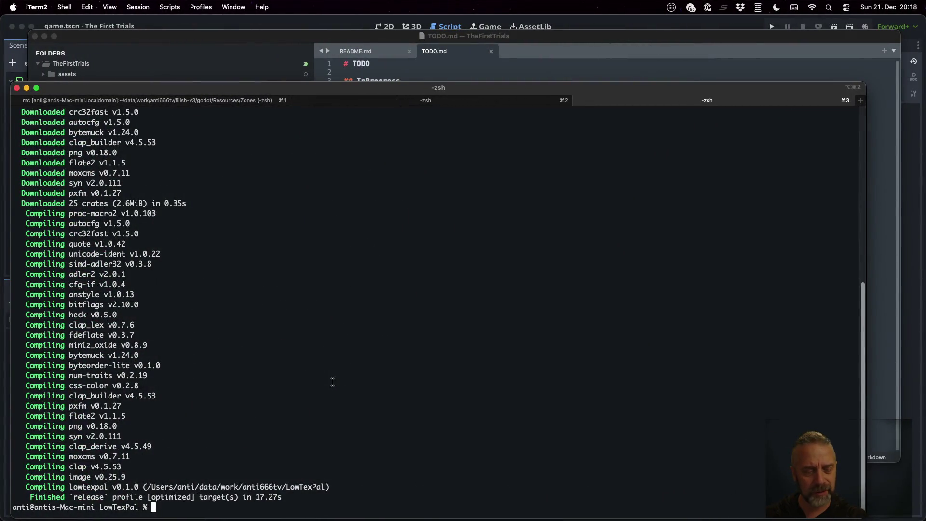
text(cp t)
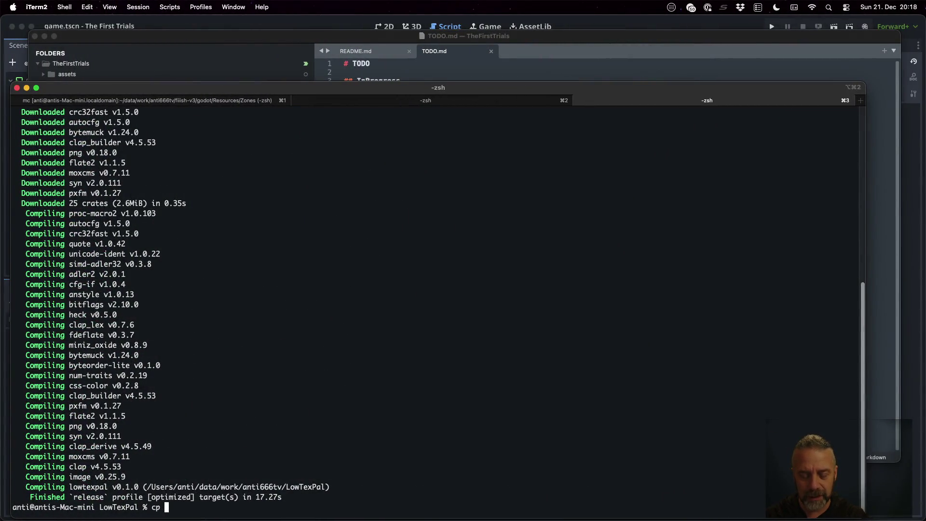
key(Tab)
text(r)
key(Tab)
text(l)
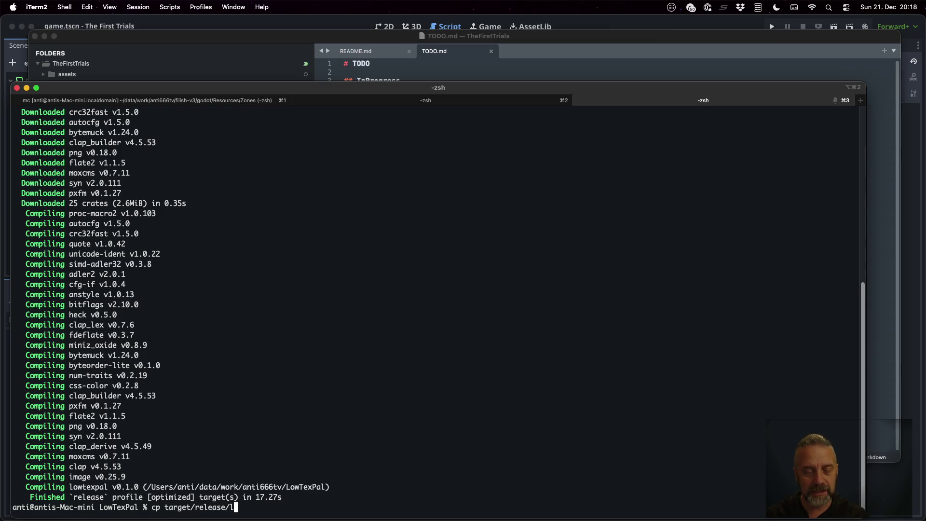
key(Tab)
text(owtexpal ~/bi)
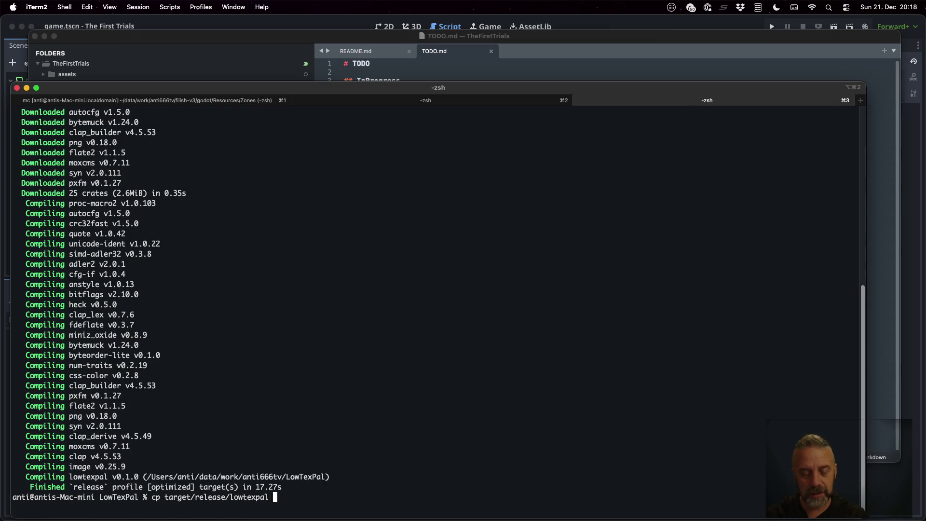
text(n/)
key(Return)
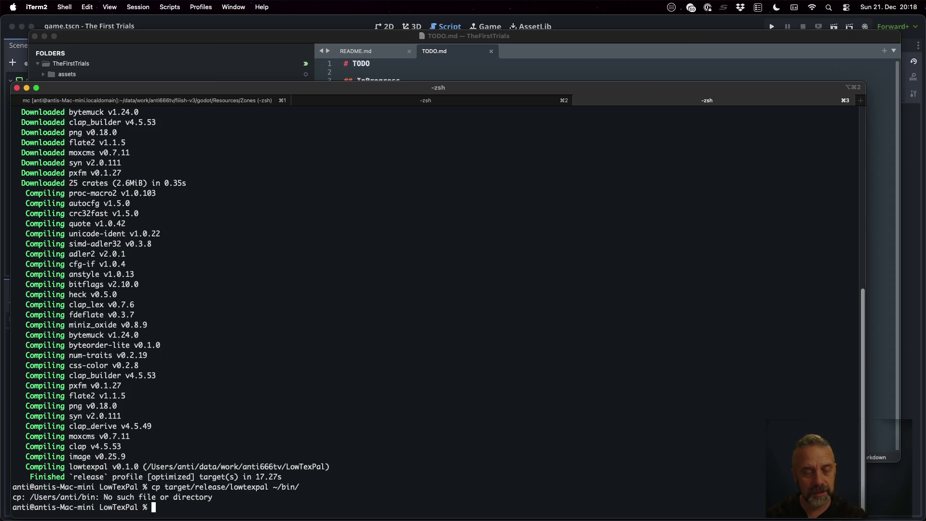
Create the missing ~/bin folder and rerun the lowtexpal copy into it.
text(mkdir ~/bi)
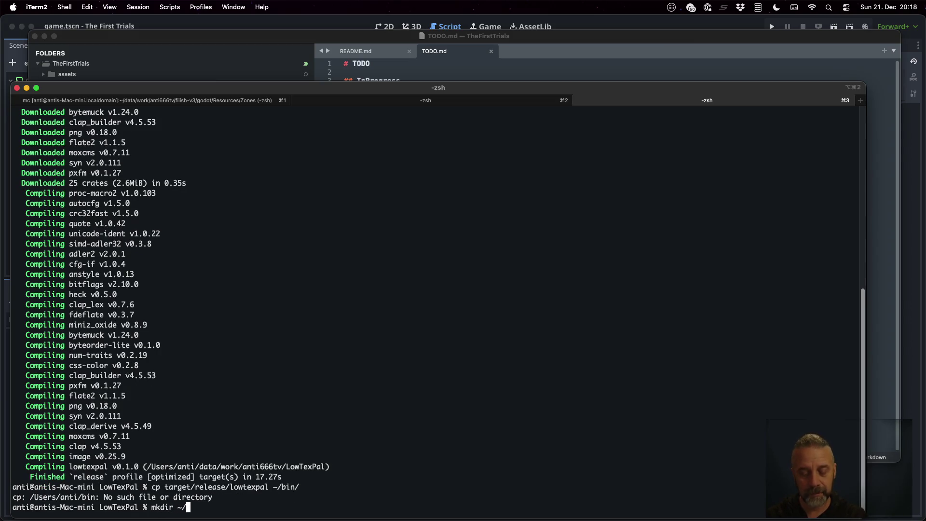
text(n/)
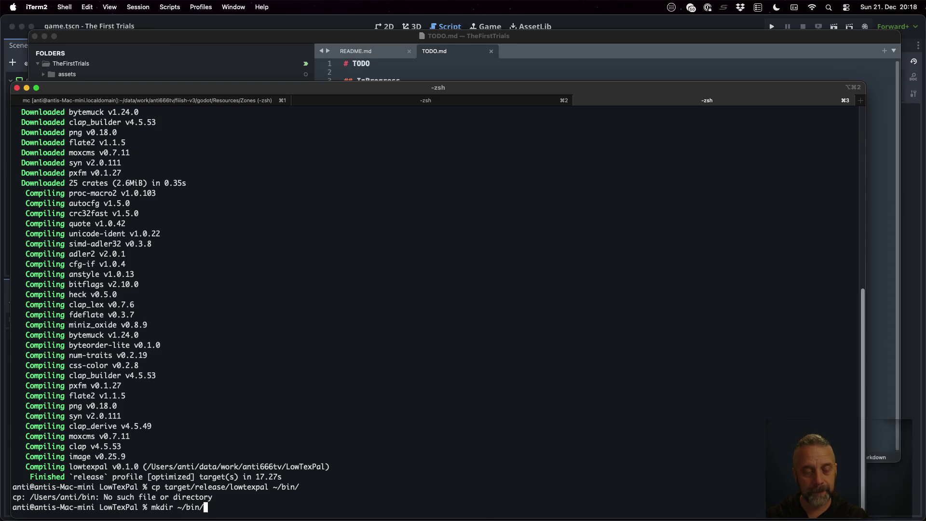
key(Return)
key(Up)
key(Up)
key(Return)
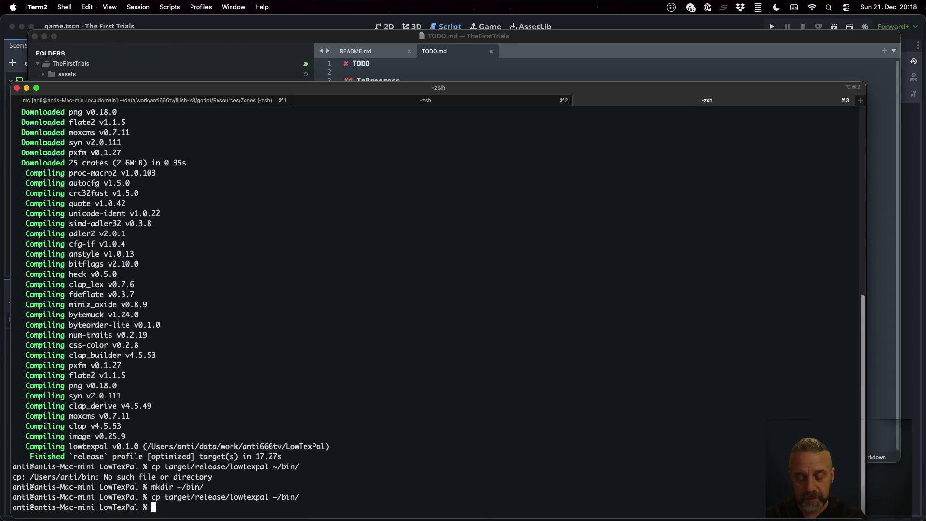
Run export PATH=~/bin:$PATH, confirm lowtexpal runs, and copy the export line.
text(export PATH=)
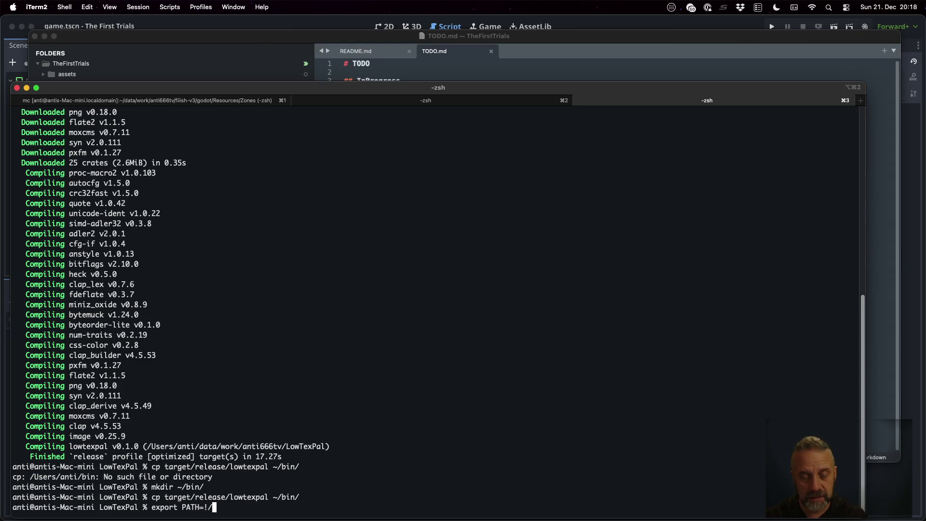
text(~)
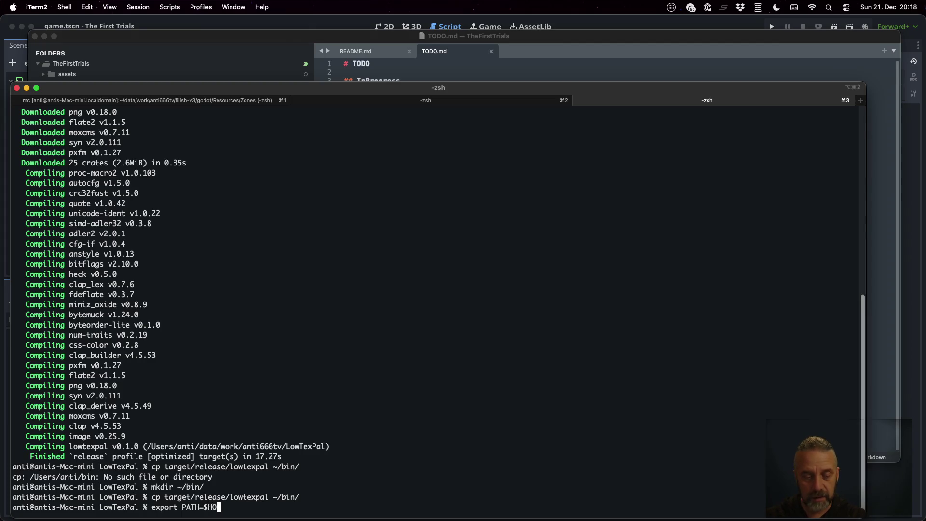
text(/bin:)
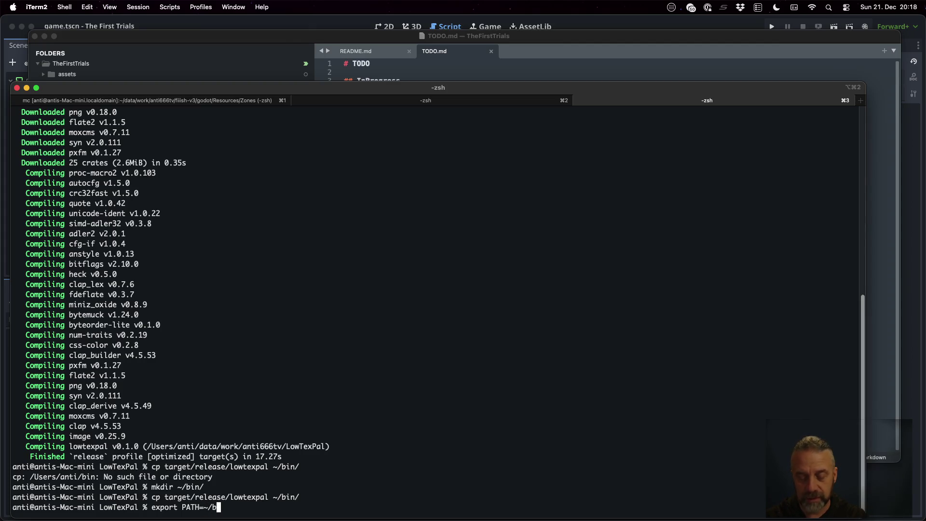
text($PATH)
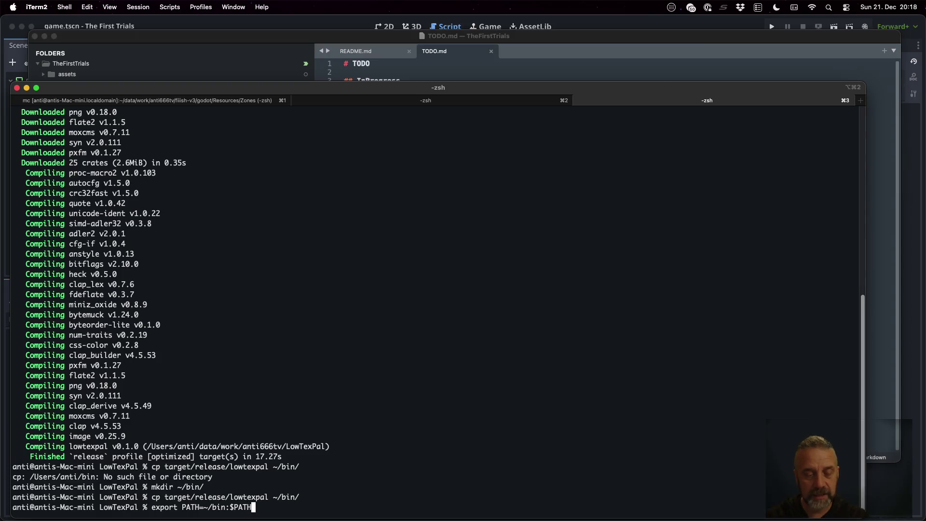
key(Return)
text(lowtexpal)
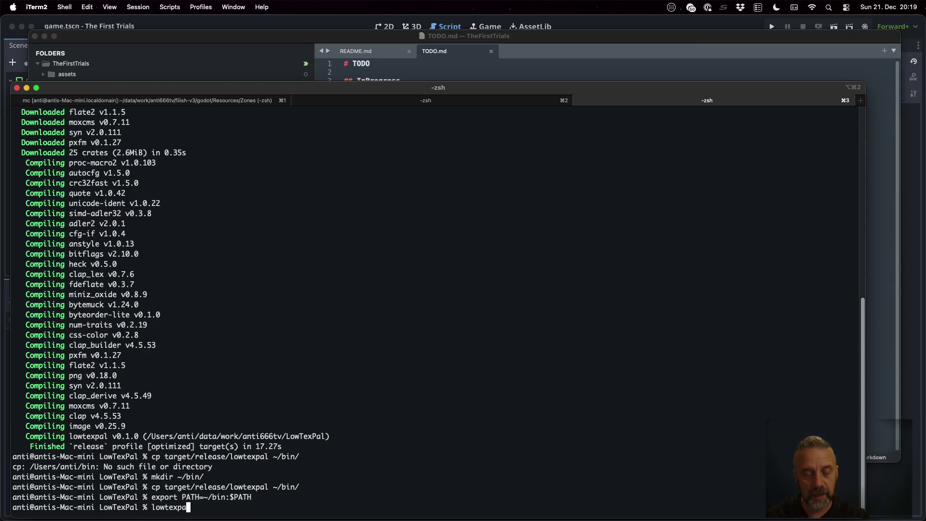
key(Return)
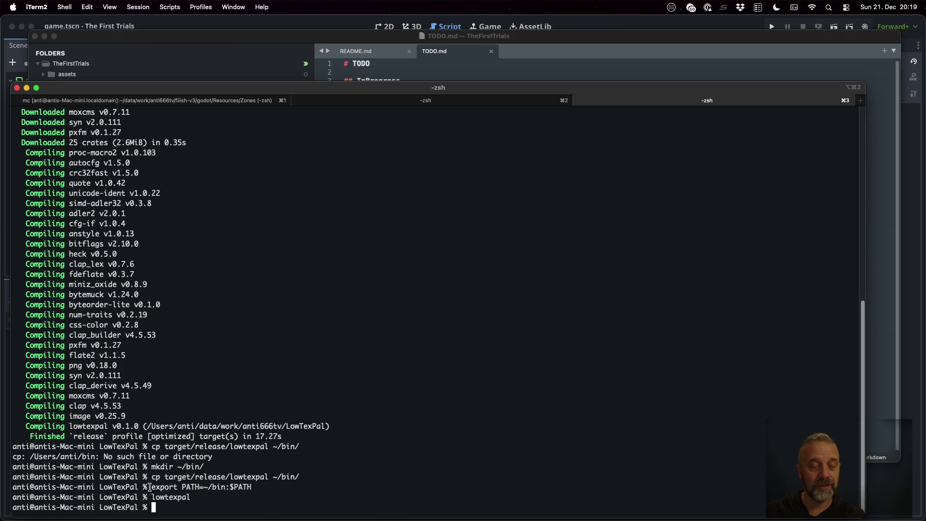
drag(149, 487, 251, 487)
key(super+c)
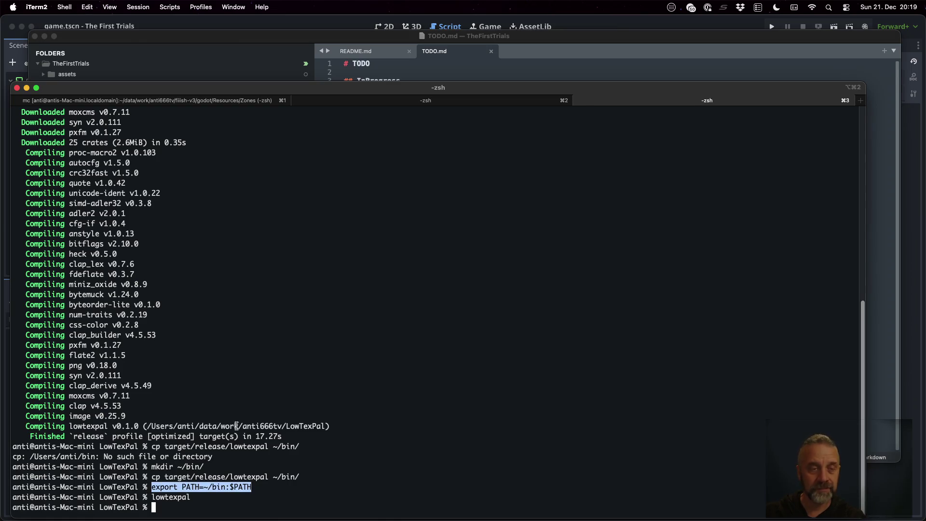
click(148, 101)
Apply the ~/bin PATH export in the project shell and move into ../assets, listing its contents.
key(super+v)
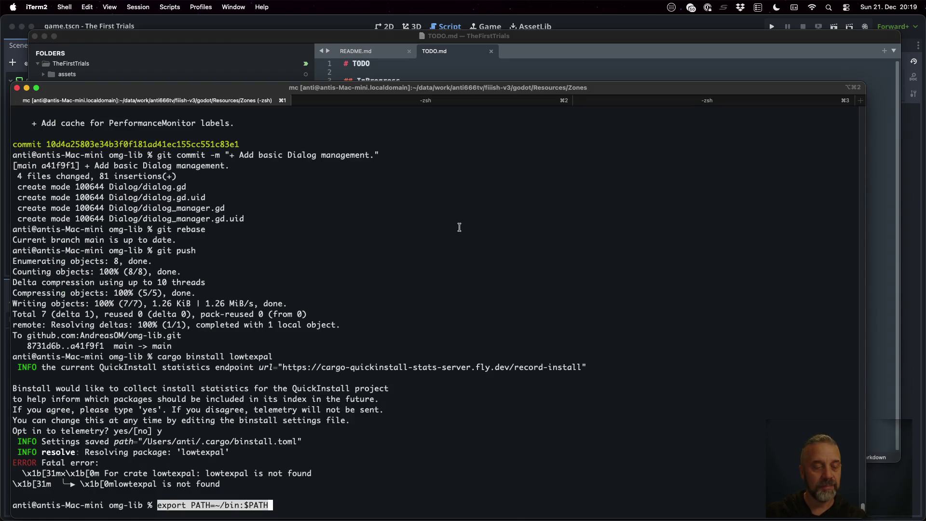
key(Return)
text(cd ..)
key(Return)
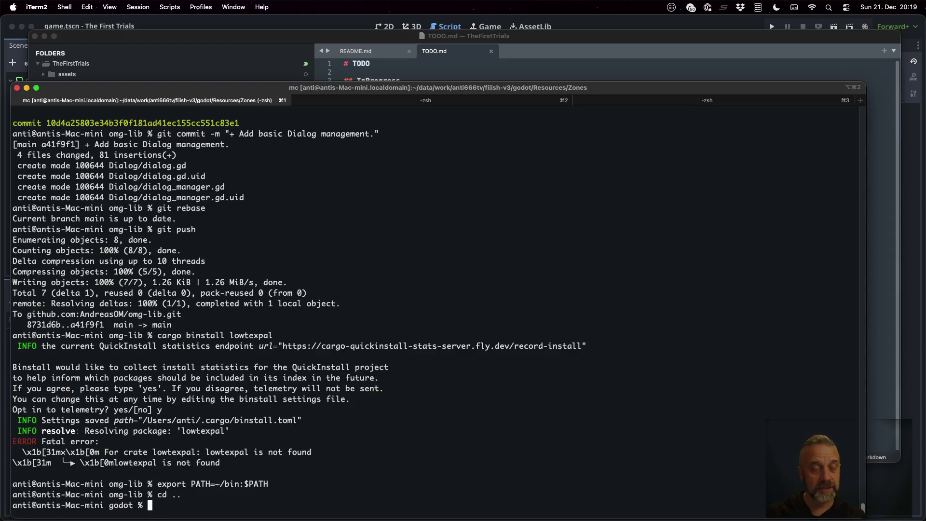
text(cd ../assets/)
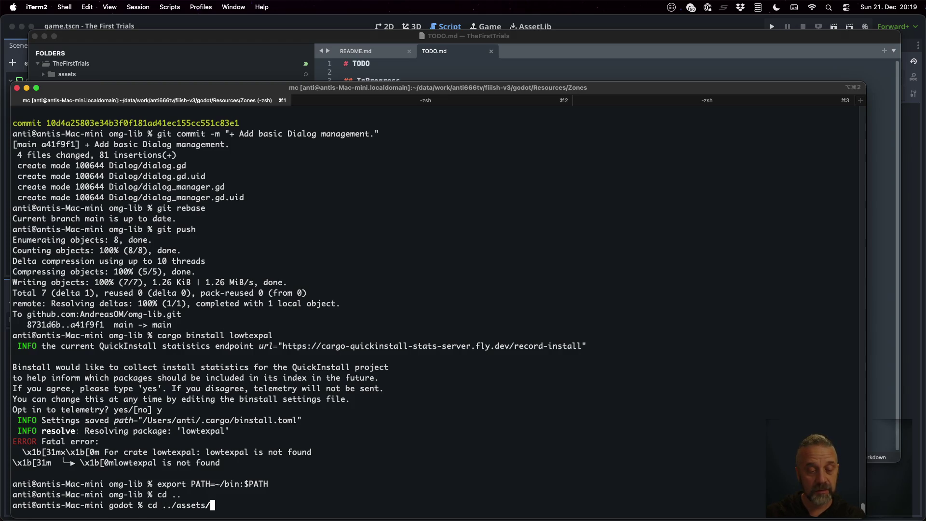
key(Return)
text(ls)
key(Return)
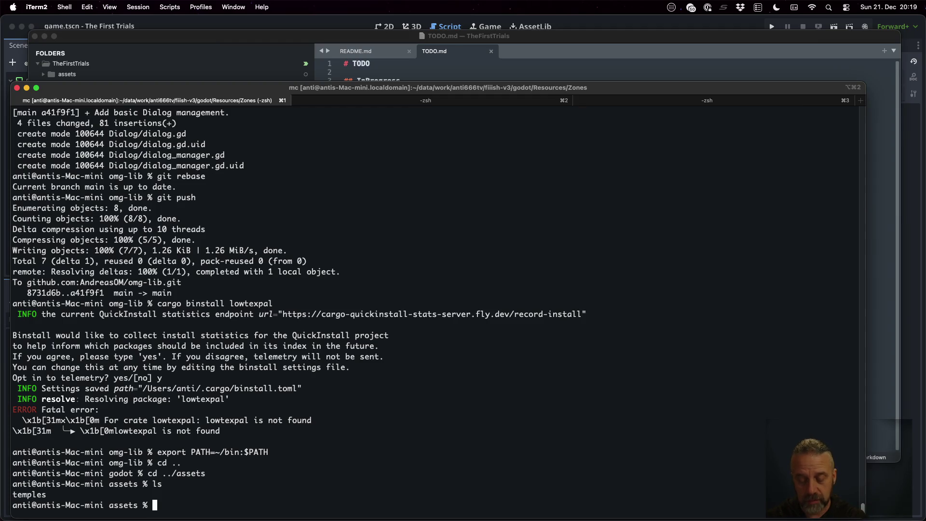
Create an empty make_pal.sh with touch in the assets folder.
text(touch make_pal)
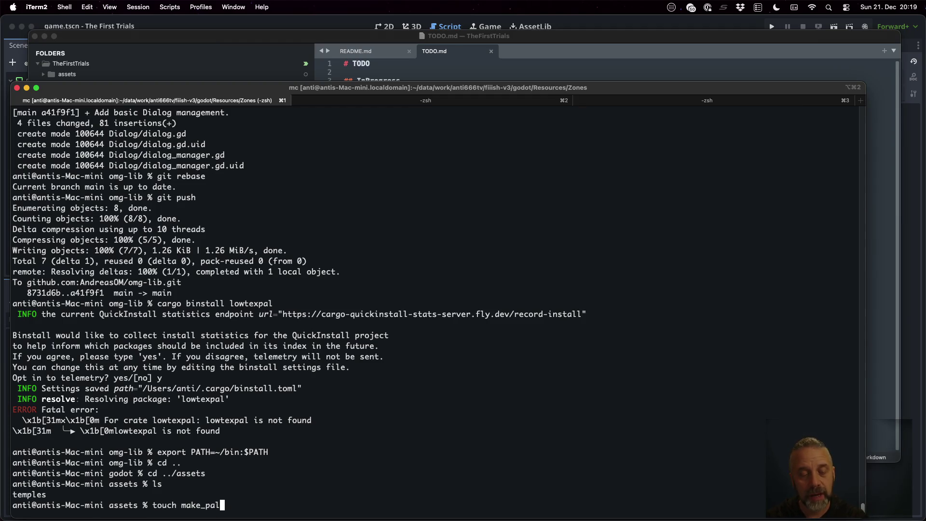
text(.sh)
key(Return)
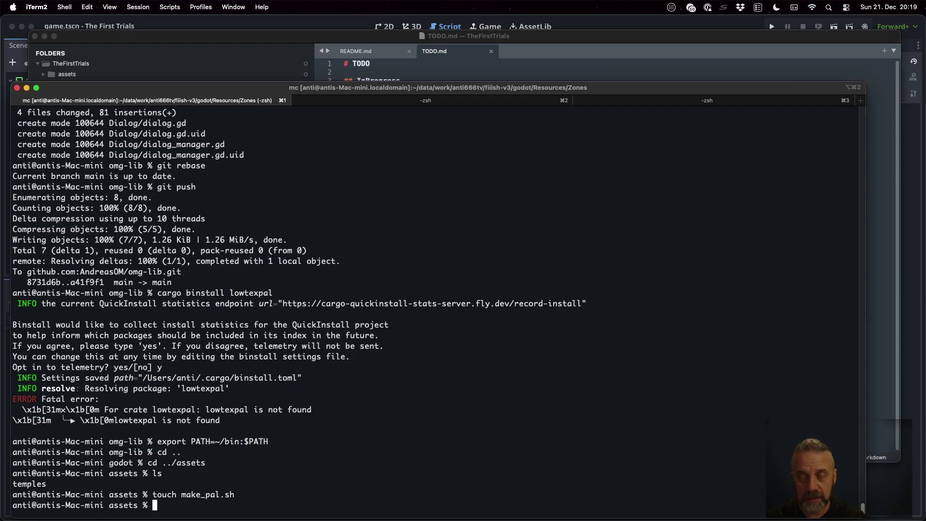
click(573, 69)
key(super+p)
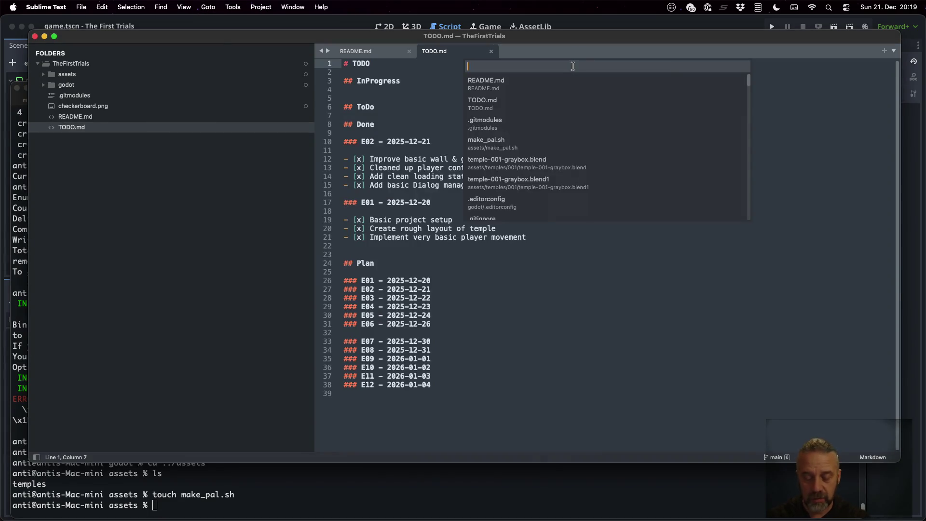
Open make_pal.sh in Sublime Text and begin a shebang line.
text(make_p)
key(Return)
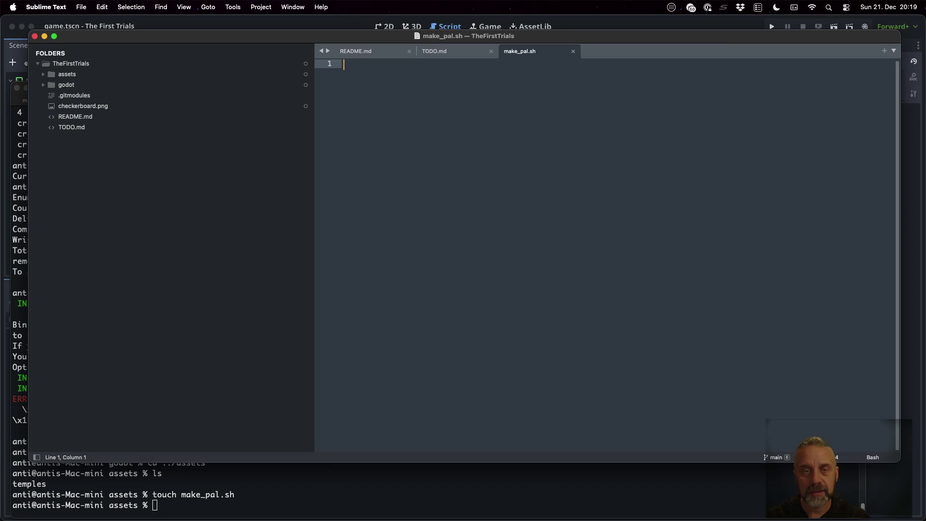
text(#)
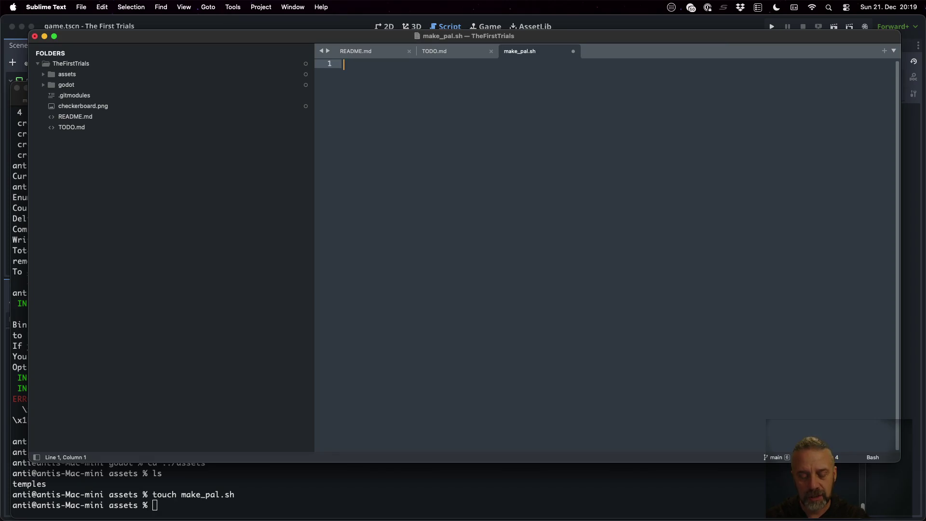
key(BackSpace)
key(BackSpace)
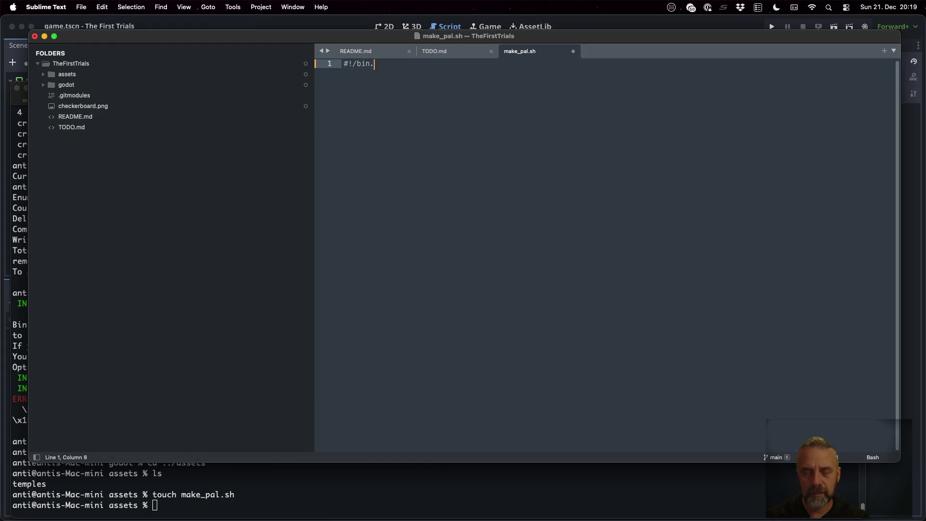
text(sh)
key(Return)
key(Return)
Replace make_pal.sh's contents with the README's example_02 shell script.
key(super+Tab)
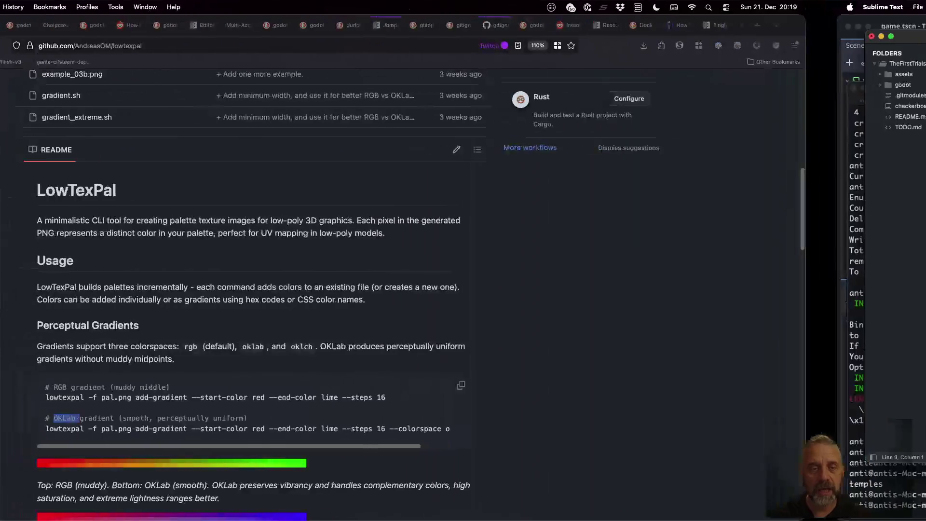
scroll(480, 202, down, 5)
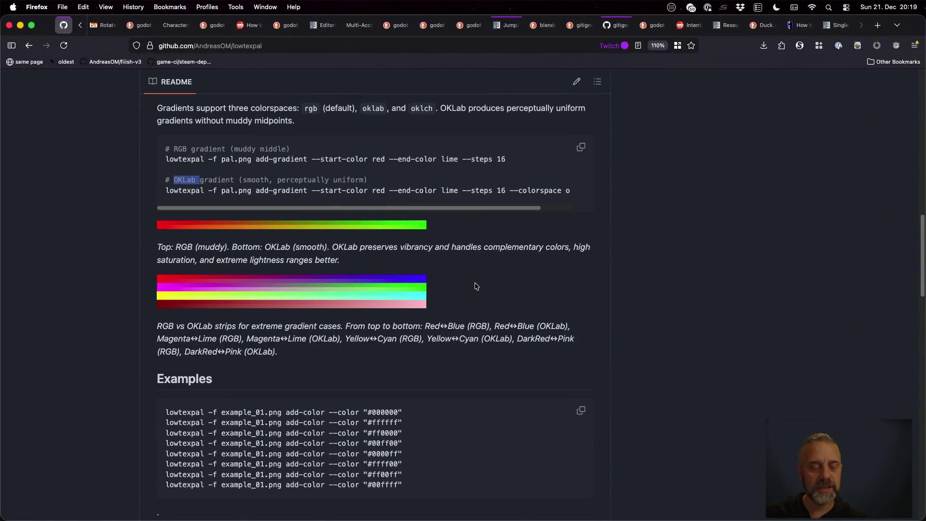
scroll(475, 285, down, 8)
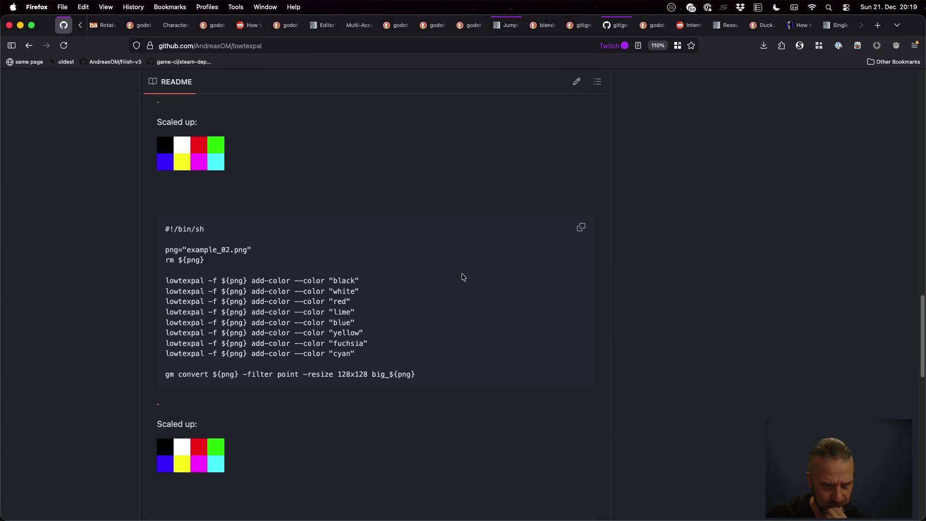
click(581, 227)
key(super+Tab)
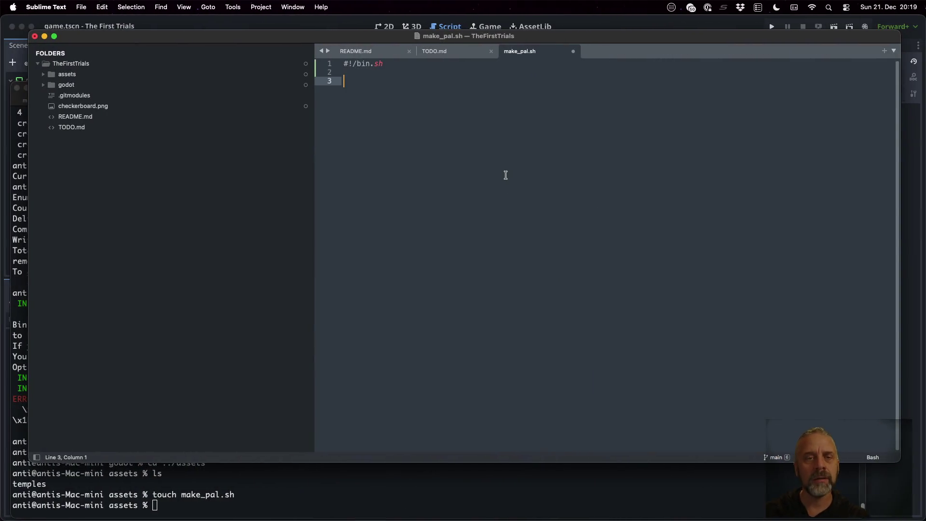
key(super+a)
key(super+v)
Copy the OKLab add-gradient line from the README and paste it above the add-color lines.
key(Up)
key(Up)
key(Up)
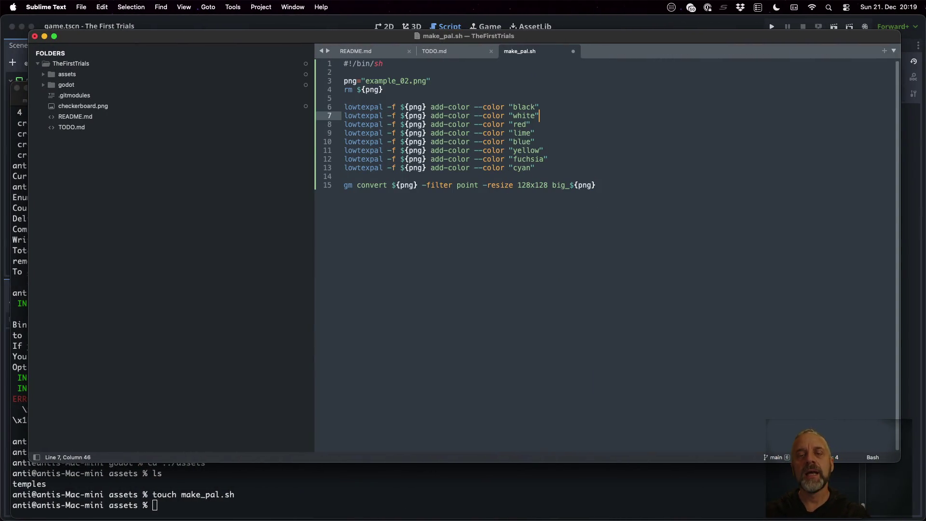
key(Up)
key(super+Tab)
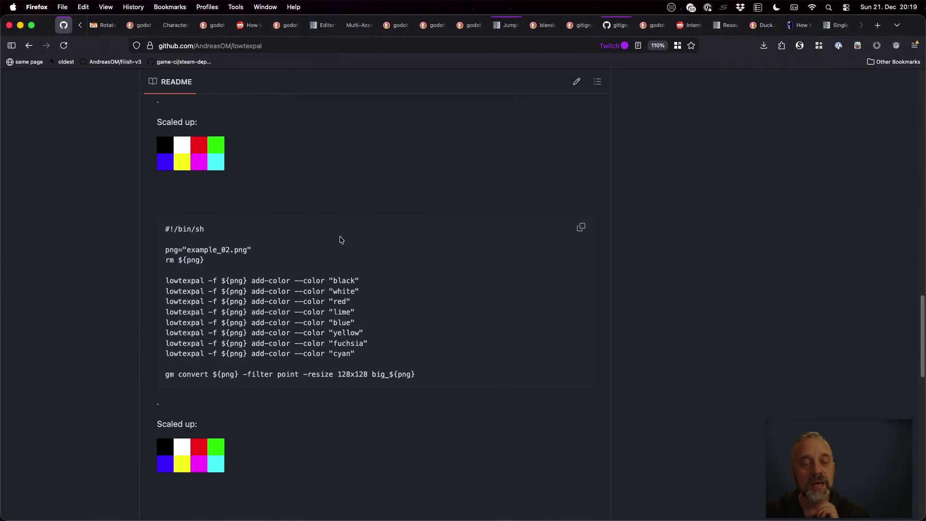
scroll(339, 247, up, 7)
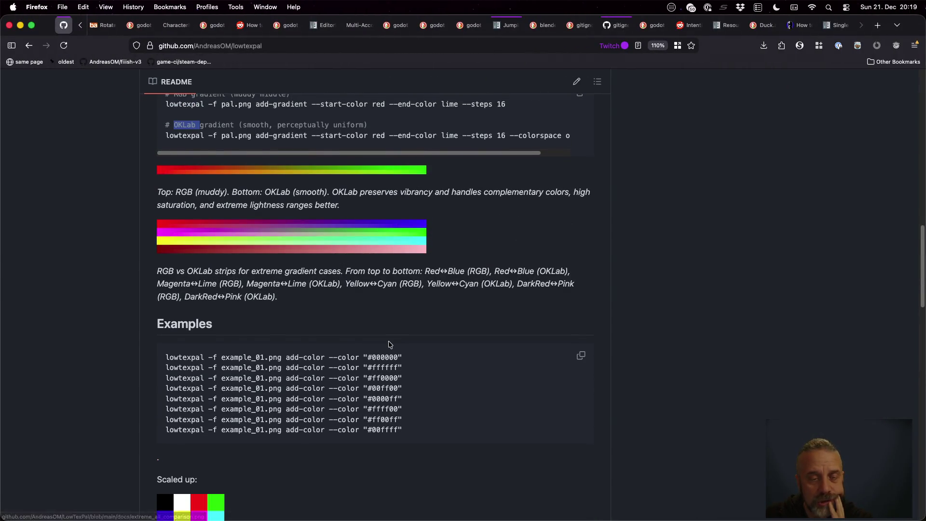
scroll(388, 343, up, 5)
scroll(390, 344, up, 5)
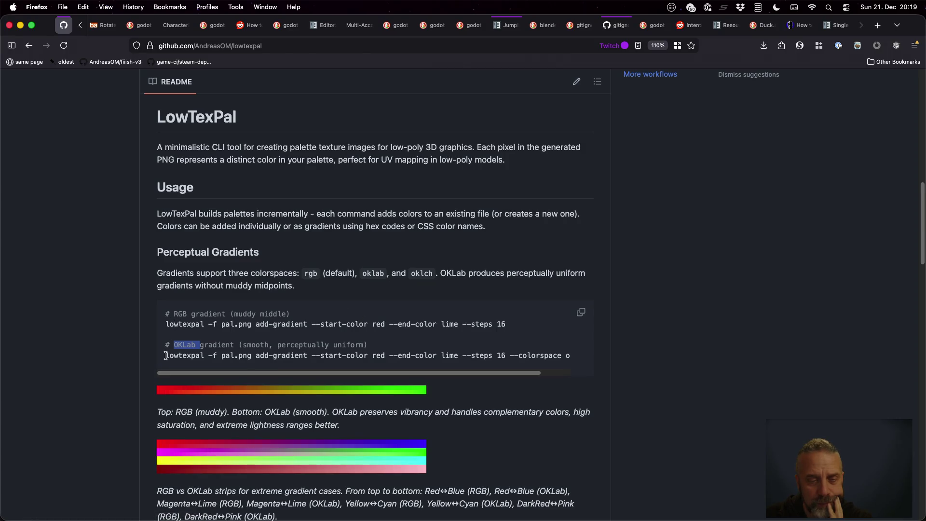
mouse_move(165, 356)
mouse_down()
mouse_move(509, 363)
mouse_move(550, 348)
mouse_move(592, 359)
mouse_up()
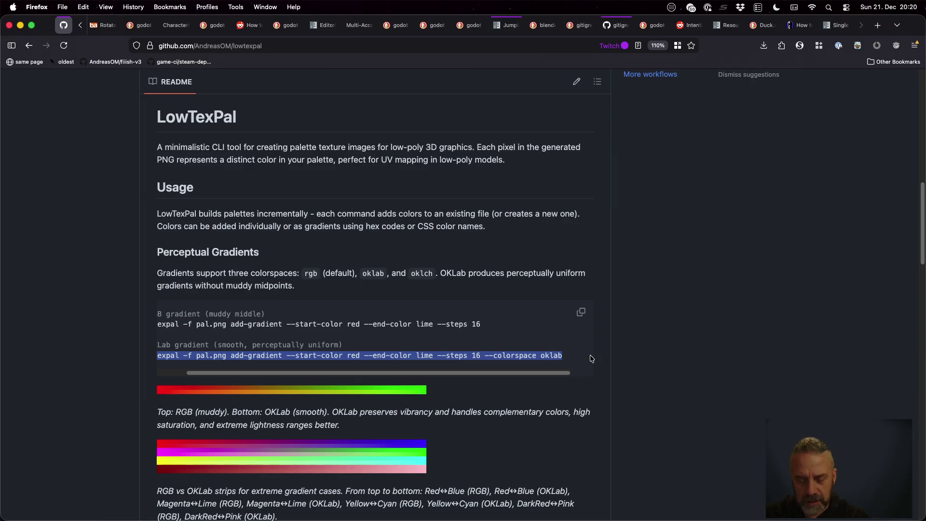
key(super+Tab)
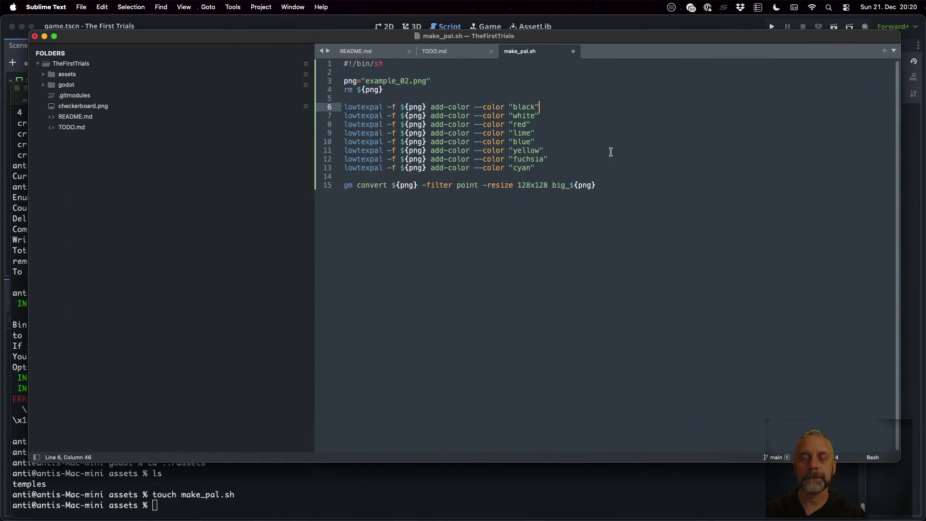
key(Up)
key(Return)
key(super+v)
key(Return)
key(Return)
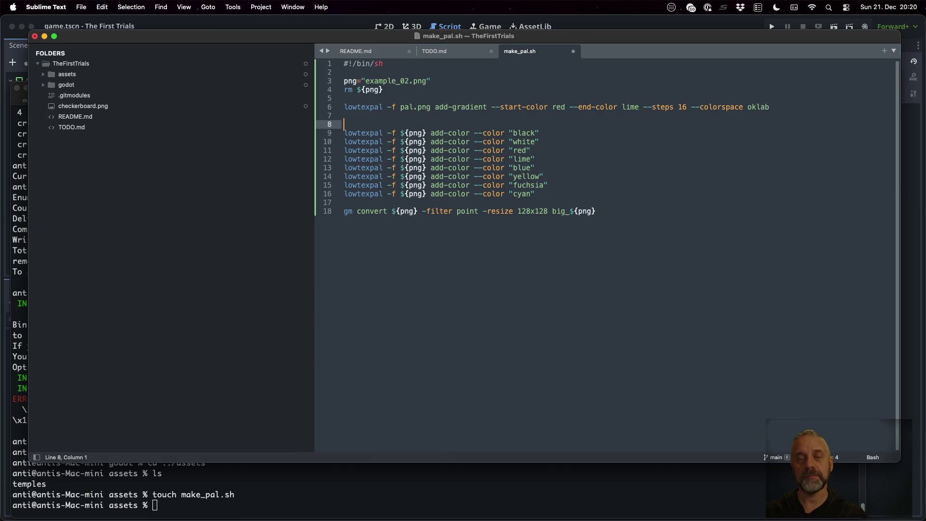
Replace pal.png on the gradient line with ${png} copied from line 9.
key(Up)
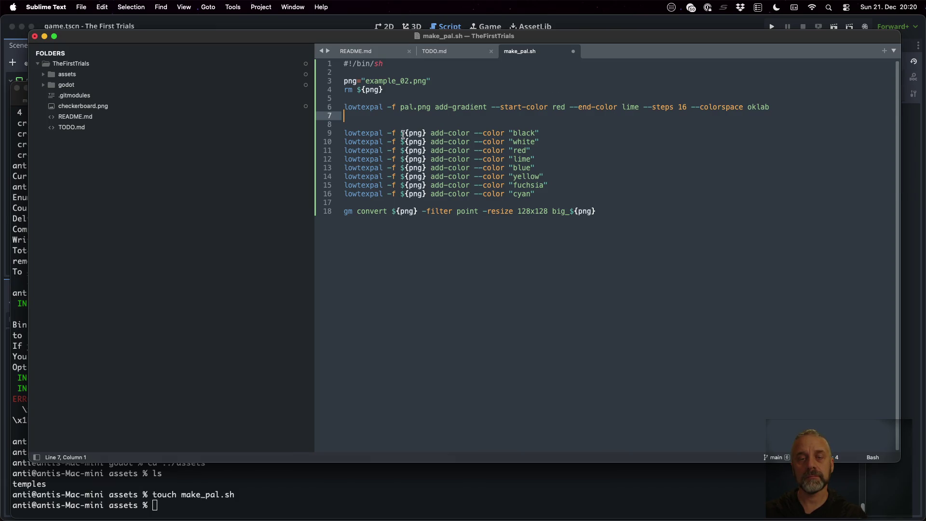
mouse_move(401, 134)
mouse_down()
mouse_move(427, 134)
mouse_move(417, 106)
mouse_move(431, 107)
mouse_up()
key(super+c)
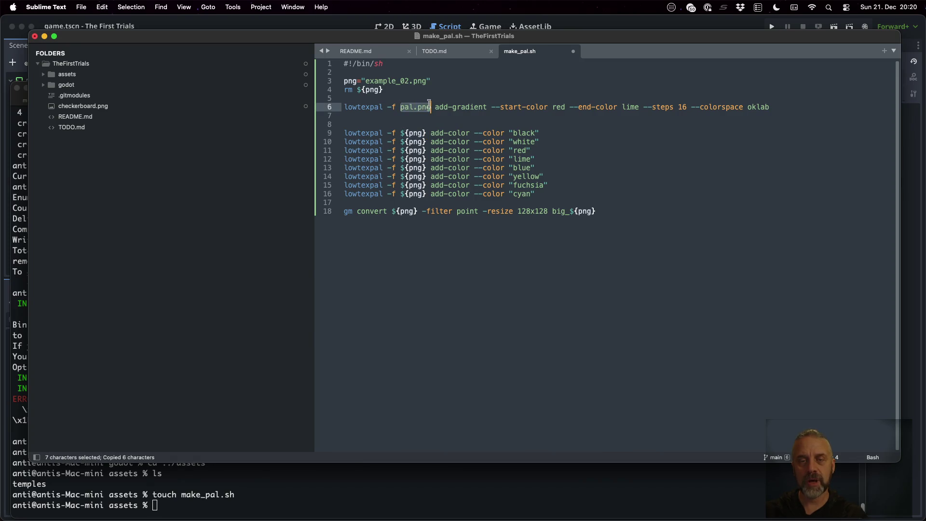
key(super+v)
key(Right)
key(Right)
key(Right)
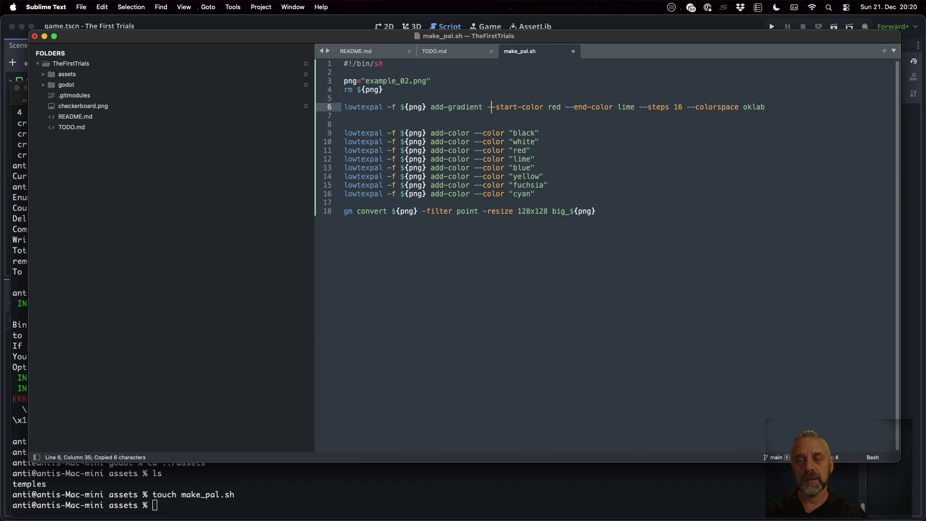
key(Right)
Change the gradient colors from red and lime to "black" and "white".
key(super+Tab)
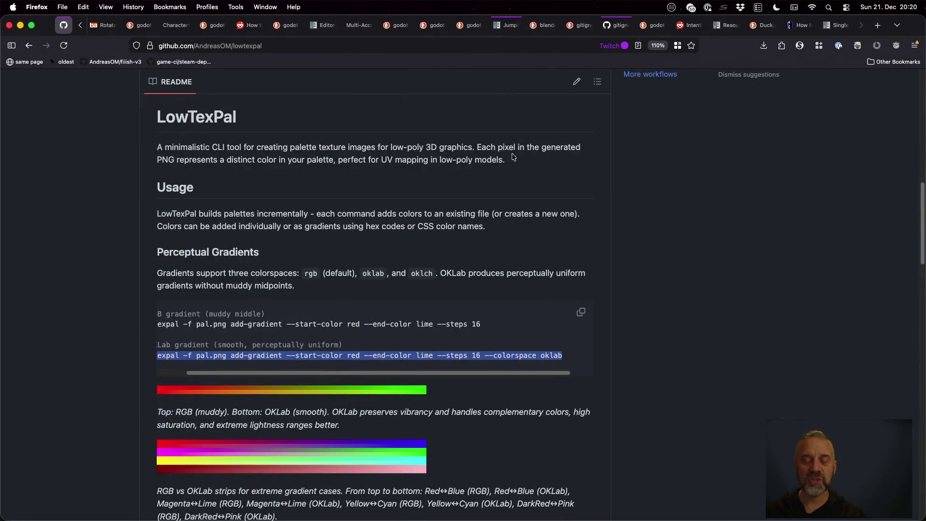
key(super+Tab)
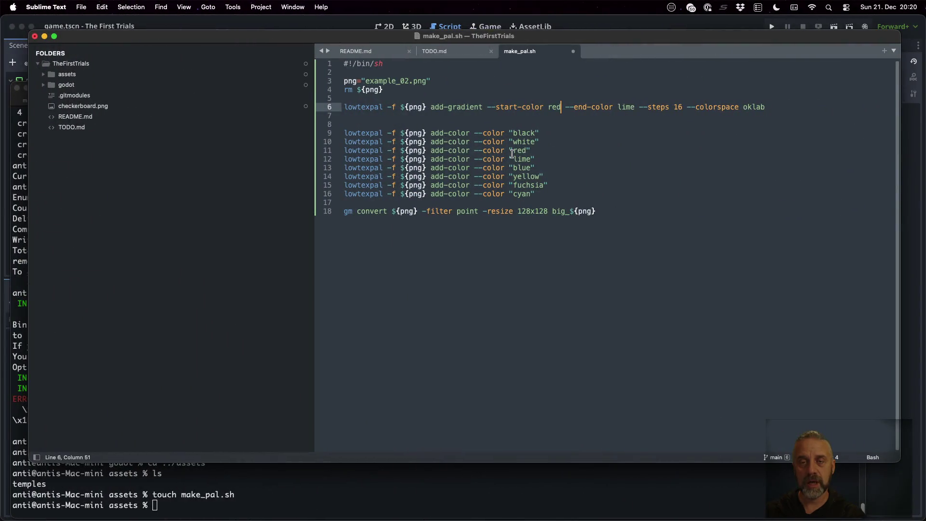
key(alt+shift+Left)
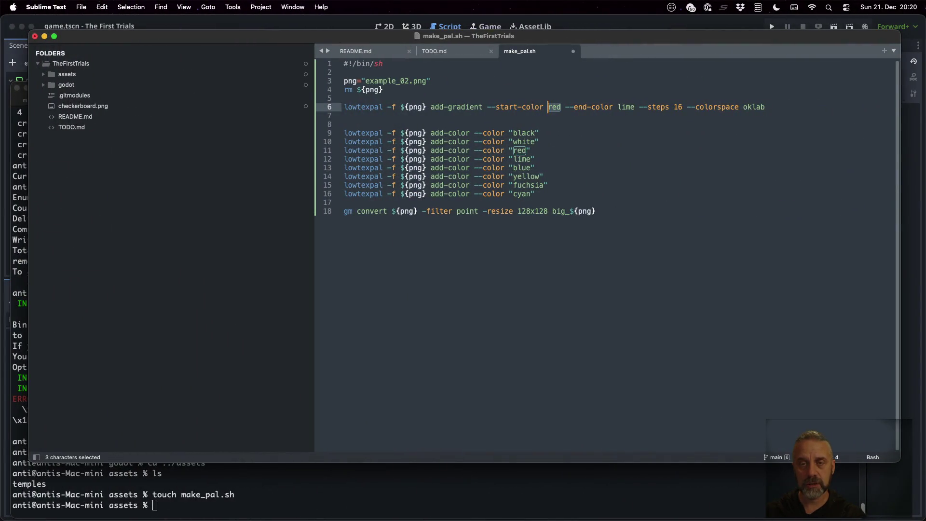
text(")
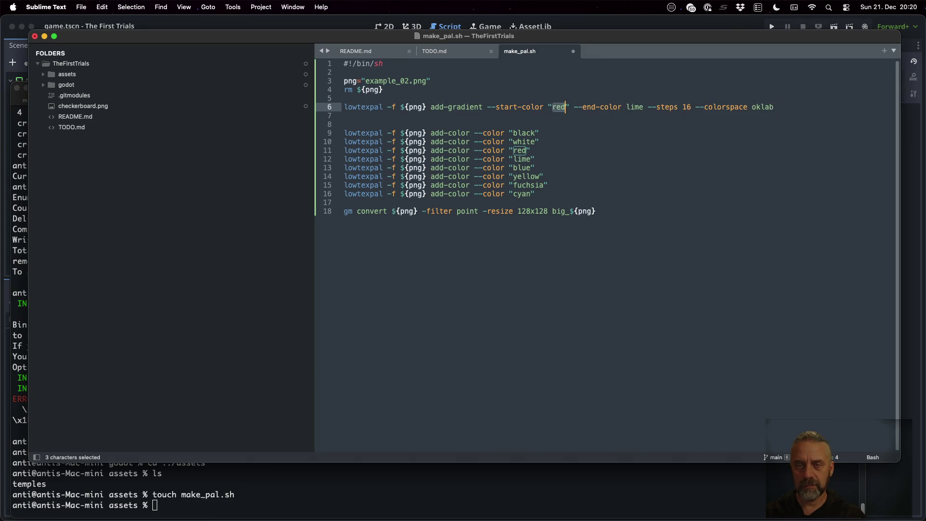
text(black)
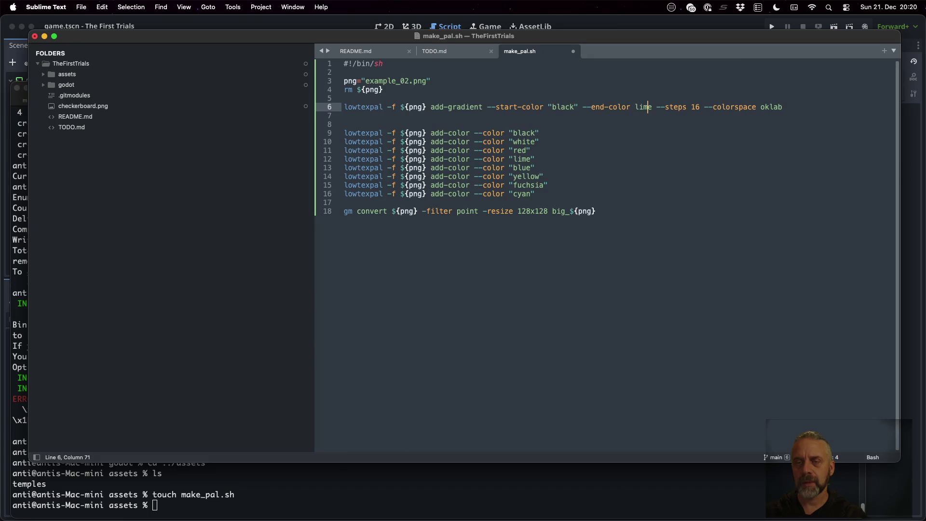
key(alt+shift+Right)
text("white)
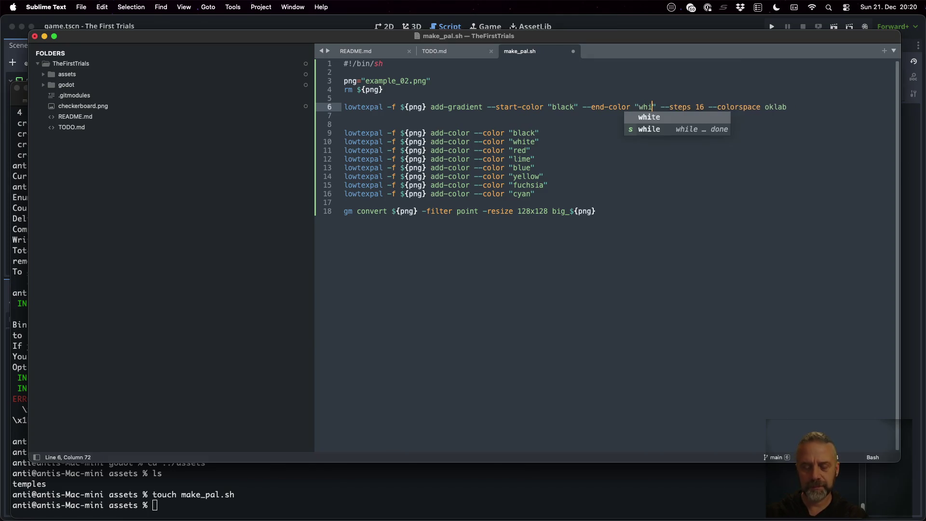
click(691, 106)
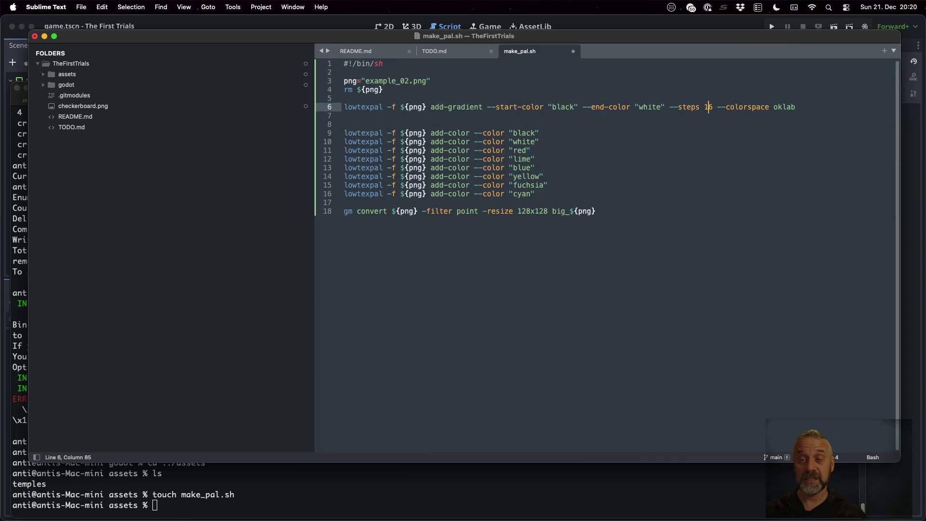
key(Down)
key(Down)
key(Down)
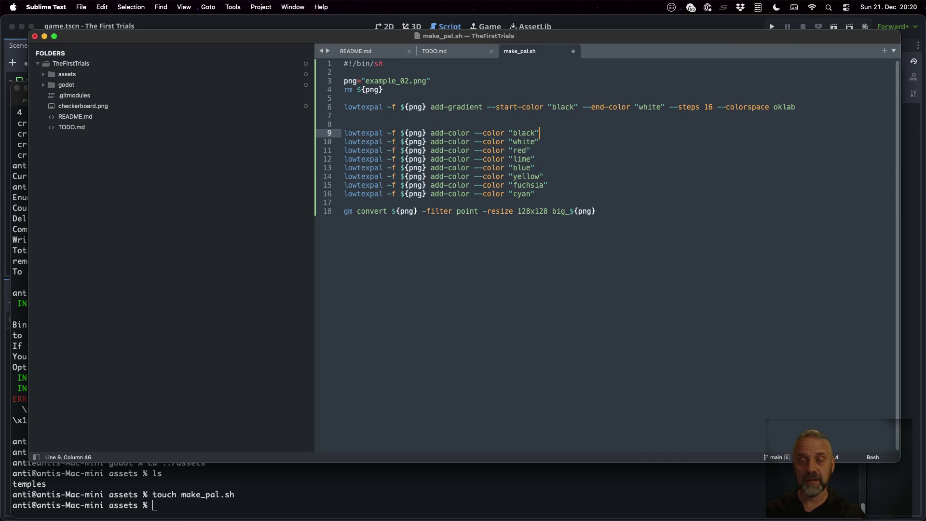
key(shift+Down)
key(shift+Down)
key(shift+Down)
Delete the eight add-color lines and change example_02 to palette_dif in the png name.
key(BackSpace)
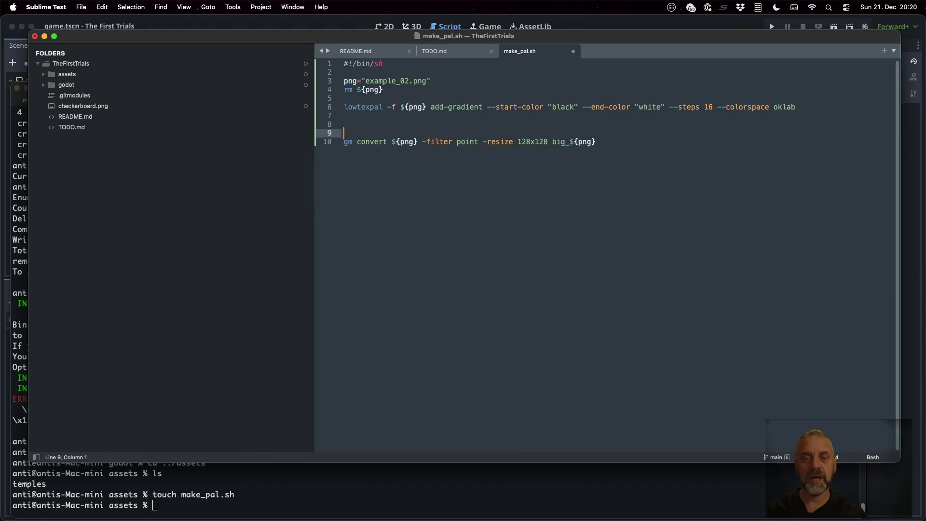
key(Up)
key(Up)
key(Up)
key(Up)
key(Up)
key(Up)
click(399, 81)
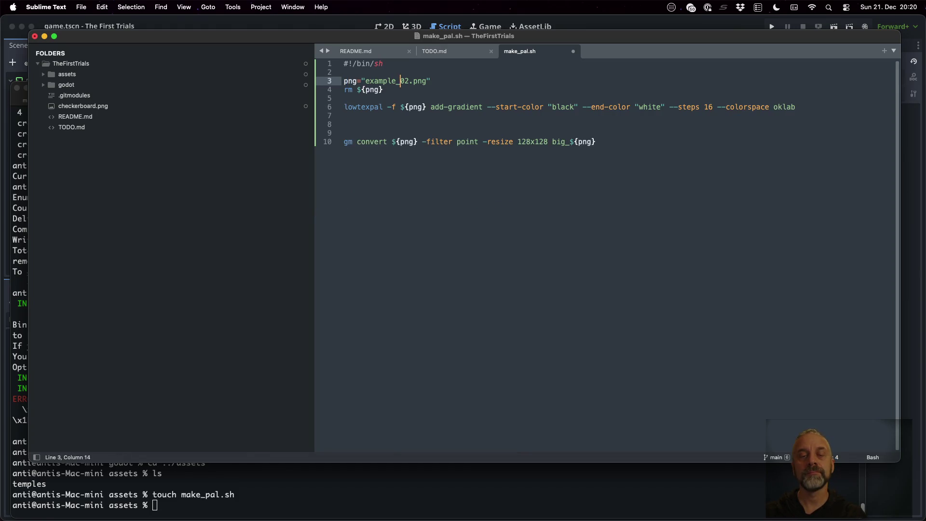
key(shift+Left)
key(shift+Left)
key(shift+Left)
text(palet)
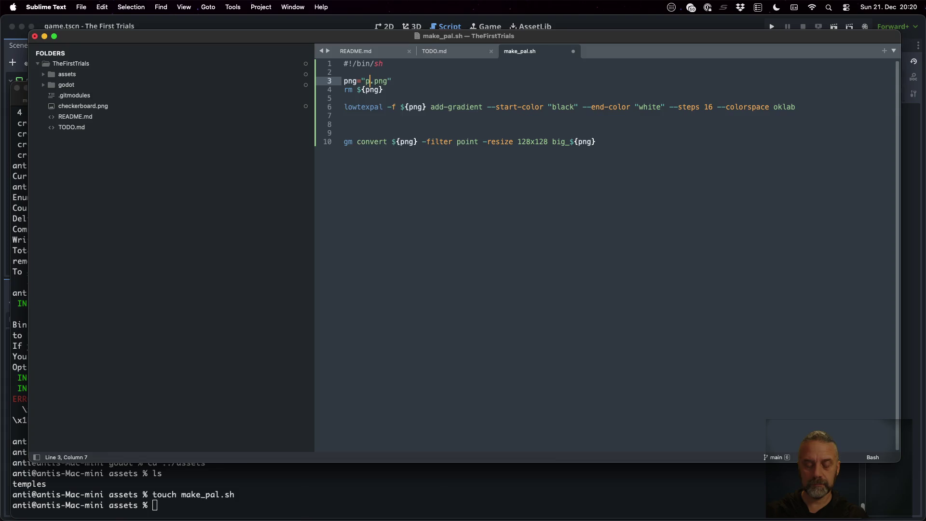
text(te)
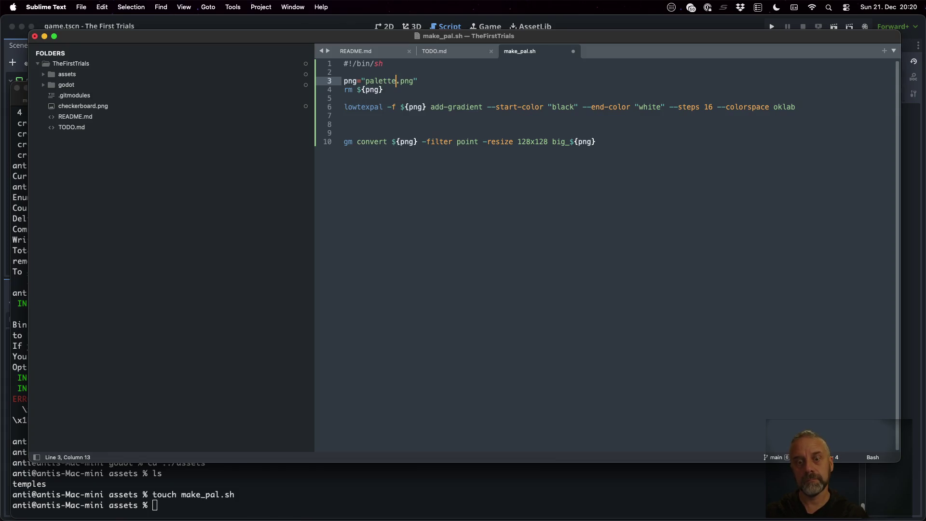
text(_dif)
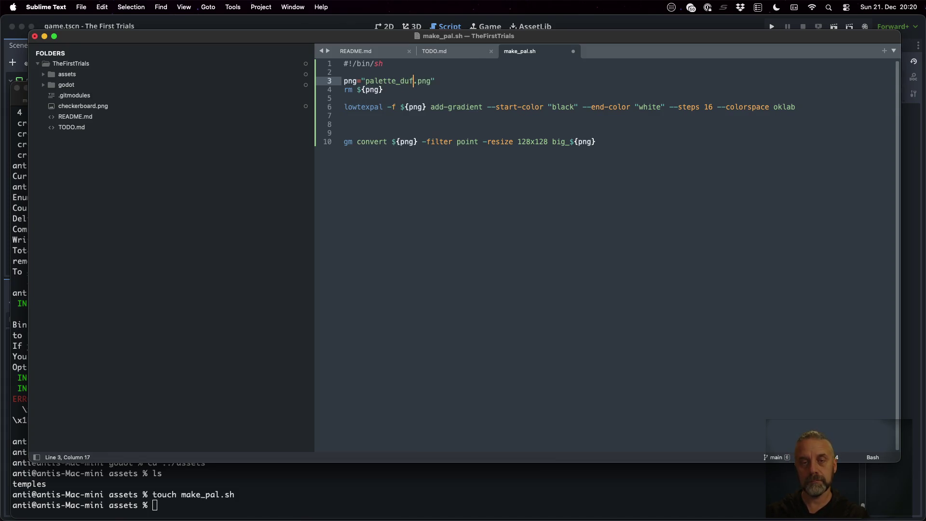
Save make_pal.sh with Cmd+S.
key(super+s)
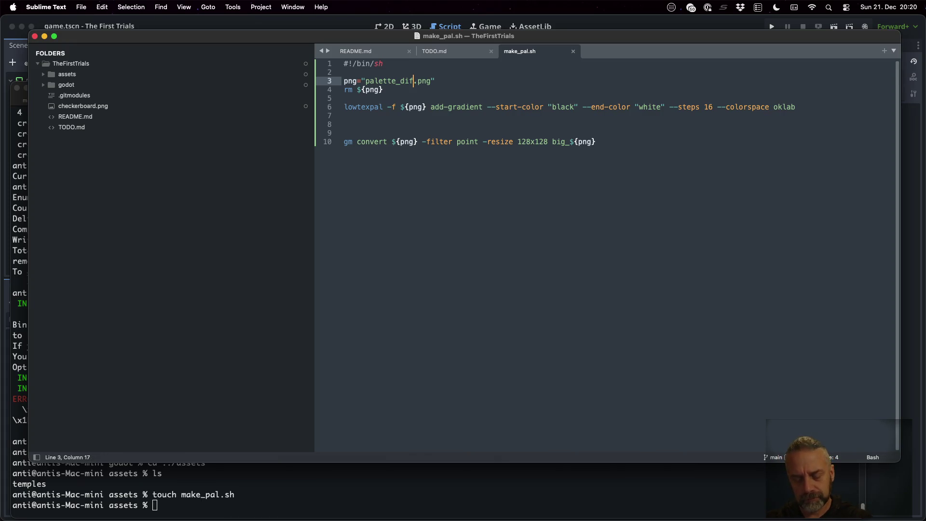
key(Down)
key(Down)
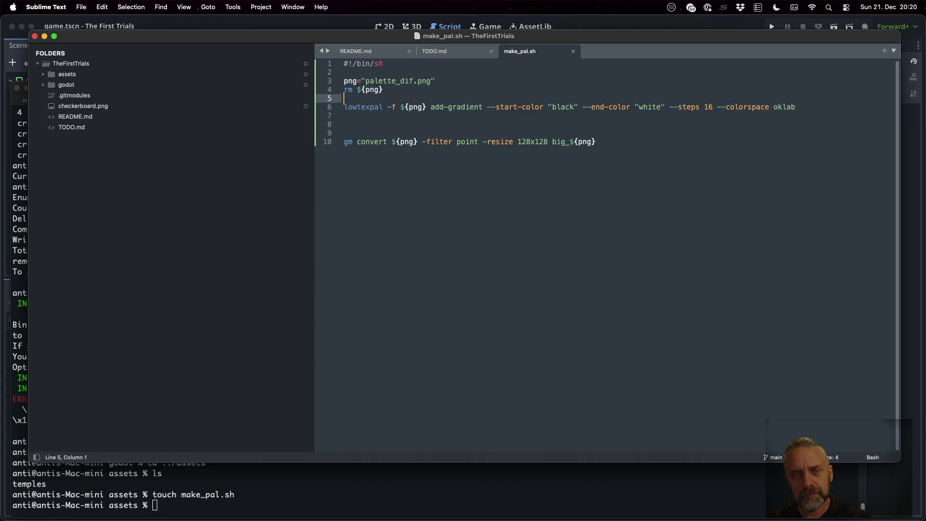
key(Down)
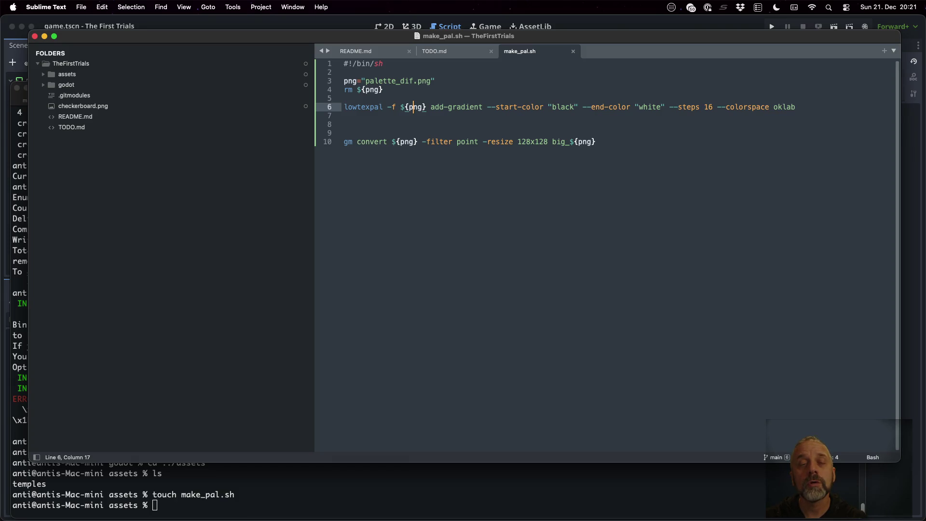
key(Up)
key(Up)
key(Up)
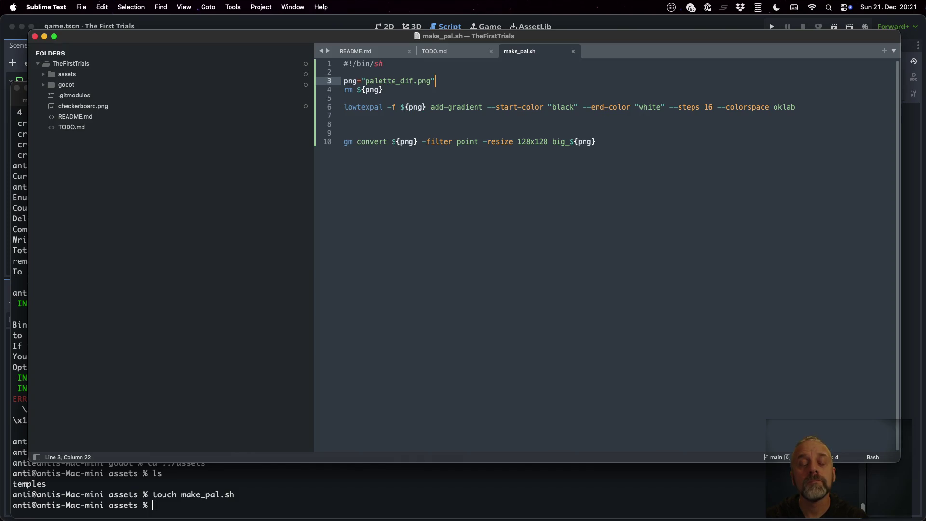
Add a tmp="tmp_${png}" variable and an rm ${tmp} line to the script.
key(Return)
text(tmp)
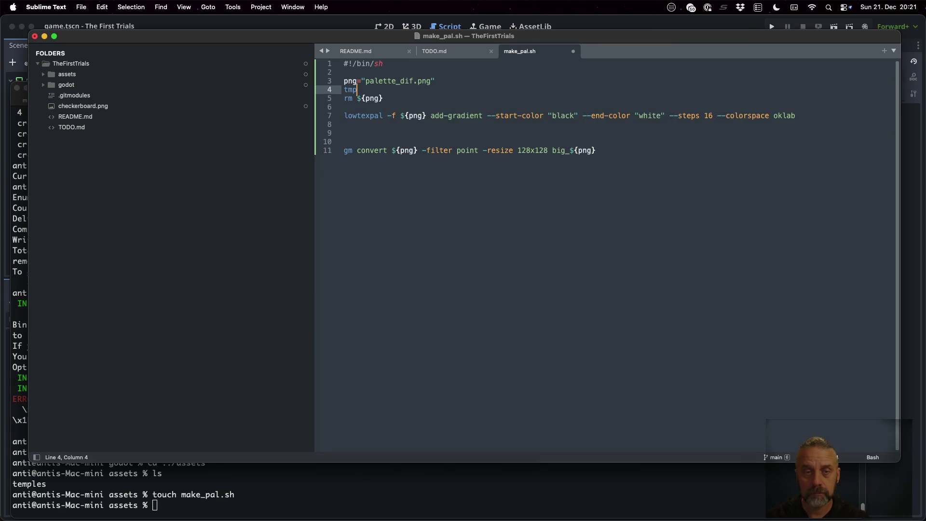
text(=")
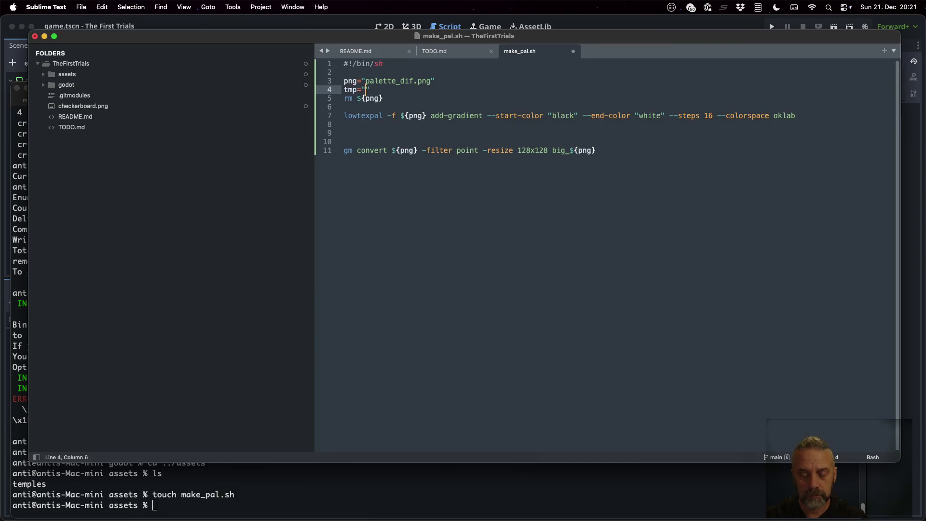
text(tmp)
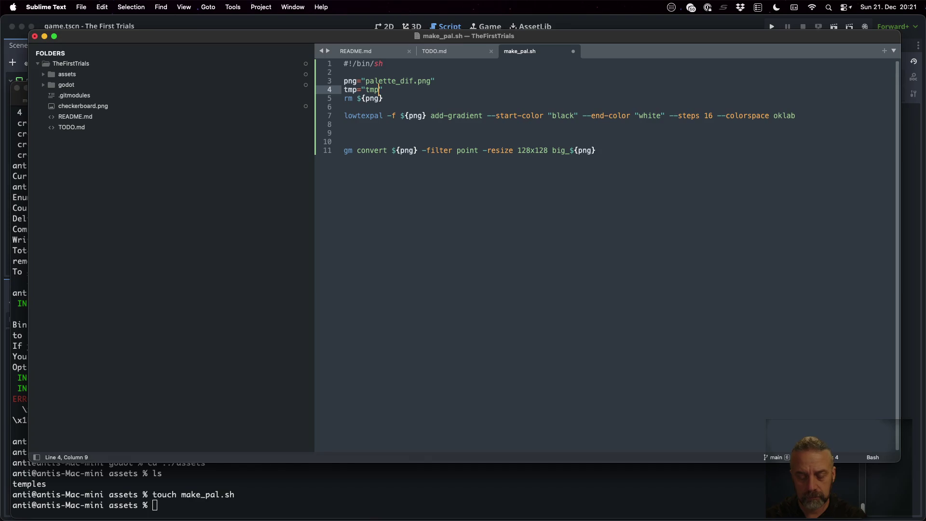
text(_)
text(${)
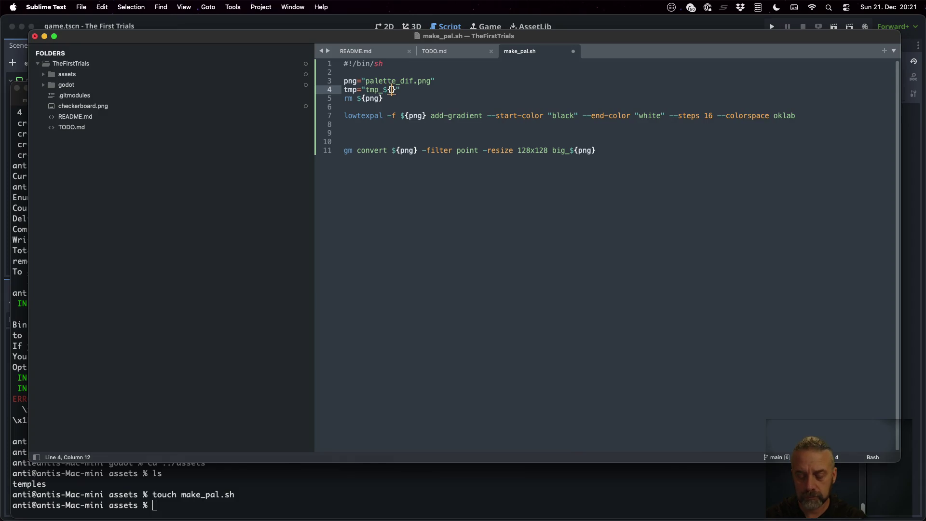
text(png)
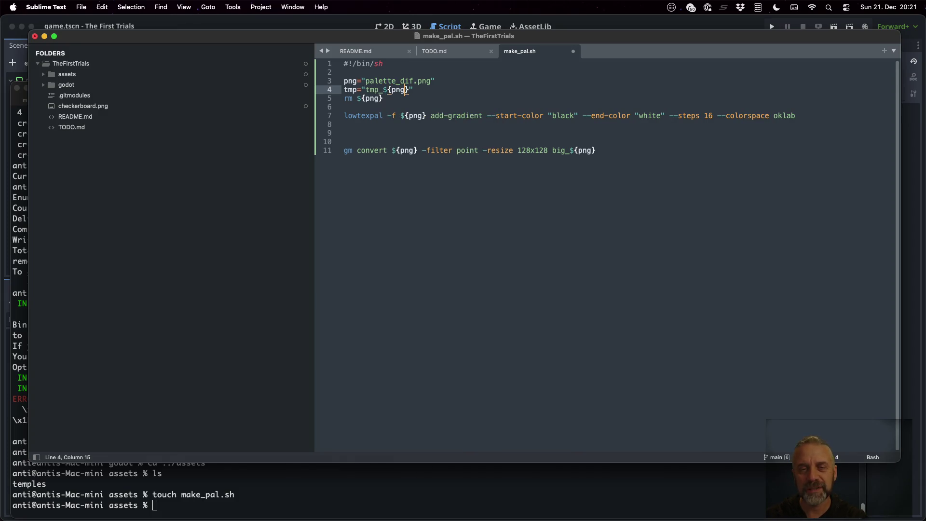
key(Right)
key(Right)
key(Return)
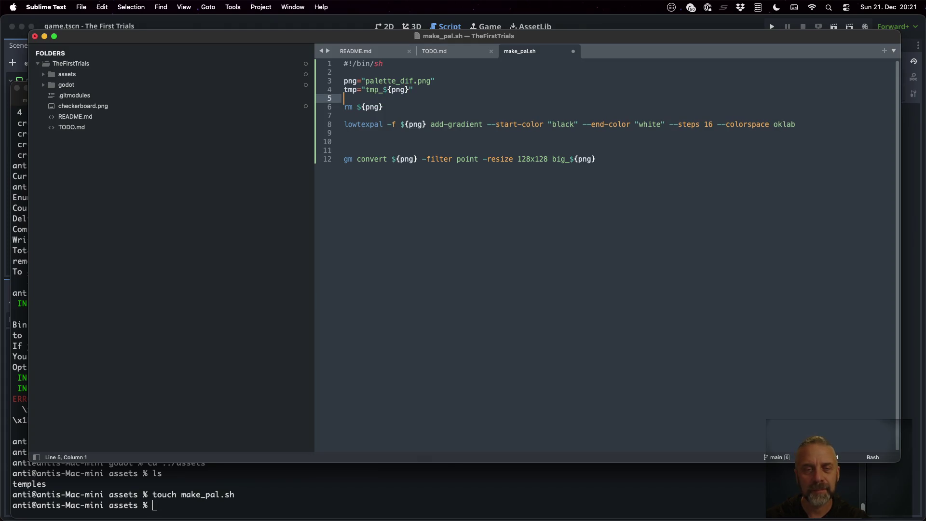
key(Down)
key(super+Right)
key(Return)
text(rm)
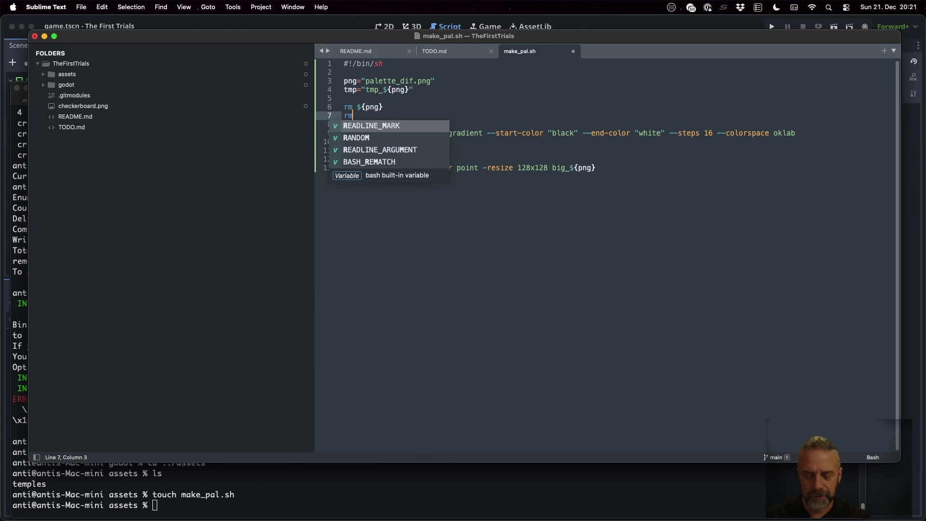
text( ${tmp)
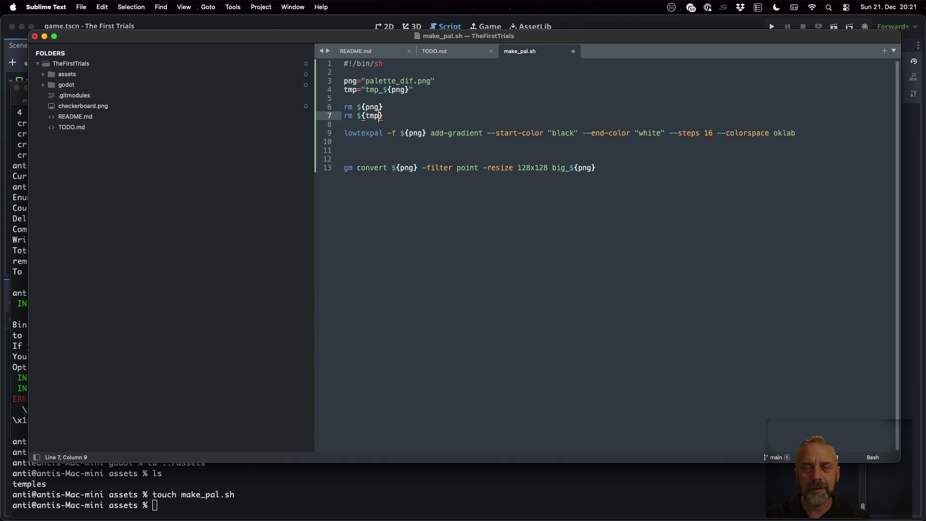
key(Down)
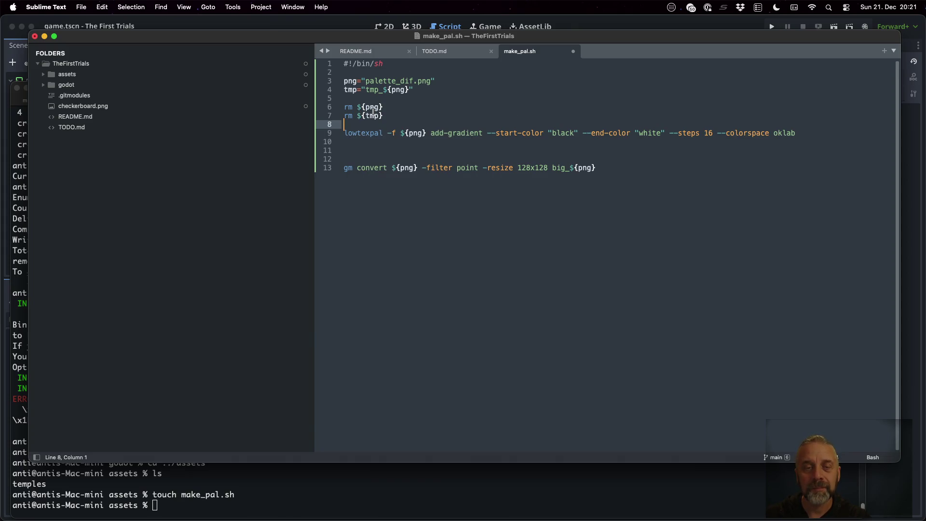
Use ${tmp} instead of ${png} in the lowtexpal command and gm convert input, then save.
double_click(372, 115)
key(super+c)
double_click(411, 135)
key(super+v)
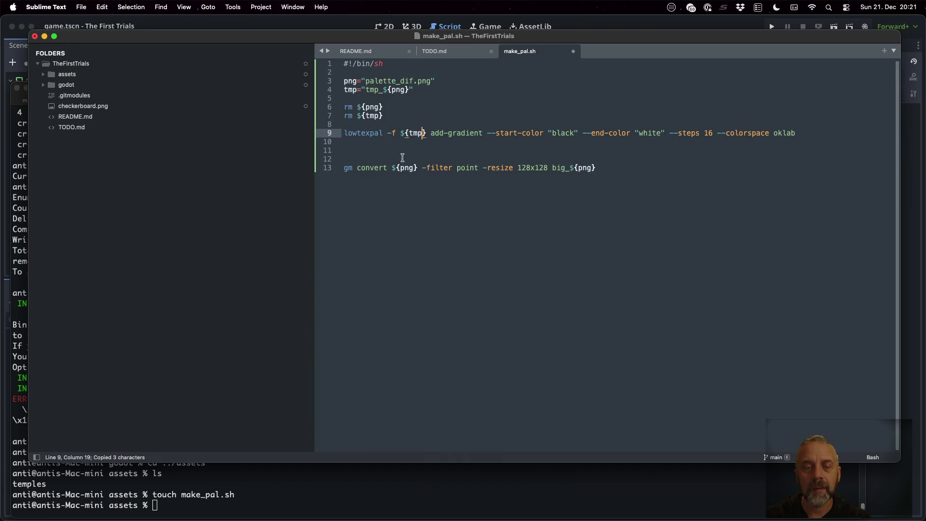
double_click(404, 168)
key(super+v)
key(super+s)
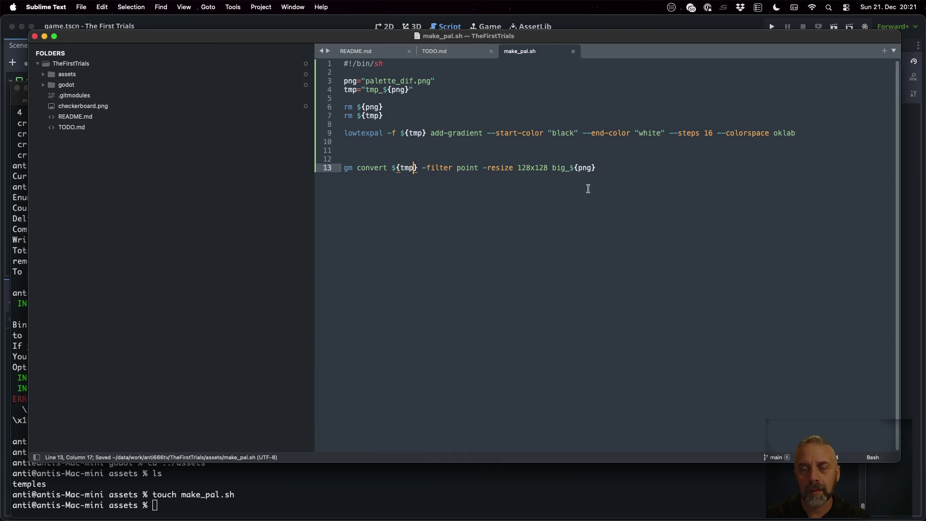
Remove the big_ prefix from the gm convert output name.
click(569, 168)
key(BackSpace)
key(BackSpace)
key(BackSpace)
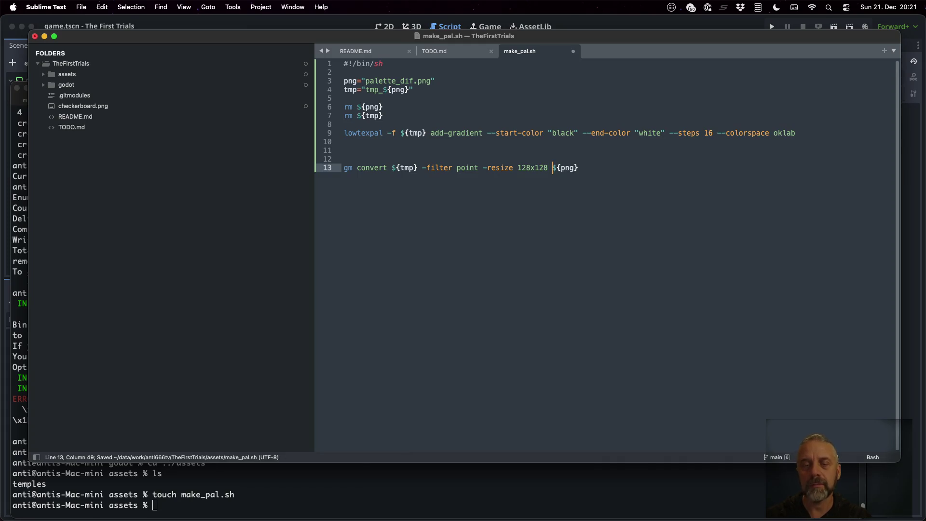
click(506, 471)
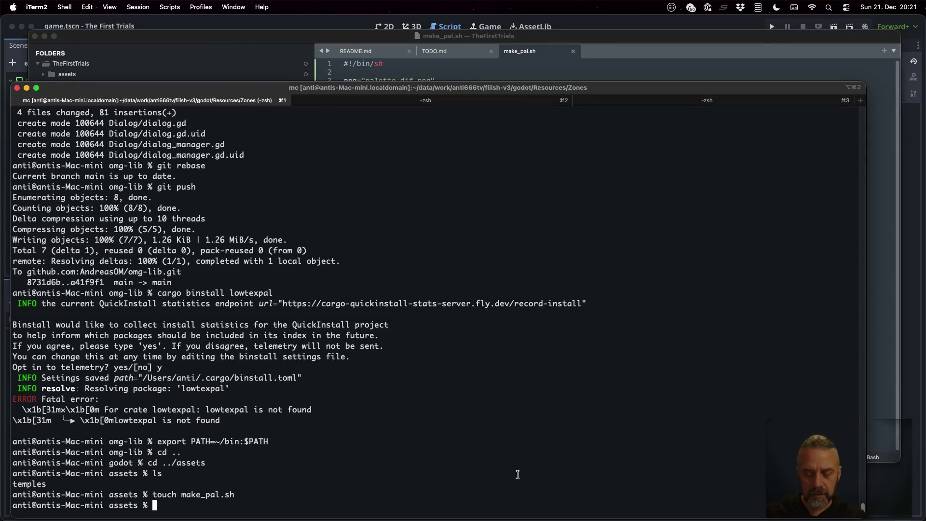
Make make_pal.sh executable with chmod u+x and run ./make_pal.sh.
text(chmod u+x m)
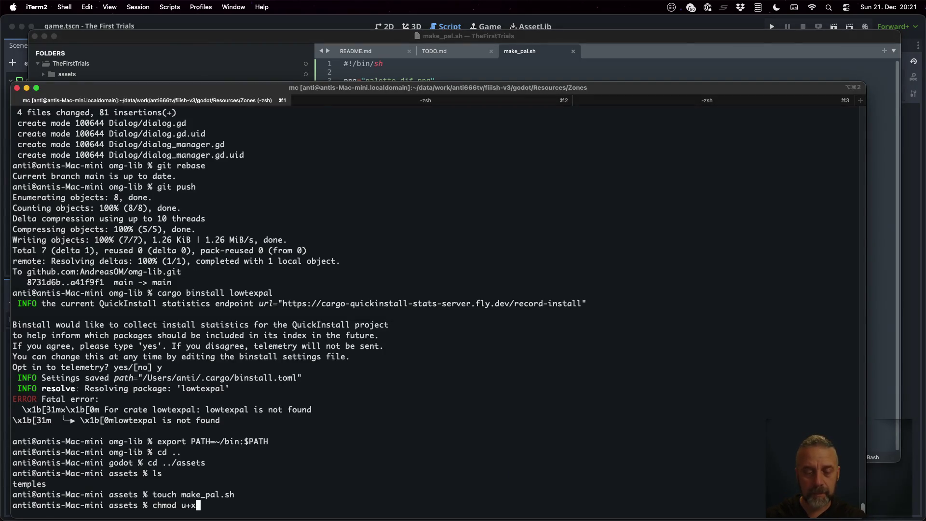
key(Tab)
key(Return)
text(./ma)
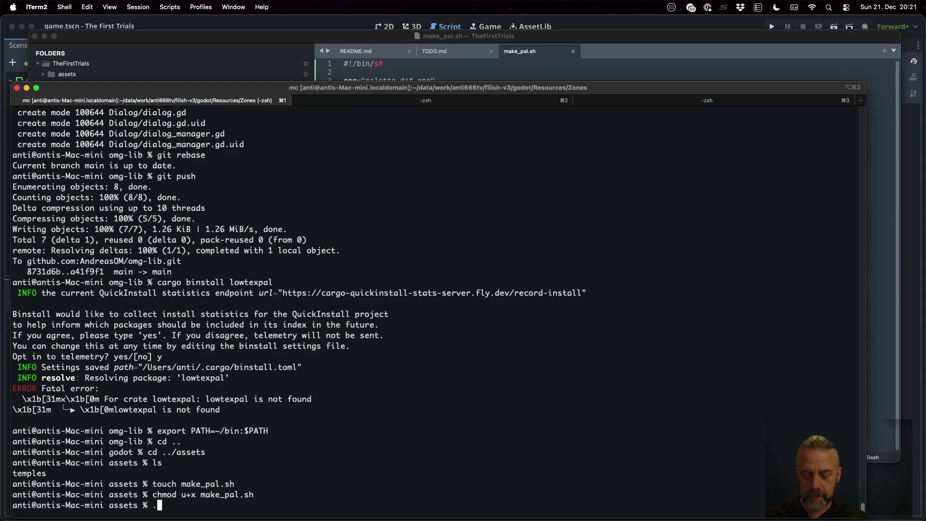
key(Tab)
key(Return)
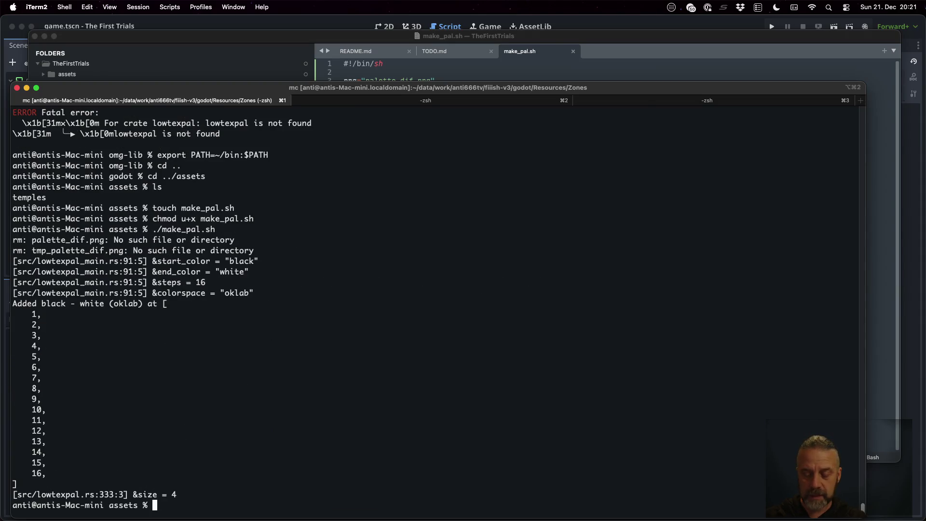
Open palette_dif.png in Preview to view the 16-swatch grey grid, then close it.
text(open p)
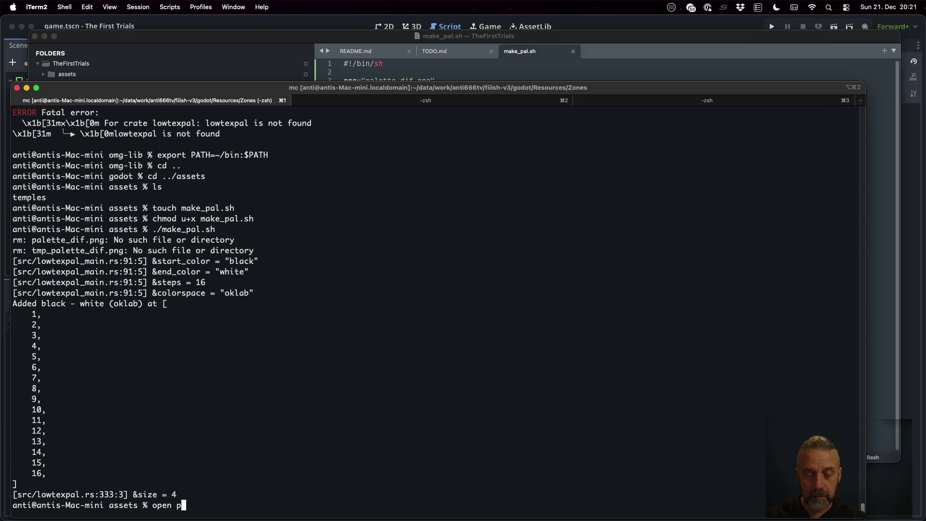
key(Tab)
key(Return)
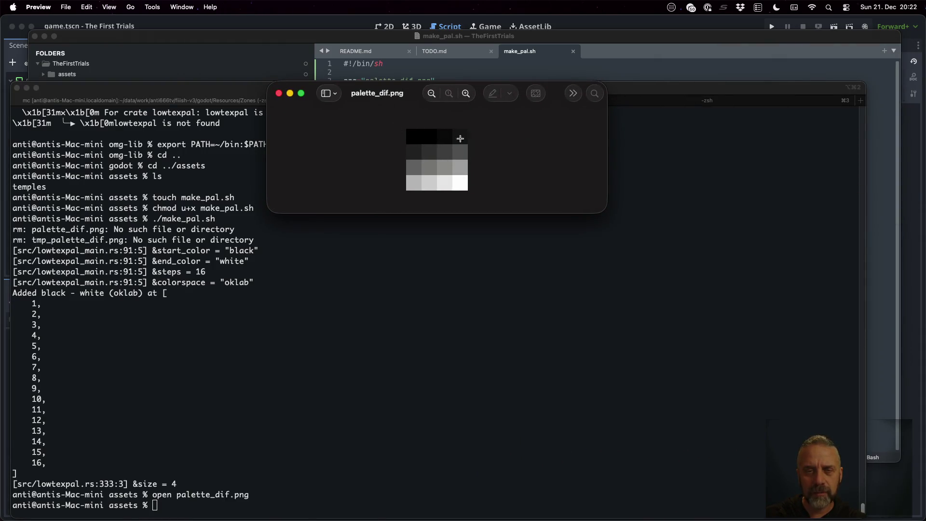
click(278, 93)
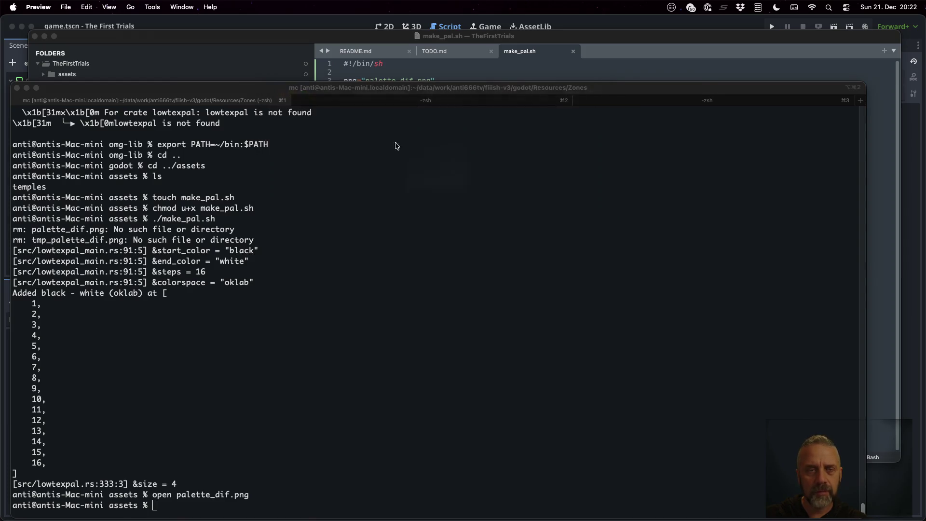
click(488, 73)
click(432, 469)
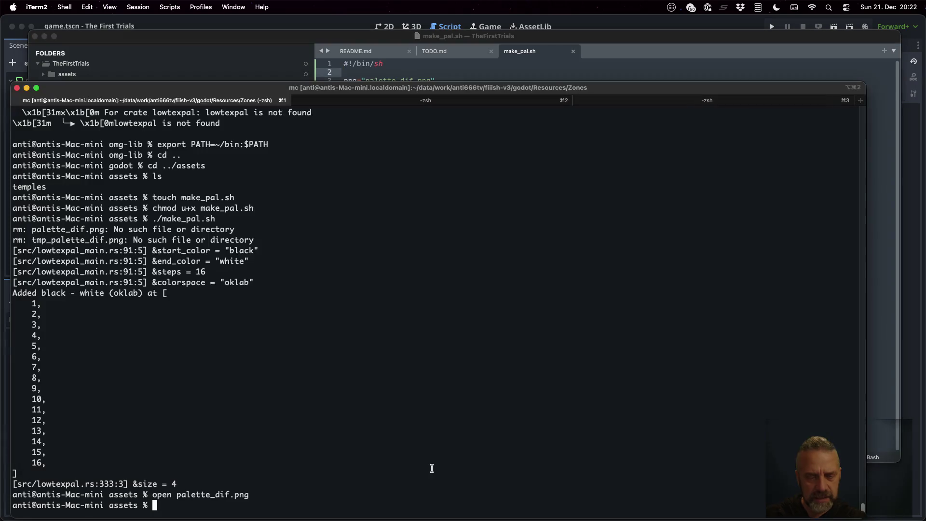
Run lowtexpal --help and select the --min-width option name from its Options list.
text(lowtexpal )
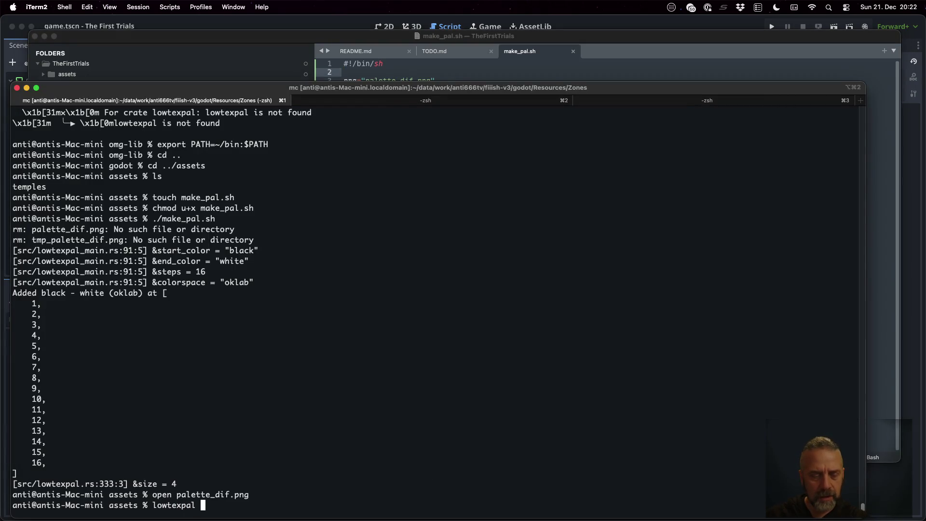
text(--help)
key(Return)
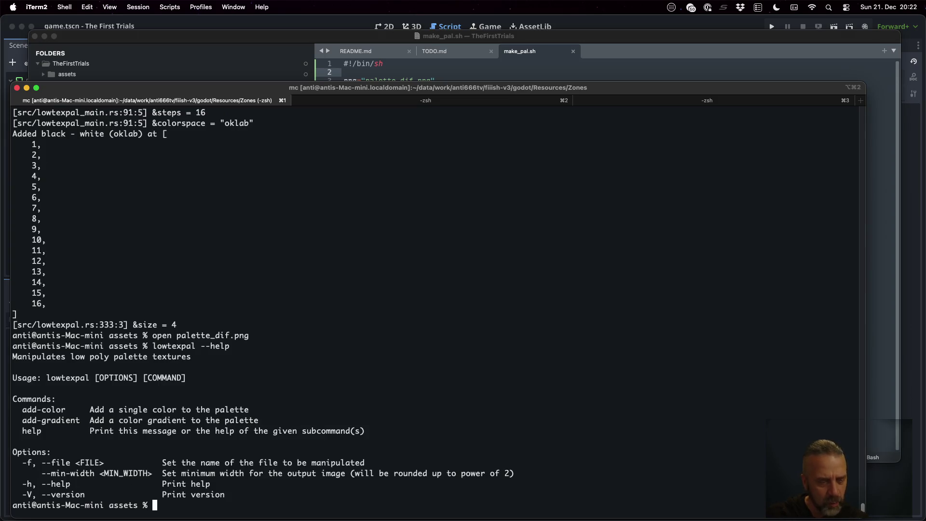
drag(42, 473, 95, 473)
click(442, 71)
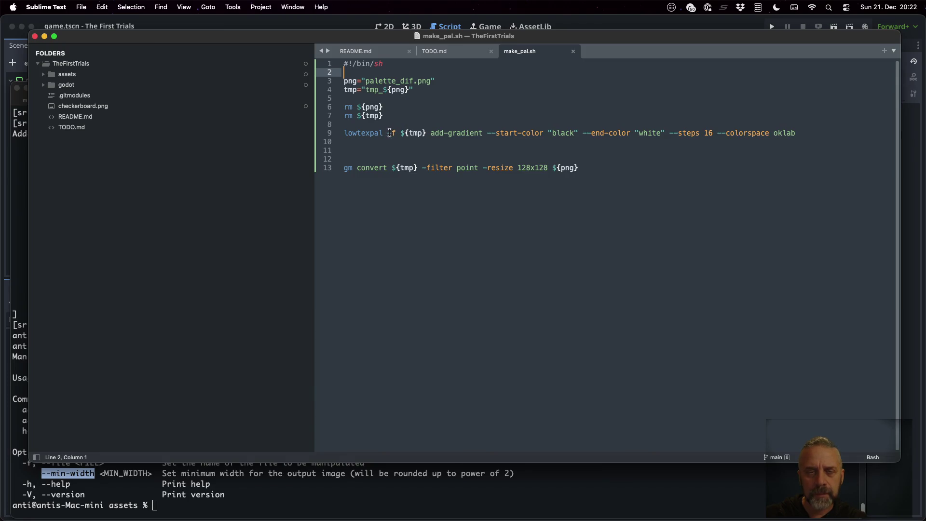
Insert --min-width 16 before -f in the lowtexpal command and save the script.
click(388, 133)
key(super+v)
text(16)
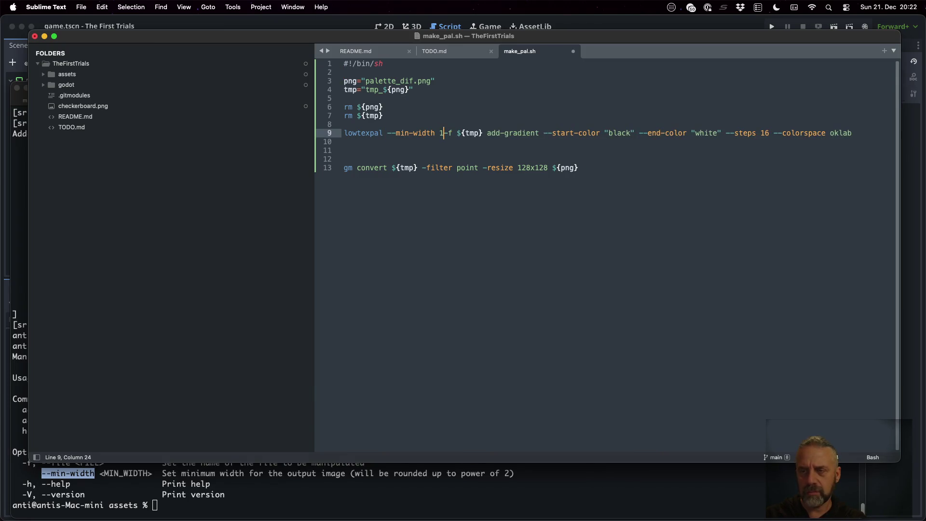
key(super+s)
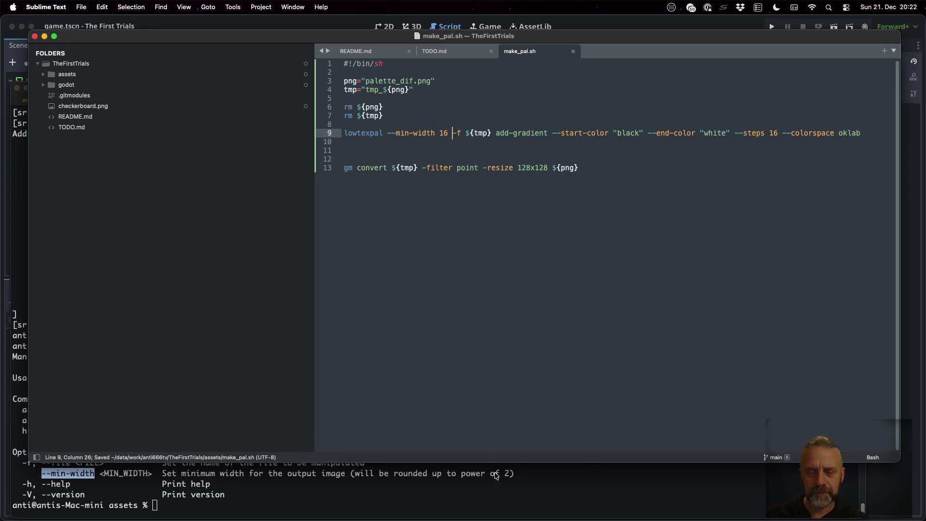
Rerun ./make_pal.sh and view the single-row 16-swatch strip in an enlarged Preview window.
key(super+Tab)
key(Up)
key(Up)
key(Up)
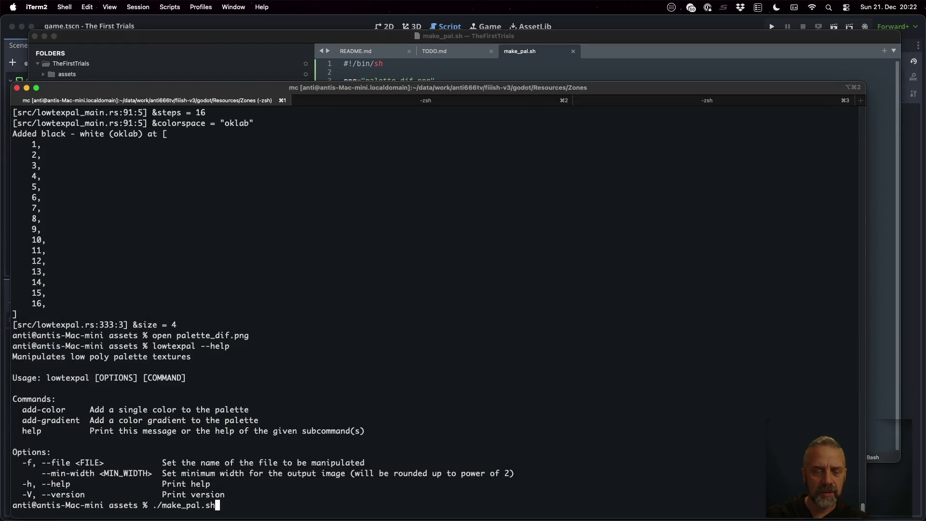
key(Return)
key(Up)
key(Up)
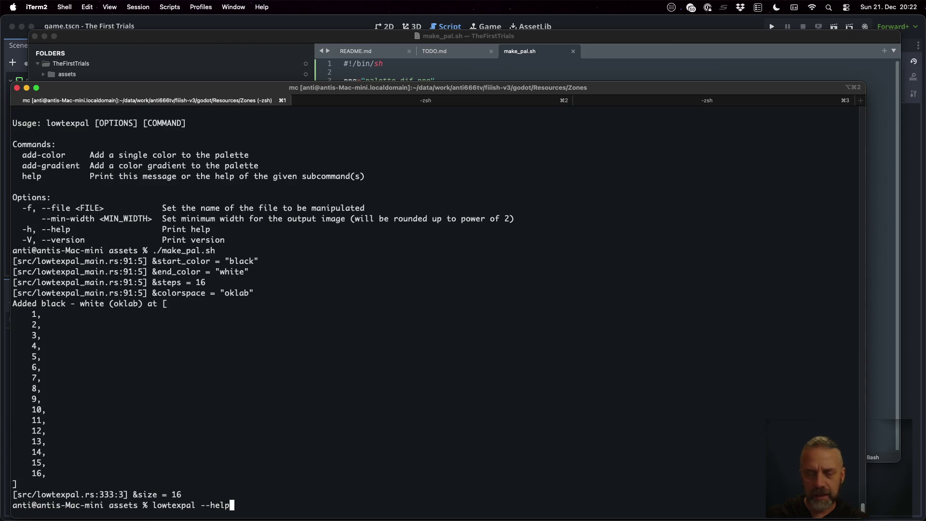
key(Up)
key(Return)
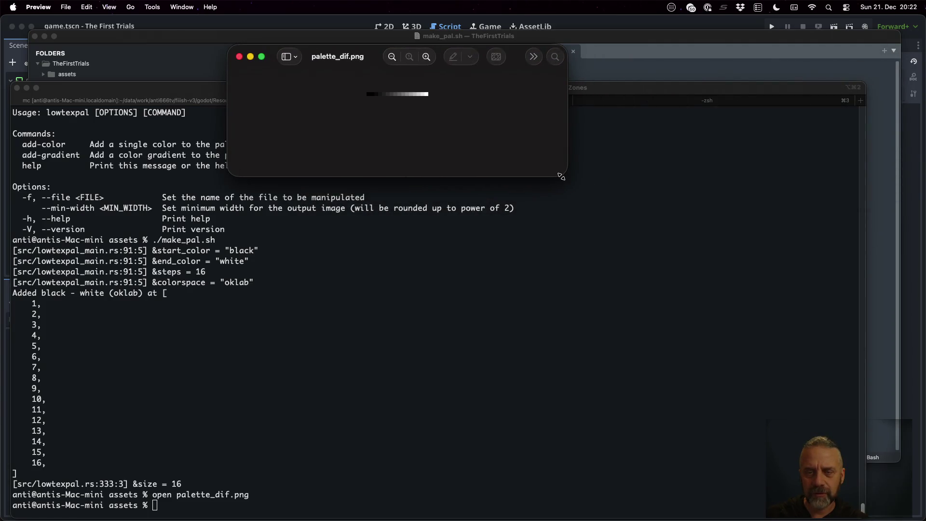
drag(565, 175, 735, 350)
scroll(583, 102, up, 5)
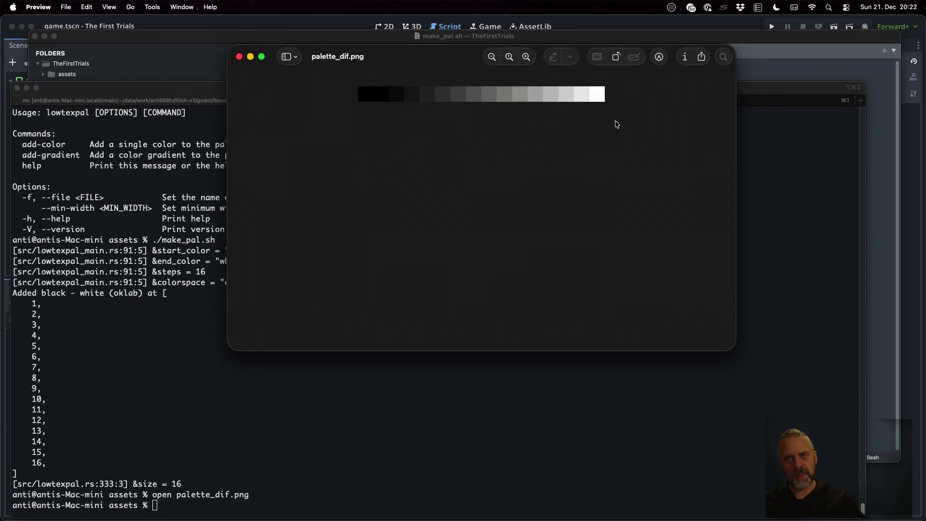
key(cmd+w)
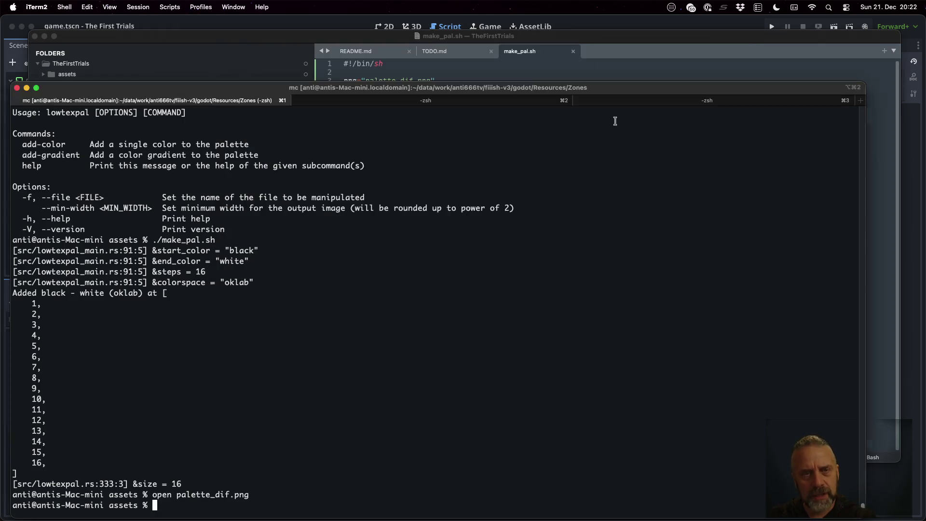
Duplicate the gradient command on line 9 of make_pal.sh.
key(cmd+Tab)
key(Down)
key(Down)
key(Down)
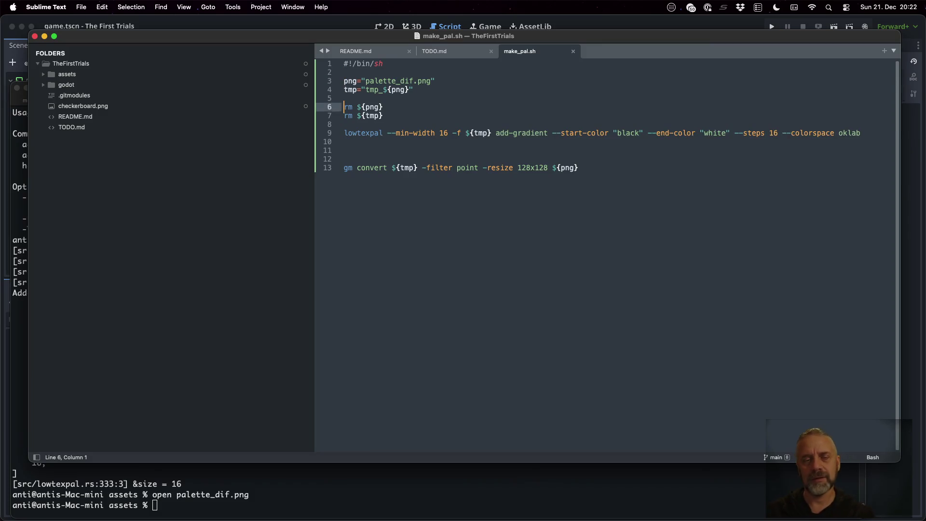
key(cmd+shift+Down)
key(Up)
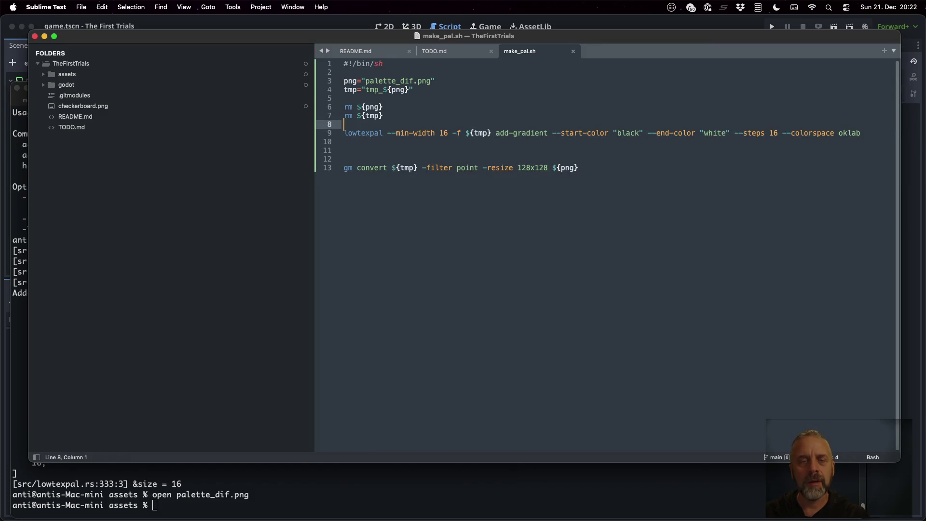
key(Down)
key(cmd+shift+d)
On the copied line, change the colours from black and white to #001100 and 88ff88.
key(alt+Right)
key(alt+Right)
key(alt+Right)
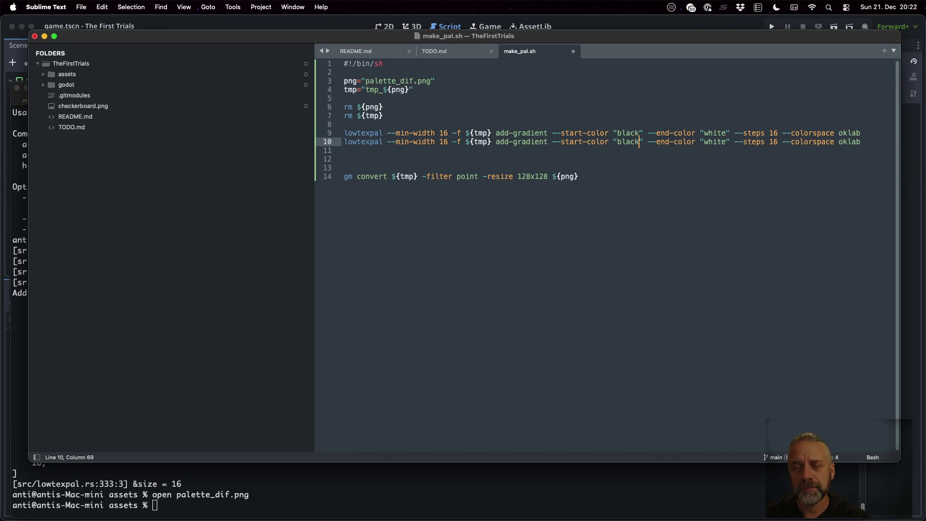
key(shift+alt+Left)
text(#)
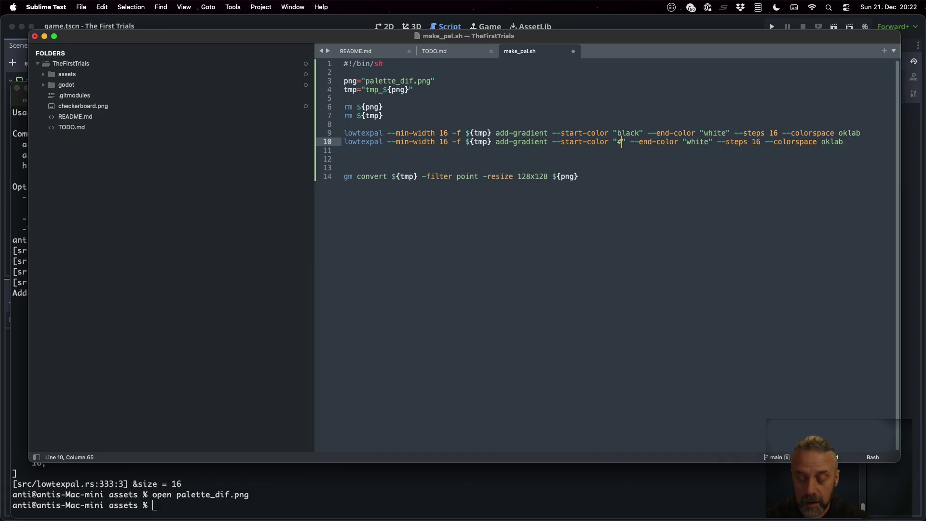
text(00)
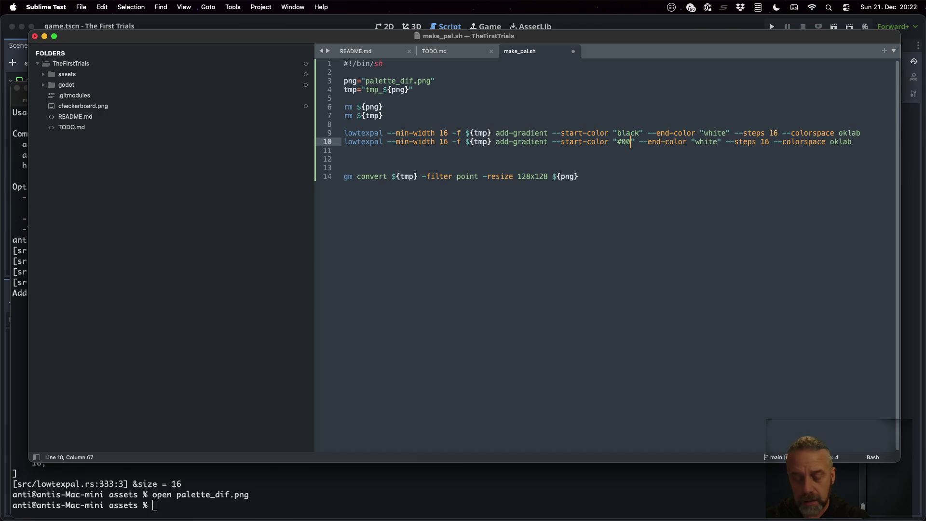
text(00)
key(BackSpace)
key(BackSpace)
text(1100)
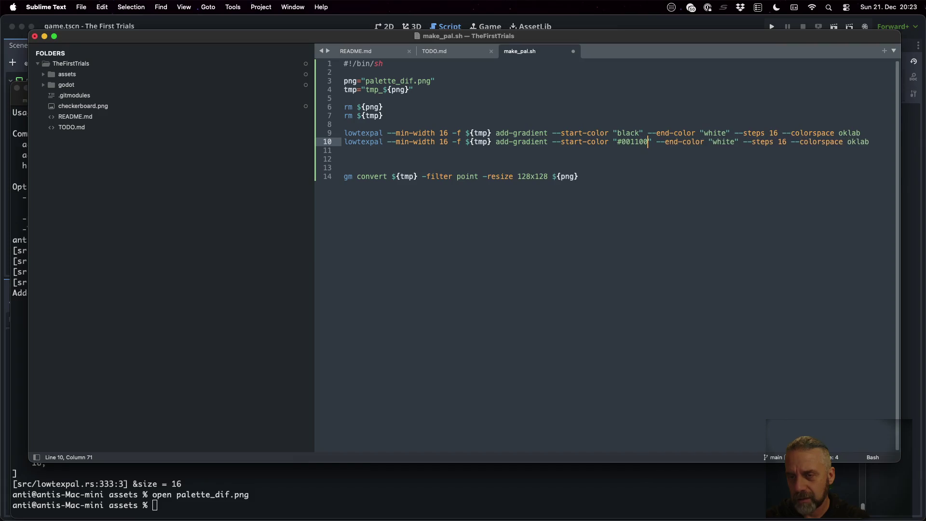
key(Right)
key(Right)
key(Right)
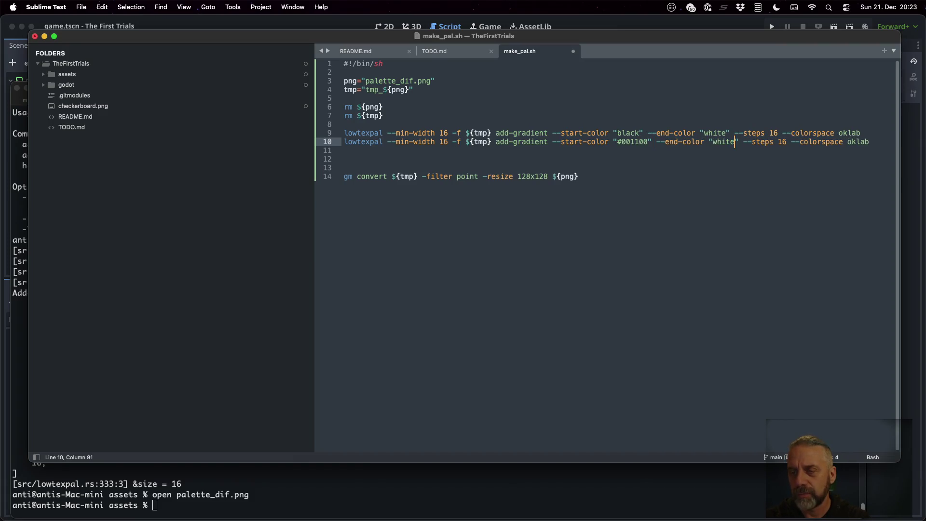
key(shift+Left)
key(shift+Left)
key(shift+Left)
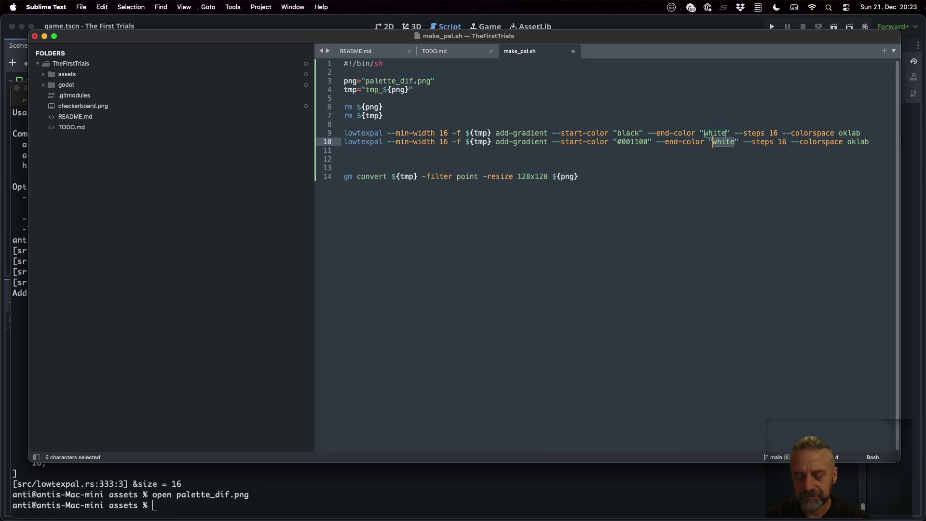
text(88)
text(ff88)
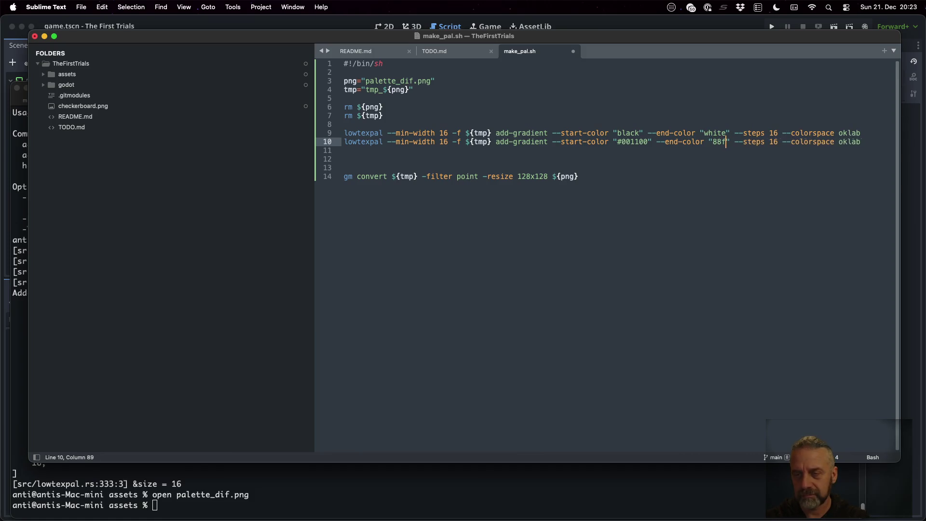
Save the script and recall ./make_pal.sh in the terminal.
key(super+s)
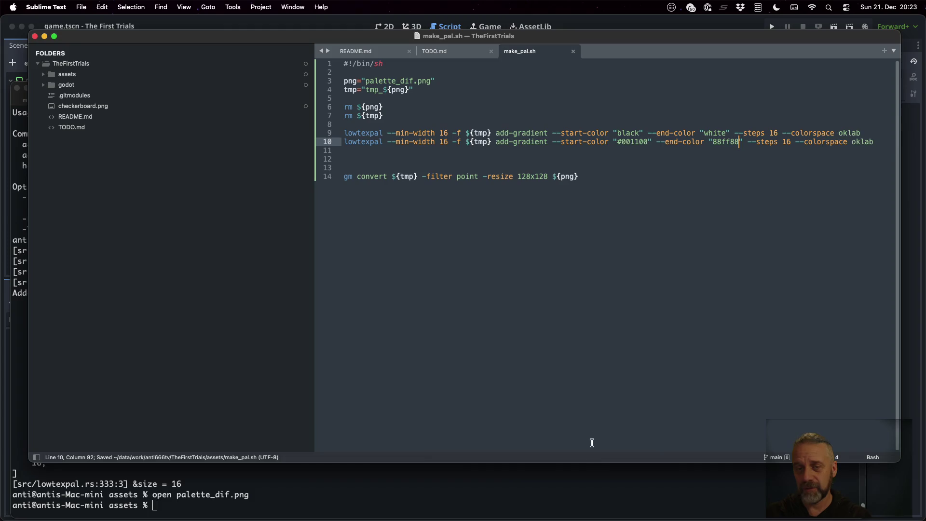
click(593, 478)
key(Up)
key(Up)
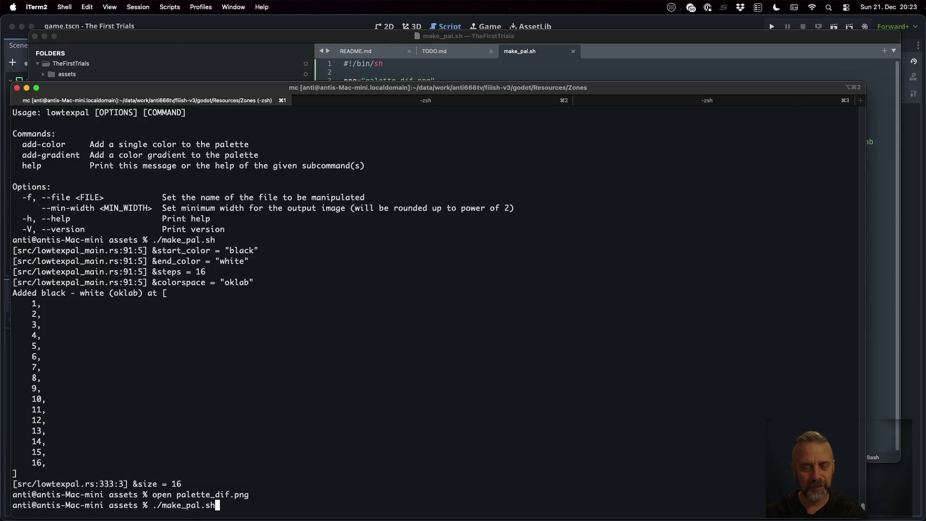
Rerun make_pal.sh and scroll back to find the 'Couldn't add #001100 - 88ff88' error.
key(Return)
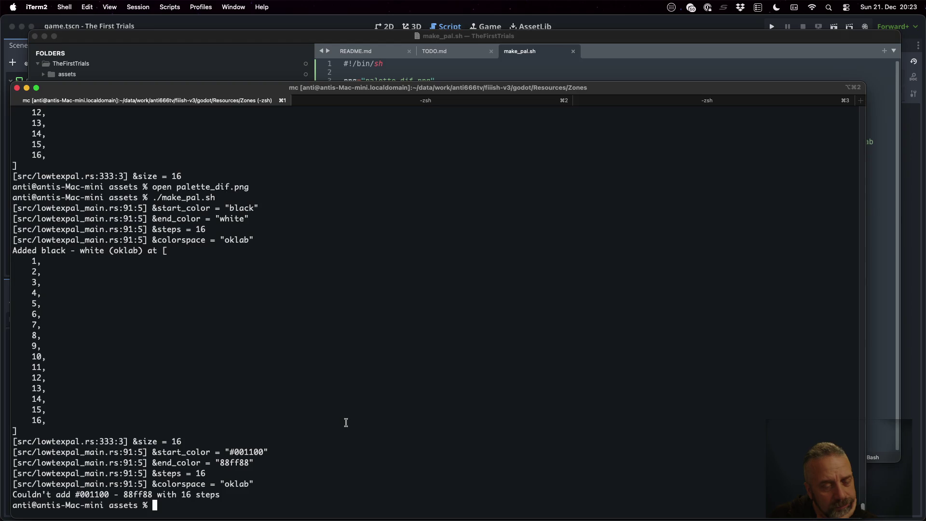
scroll(345, 422, up, 10)
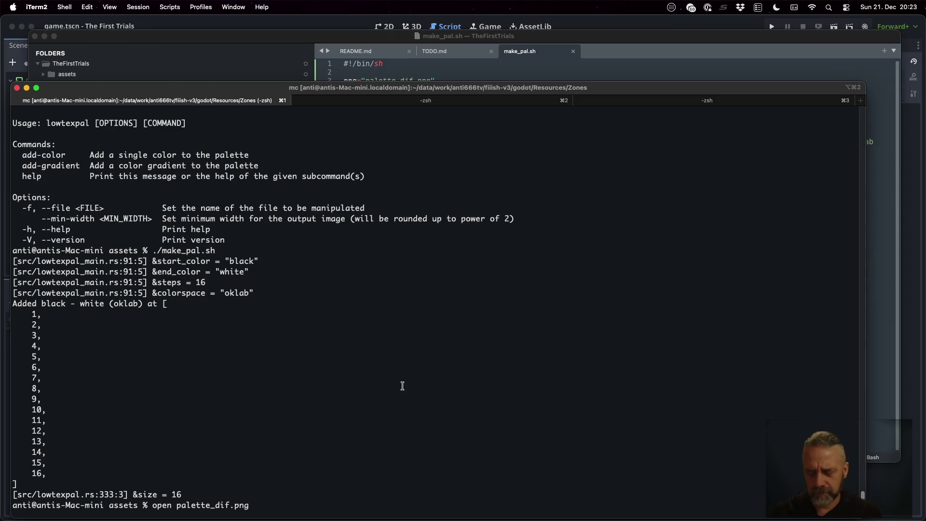
key(ctrl+Left)
scroll(404, 389, down, 8)
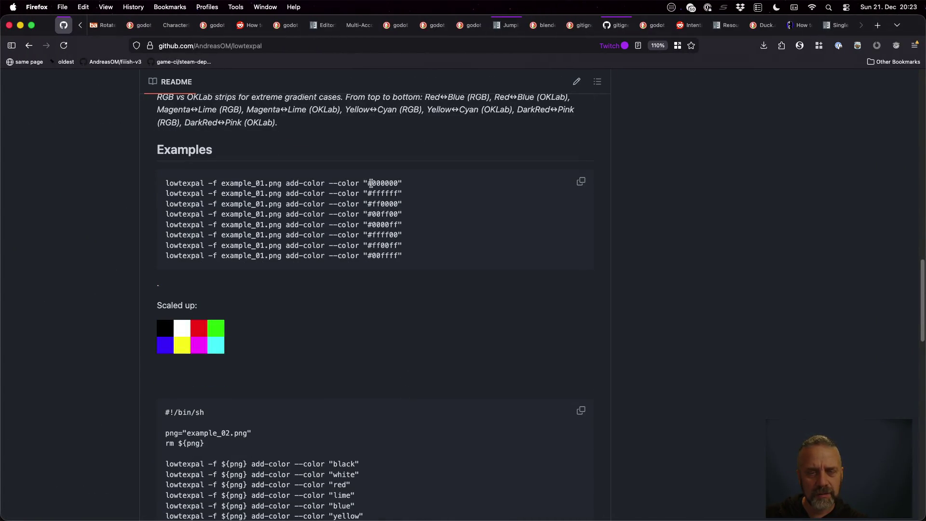
Scroll through the LowTexPal README's add-gradient example scripts, then return to the terminal.
scroll(480, 283, down, 3)
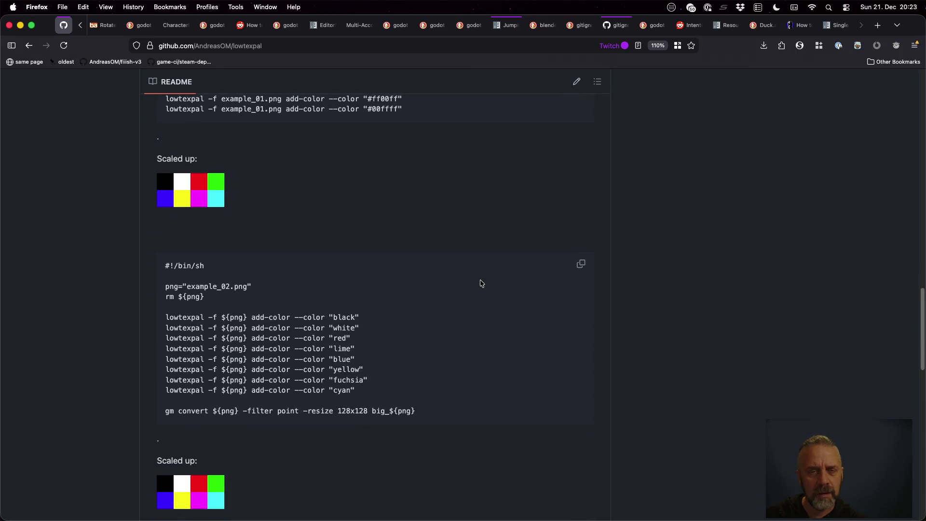
scroll(480, 283, down, 1)
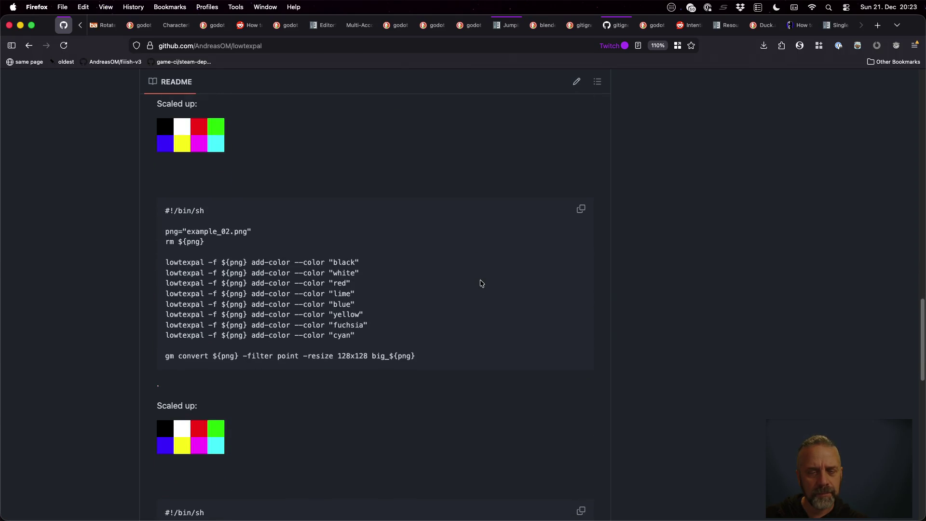
scroll(481, 283, down, 5)
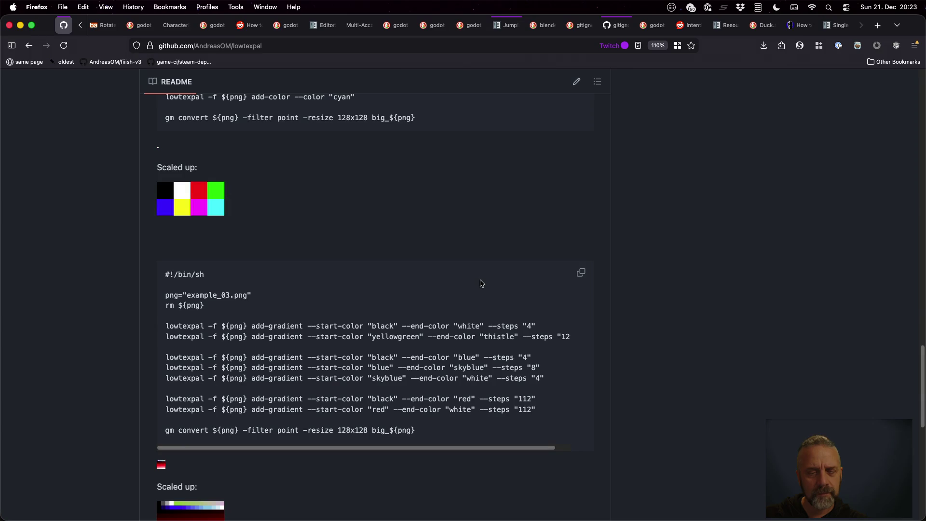
scroll(480, 283, down, 10)
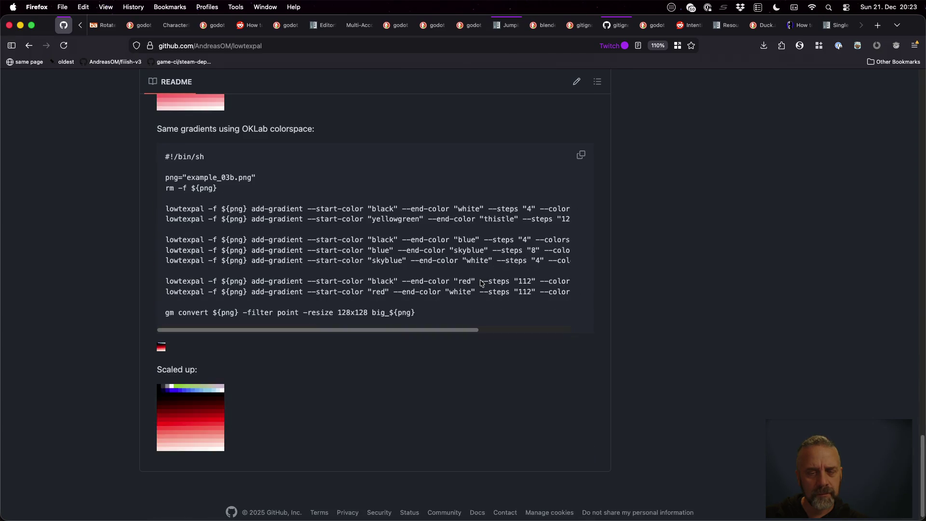
scroll(487, 300, up, 20)
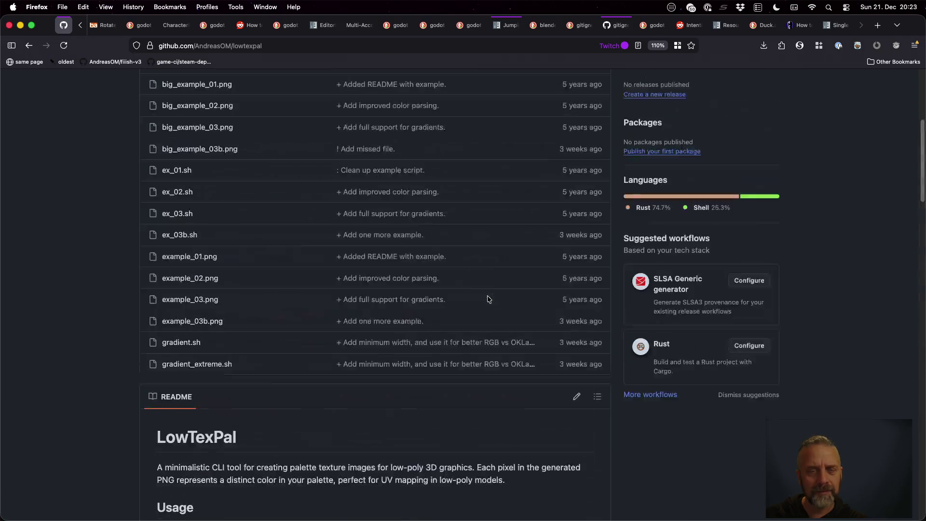
scroll(487, 300, down, 8)
key(super+Tab)
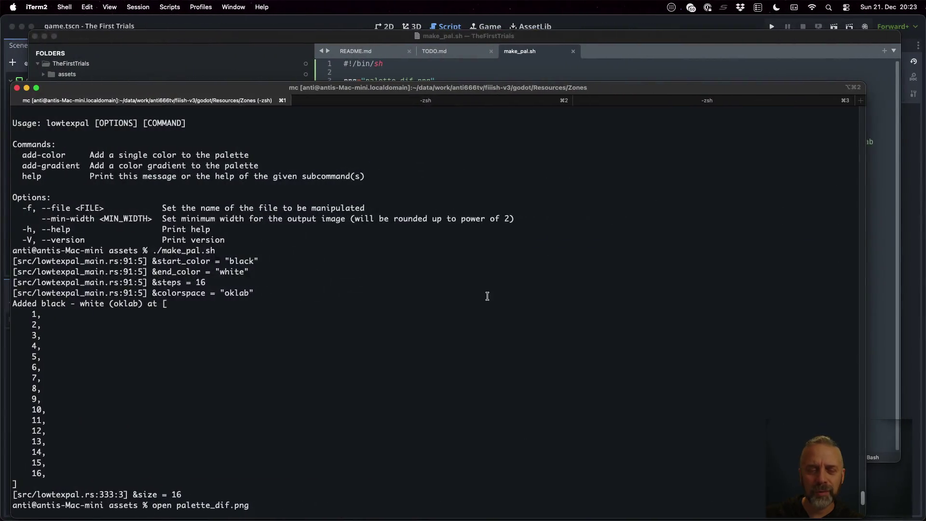
Edit the extra gradients to #110000–#ff4444, #001100–#44ff44 and #000011–#0000ff.
key(Up)
key(Return)
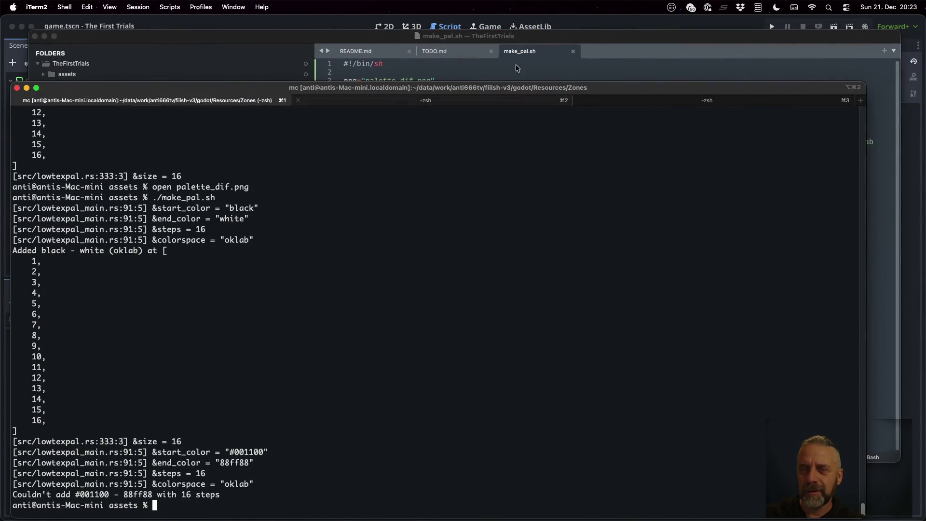
click(516, 64)
double_click(634, 145)
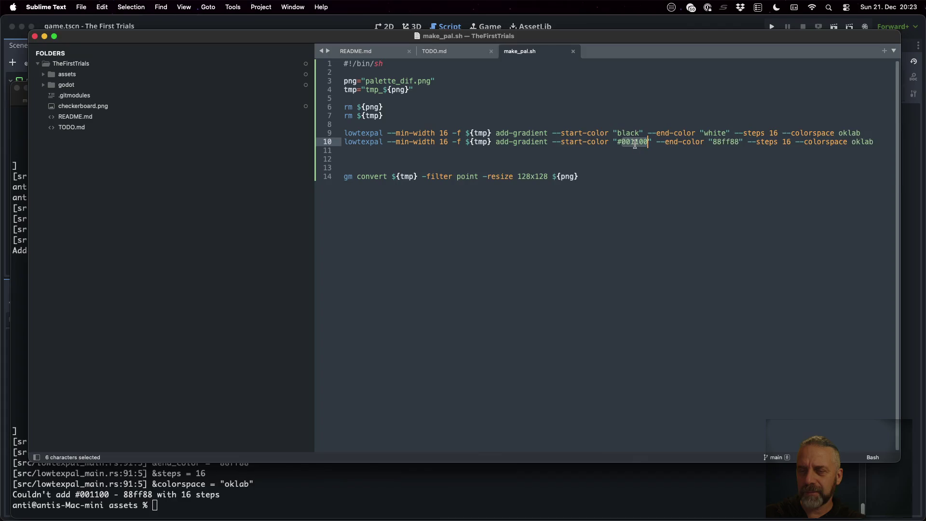
key(Right)
key(Right)
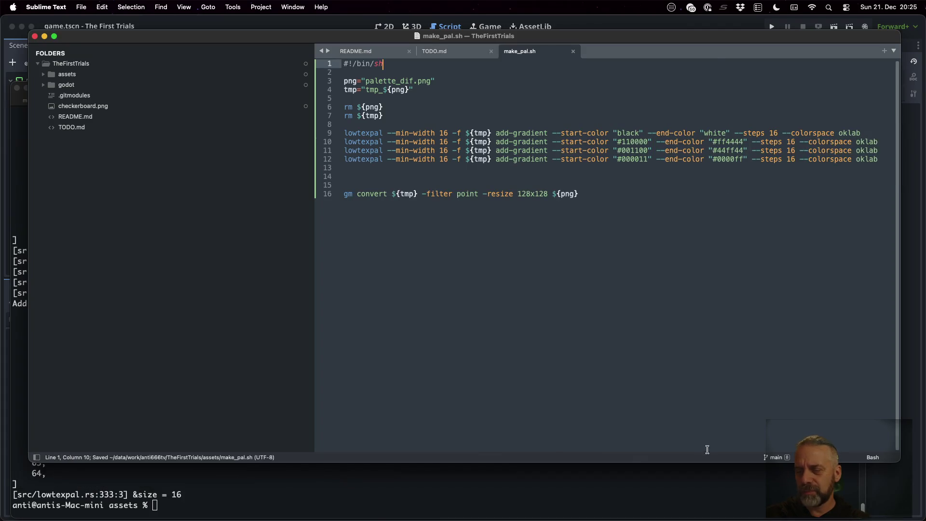
Run ./make_pal.sh and open the regenerated palette_dif.png.
click(708, 490)
text(./make_pal.sh)
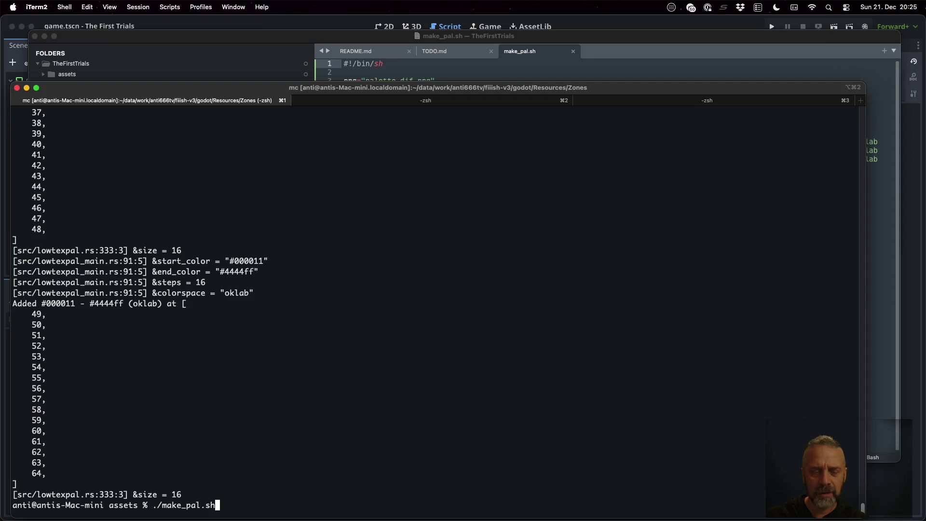
key(Return)
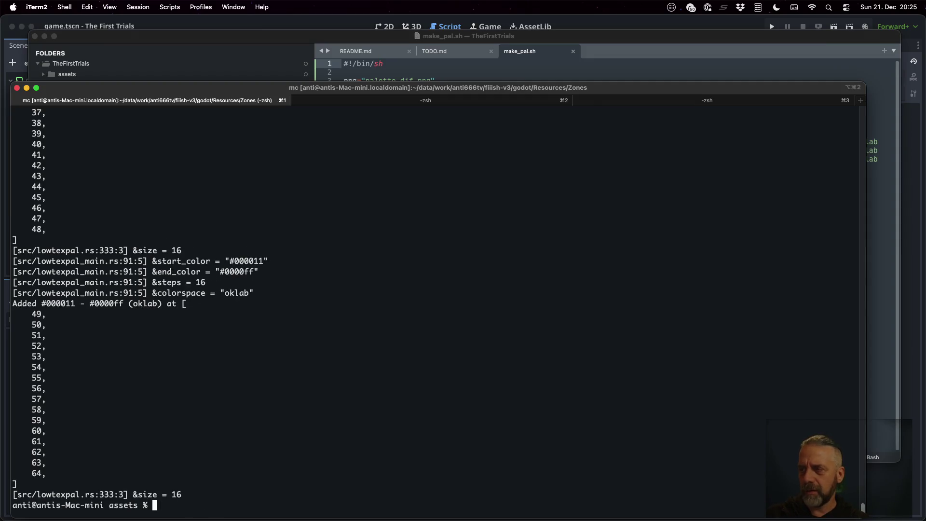
key(Up)
key(Up)
key(Return)
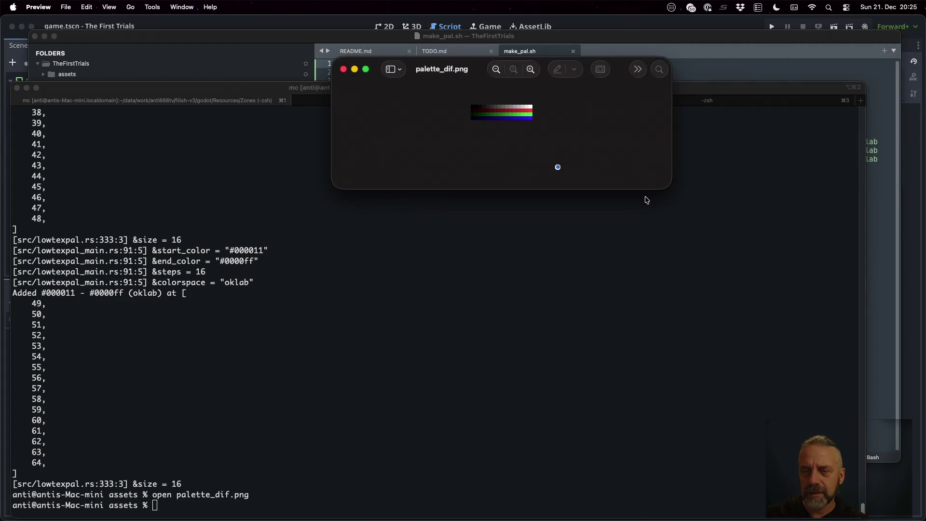
Enlarge palette_dif.png and zoom in twice to inspect the grey, red, green and blue rows, then close it.
mouse_move(664, 190)
mouse_down()
mouse_move(765, 402)
mouse_move(837, 486)
mouse_up()
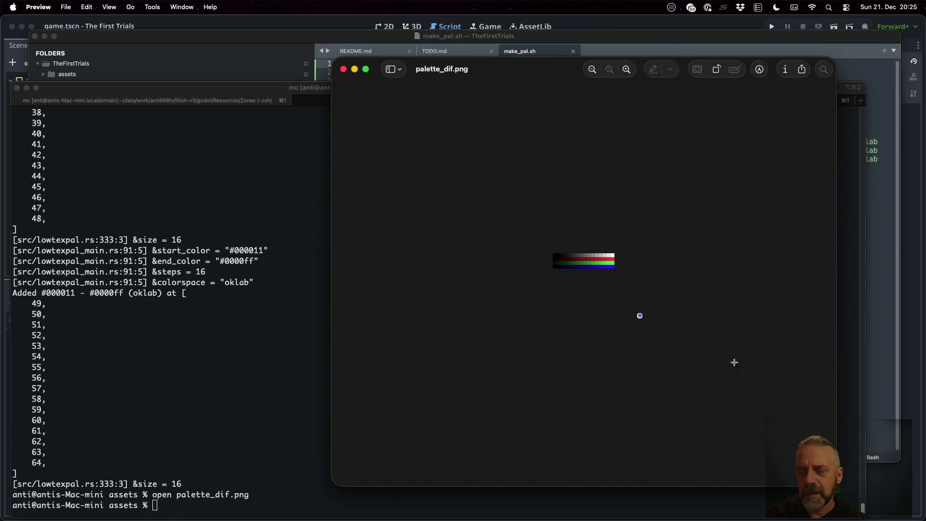
click(627, 69)
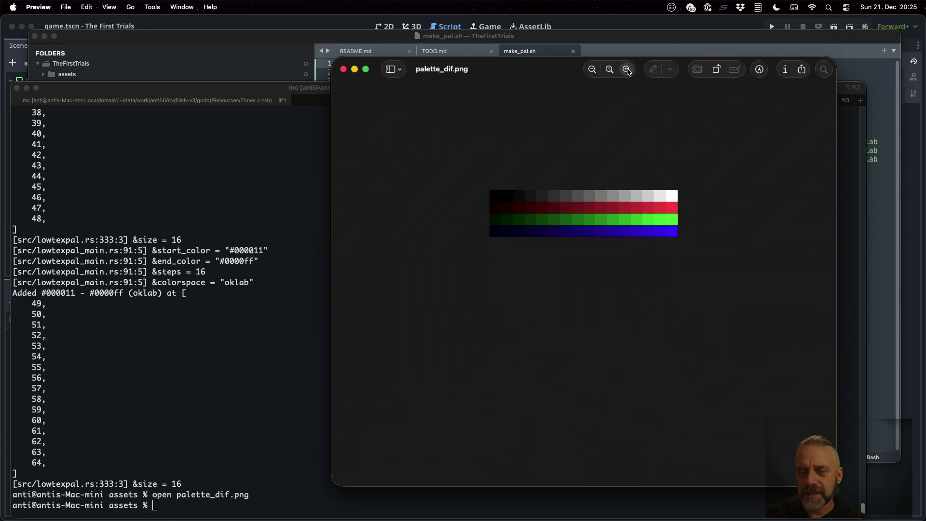
click(626, 69)
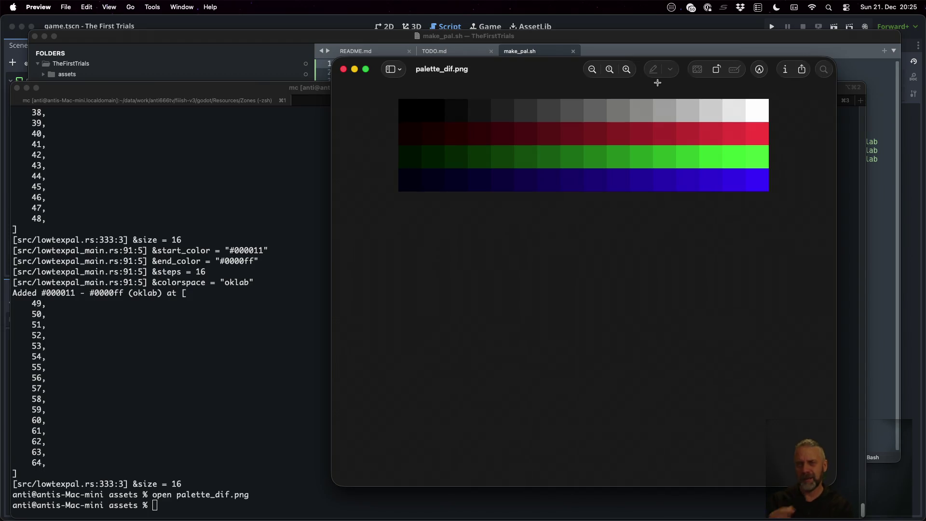
click(343, 69)
click(627, 65)
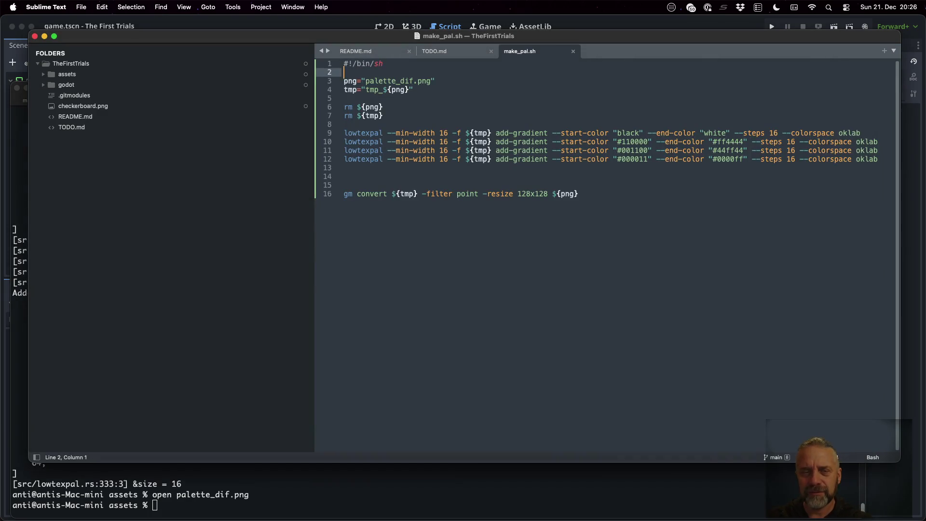
Duplicate the #000011 gradient line at the end of the gradient list.
key(Down)
key(Down)
key(Down)
key(alt+Right)
key(Down)
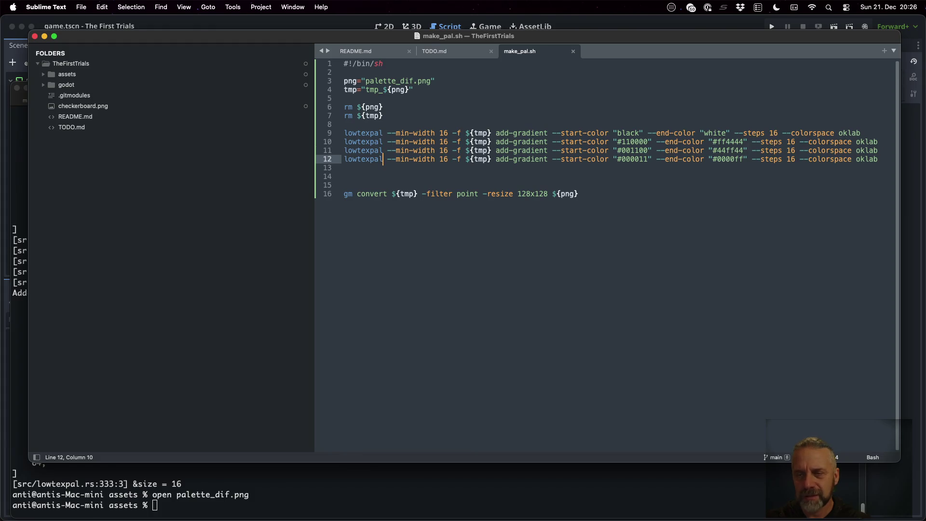
key(shift+super+Down)
key(Up)
key(Down)
key(super+shift+d)
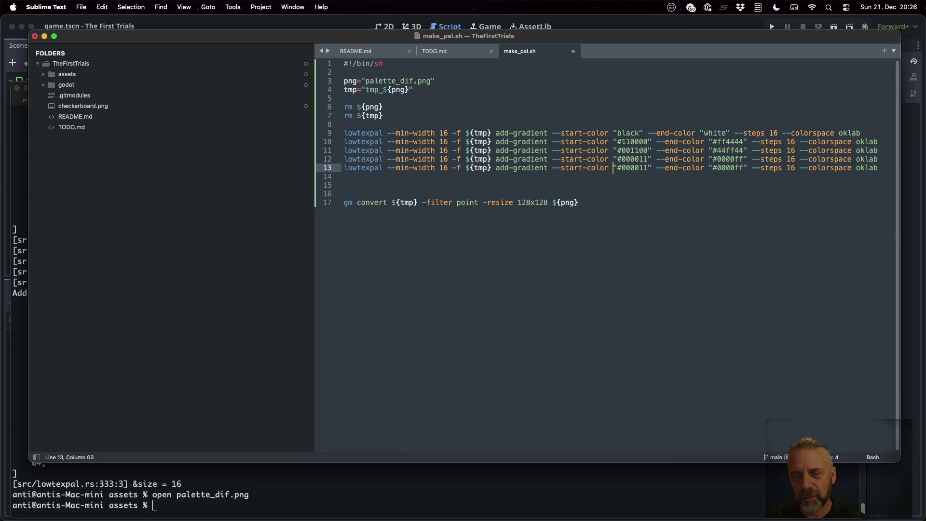
Change the copy's colours to darkblue and lightblue and save the script.
key(shift+alt+Right)
key(shift+alt+Right)
text(darkblue)
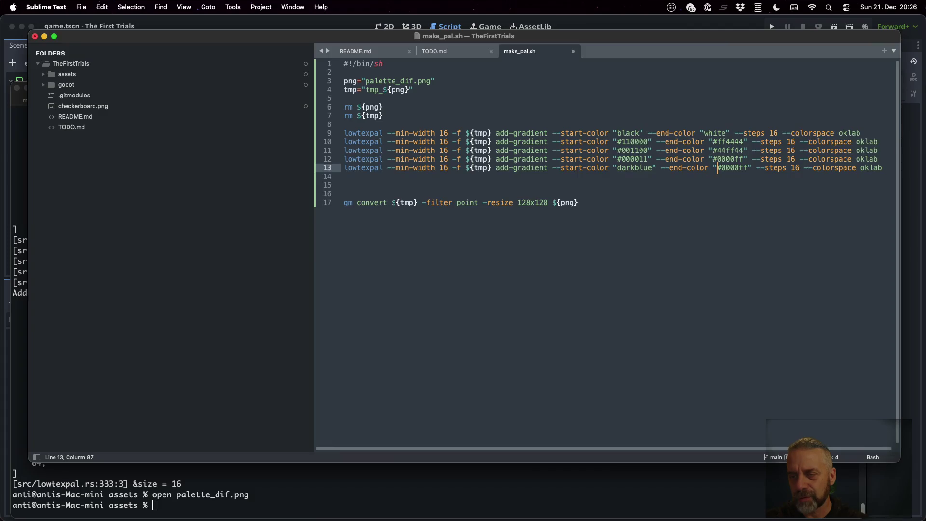
key(shift+alt+Right)
key(shift+alt+Right)
text(lightb)
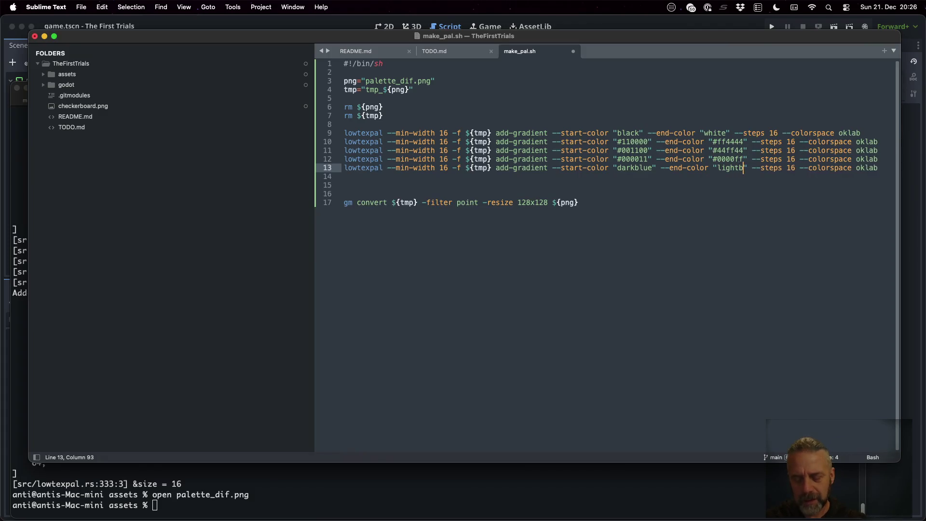
text(lue)
key(super+s)
Rerun ./make_pal.sh and open the regenerated palette_dif.png.
click(630, 488)
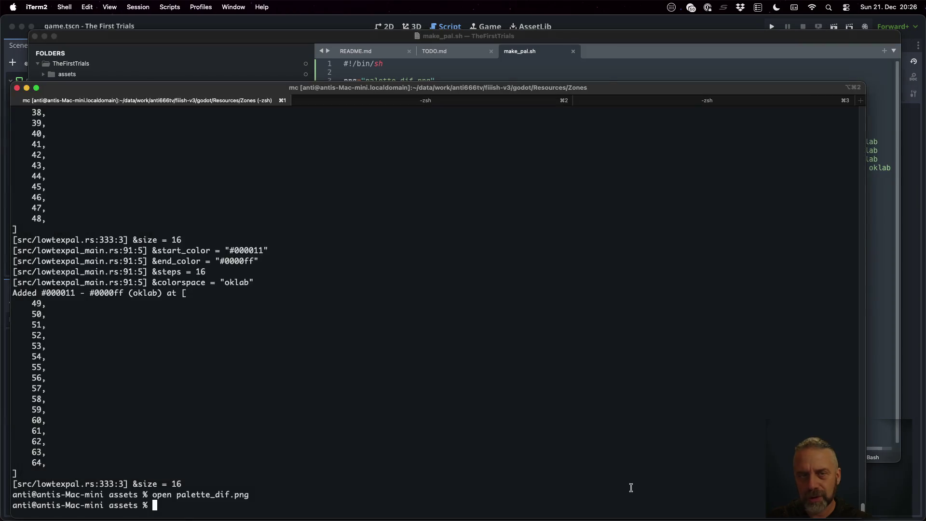
key(Up)
key(Up)
key(Return)
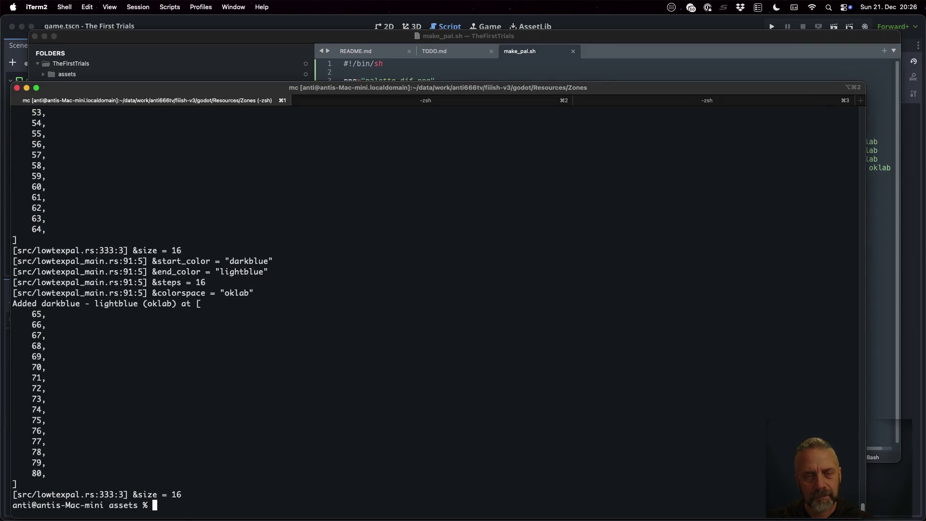
key(Up)
key(Up)
key(Return)
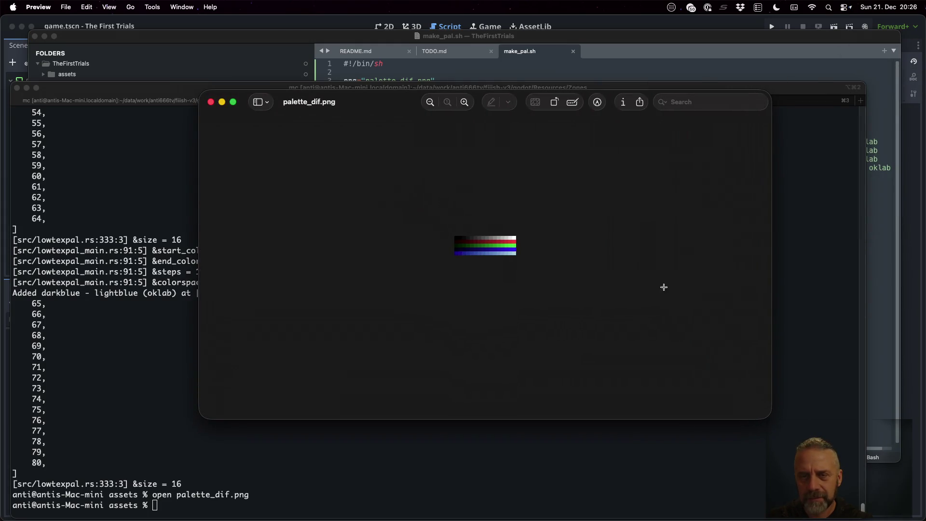
Zoom in four times to check the darkblue-to-lightblue bottom row, then close the image and return to the script.
click(464, 102)
click(464, 102)
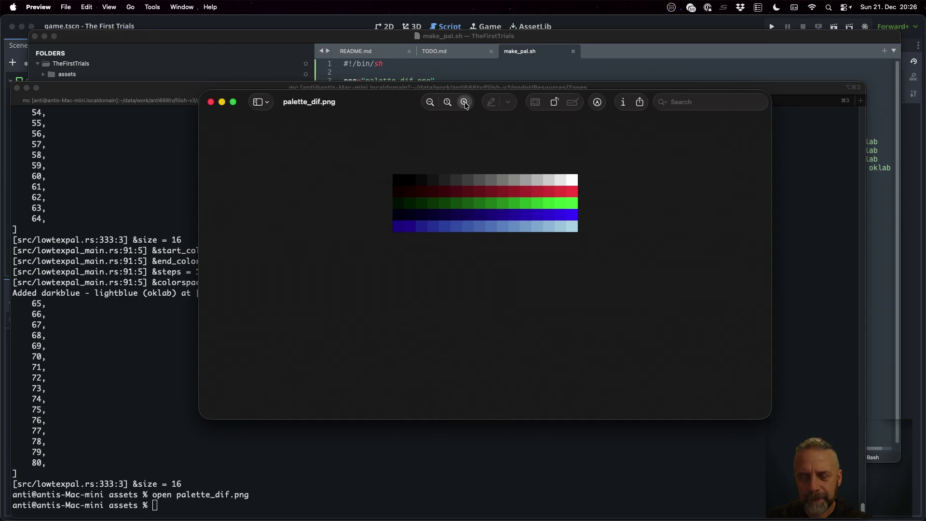
click(464, 102)
click(465, 102)
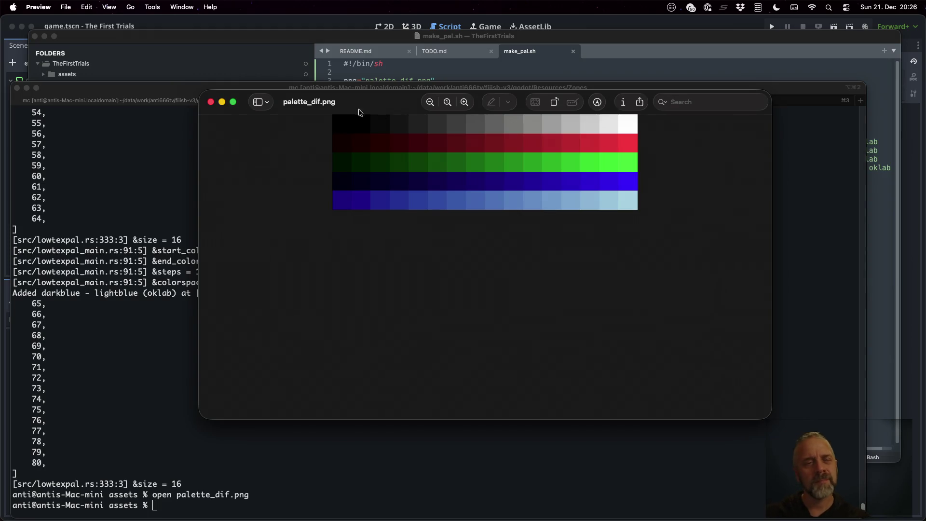
click(211, 102)
key(super+Tab)
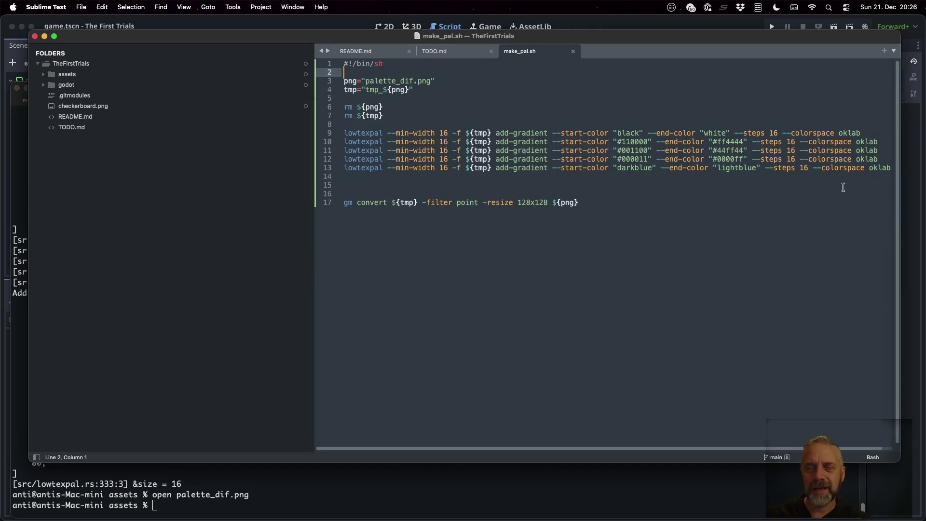
Duplicate the darkblue line and change the copy to darkred and lightred.
click(799, 150)
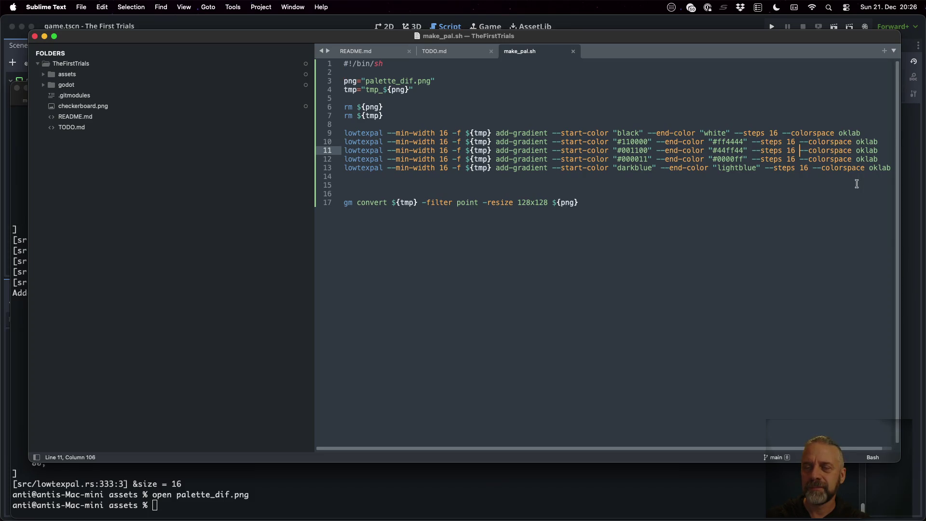
key(Down)
key(Down)
key(super+shift+d)
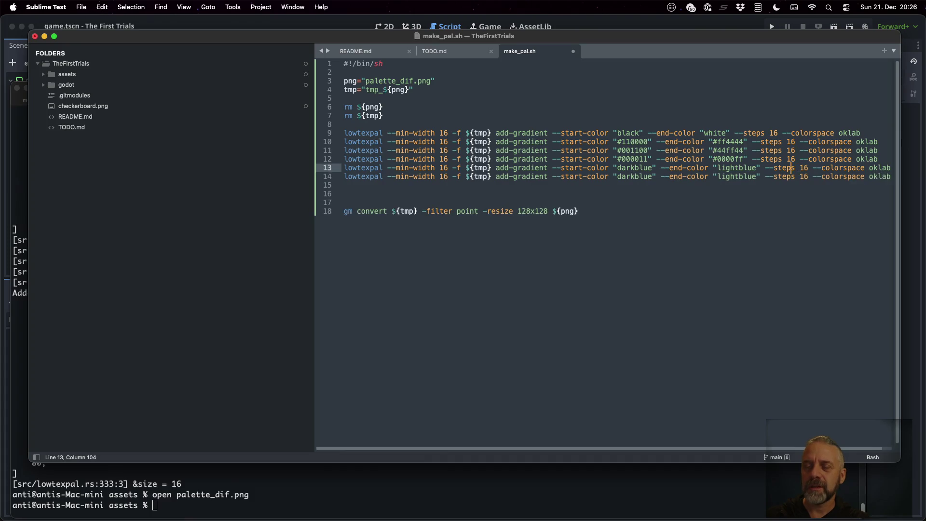
key(BackSpace)
key(BackSpace)
key(BackSpace)
text(red)
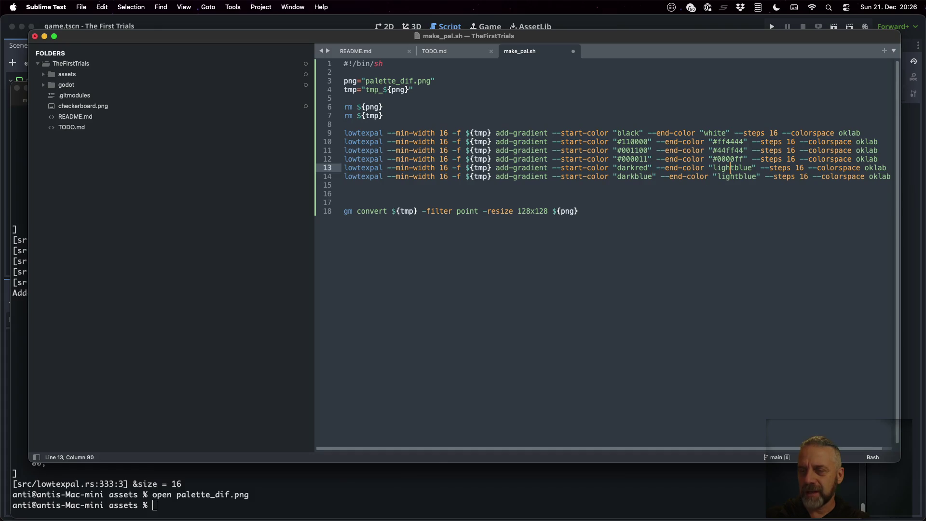
key(Right)
key(shift+Right)
key(shift+Right)
key(shift+Right)
text(red)
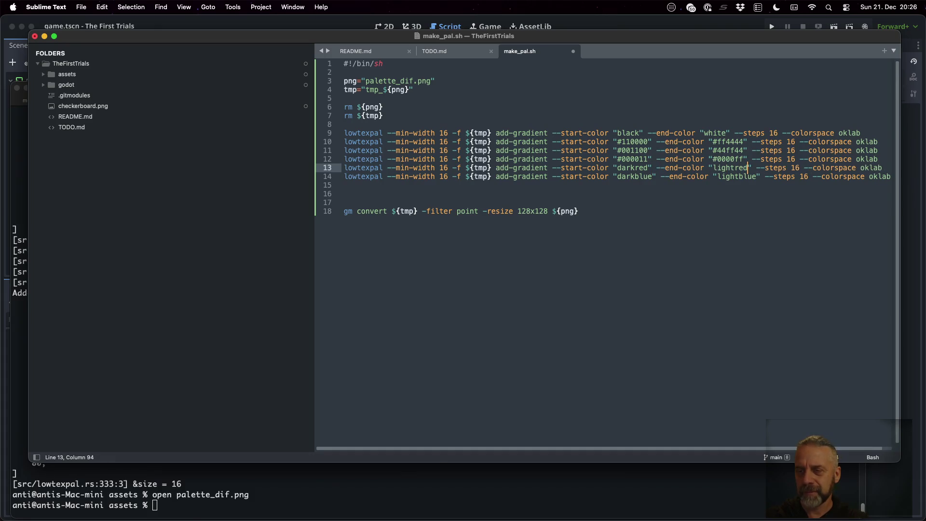
Duplicate the darkred line, change it to darkgreen and lightgreen, and save.
key(super+shift+d)
key(Left)
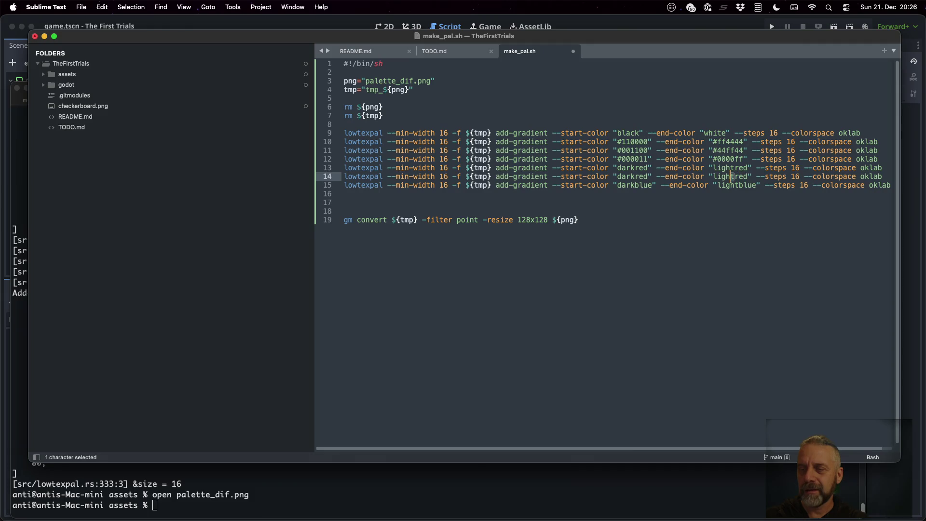
key(Right)
key(shift+Left)
key(shift+Left)
key(shift+Left)
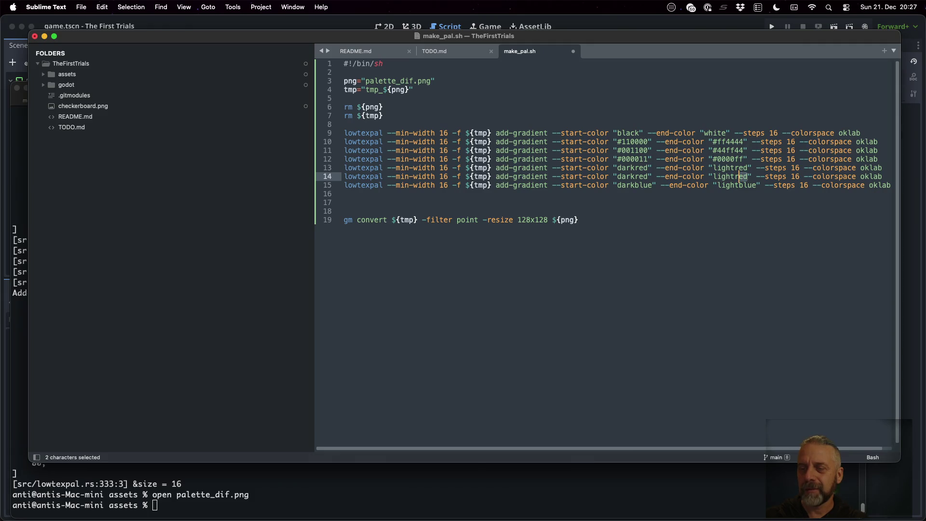
text(green)
key(Left)
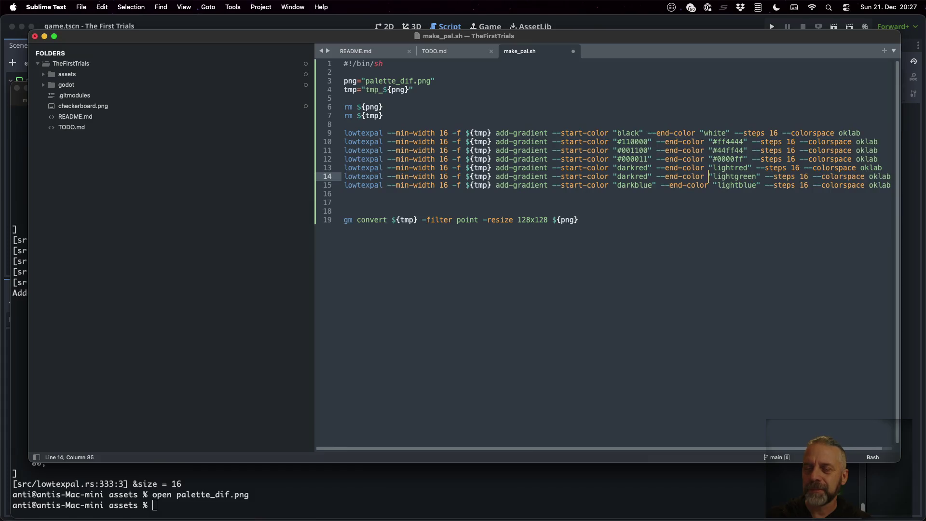
key(shift+Left)
key(shift+Left)
key(shift+Left)
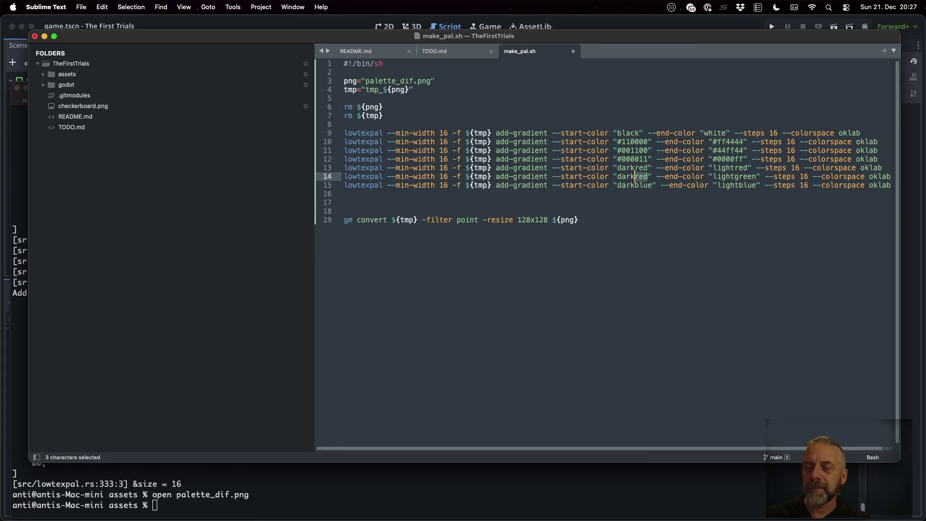
text(green)
key(super+s)
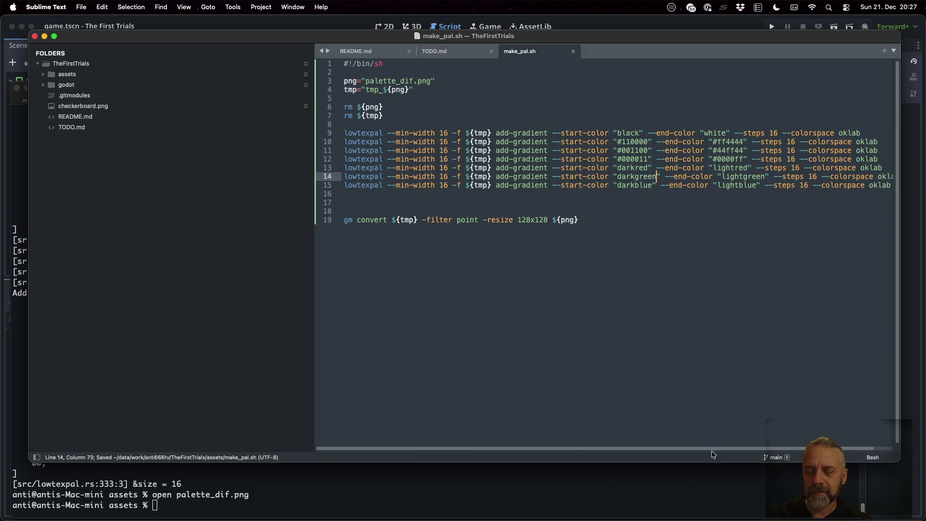
Rerun ./make_pal.sh and open the regenerated palette_dif.png.
click(615, 478)
key(Up)
key(Up)
key(Return)
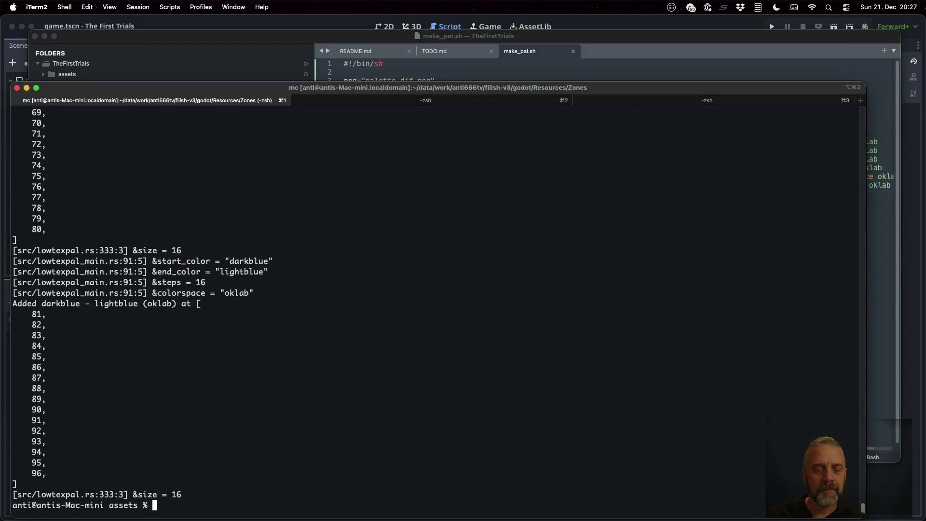
key(Up)
key(Up)
key(Return)
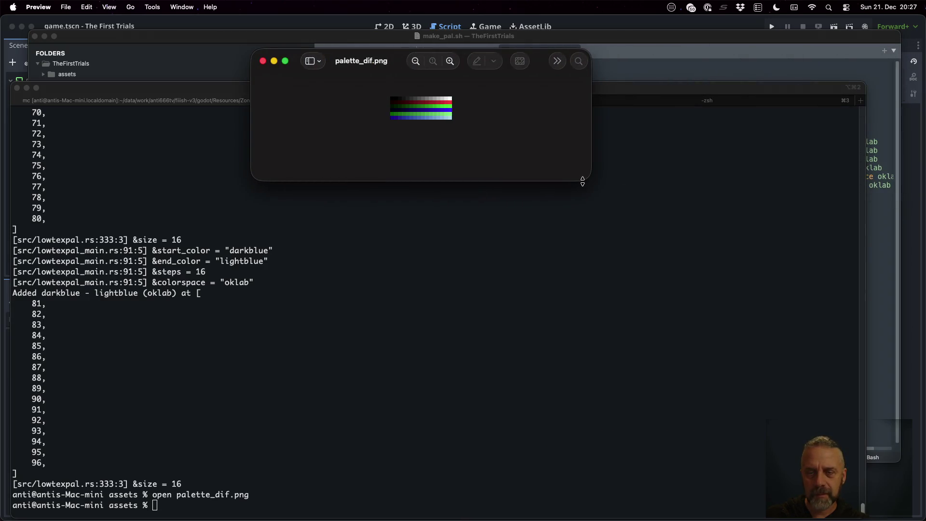
Enlarge the Preview window and zoom in twice on the six-row palette.
drag(590, 174, 809, 369)
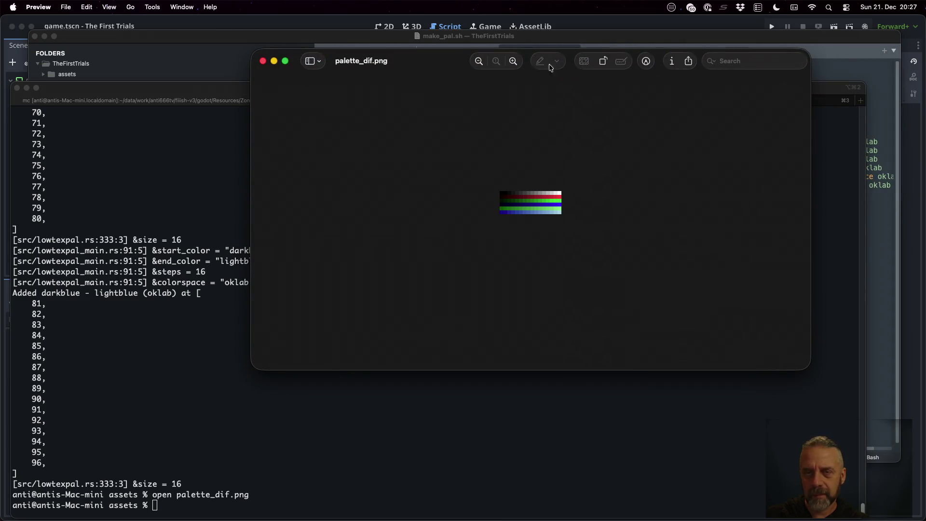
click(514, 57)
click(513, 57)
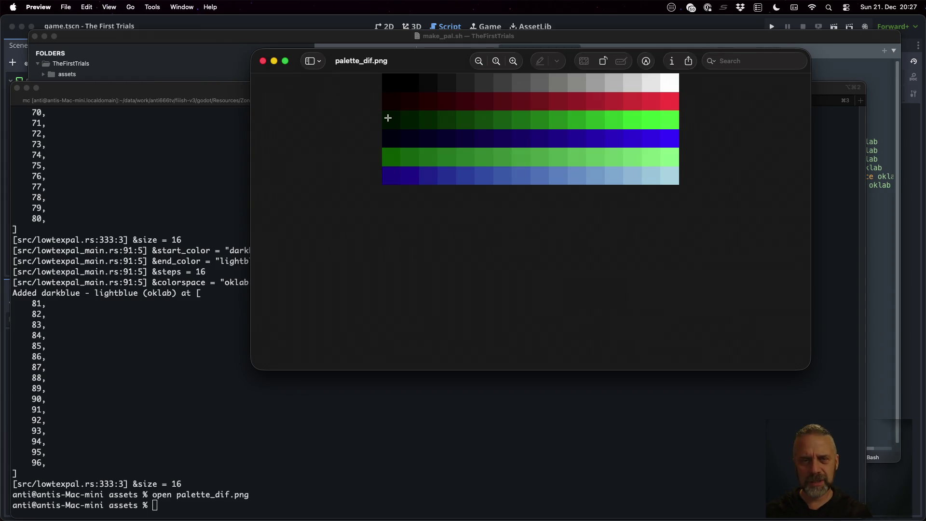
Scroll the terminal output to read the 'Couldn't add darkred' message, then close the image.
scroll(205, 275, up, 10)
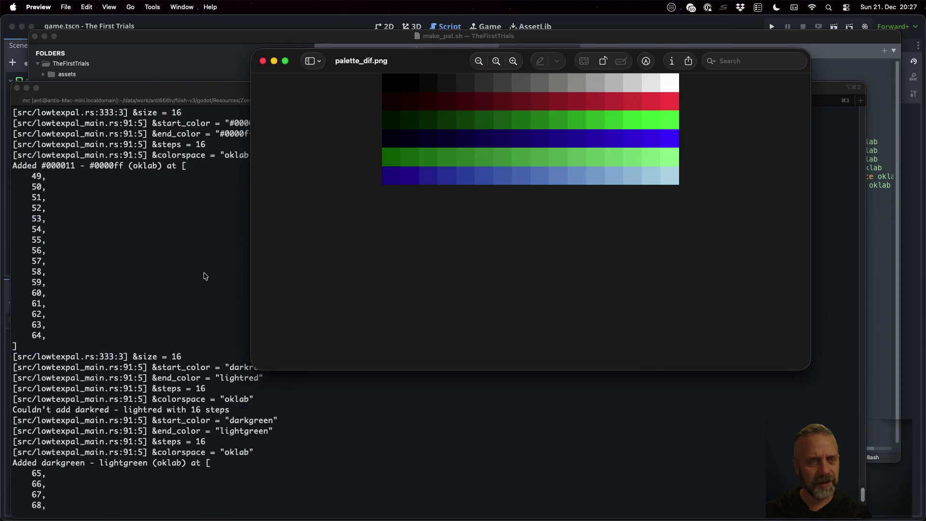
scroll(204, 274, down, 15)
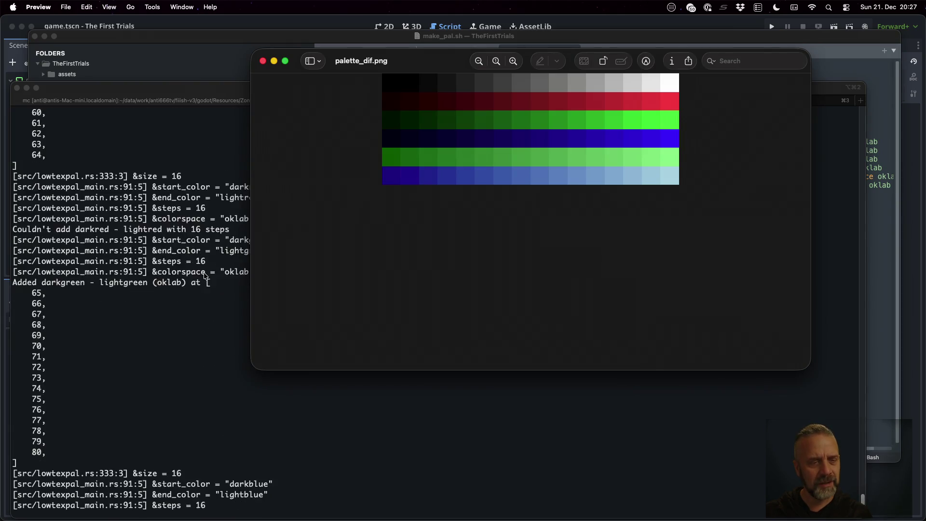
scroll(204, 276, up, 3)
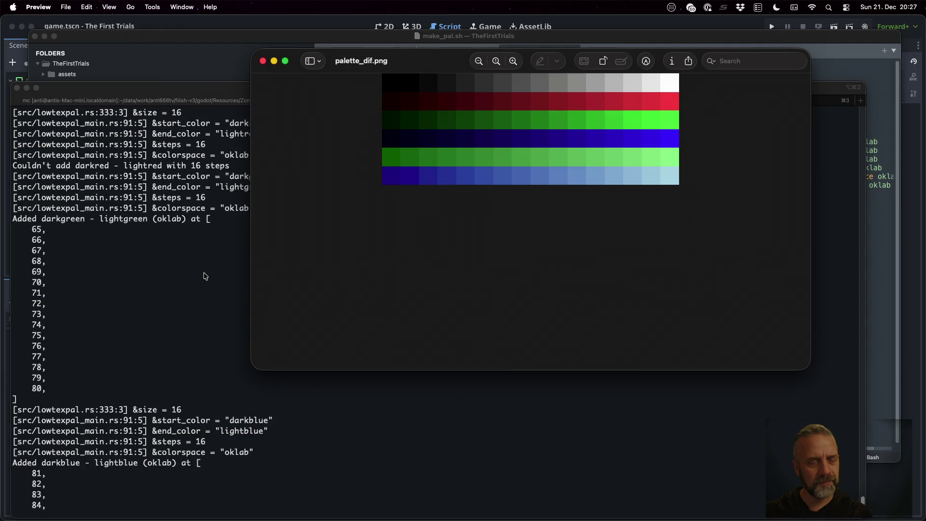
scroll(204, 275, down, 5)
scroll(205, 275, up, 12)
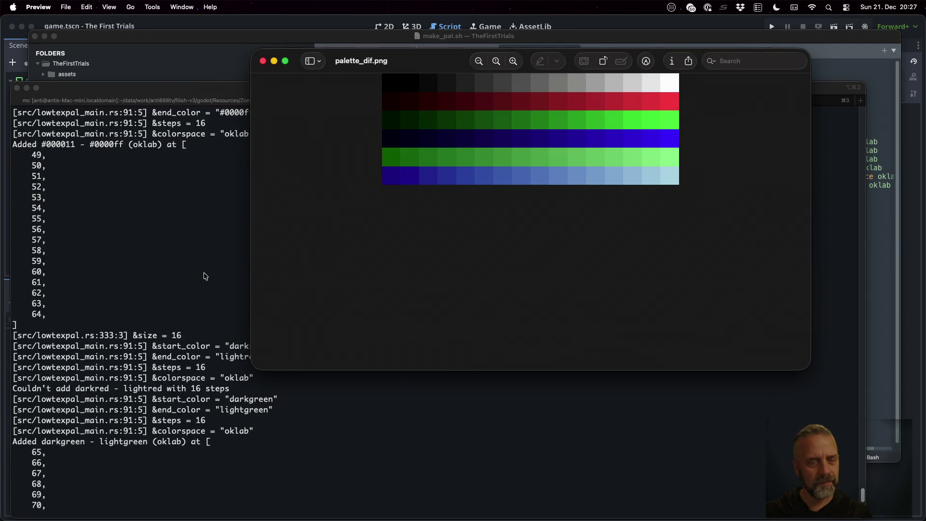
scroll(204, 276, up, 2)
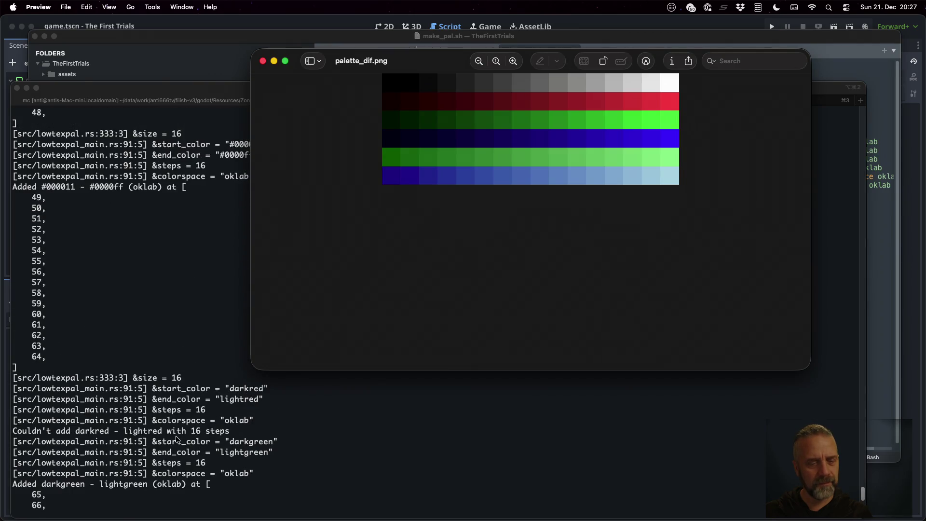
click(262, 60)
Replace lightred with pink on the darkred gradient line and save.
double_click(729, 169)
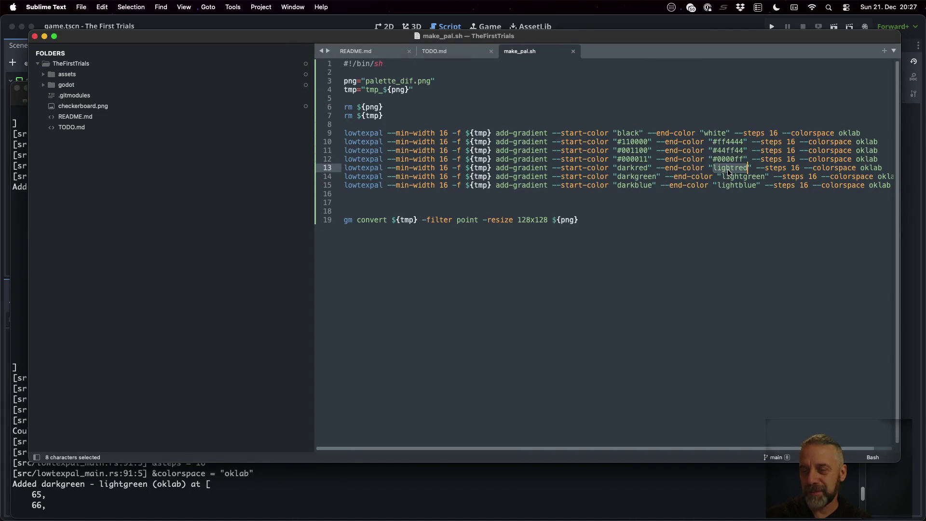
text(pink)
key(cmd+s)
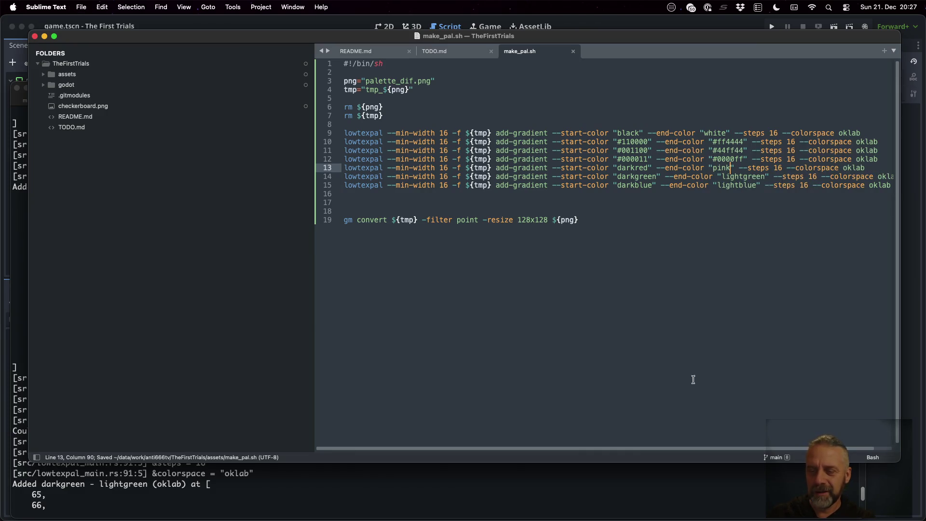
Rerun ./make_pal.sh and open the regenerated palette_dif.png.
key(cmd+Tab)
key(Up)
key(Up)
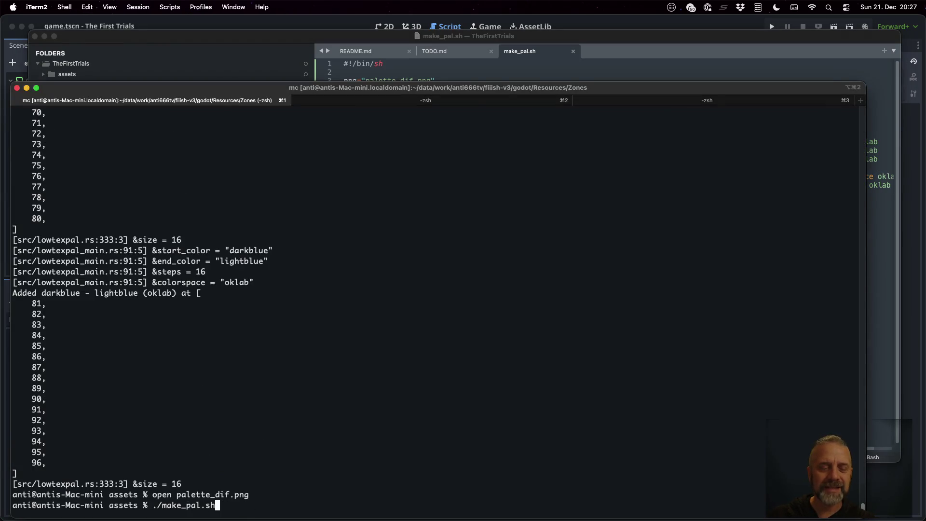
key(Return)
key(Up)
key(Up)
key(Return)
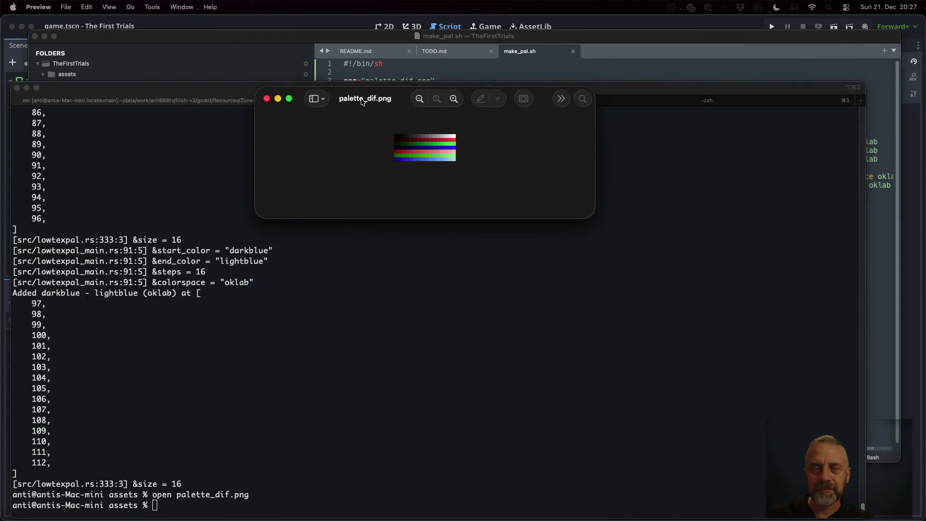
Enlarge and zoom in on the seven-row palette, then close it.
click(452, 99)
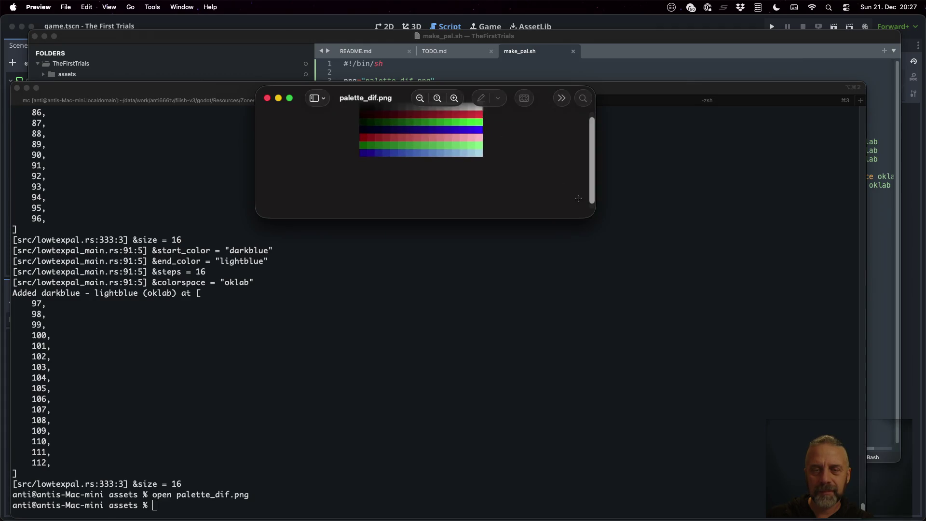
drag(593, 216, 777, 374)
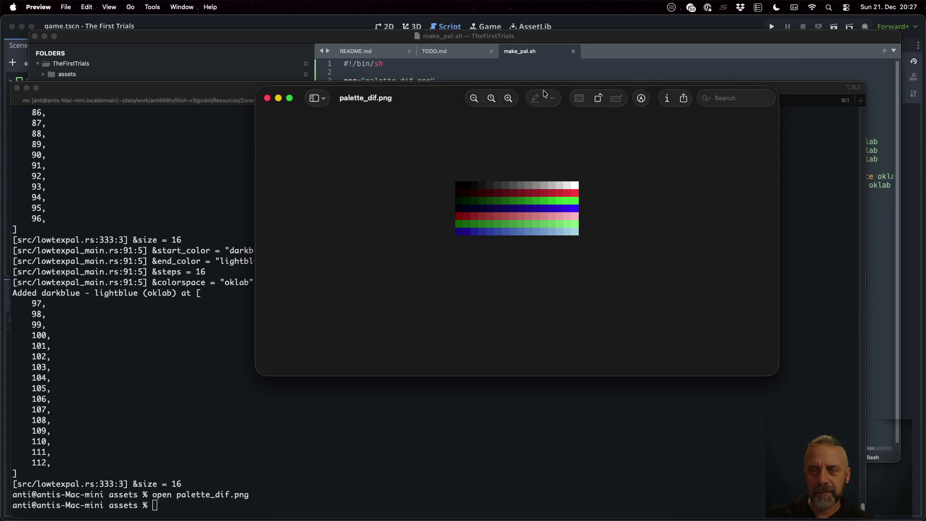
click(508, 98)
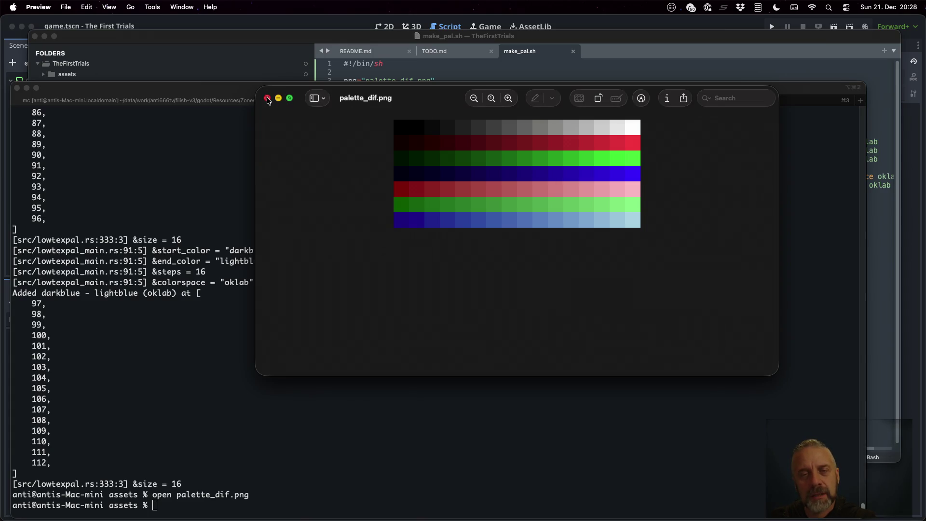
click(267, 98)
Return to make_pal.sh with the caret on the darkred gradient line.
click(546, 64)
click(747, 159)
key(Down)
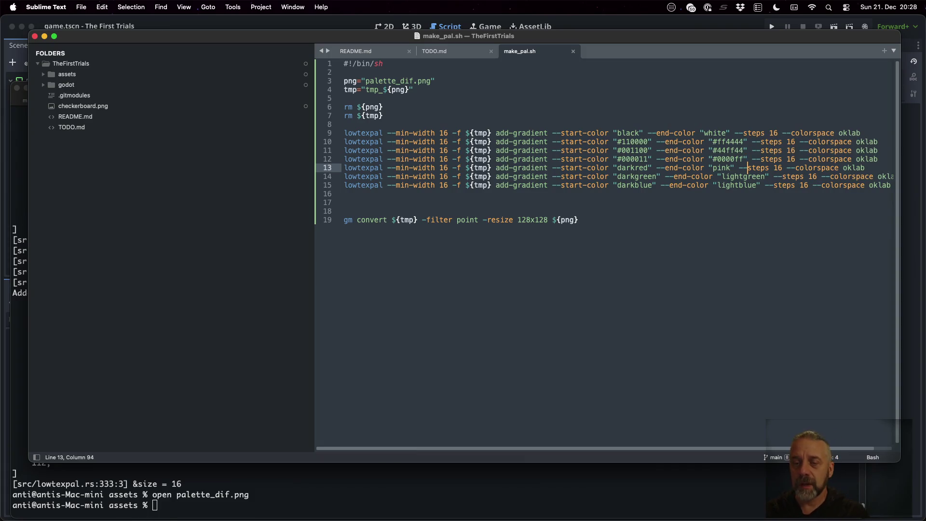
Move the darkred and darkgreen gradient lines below their #110000 and #001100 rows, and save.
key(super+x)
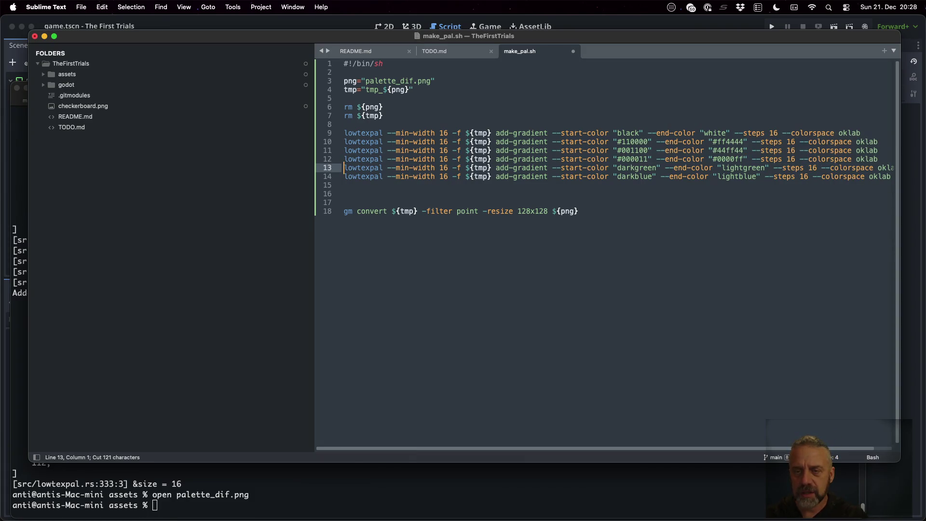
key(Up)
key(Up)
key(super+v)
key(Down)
key(Down)
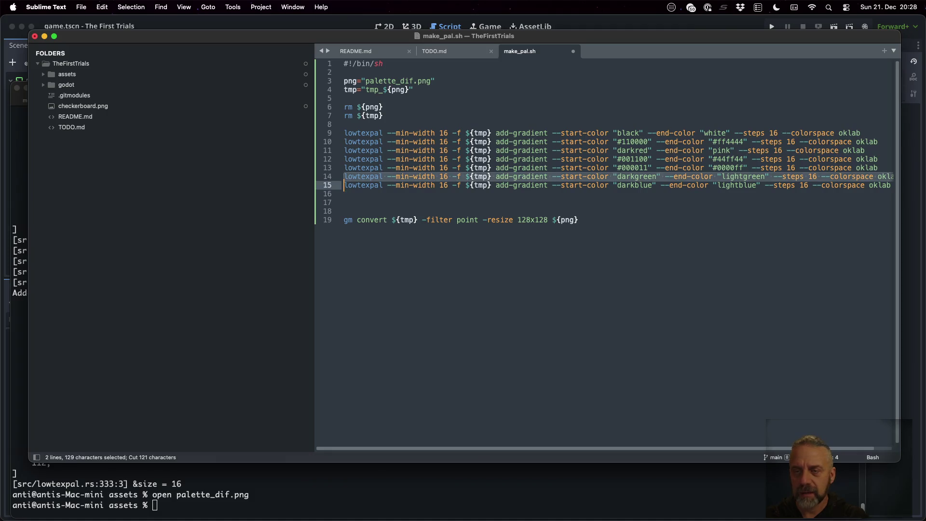
key(super+x)
key(Up)
key(super+v)
key(super+s)
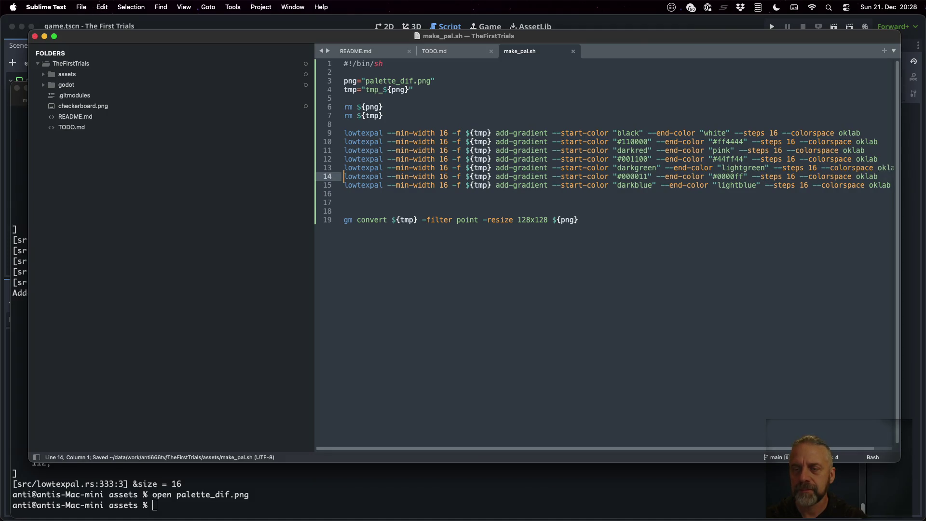
Duplicate the darkblue gradient line as a darkbrown-to-lightbrown gradient and save the script.
key(Down)
key(Down)
key(Up)
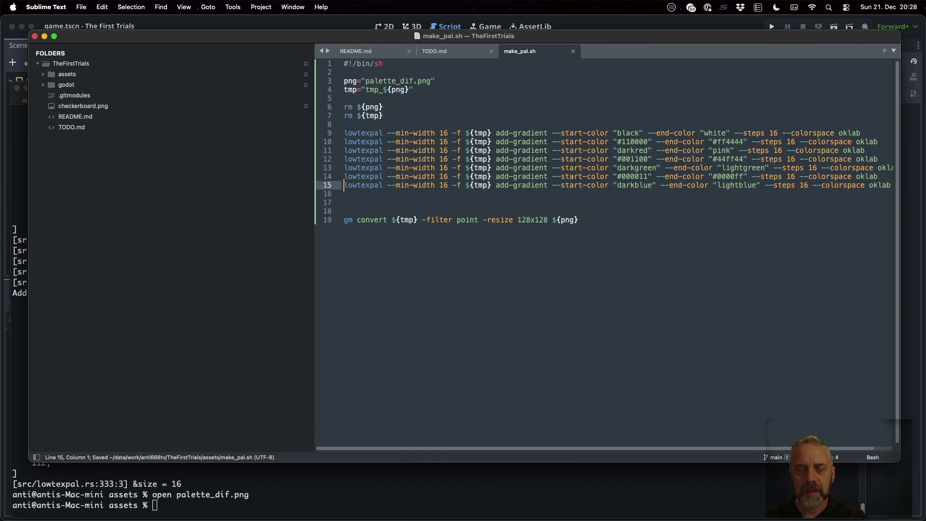
key(shift+super+Down)
key(Up)
key(Down)
key(super+shift+d)
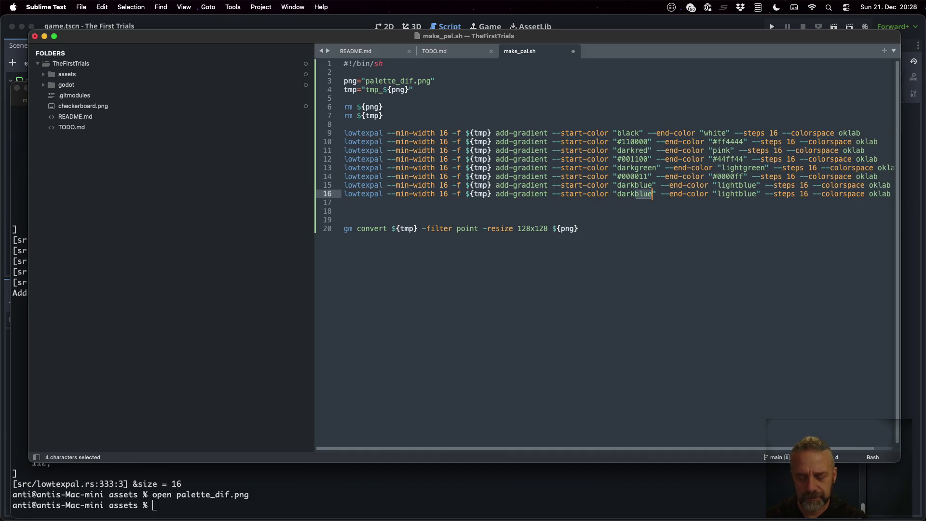
text(brown)
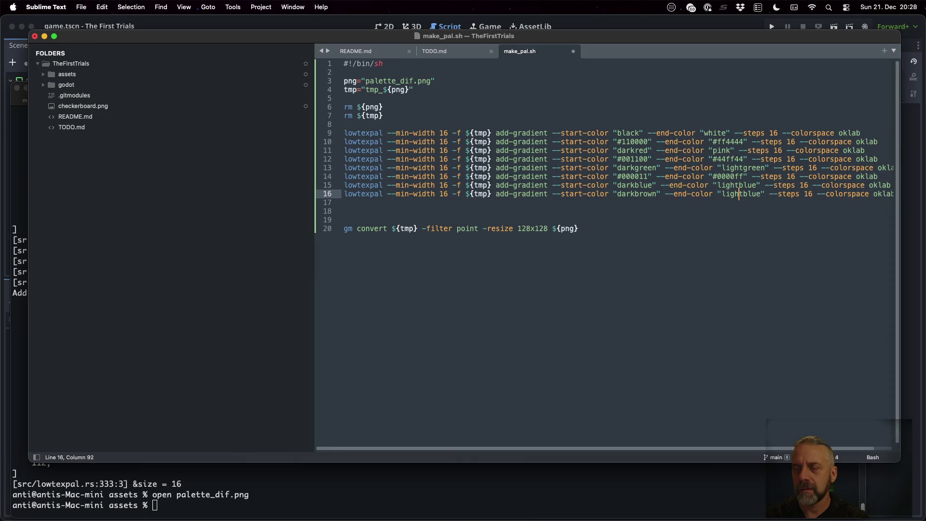
key(Right)
key(shift+Right)
key(shift+Right)
key(shift+Right)
text(brown)
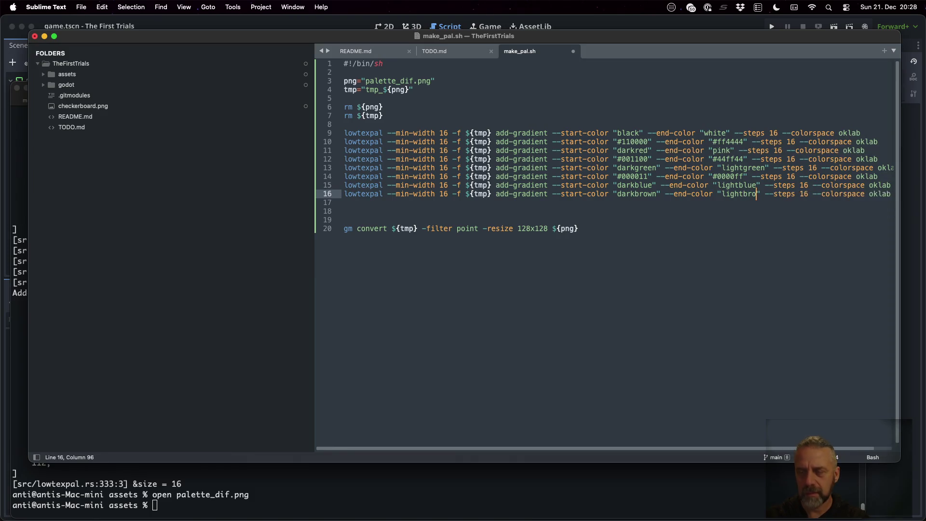
key(super+s)
Rerun ./make_pal.sh, which rejects the brown gradient, then open a new browser tab.
click(767, 489)
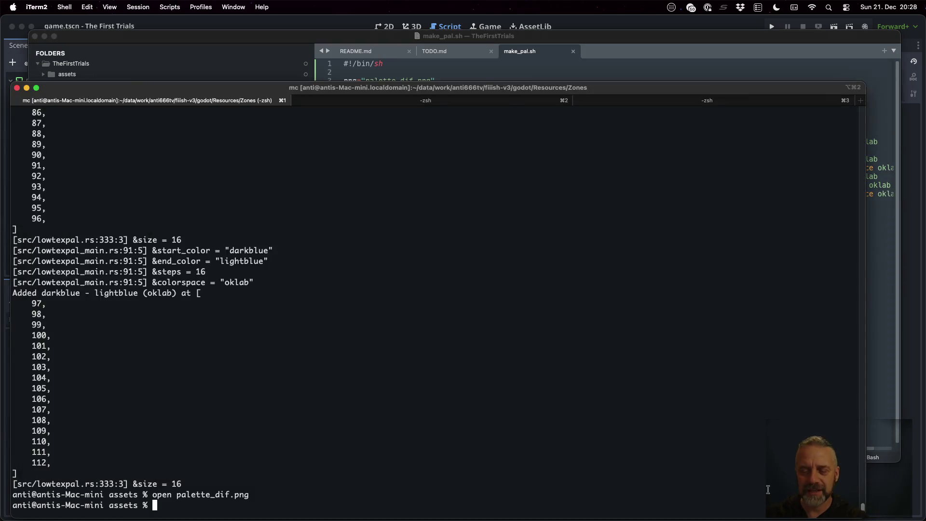
key(Up)
key(Up)
key(Return)
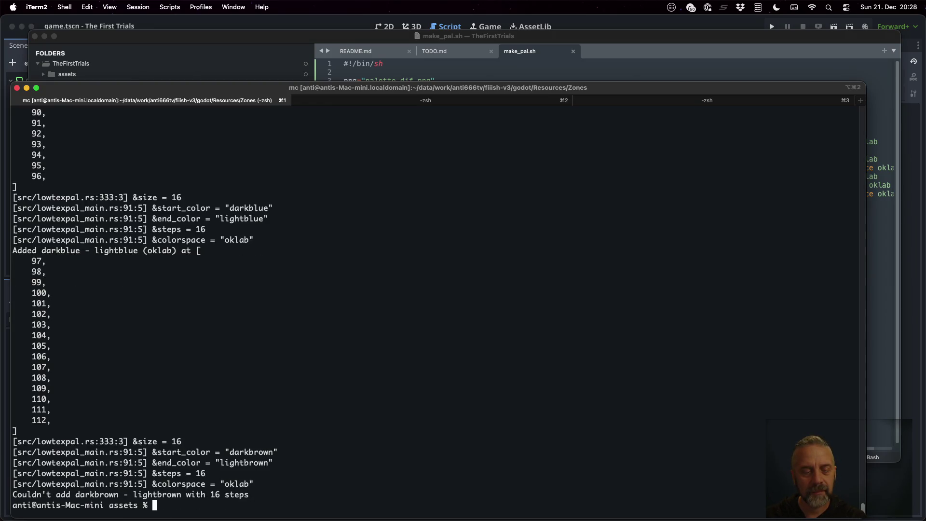
key(super+Tab)
key(super+t)
Search the web for 'css color names', open the W3Schools CSS Colors page and allow its scripts.
text(css)
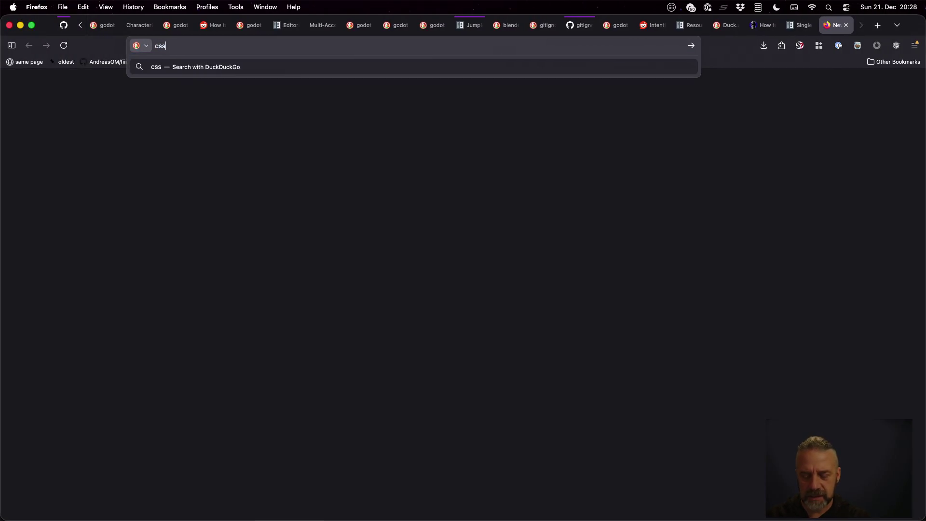
text( color names)
key(Return)
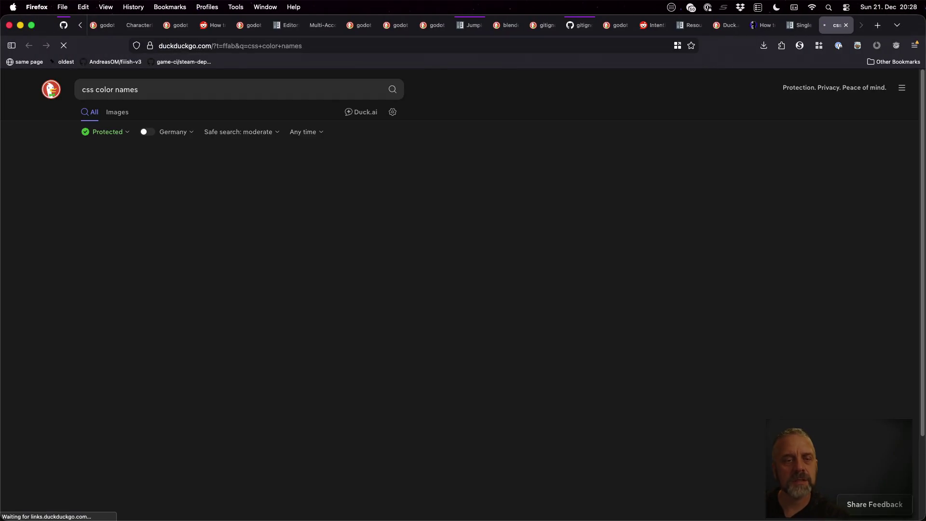
click(146, 180)
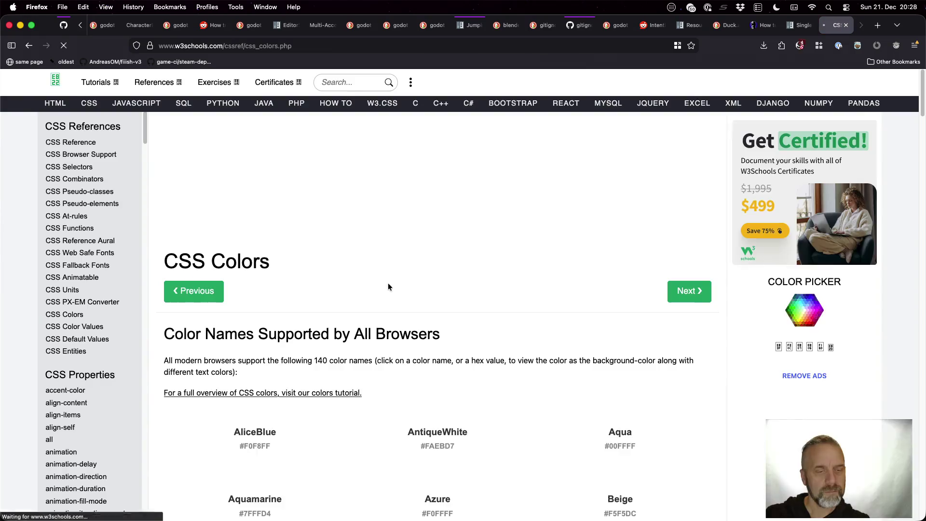
scroll(390, 284, down, 10)
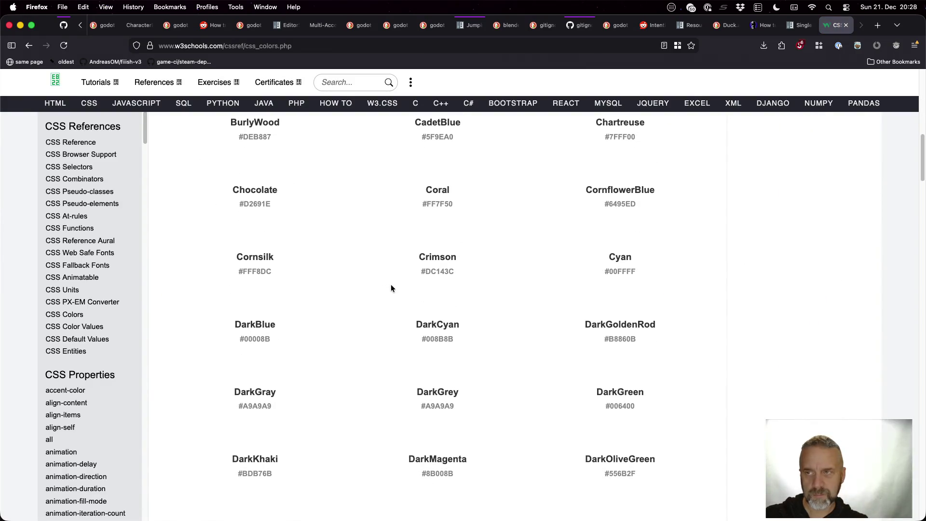
click(800, 46)
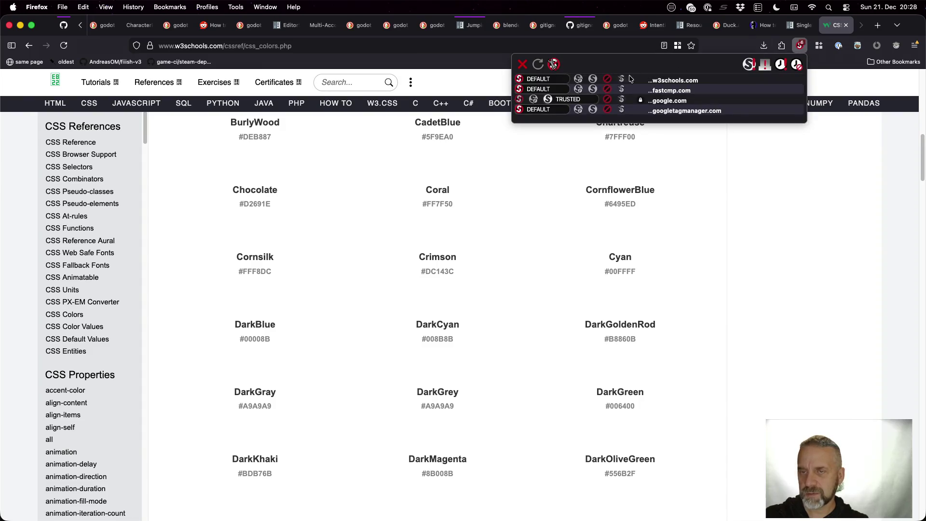
click(592, 79)
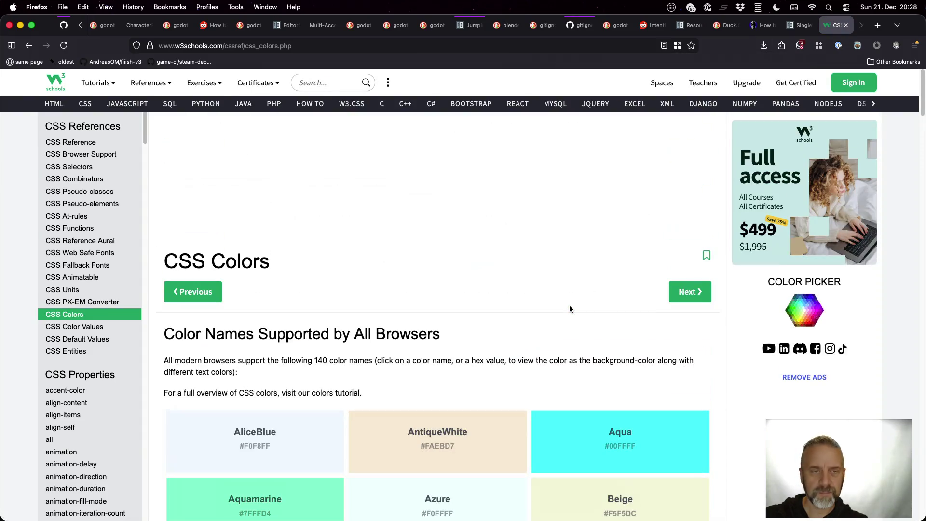
Scroll the colour list down to the brown shades SaddleBrown and SandyBrown, then return to the script.
scroll(569, 309, down, 5)
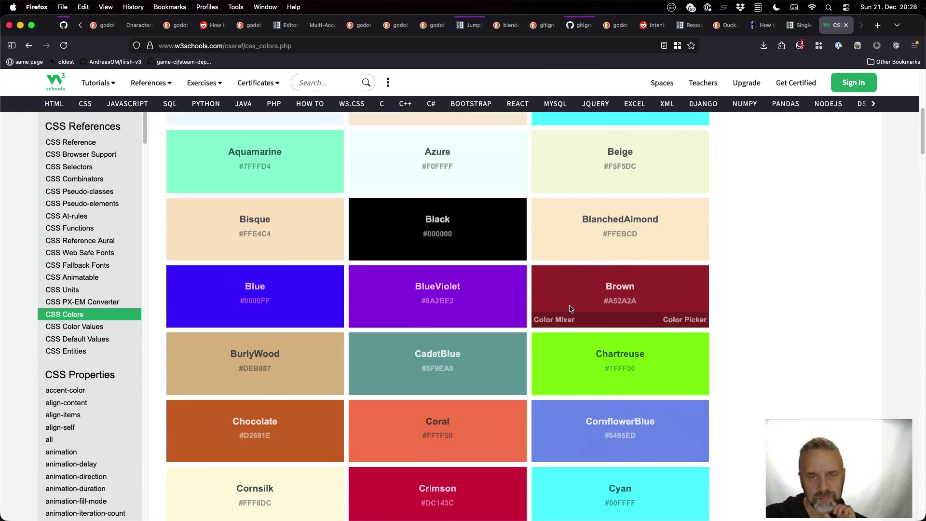
scroll(564, 289, down, 5)
scroll(564, 289, up, 4)
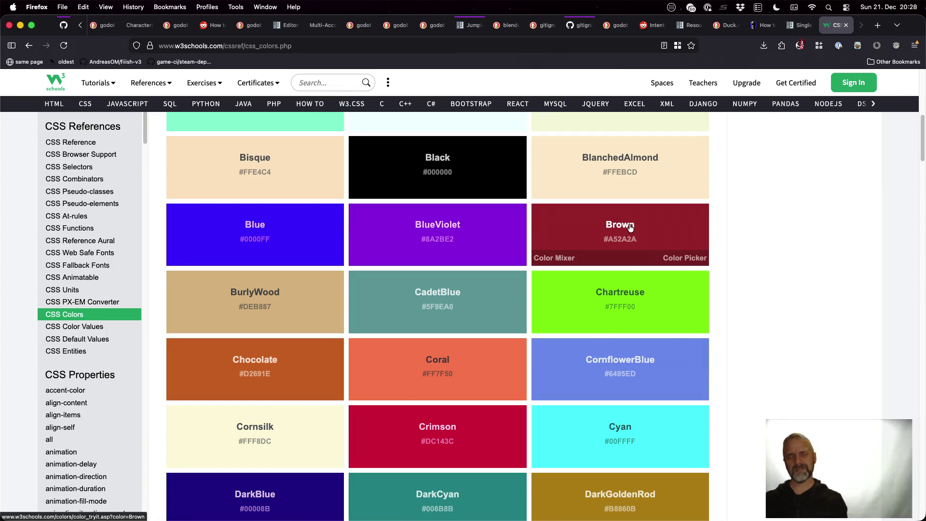
scroll(629, 227, down, 10)
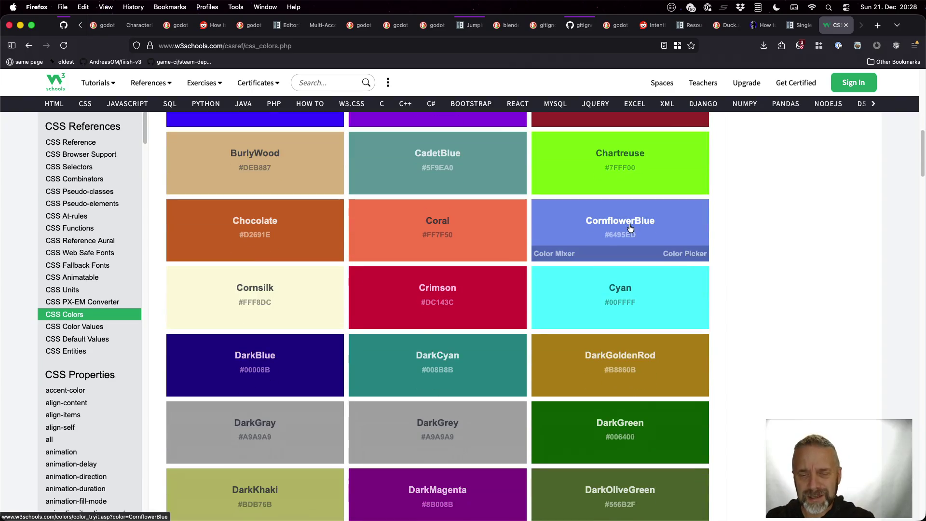
scroll(629, 227, down, 12)
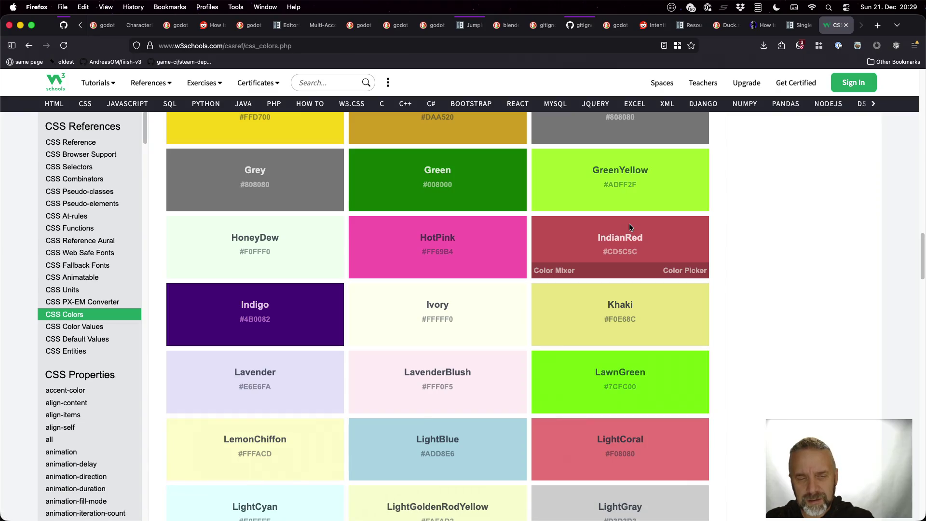
scroll(628, 224, down, 3)
scroll(629, 224, down, 4)
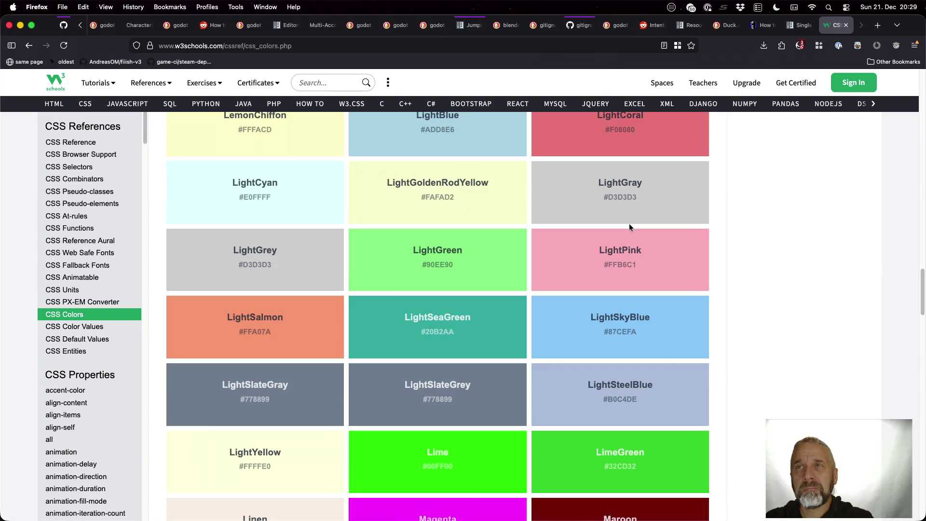
scroll(629, 224, down, 2)
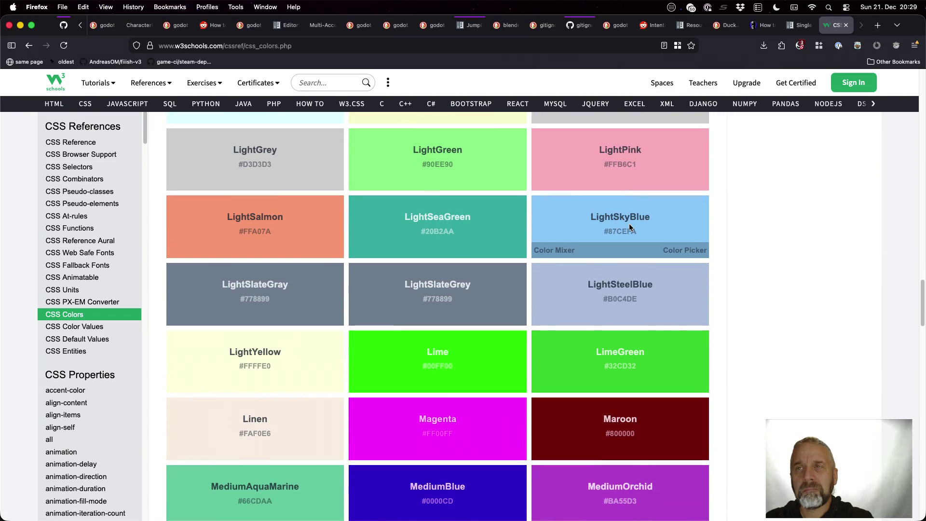
scroll(629, 223, up, 15)
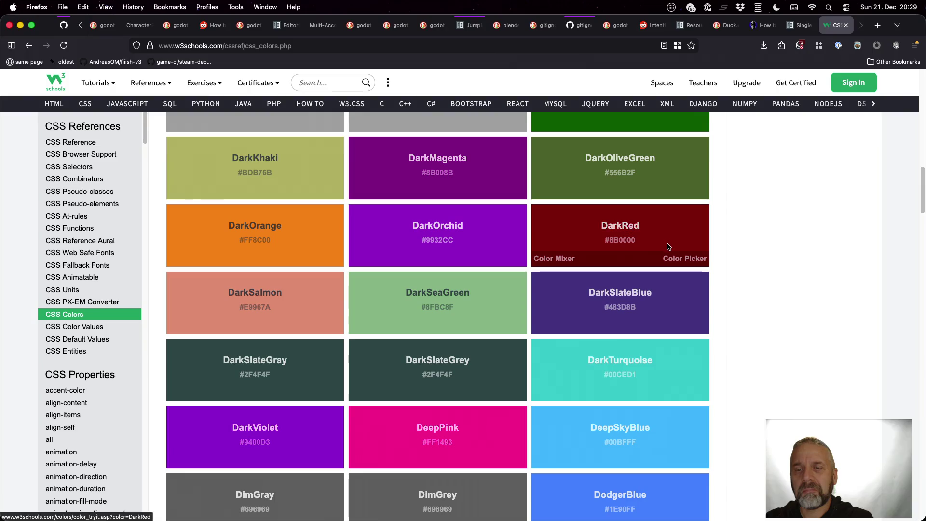
scroll(667, 247, up, 7)
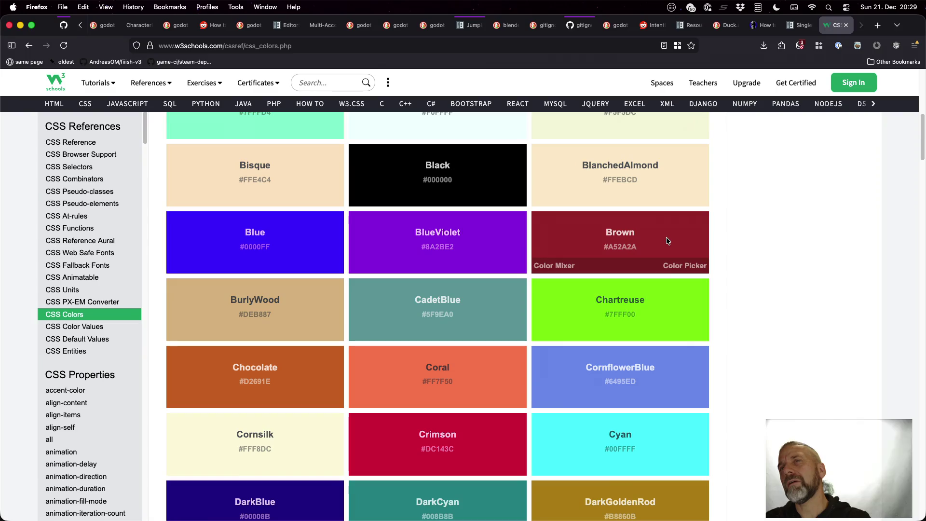
mouse_move(681, 248)
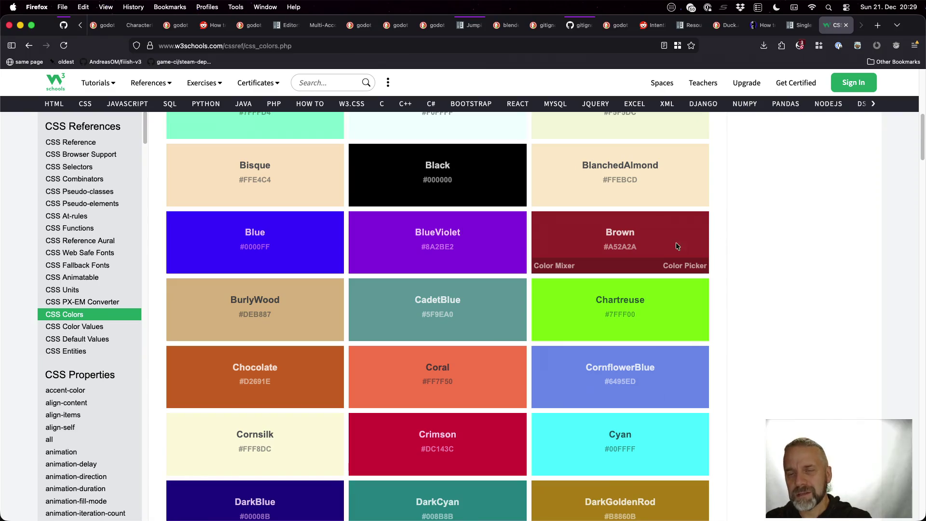
scroll(675, 244, down, 20)
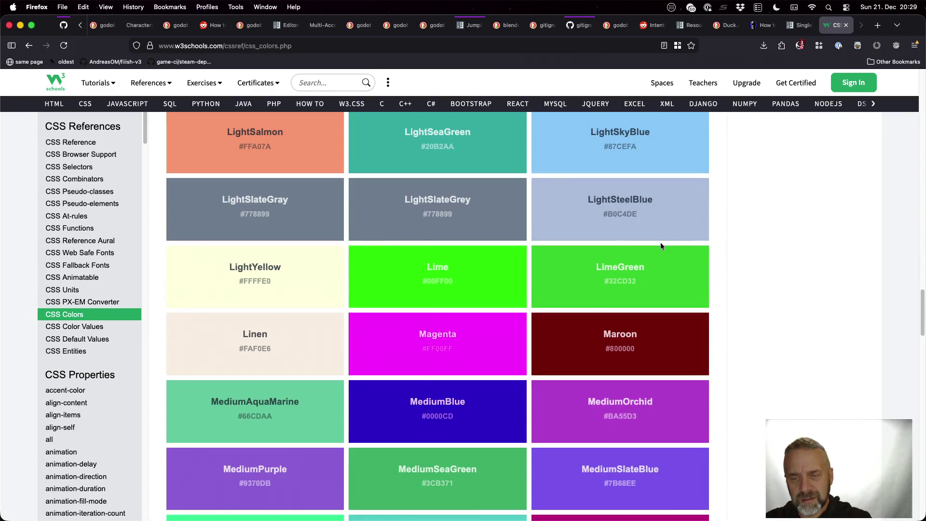
scroll(661, 242, down, 12)
scroll(660, 245, down, 6)
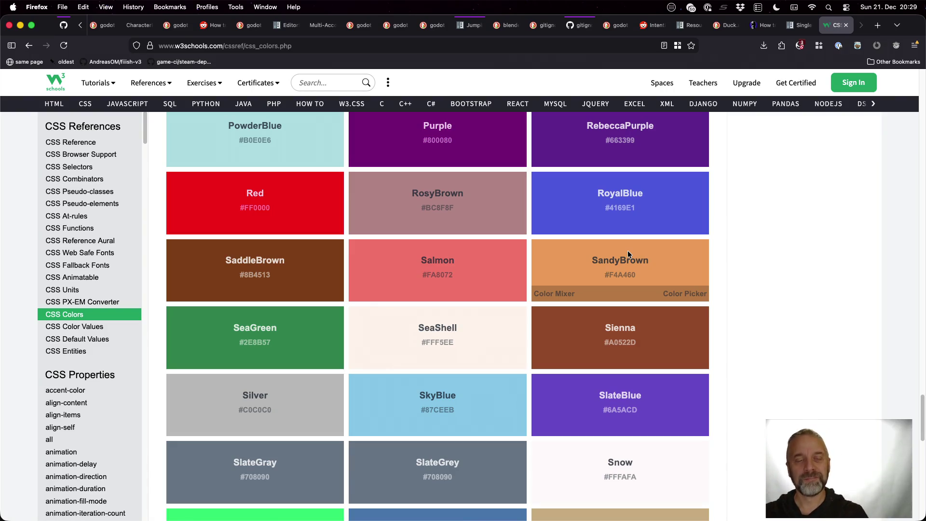
key(super+Tab)
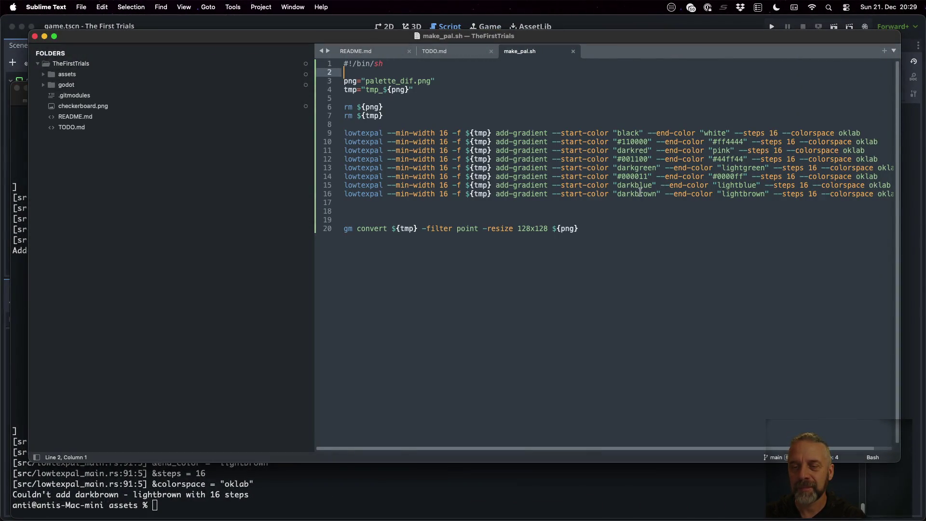
Change line 16's gradient to run from saddlebrown to sandybrown and save.
click(635, 193)
key(BackSpace)
key(BackSpace)
key(BackSpace)
text(sad)
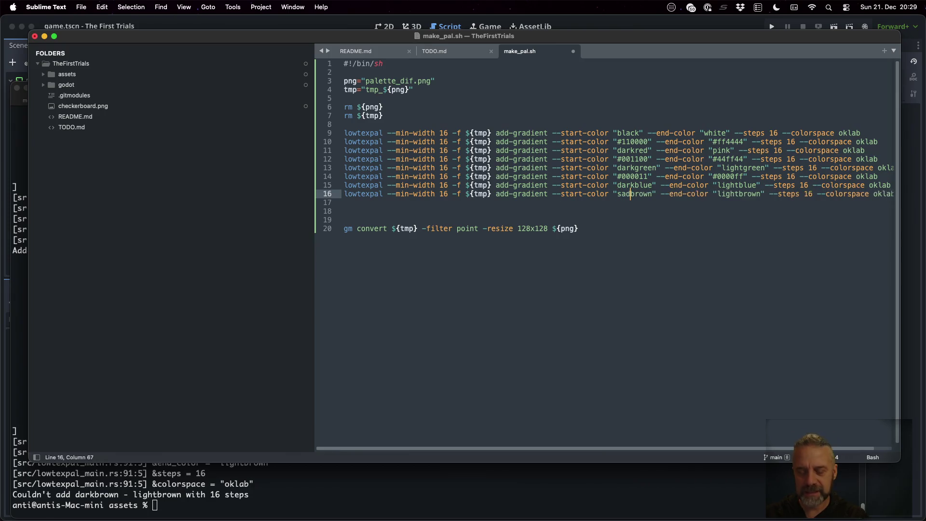
text(dle)
key(shift+Right)
key(shift+Right)
key(shift+Right)
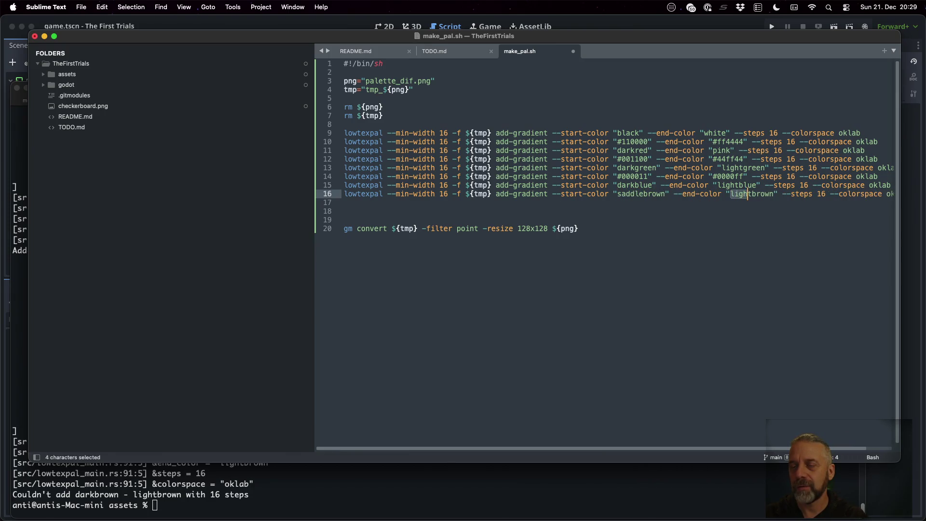
text(sandy)
key(super+s)
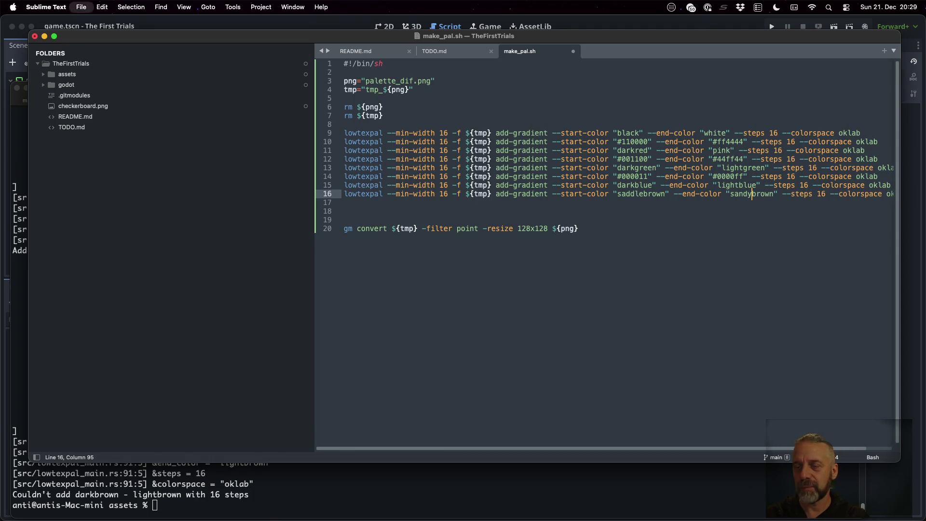
Regenerate palette_dif.png and view it enlarged and zoomed to check the new brown row.
click(537, 491)
key(Up)
key(Return)
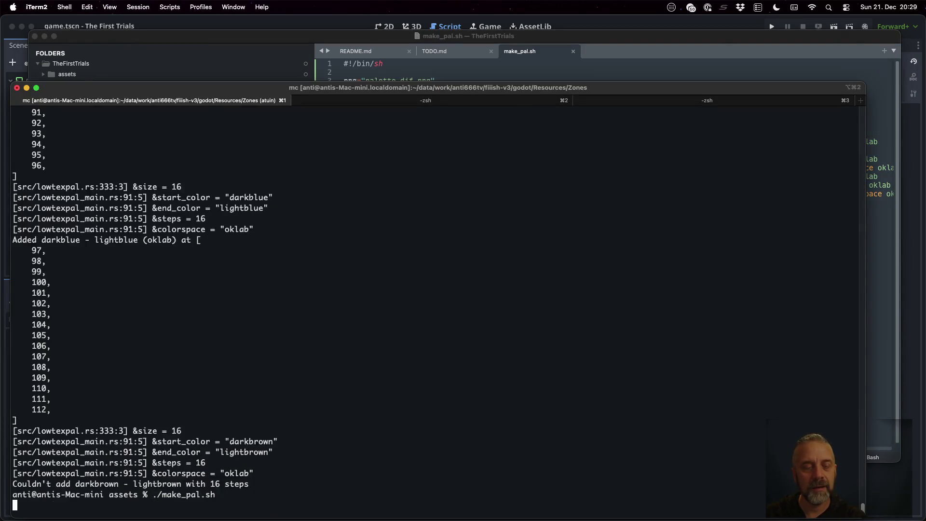
key(Up)
key(Up)
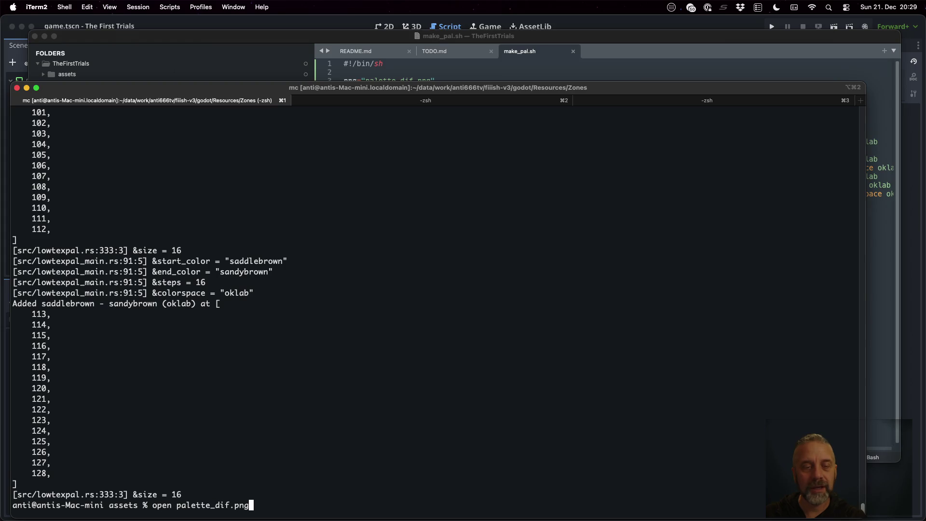
key(Return)
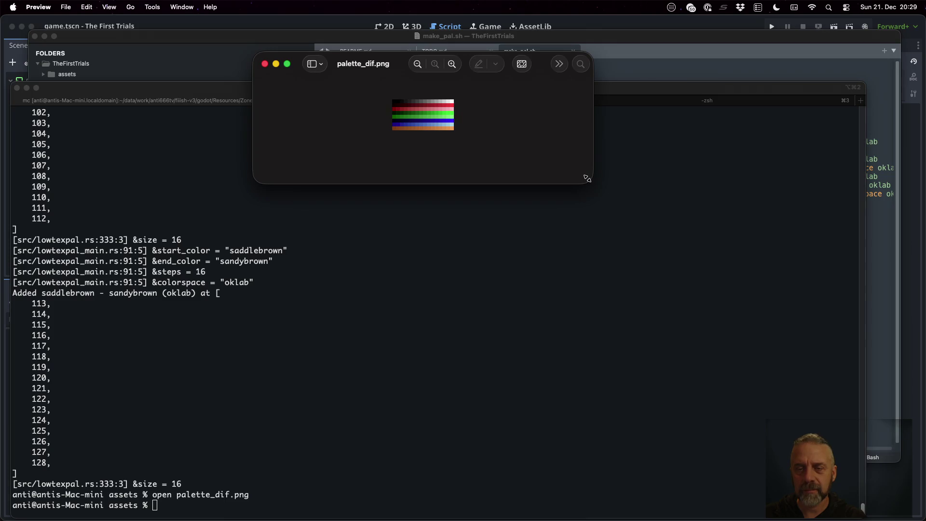
drag(586, 179, 790, 412)
click(509, 64)
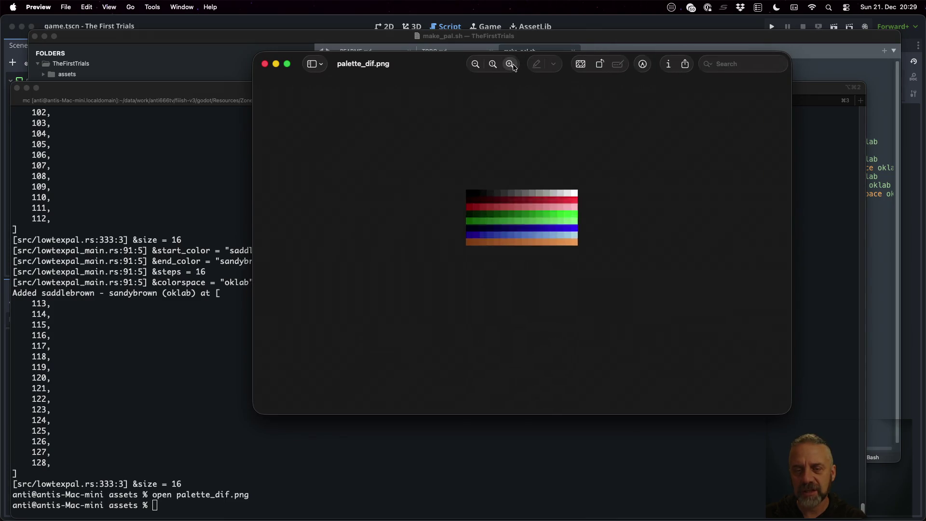
click(510, 64)
click(510, 65)
click(510, 65)
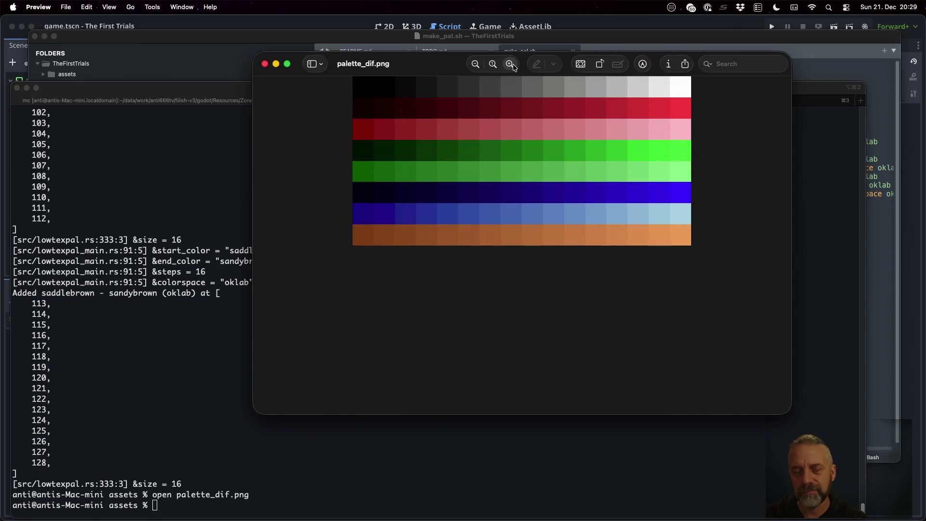
click(264, 63)
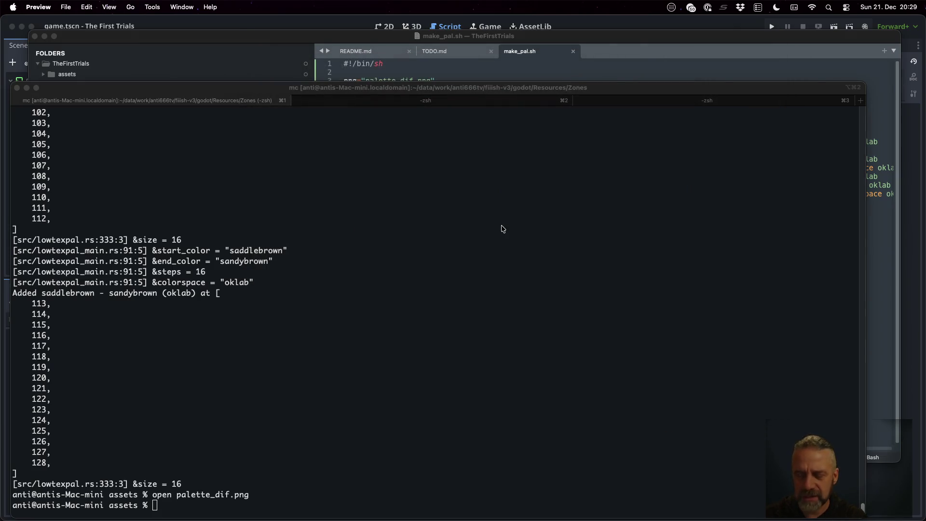
Search the CSS colours page for 'brown' and step through the brown matches.
key(super+Tab)
scroll(600, 366, down, 5)
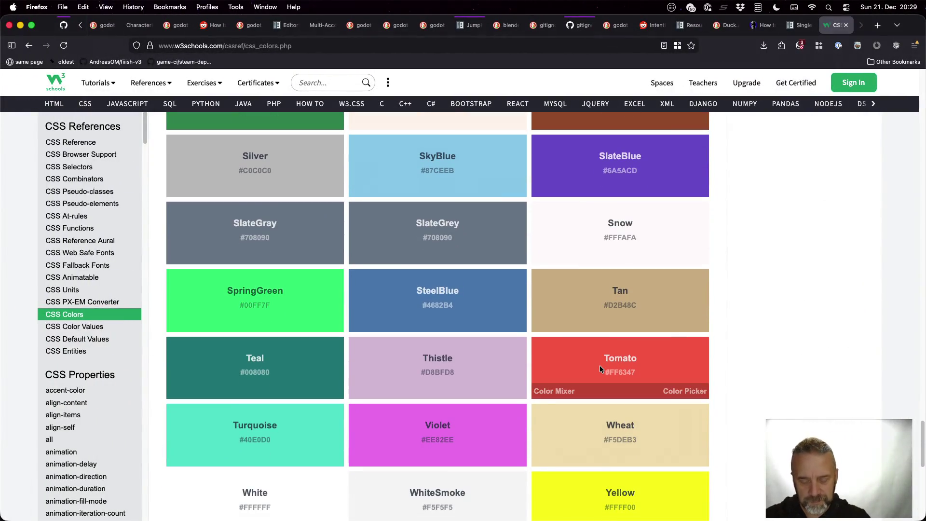
key(super+f)
text(brown)
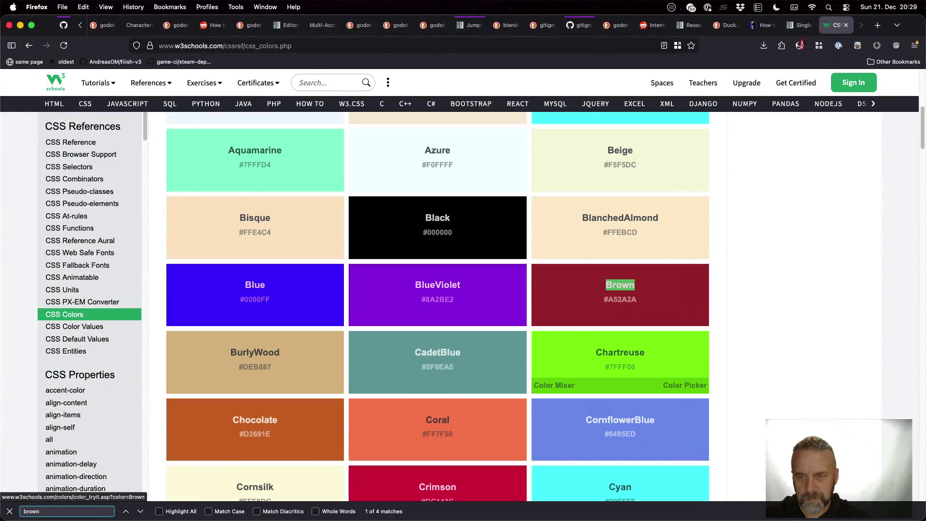
key(Return)
key(Return)
key(Return)
key(Return)
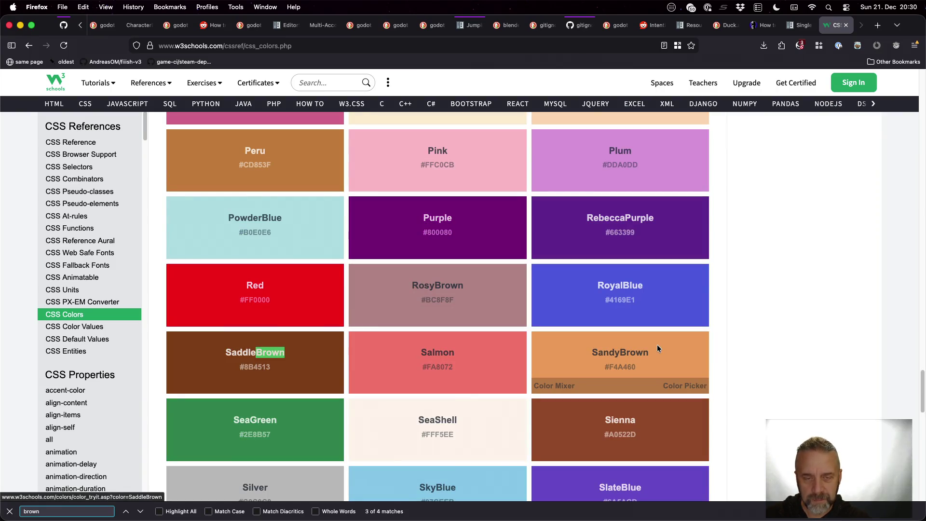
key(Return)
key(Return)
key(Return)
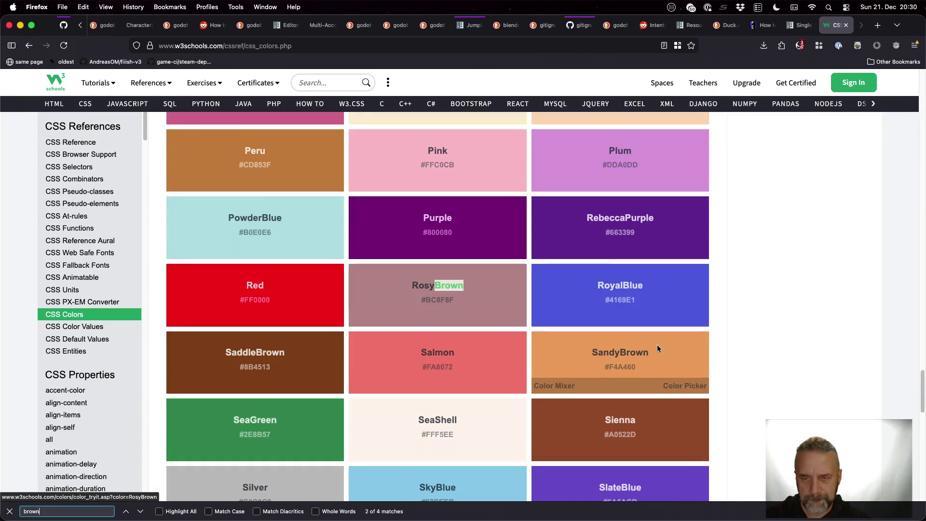
scroll(656, 344, down, 20)
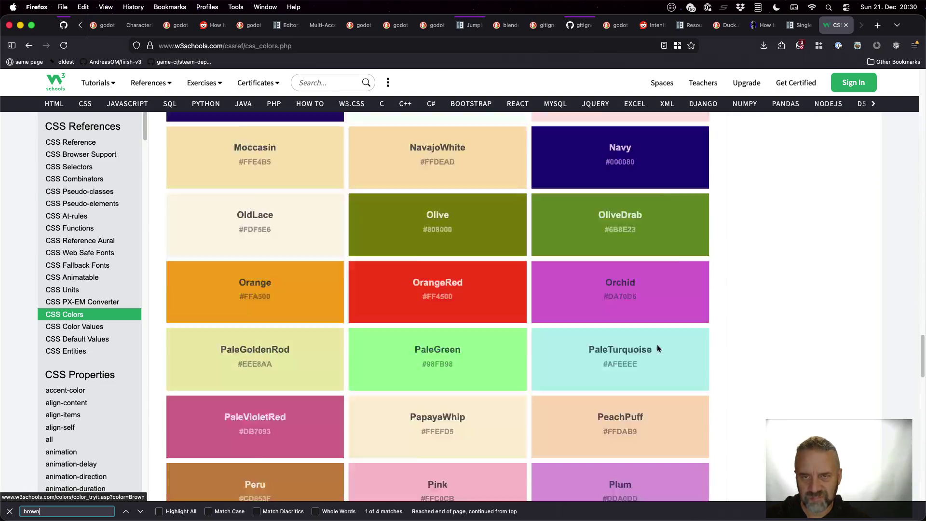
scroll(657, 344, up, 20)
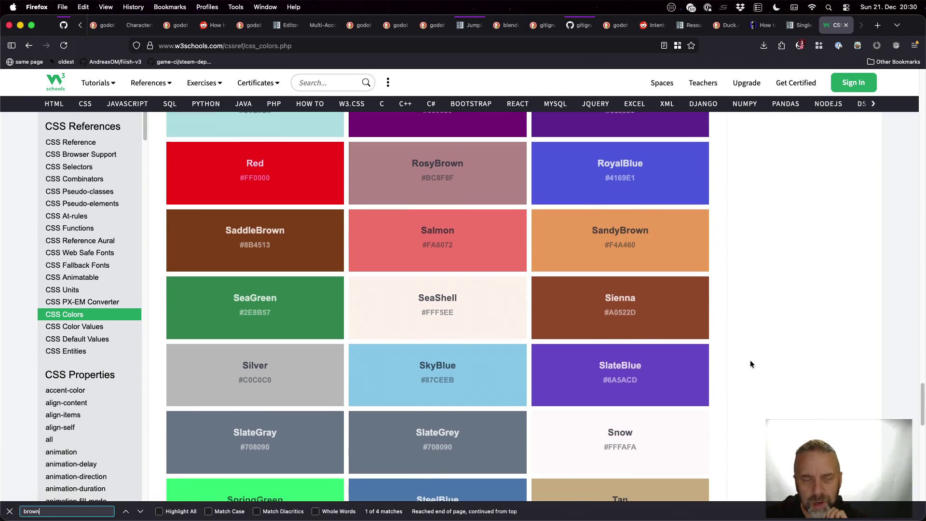
scroll(751, 361, up, 6)
scroll(750, 360, up, 2)
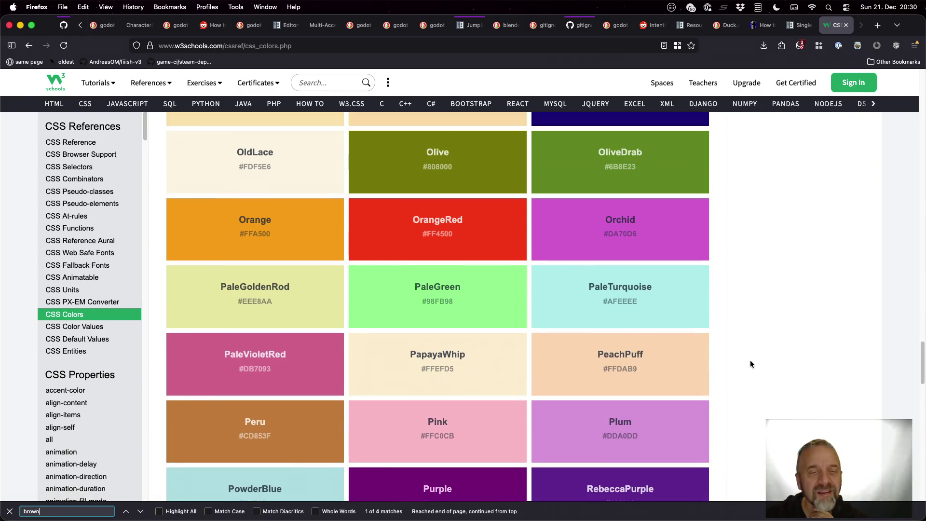
scroll(751, 364, up, 10)
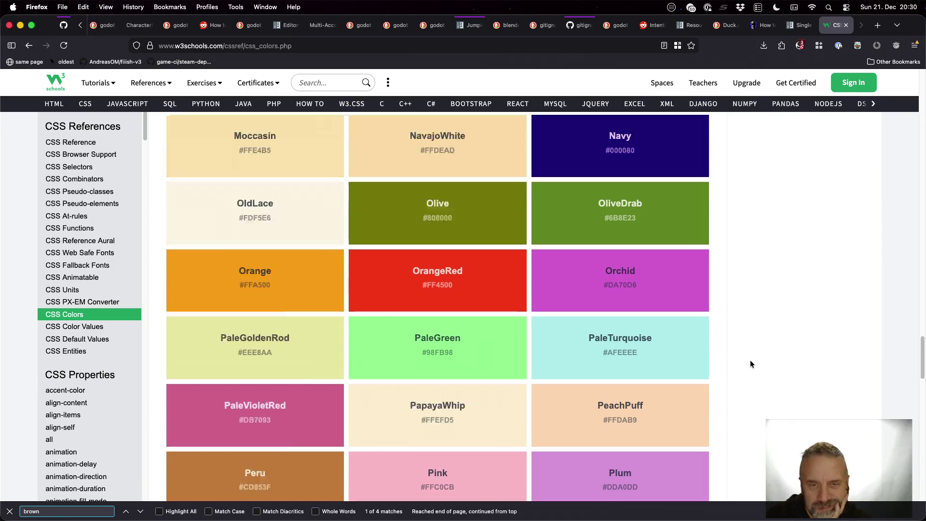
scroll(750, 364, up, 13)
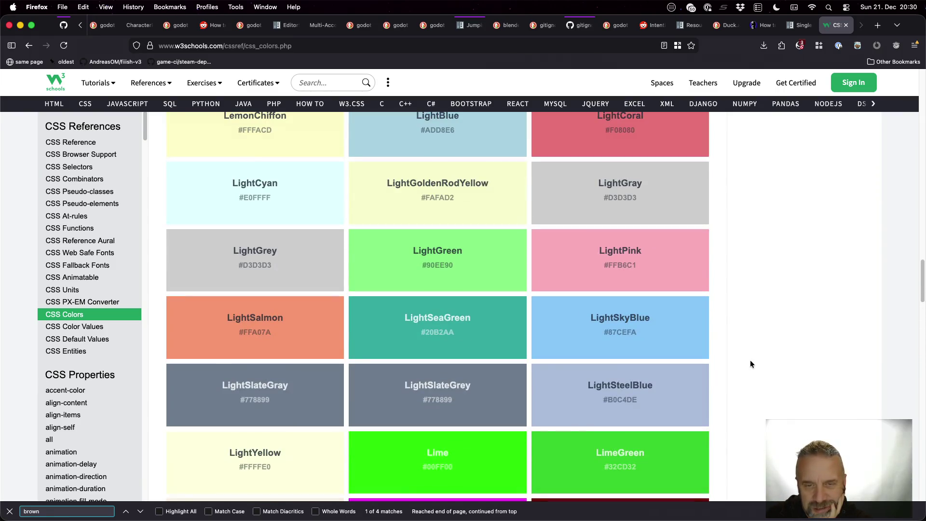
scroll(751, 363, up, 5)
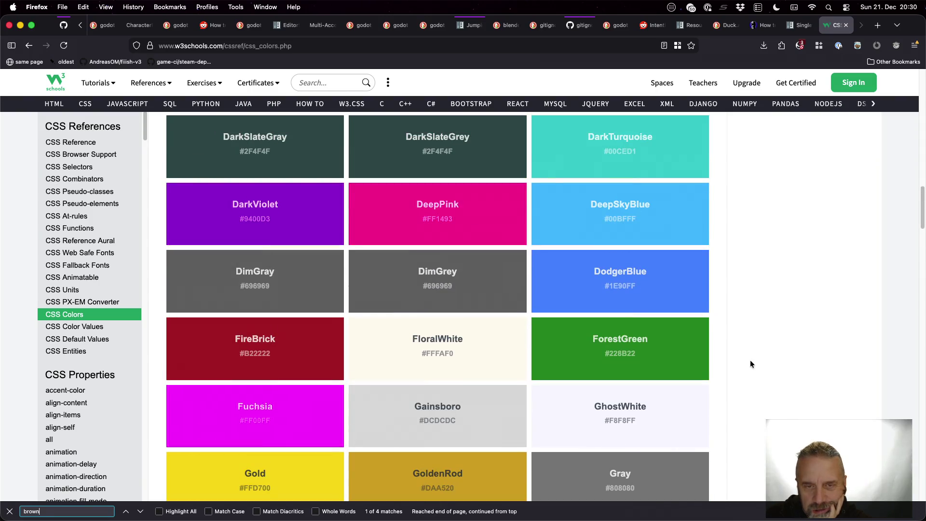
scroll(751, 364, down, 4)
scroll(750, 363, up, 10)
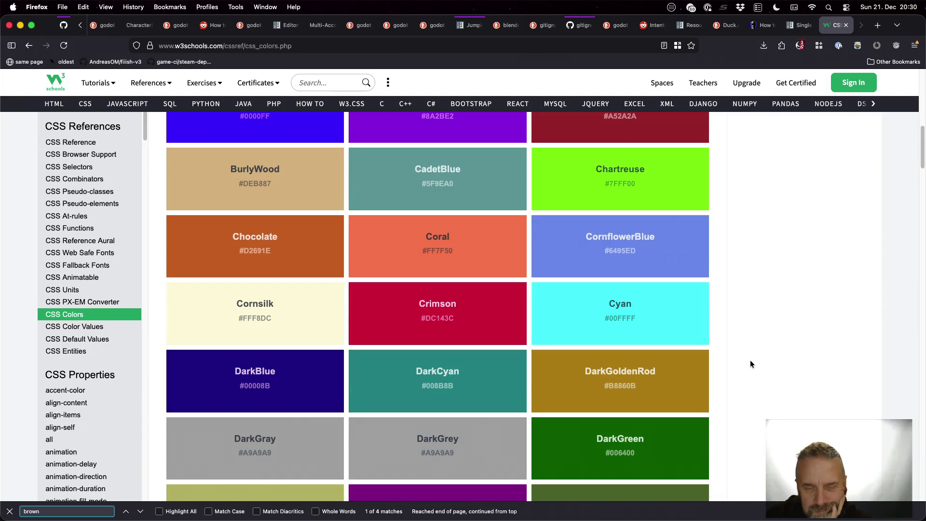
scroll(750, 363, up, 2)
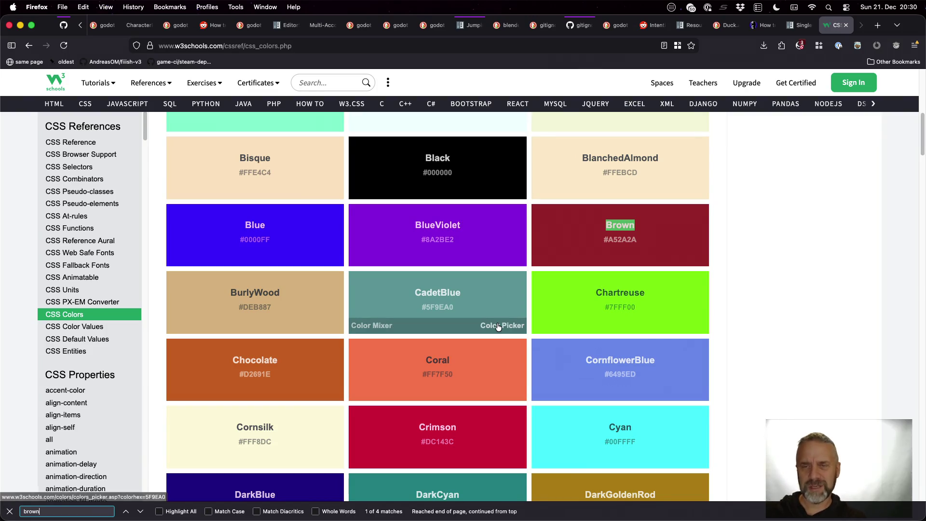
scroll(497, 322, down, 15)
Find SaddleBrown, open its colour page, and select its hex value 8B4513.
text(sadd)
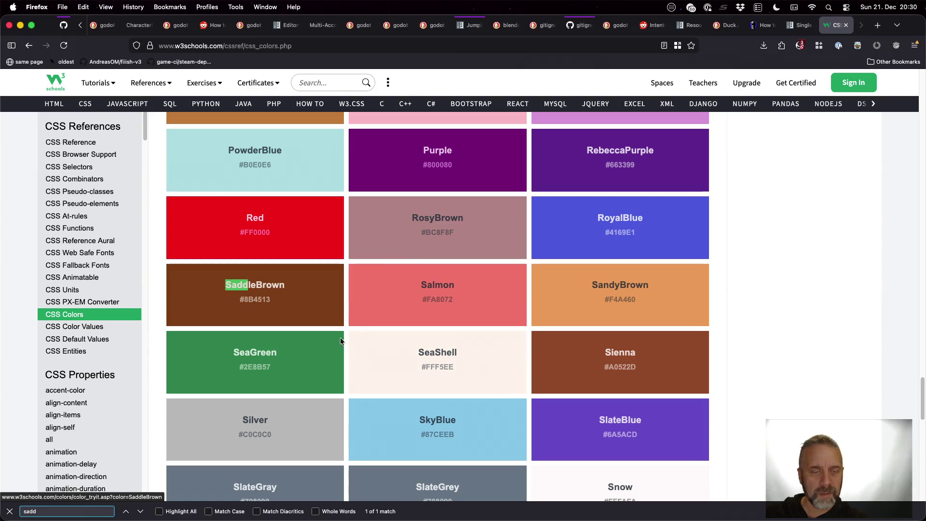
click(256, 299)
click(256, 300)
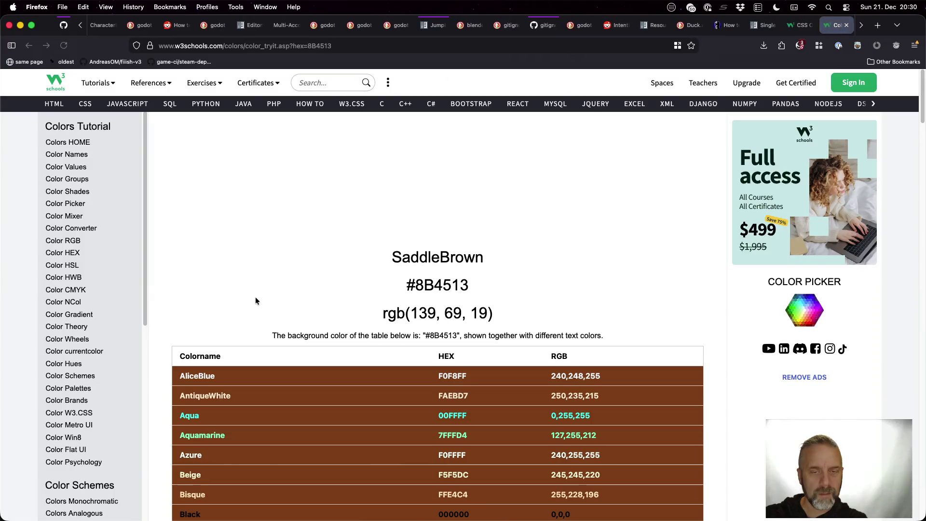
scroll(309, 317, down, 3)
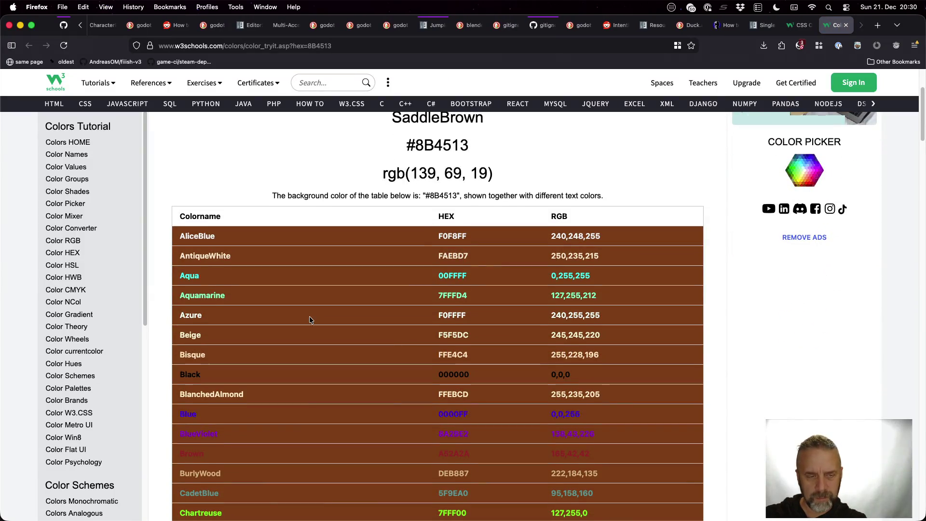
scroll(309, 316, down, 2)
scroll(309, 316, up, 5)
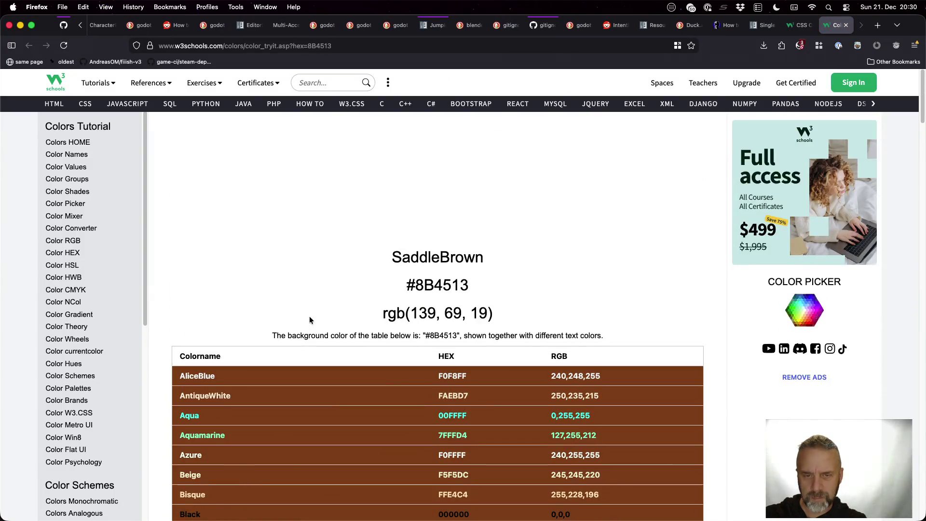
double_click(441, 283)
key(super+c)
key(super+Tab)
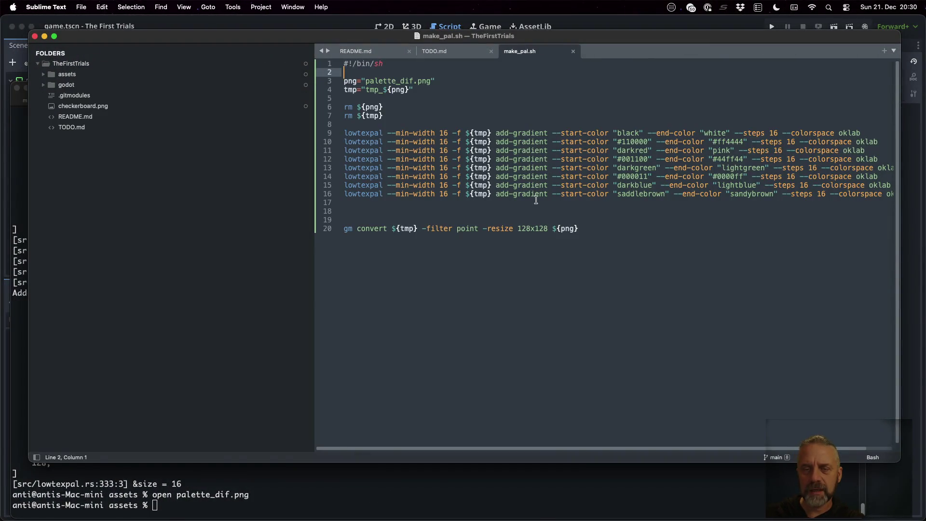
Duplicate line 16 as line 17 with start colour #452107 instead of saddlebrown, and save.
click(536, 193)
key(super+shift+d)
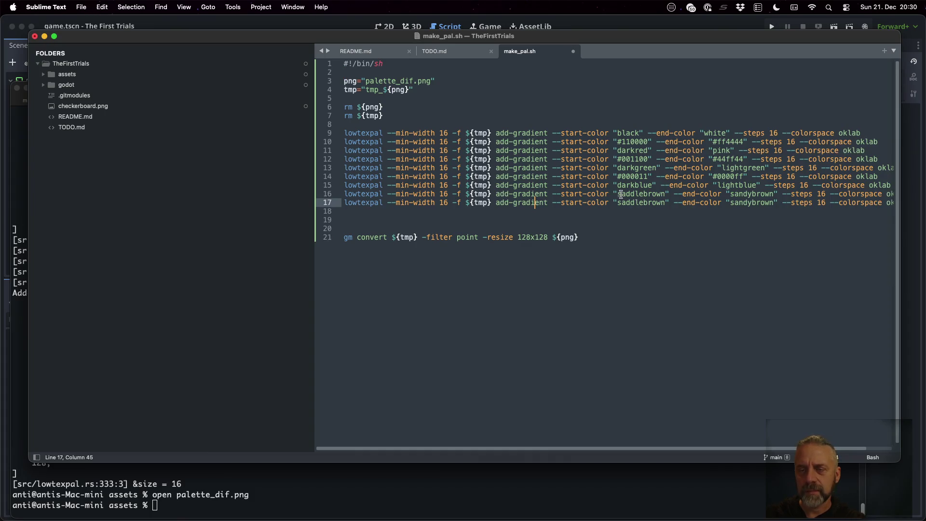
double_click(630, 202)
key(super+v)
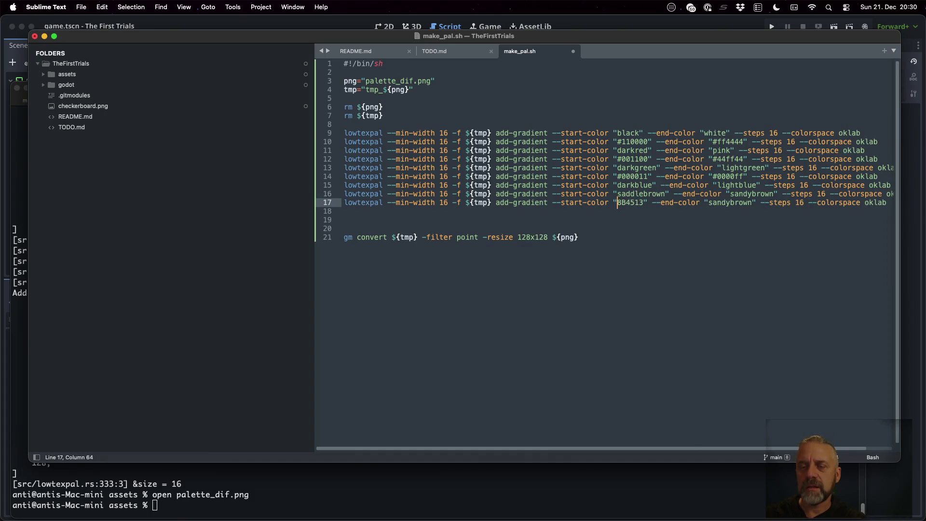
text(#45)
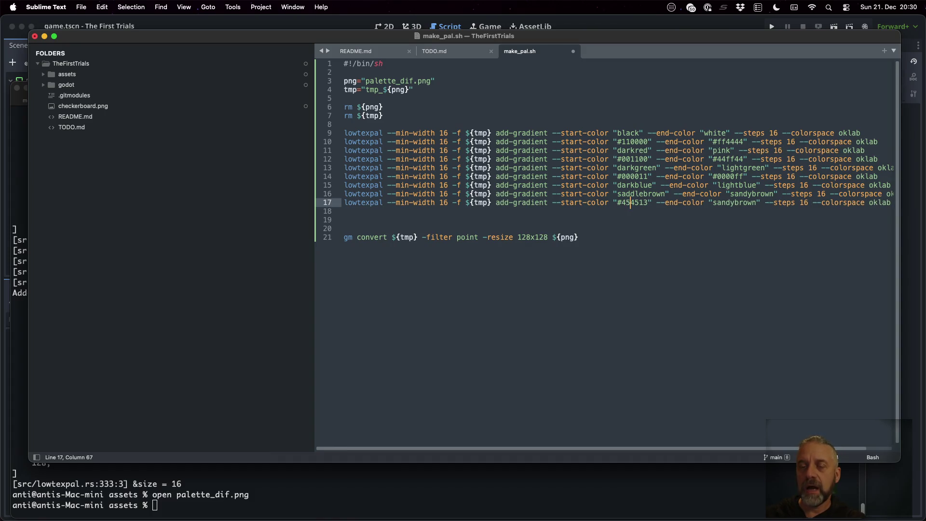
key(Delete)
key(Delete)
key(BackSpace)
key(BackSpace)
text(21)
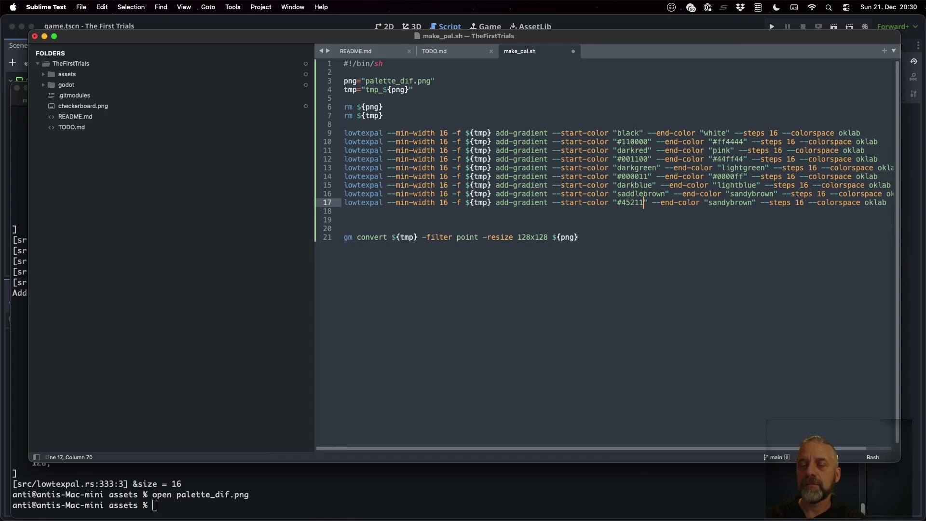
text(07)
key(super+s)
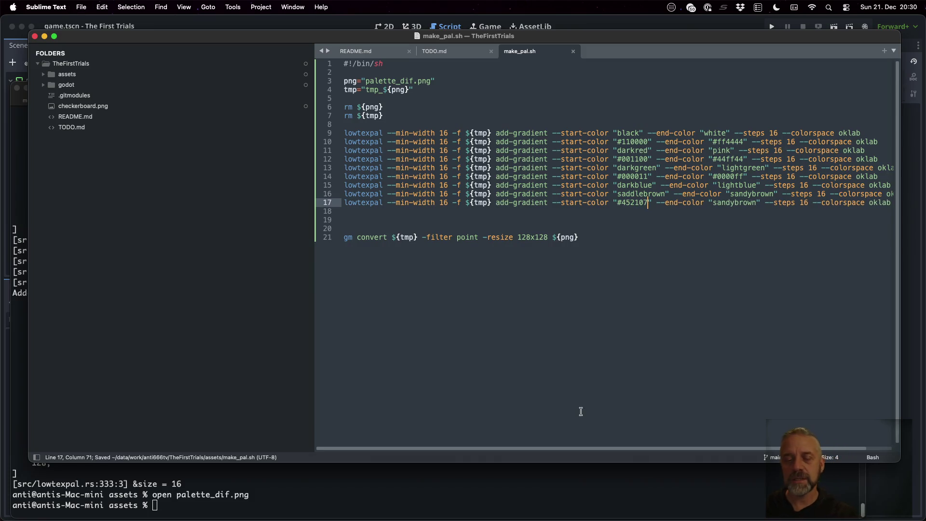
click(587, 473)
Rerun make_pal.sh and open palette_dif.png, zoomed and enlarged to show all nine rows.
key(Up)
key(Up)
key(Return)
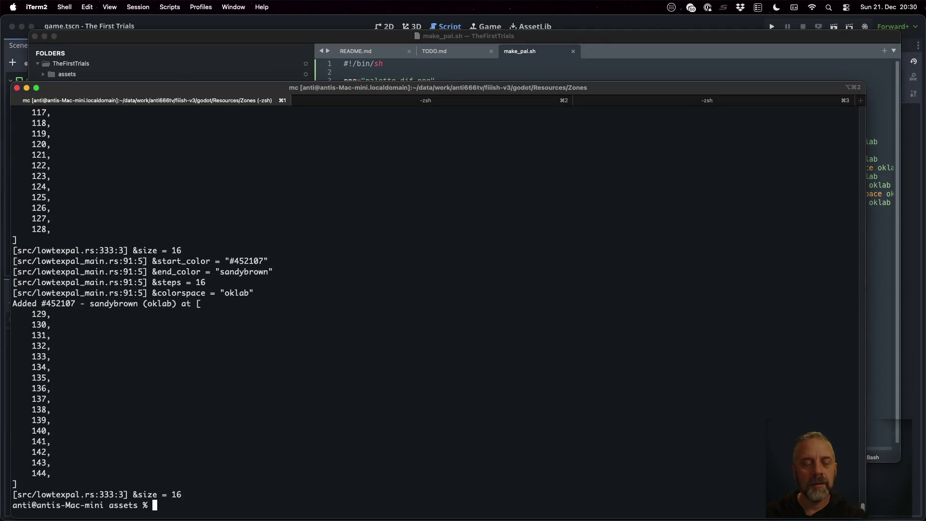
key(Up)
key(Up)
key(Return)
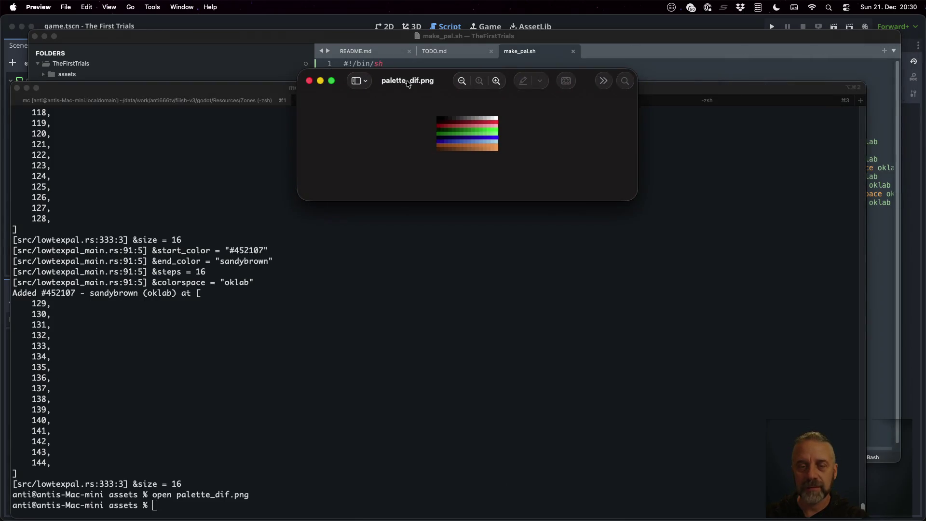
click(495, 81)
click(495, 81)
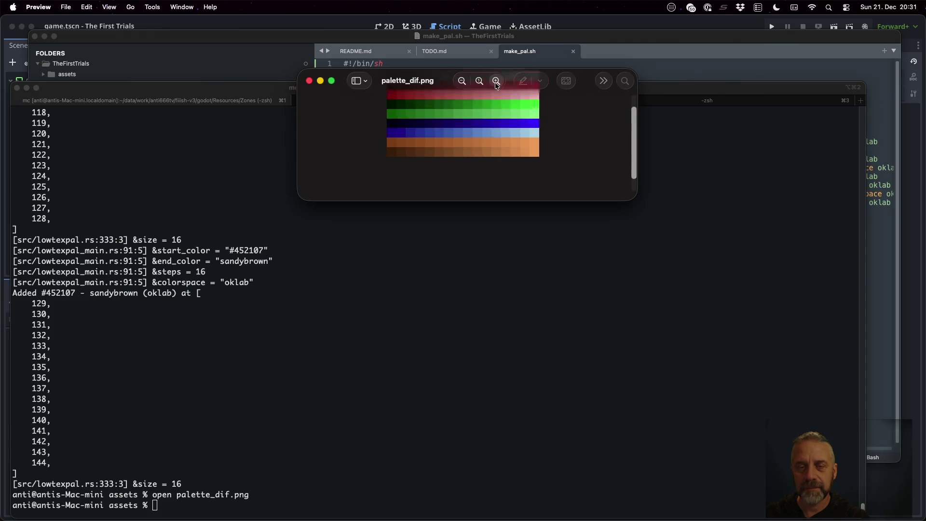
drag(644, 213, 757, 339)
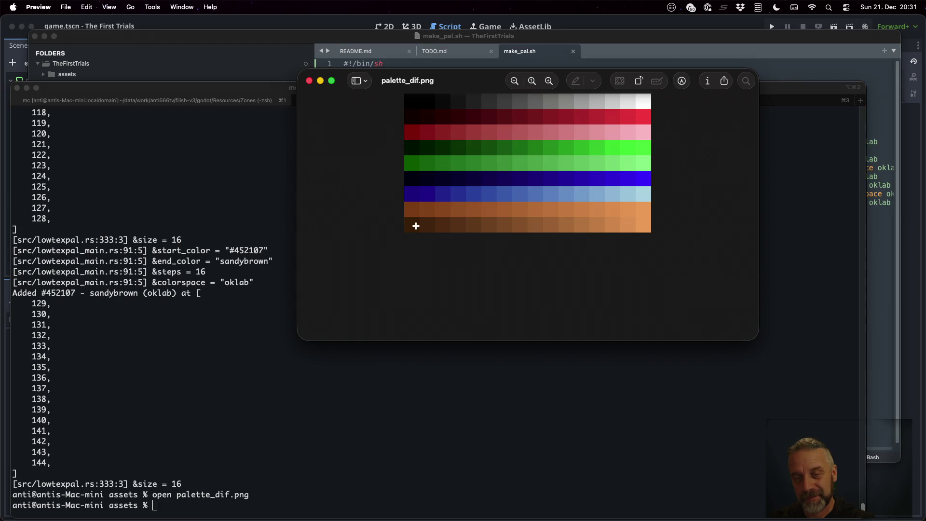
Close Preview and copy SandyBrown's hex value F4A460 from the w3schools colour page.
click(308, 81)
click(438, 70)
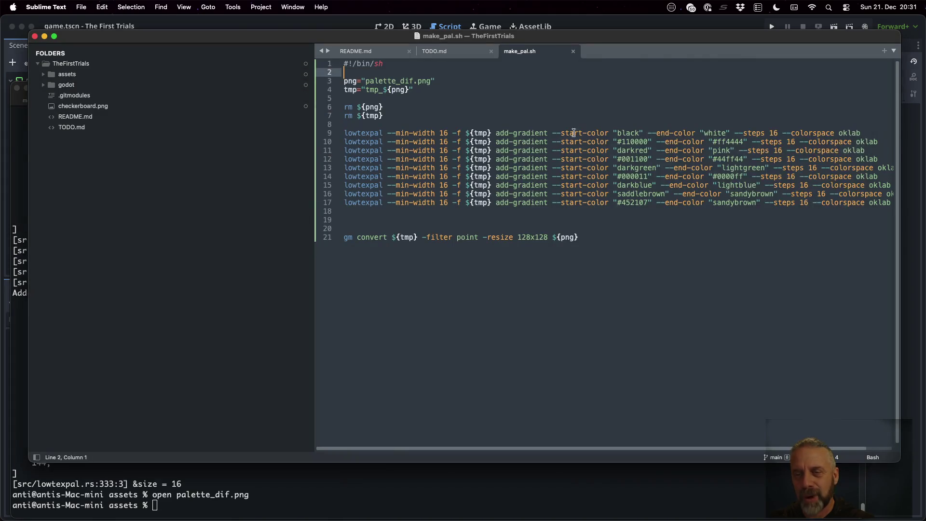
double_click(740, 203)
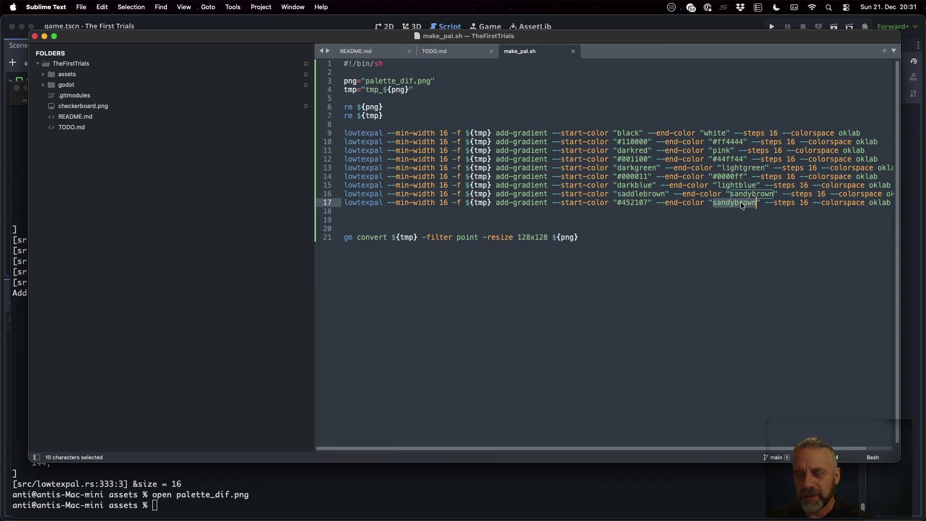
key(super+c)
key(ctrl+Left)
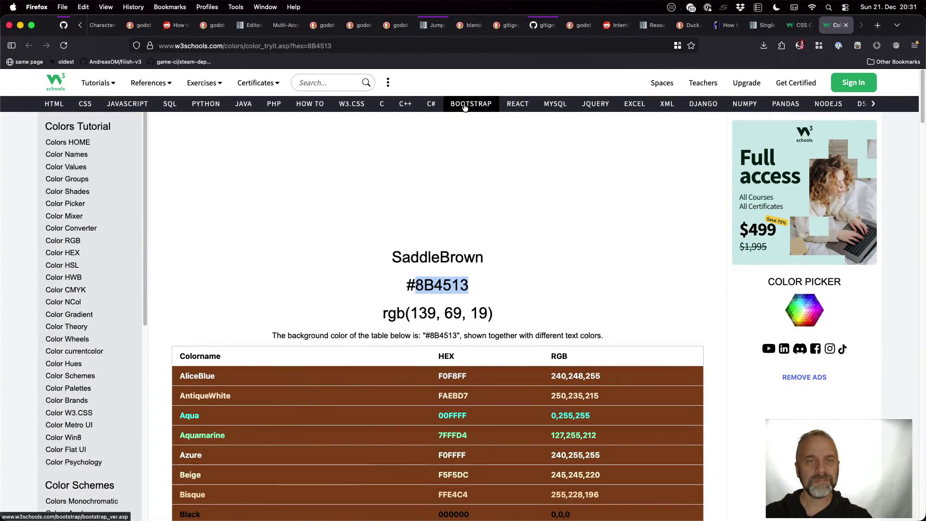
click(479, 147)
key(ctrl+shift+Tab)
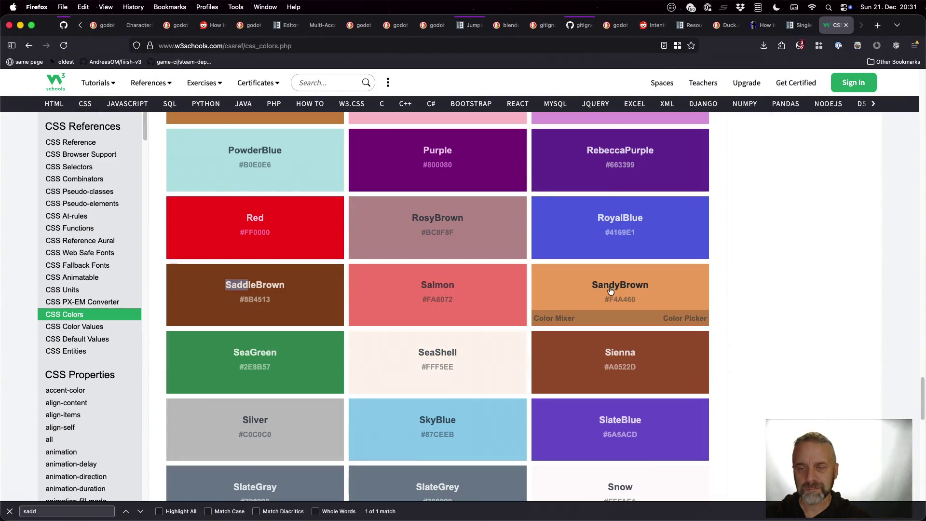
click(611, 288)
double_click(425, 285)
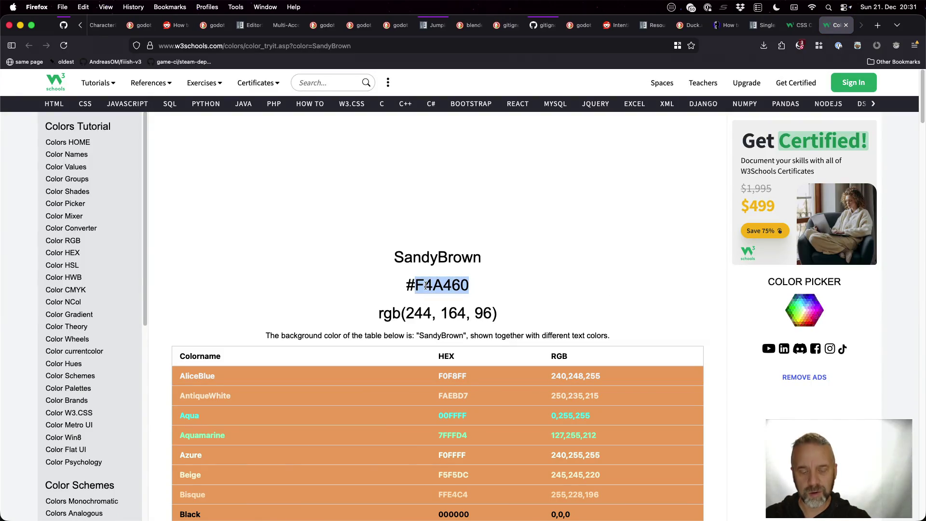
key(ctrl+Right)
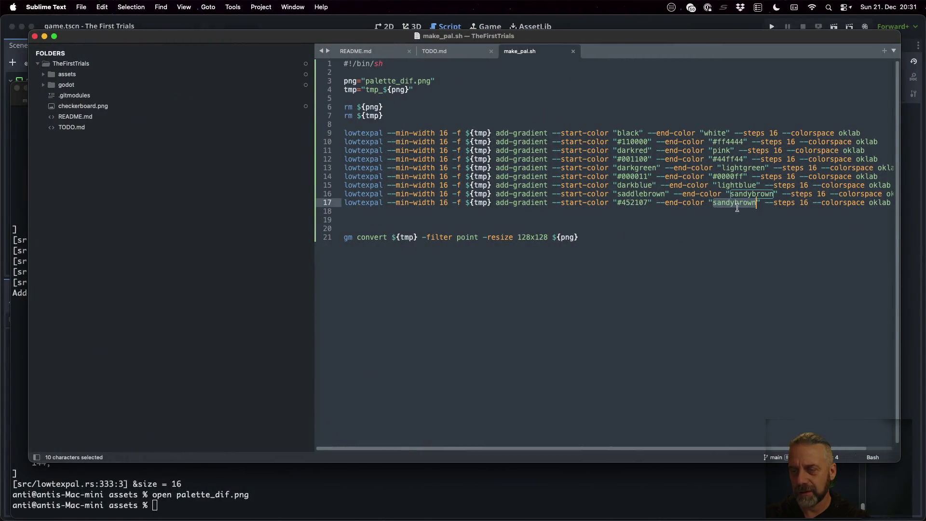
Replace sandybrown on line 17 with the hex value, edit it to #822530, and save.
key(super+v)
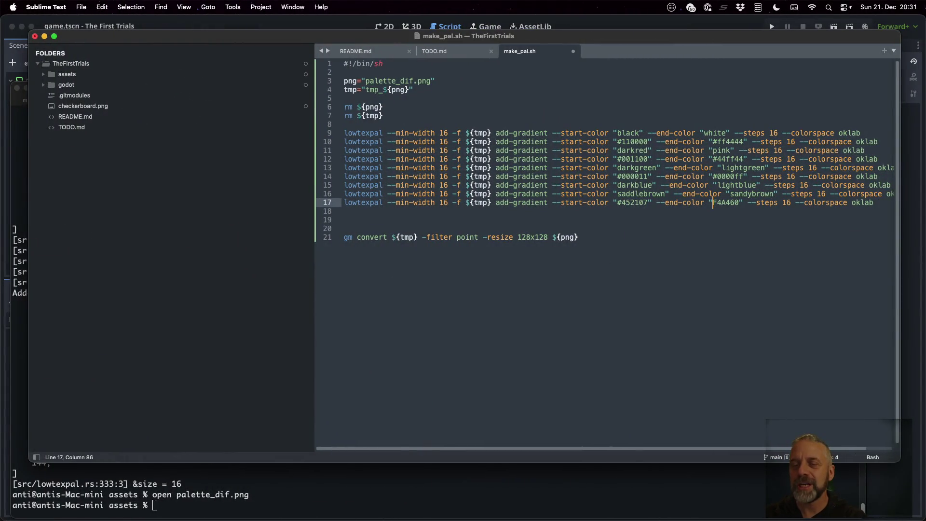
text(#)
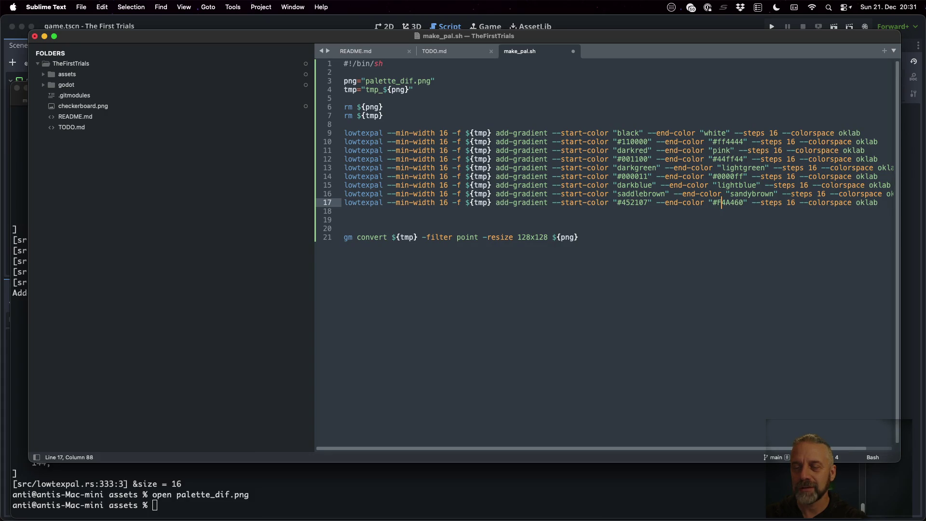
key(shift+Left)
text(82)
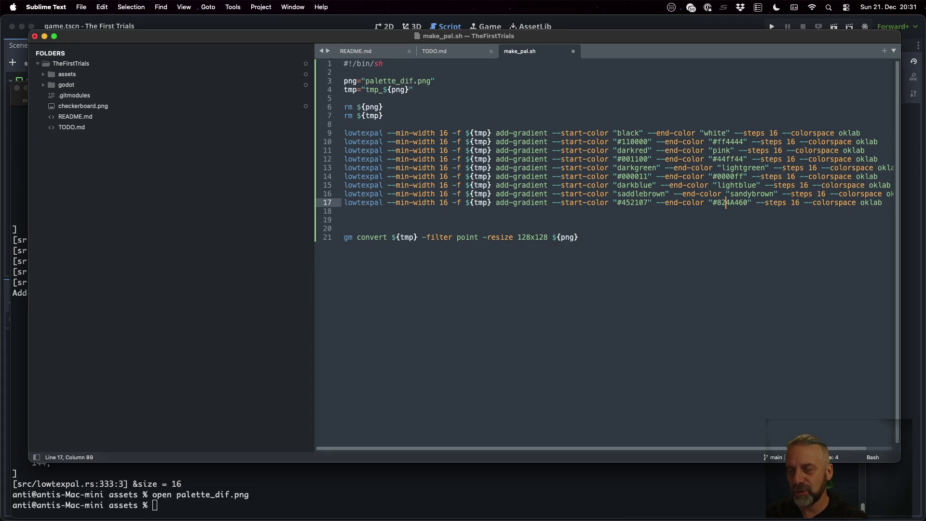
key(shift+Right)
key(shift+Right)
text(25)
key(super+z)
key(super+z)
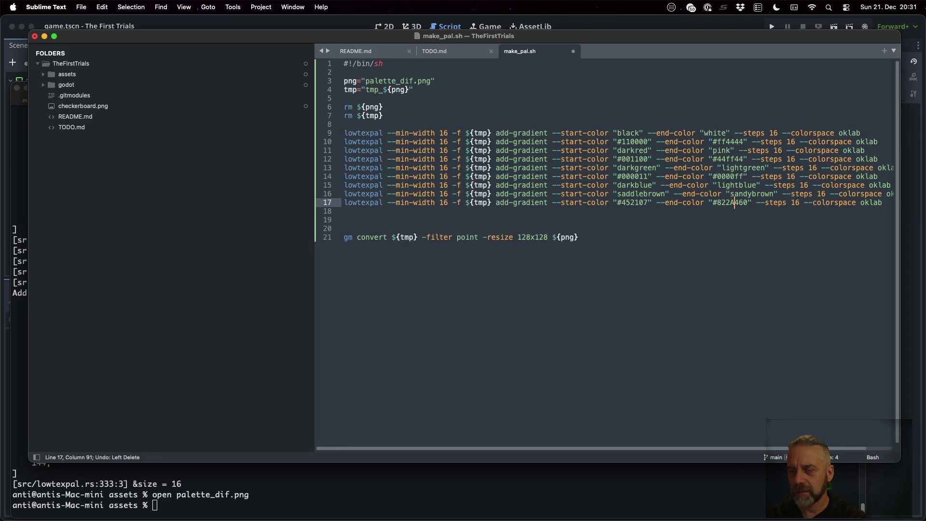
key(super+shift+z)
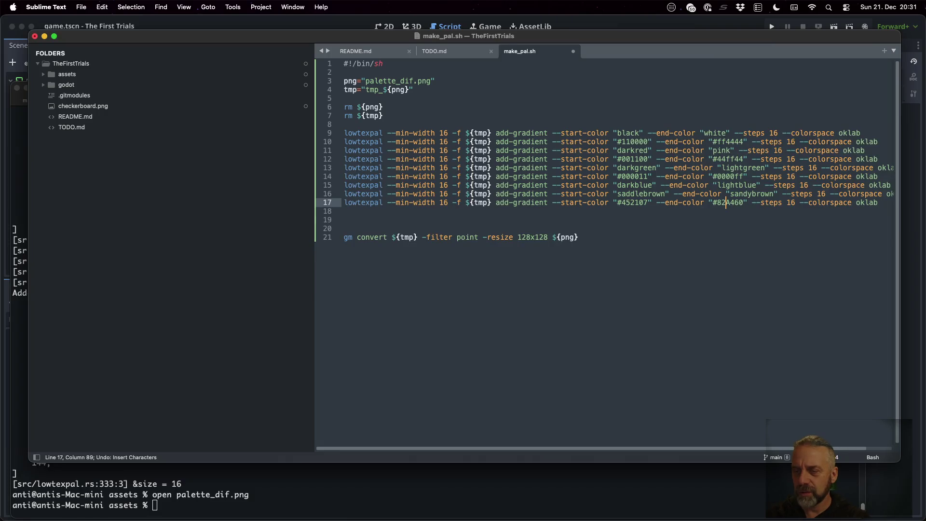
key(shift+Right)
key(shift+Right)
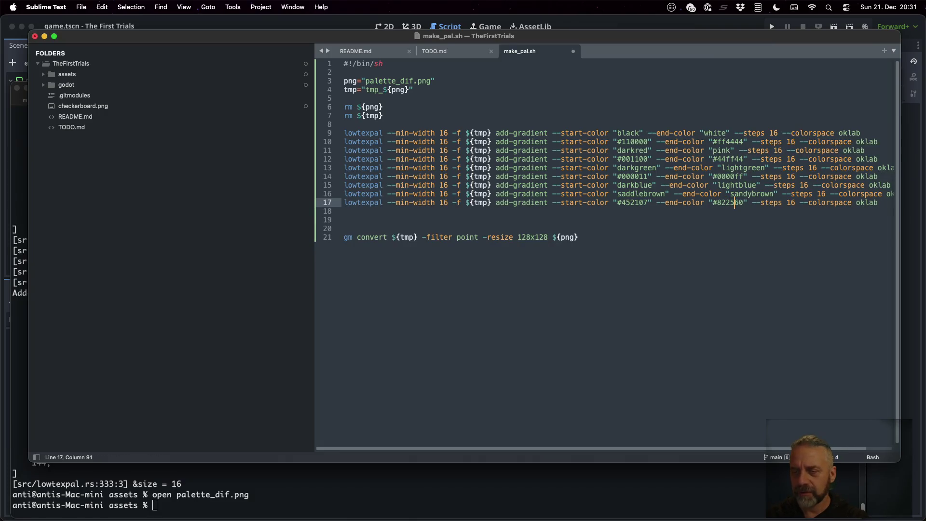
key(Delete)
text(3)
key(super+s)
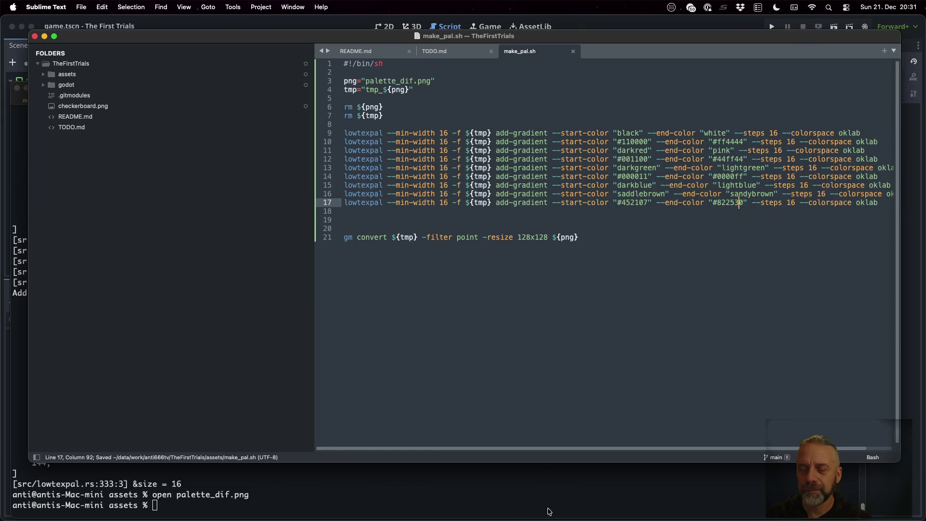
click(553, 482)
key(Up)
Rerun make_pal.sh and view palette_dif.png enlarged, its last row #452107 to #822530.
key(Up)
key(Return)
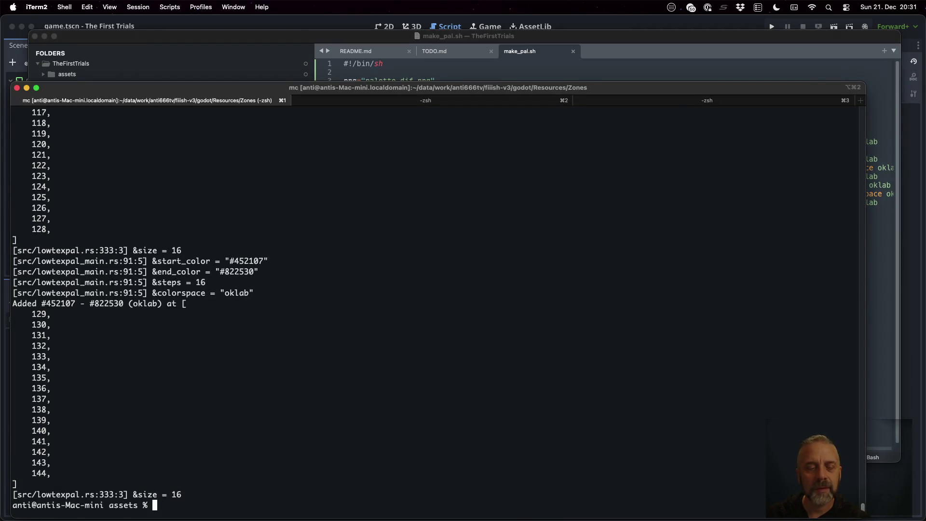
key(Up)
key(Up)
key(Return)
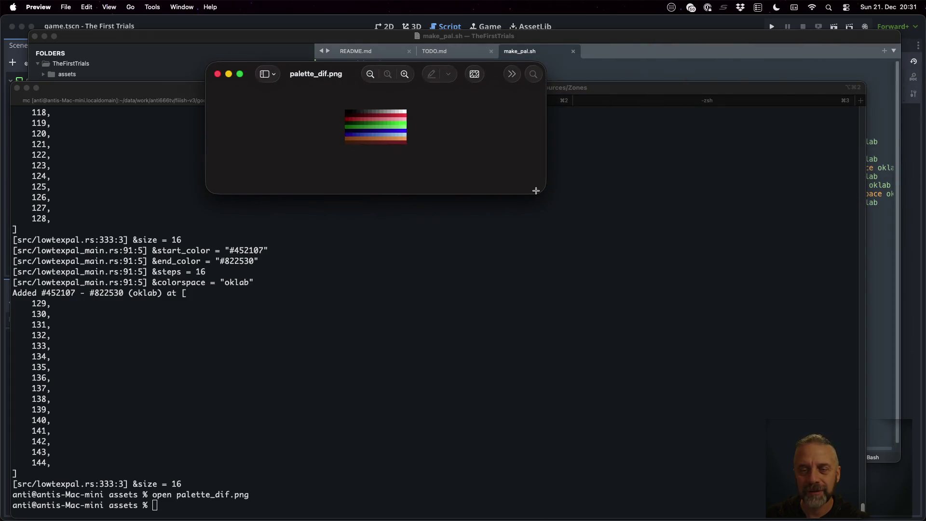
mouse_move(539, 193)
mouse_down()
mouse_move(814, 391)
mouse_move(836, 423)
mouse_up()
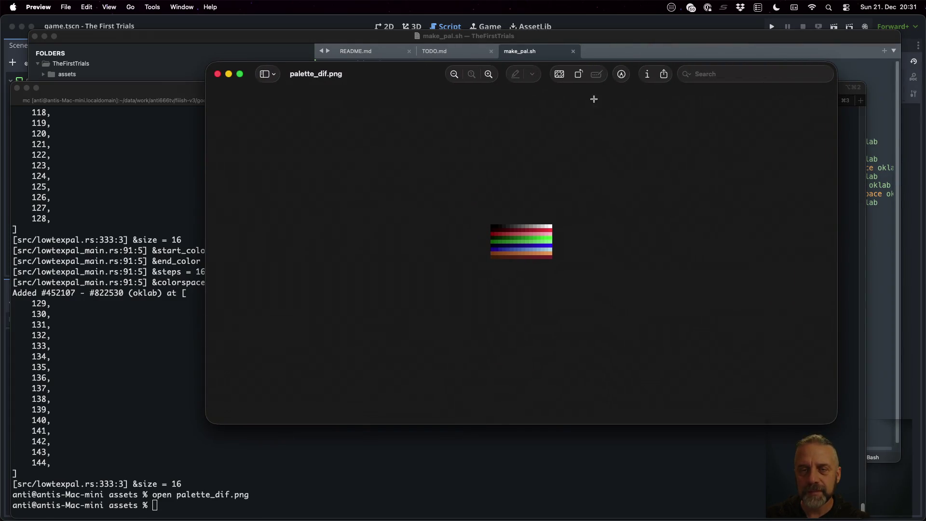
click(488, 74)
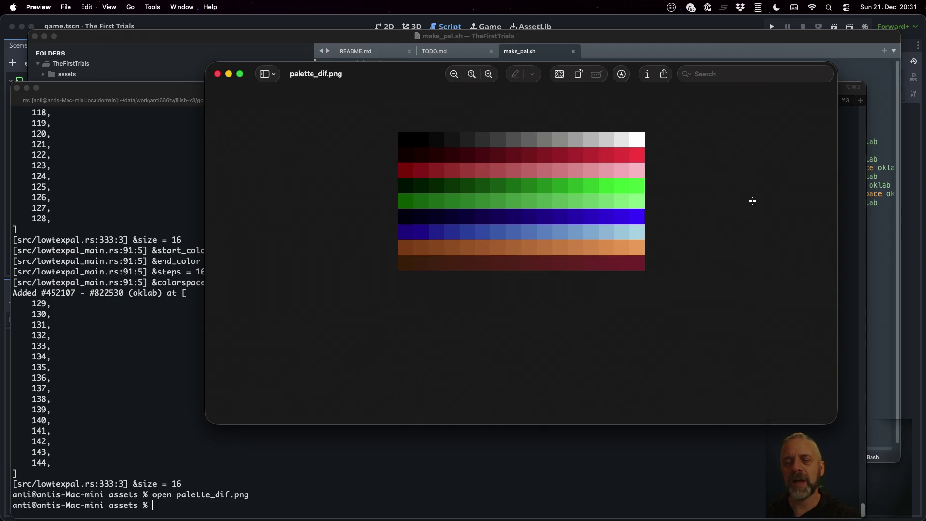
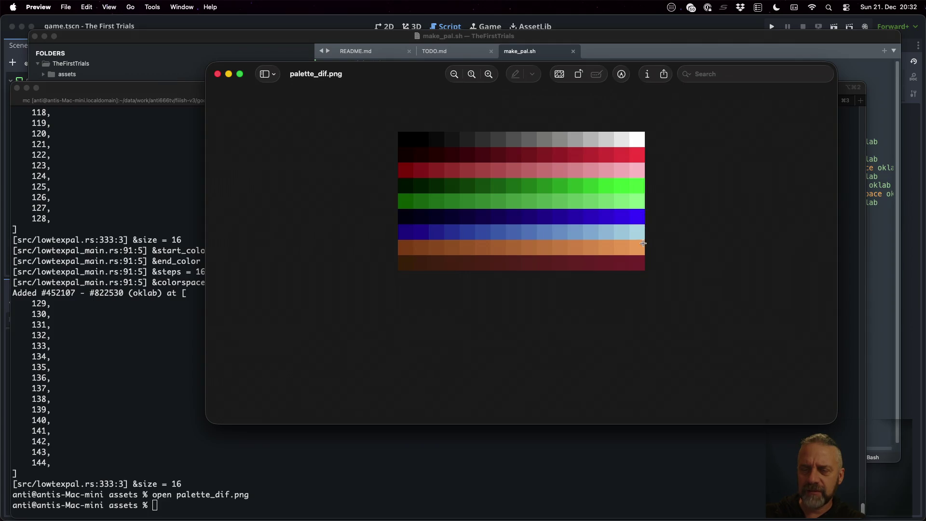
Close the palette preview and duplicate the #452107 gradient line in make_pal.sh.
click(218, 74)
click(539, 73)
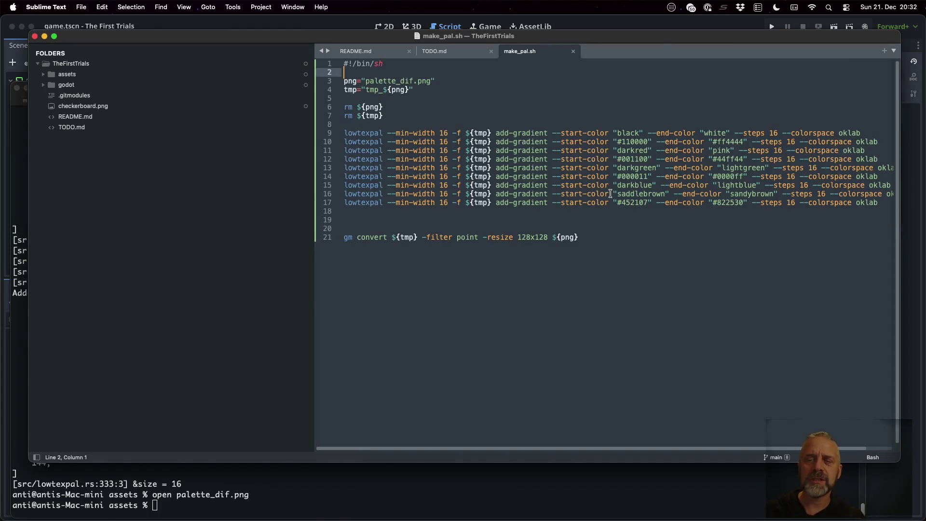
click(610, 195)
key(Down)
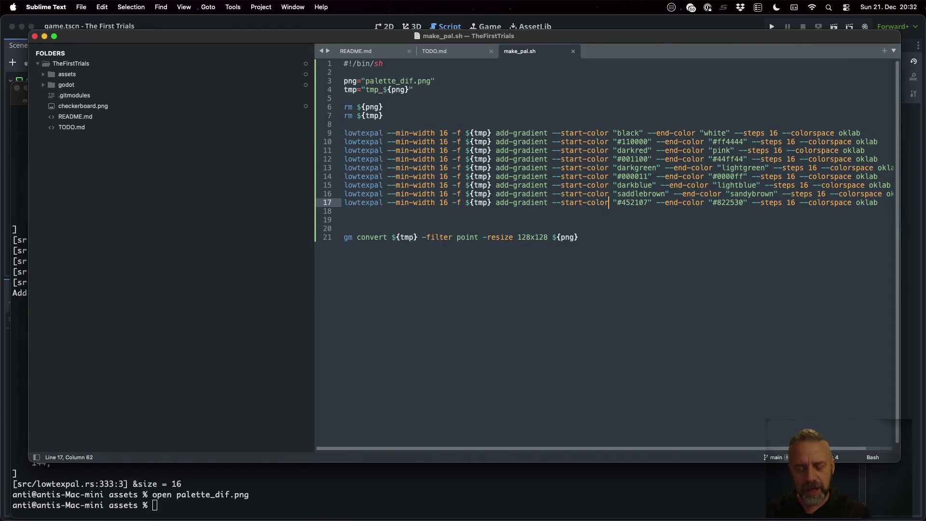
key(super+shift+s)
key(Escape)
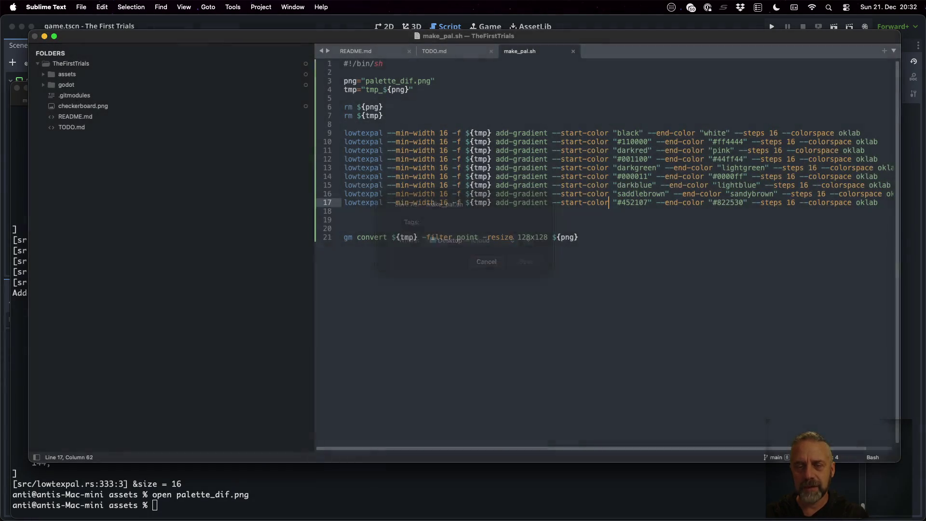
key(super+shift+d)
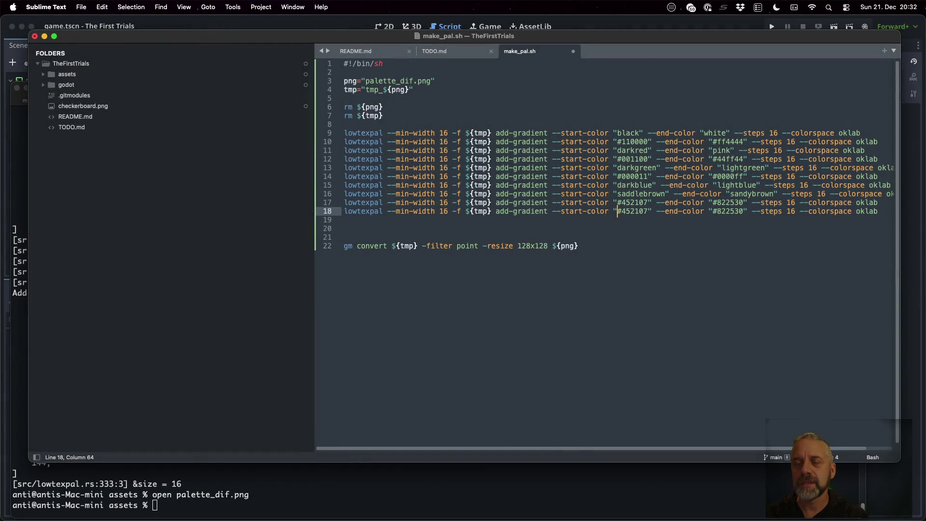
Change the duplicated line's colours to #111100 and #ffff11, save, and recall ./make_pal.sh in the terminal.
key(Up)
key(Up)
key(Up)
key(Down)
key(Down)
key(Down)
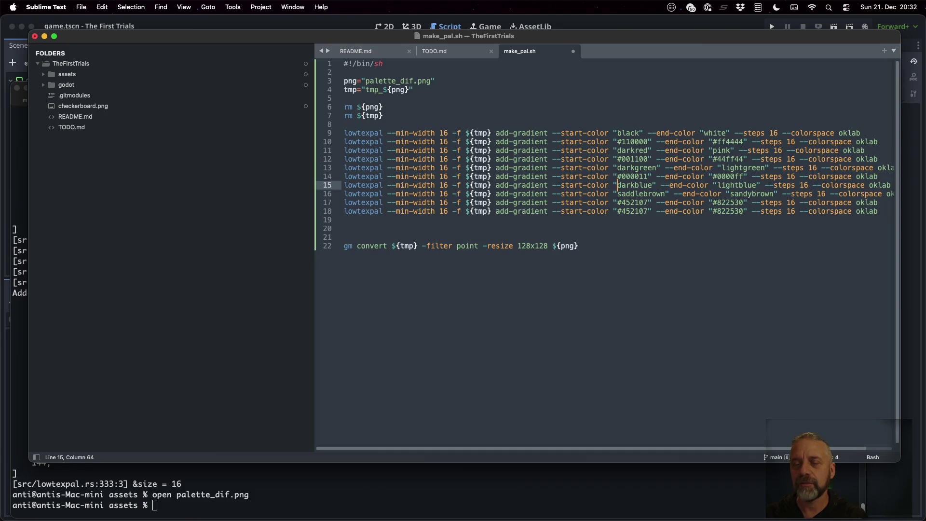
key(Down)
key(Down)
key(Down)
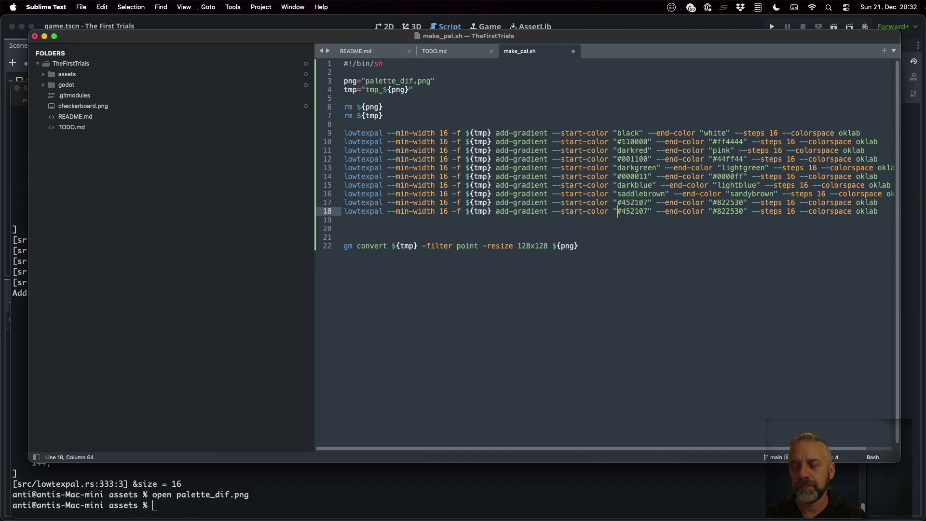
key(shift+Right)
key(shift+Right)
key(shift+Right)
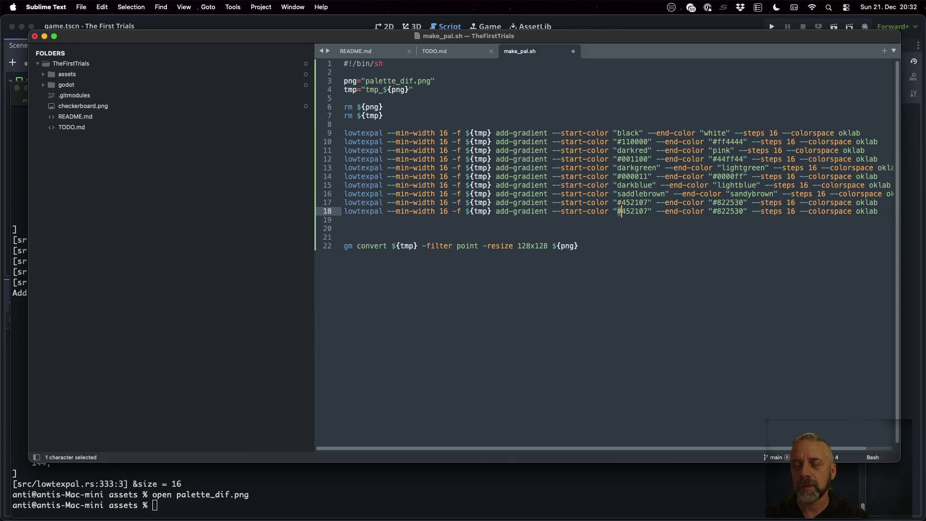
text(#)
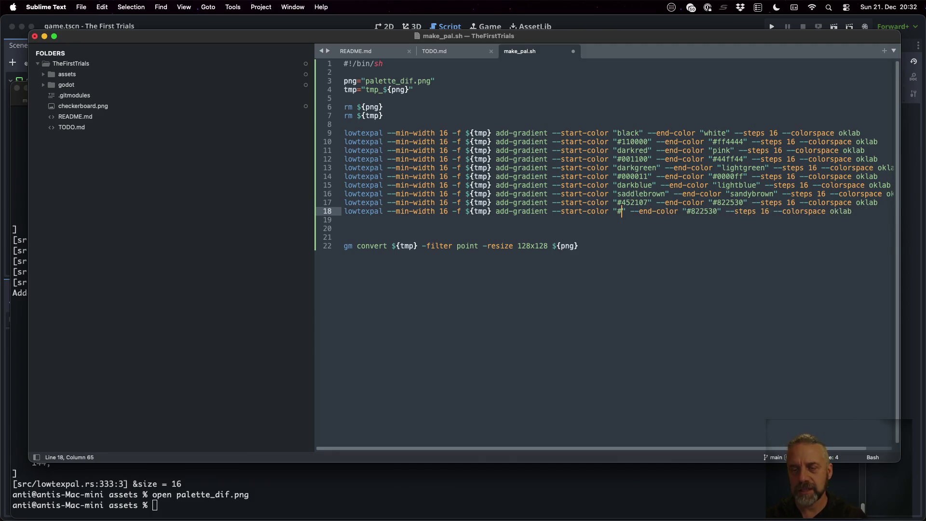
text(11)
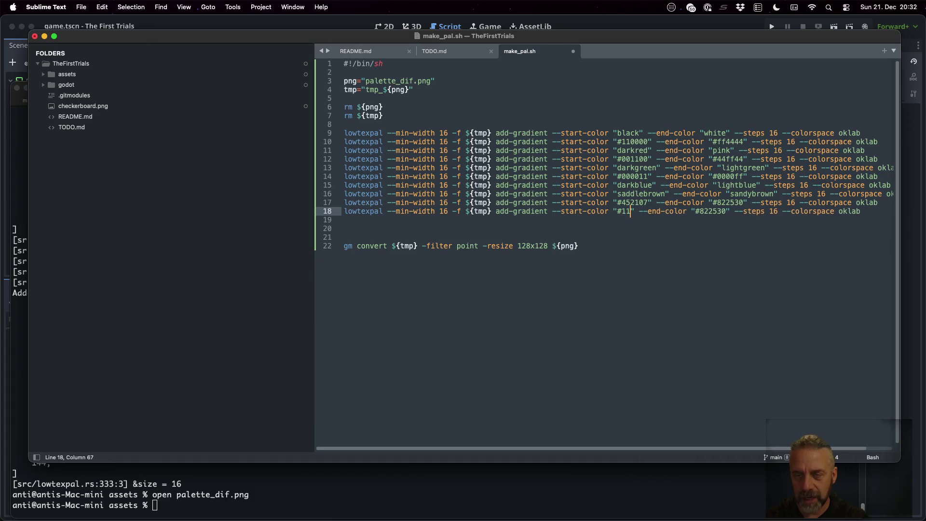
text(1100)
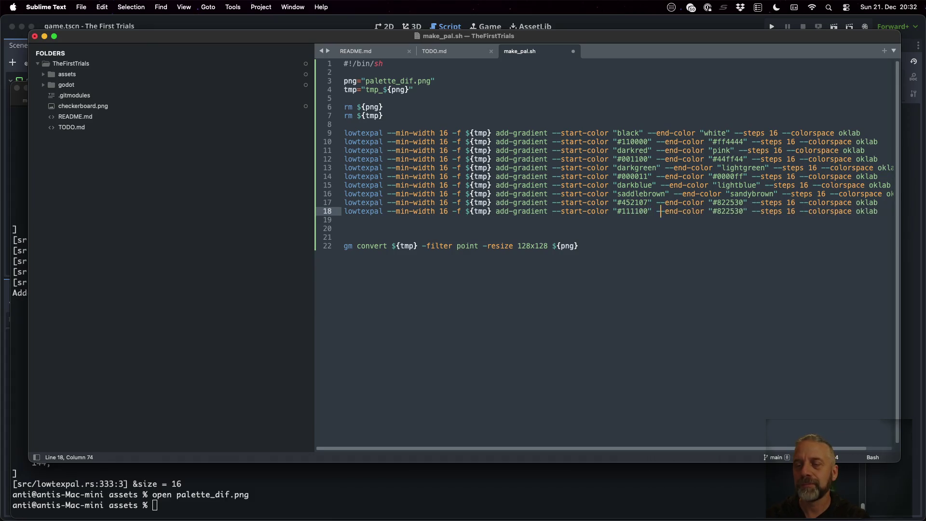
drag(718, 211, 725, 212)
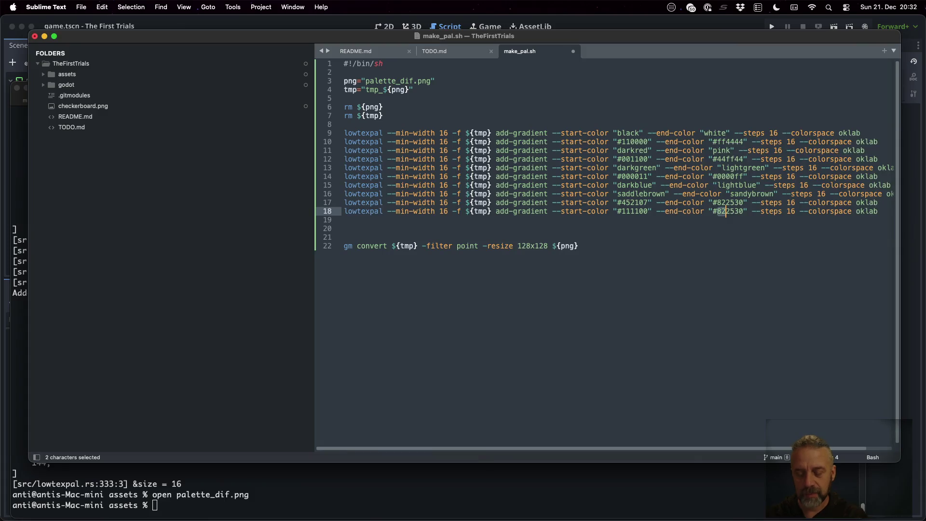
text(ffff)
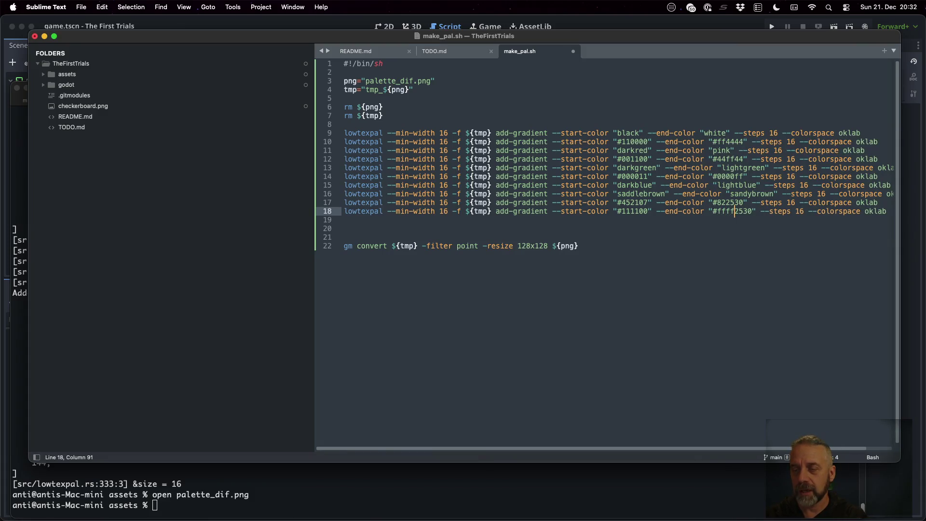
key(shift+Right)
key(shift+Right)
key(shift+Right)
key(shift+Right)
text(44)
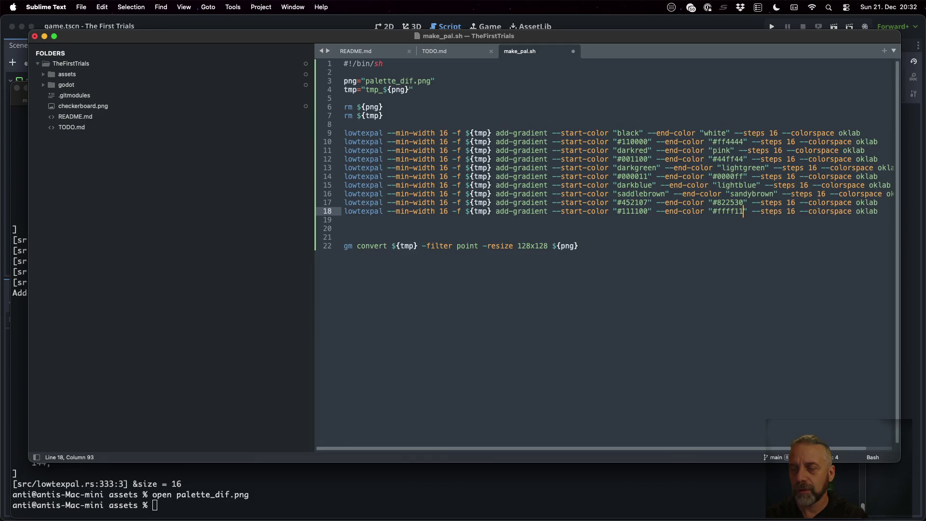
key(super+s)
click(646, 489)
key(Up)
key(Up)
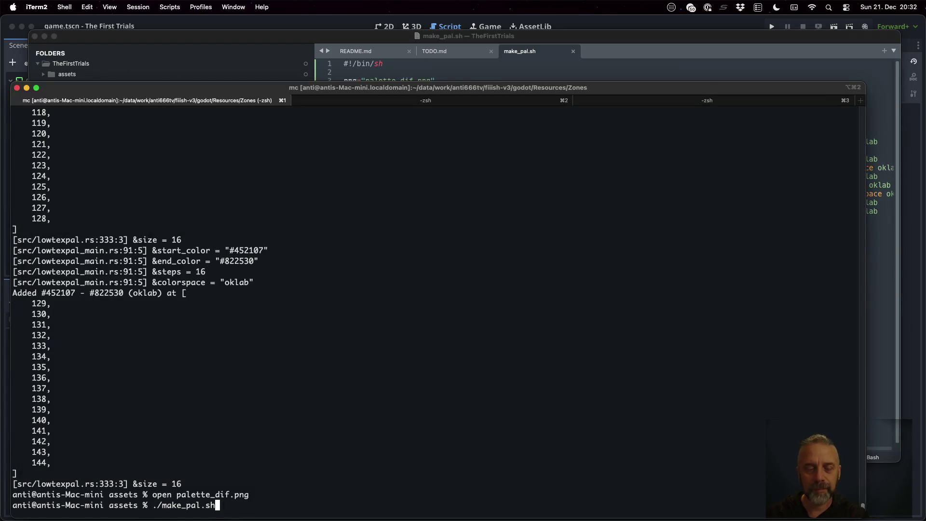
Run ./make_pal.sh, check the new yellow row in palette_dif.png, then return to the script.
key(Return)
key(Up)
key(Return)
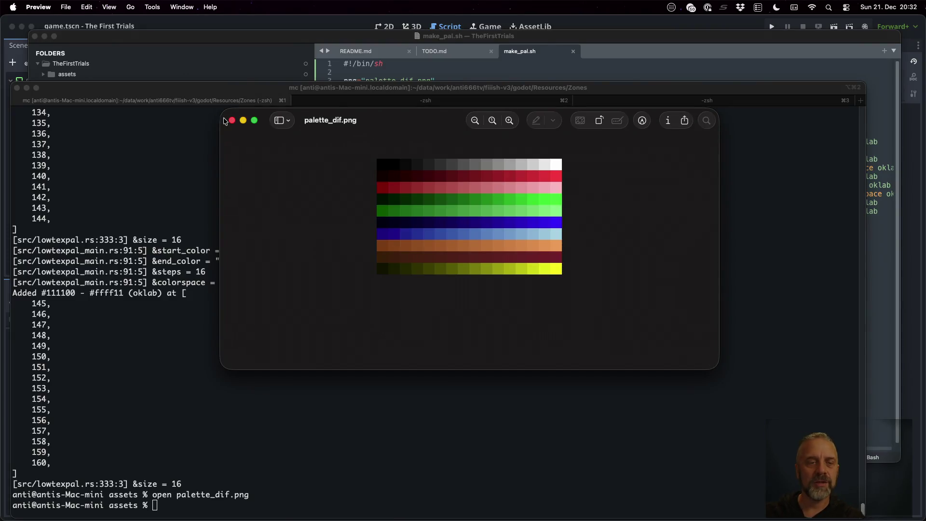
click(232, 120)
click(448, 80)
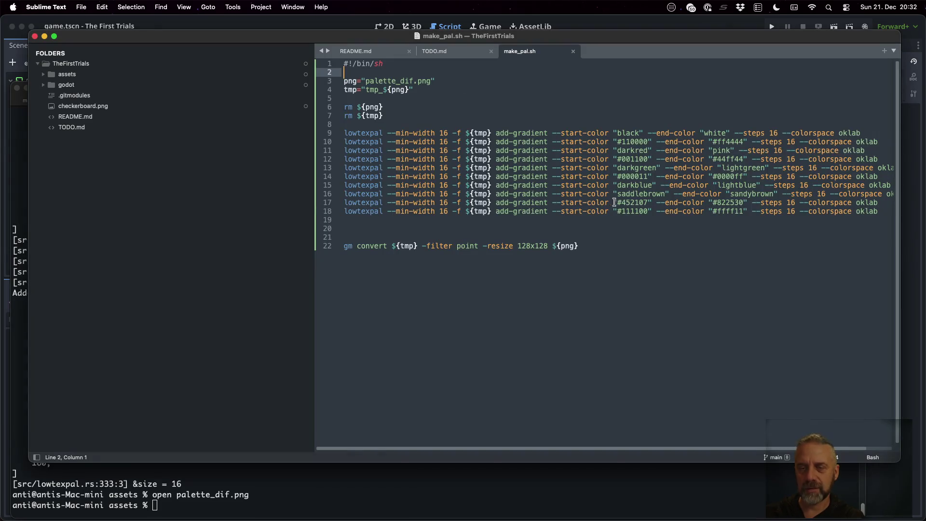
Duplicate the #111100 line into a magenta gradient from #110011 to #ff11ff.
click(621, 211)
key(super+shift+d)
key(Right)
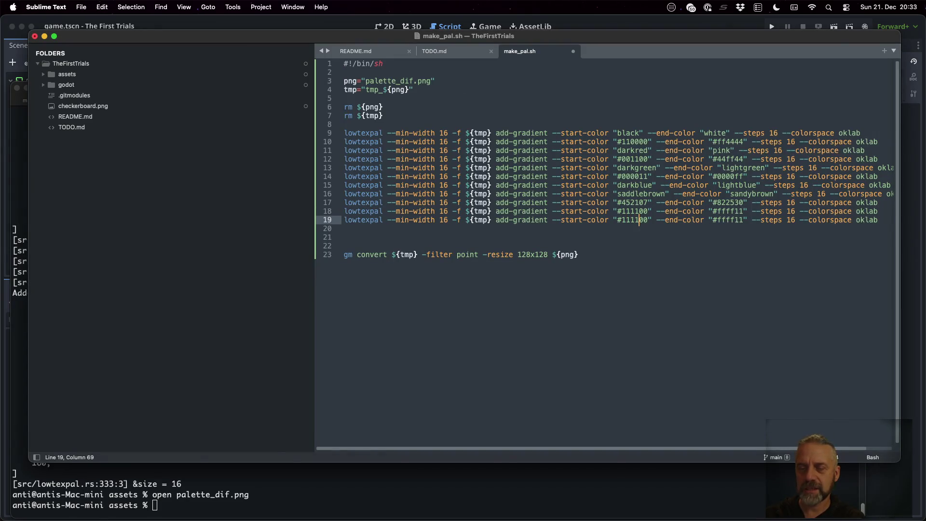
key(BackSpace)
key(BackSpace)
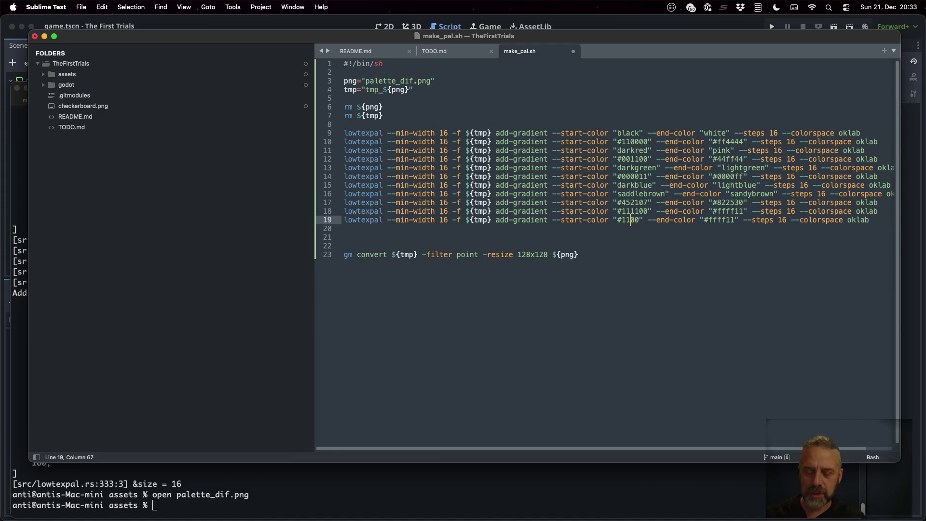
key(Right)
key(Right)
text(11)
key(Right)
key(Right)
key(Right)
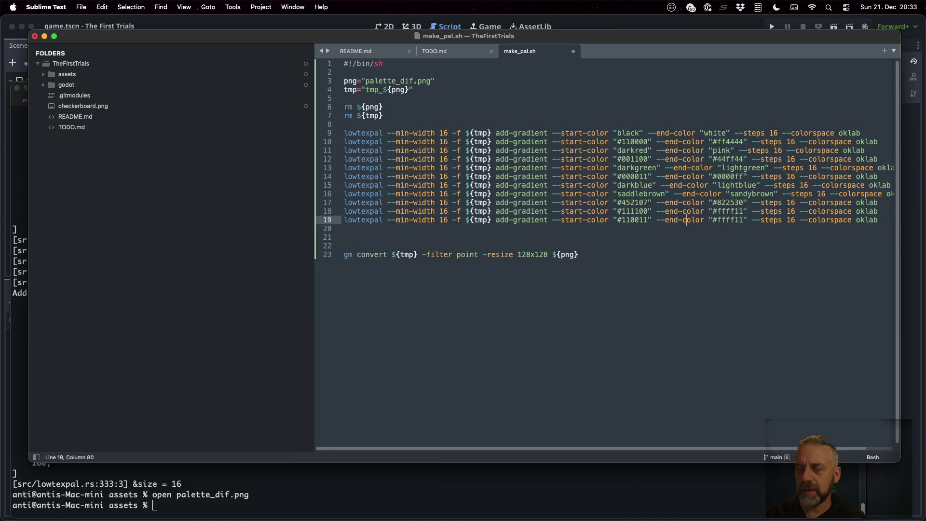
key(BackSpace)
key(Delete)
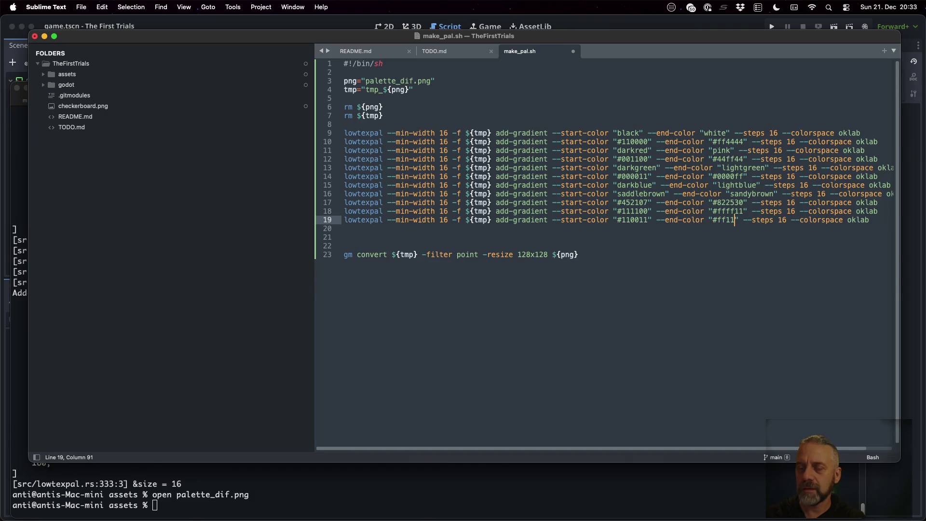
text(ff)
Duplicate it into a cyan gradient from #001111 to #11ffff and save the script.
key(super+shift+d)
key(Left)
key(Left)
key(Left)
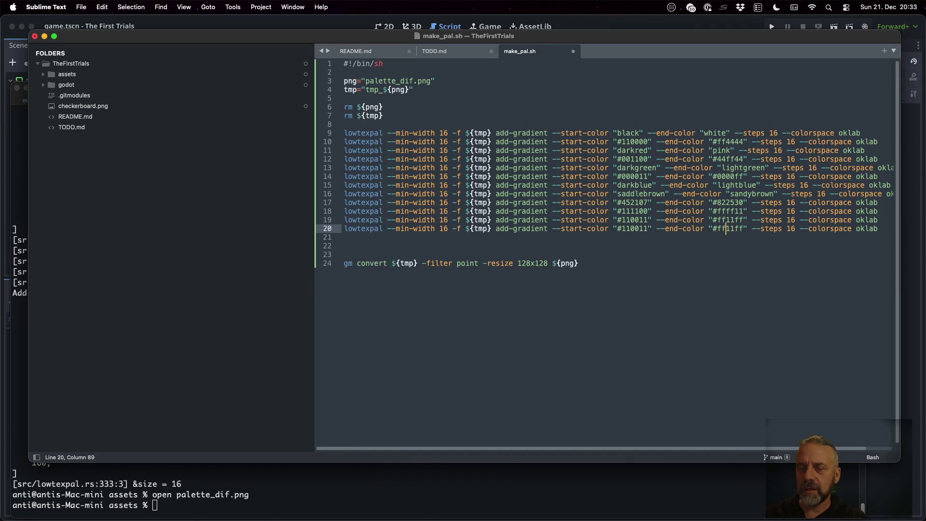
key(Left)
key(Left)
key(Left)
key(BackSpace)
key(BackSpace)
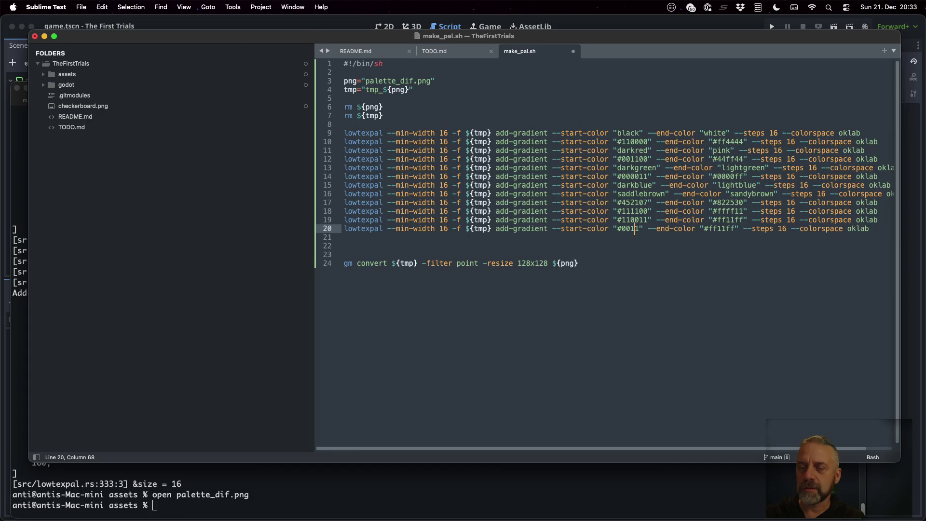
text(11)
key(Right)
key(Right)
key(Right)
key(Right)
key(BackSpace)
key(BackSpace)
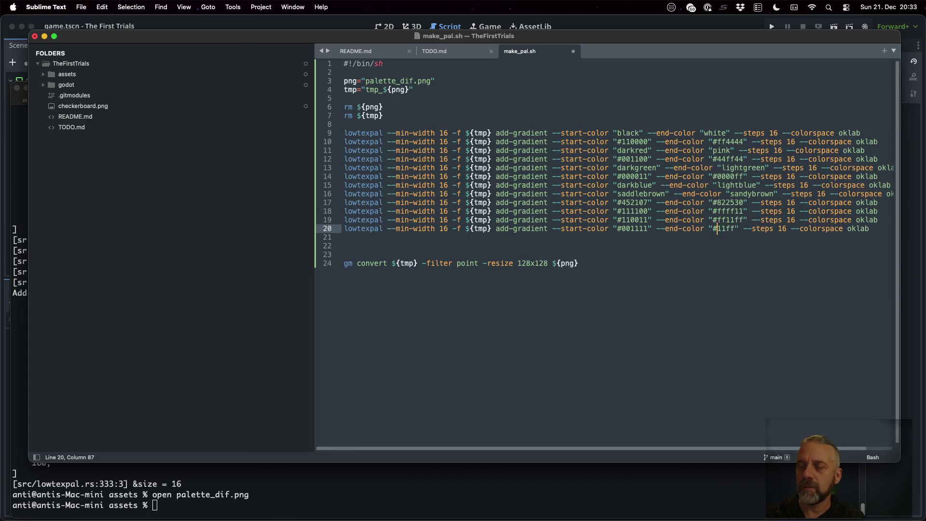
text(ff)
key(super+s)
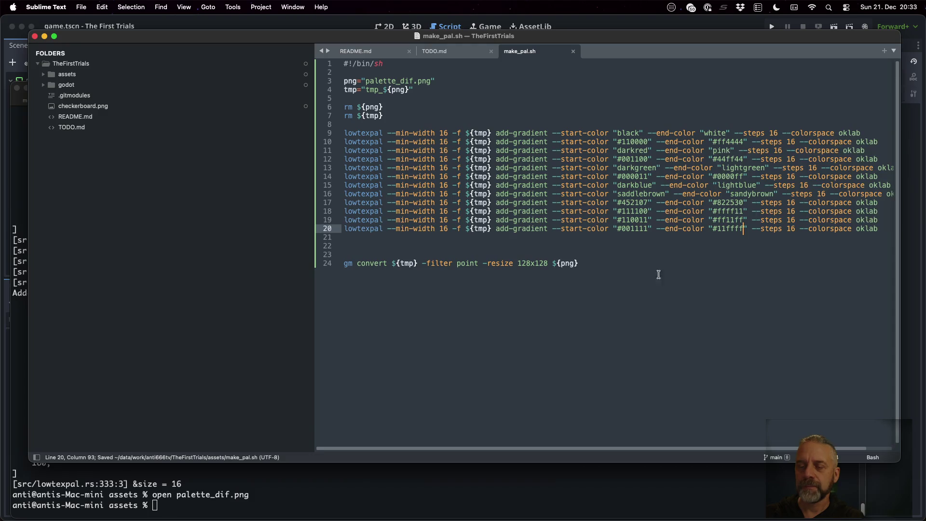
Rerun ./make_pal.sh in the terminal to rebuild the palette.
click(620, 500)
key(Up)
key(Up)
key(Return)
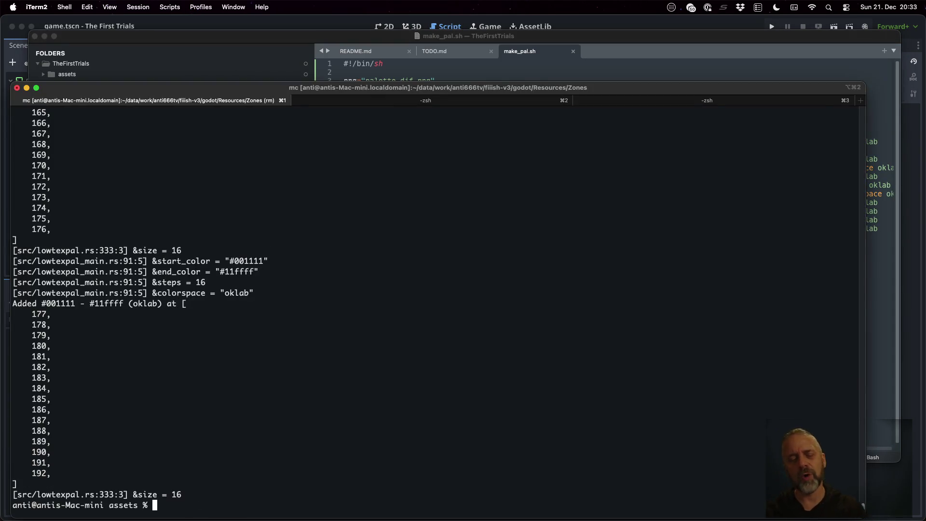
Open palette_dif.png, enlarge and zoom in twice on the magenta and cyan rows, then close it.
key(Up)
key(Up)
key(Return)
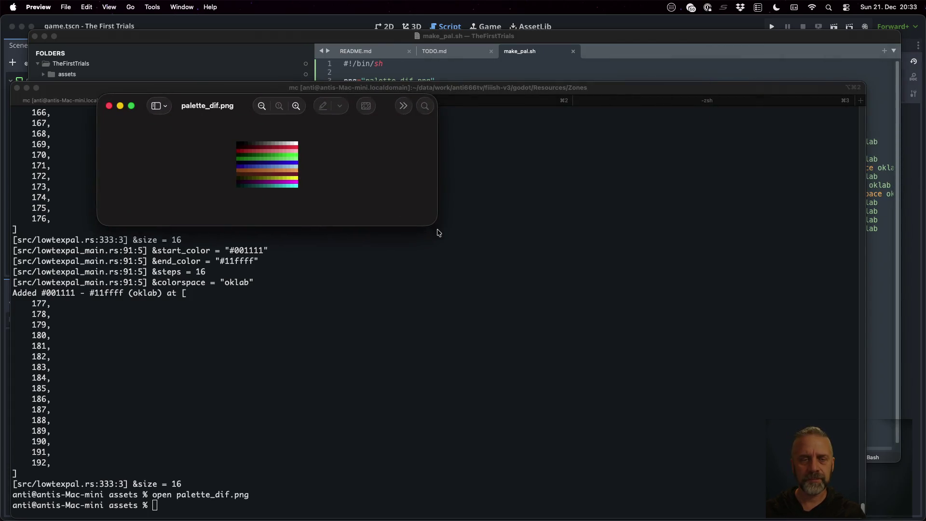
drag(434, 225, 760, 437)
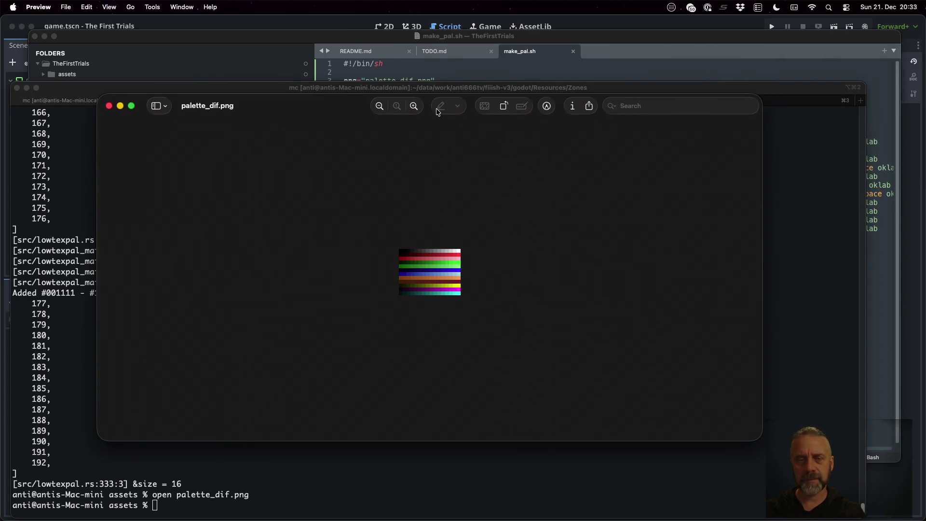
click(415, 107)
click(416, 109)
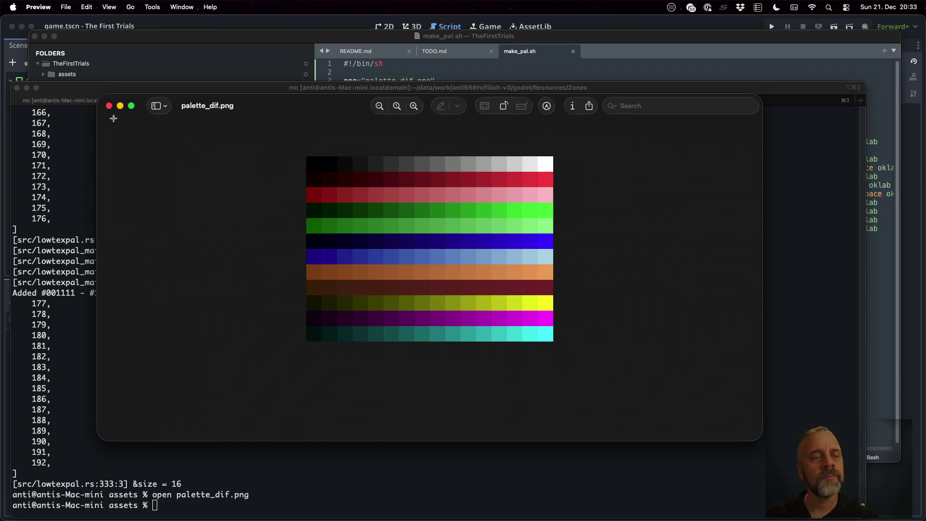
click(109, 105)
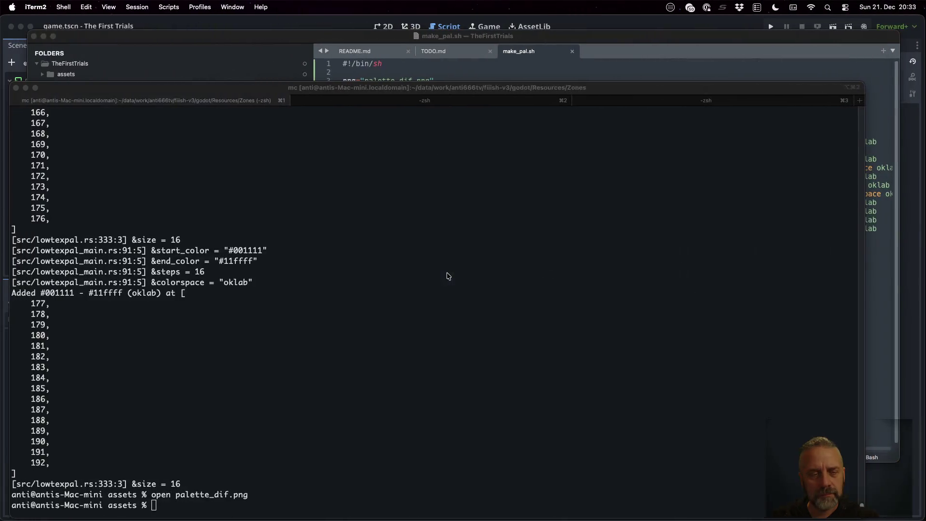
click(446, 273)
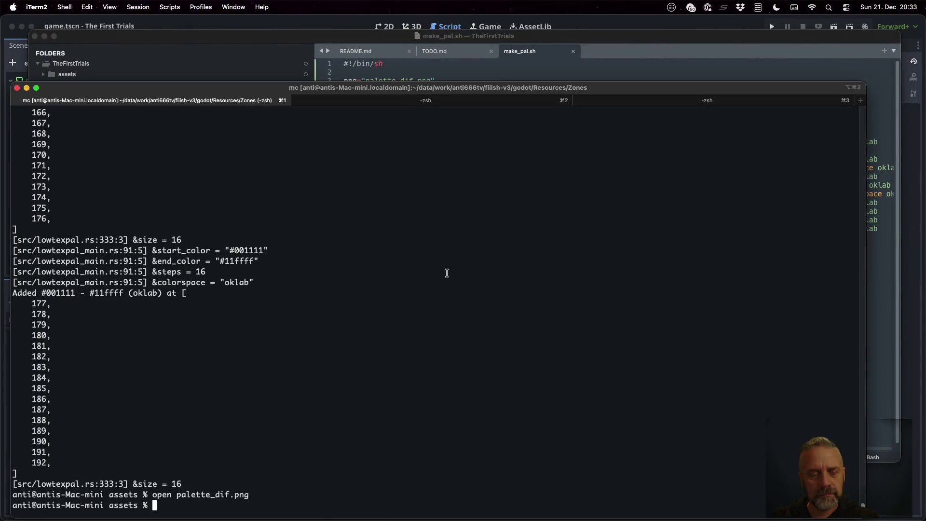
text(open .)
key(Return)
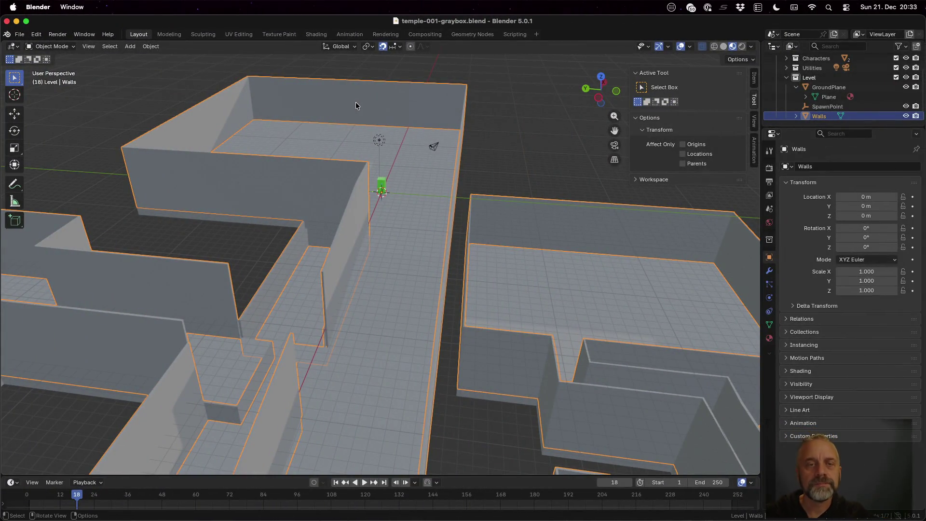
scroll(355, 103, down, 5)
scroll(371, 141, down, 3)
scroll(316, 186, left, 5)
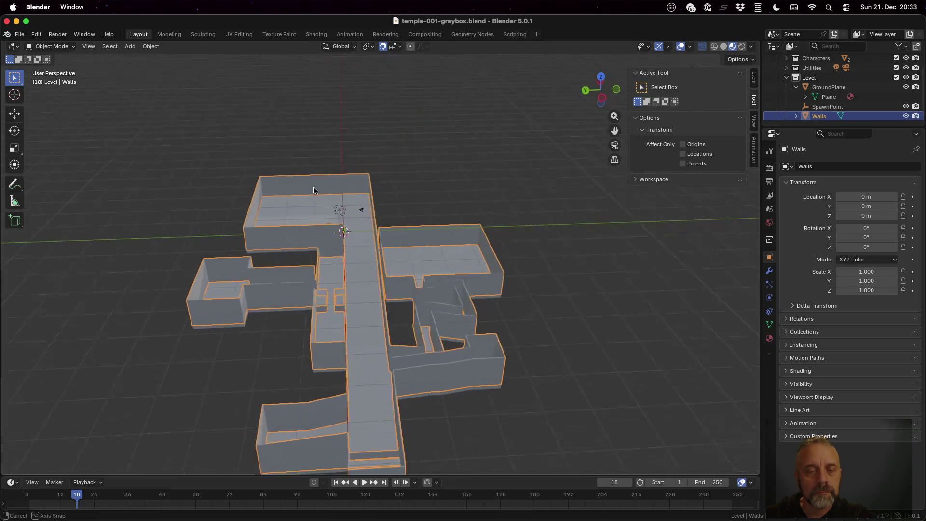
scroll(421, 289, down, 2)
scroll(421, 287, left, 3)
scroll(366, 288, down, 3)
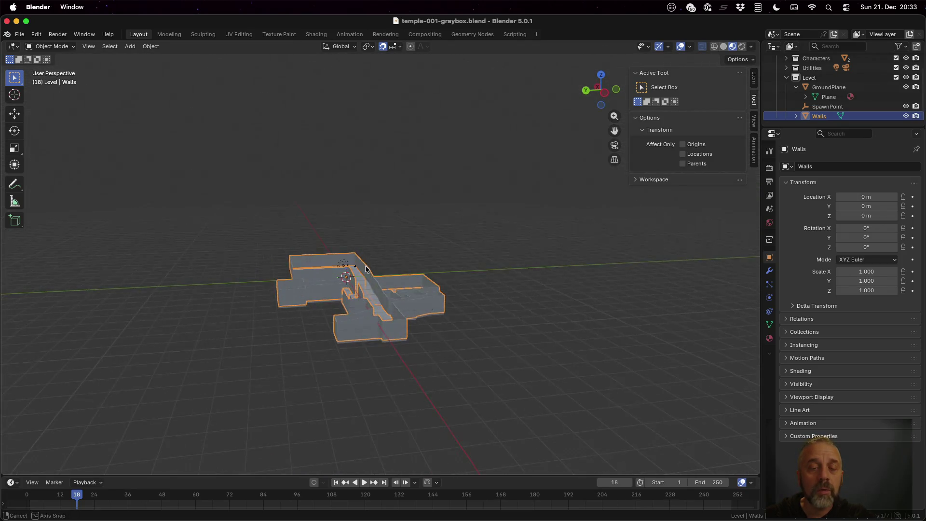
scroll(360, 287, up, 3)
scroll(351, 287, up, 5)
scroll(381, 265, up, 8)
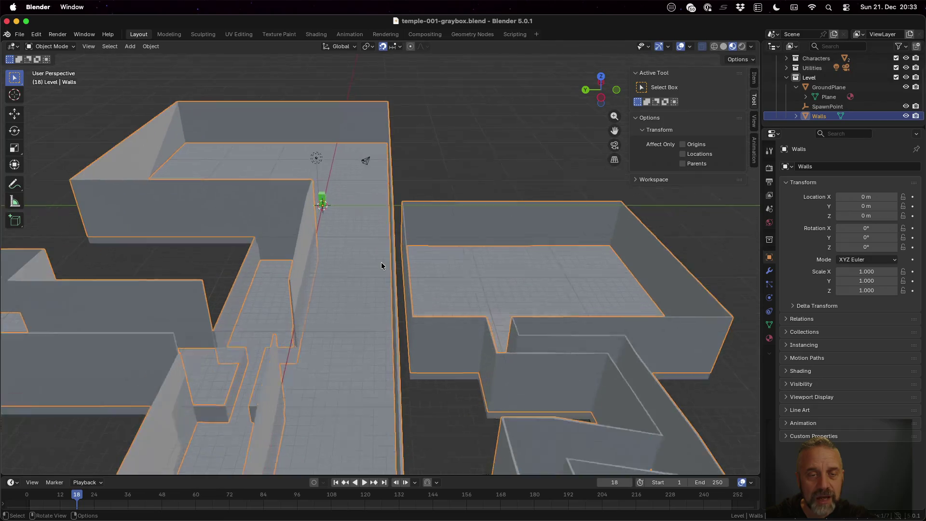
scroll(355, 238, left, 1)
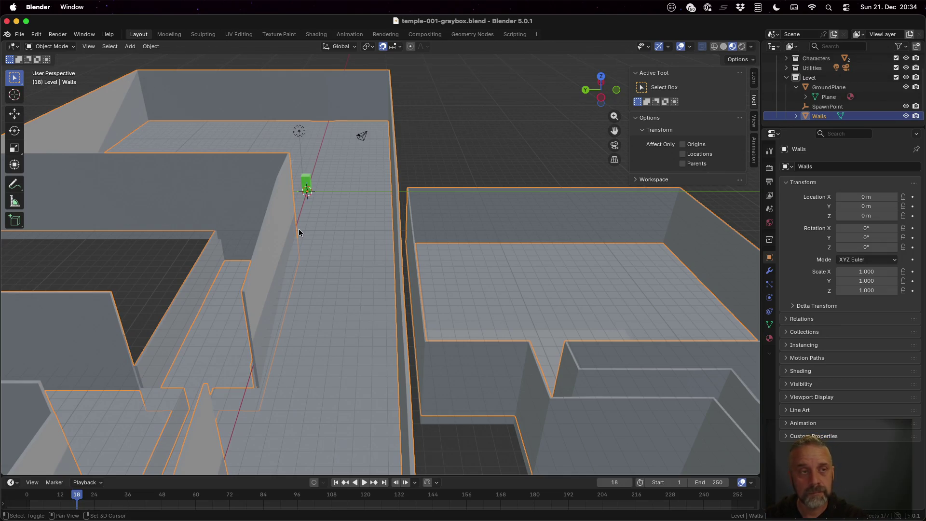
Add a cube mesh to the scene.
key(shift+a)
mouse_move(299, 231)
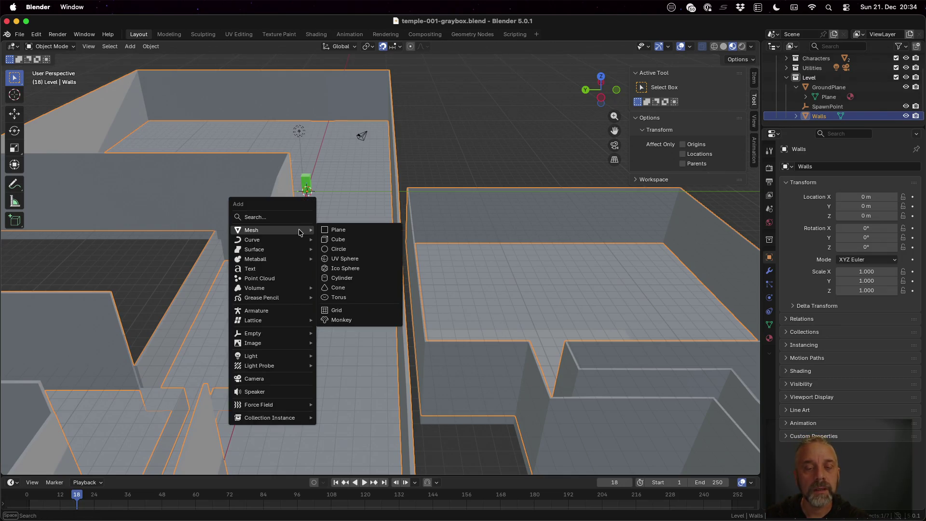
click(359, 241)
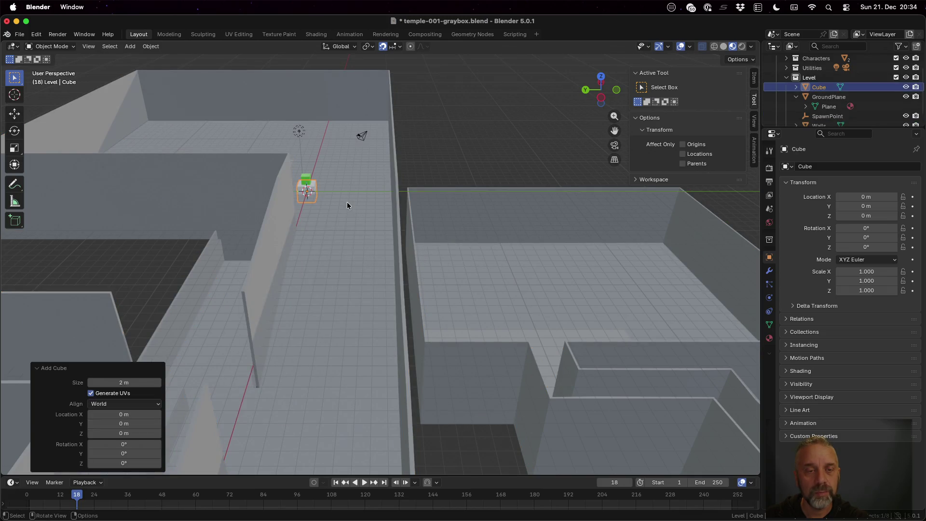
scroll(346, 202, up, 2)
scroll(342, 186, down, 3)
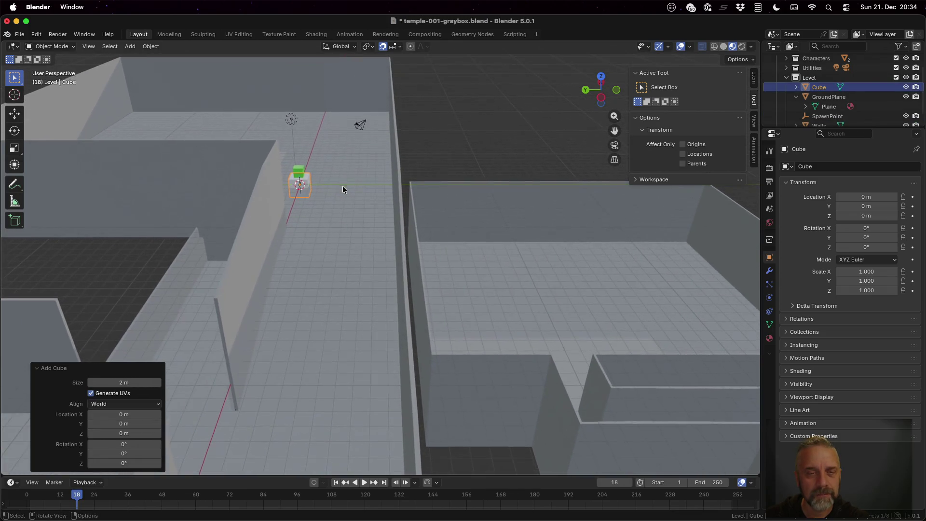
scroll(336, 193, up, 5)
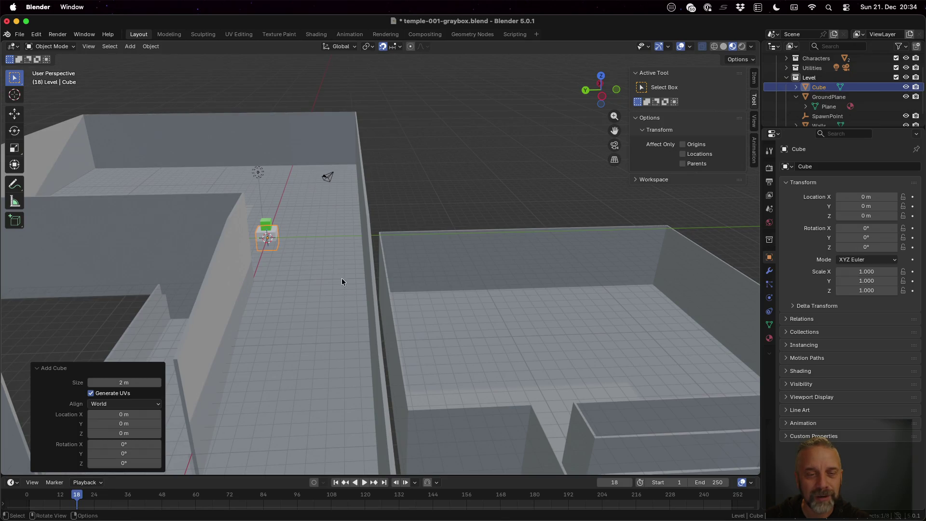
scroll(314, 244, down, 2)
scroll(313, 243, up, 4)
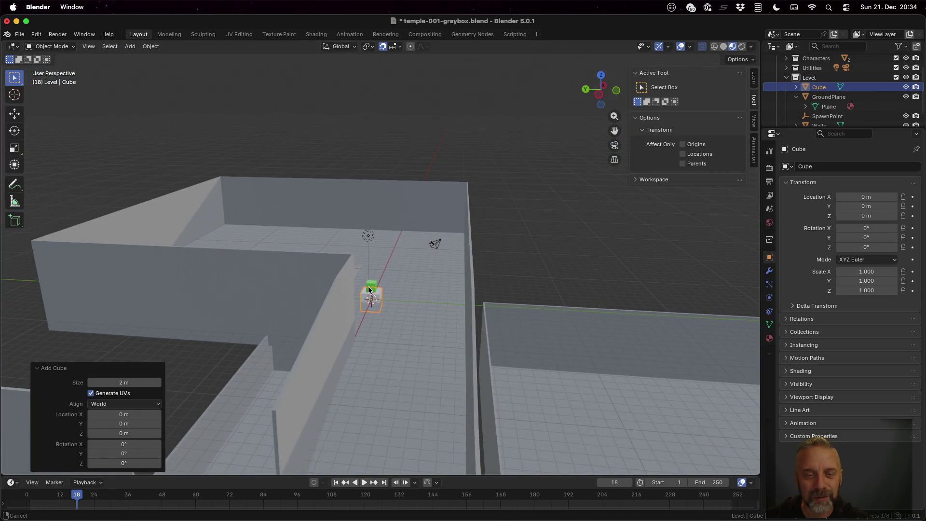
scroll(364, 247, down, 3)
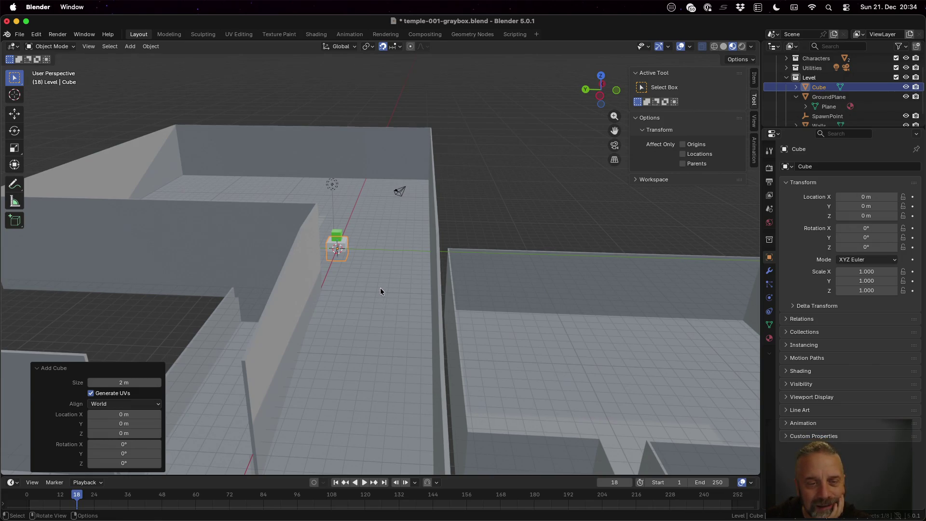
Move the new cube up 1 m along Z and to X -10 m.
click(348, 248)
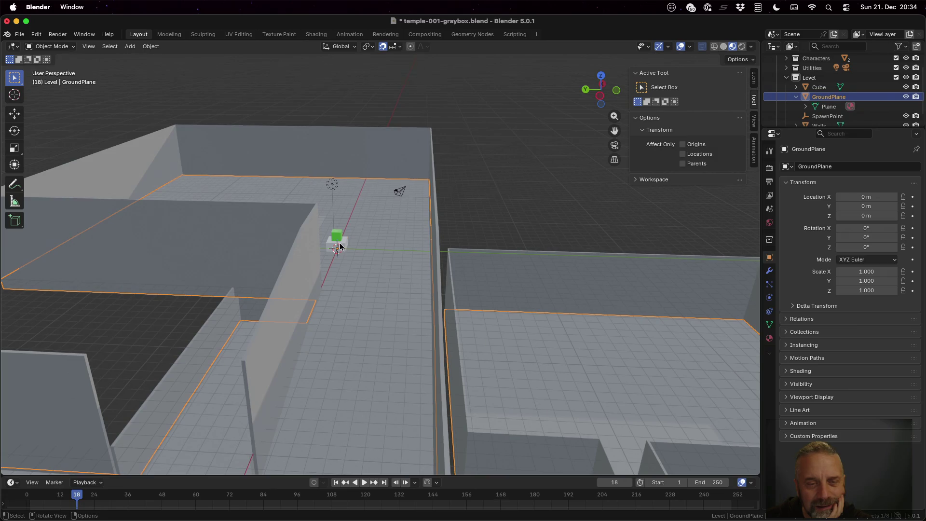
click(351, 248)
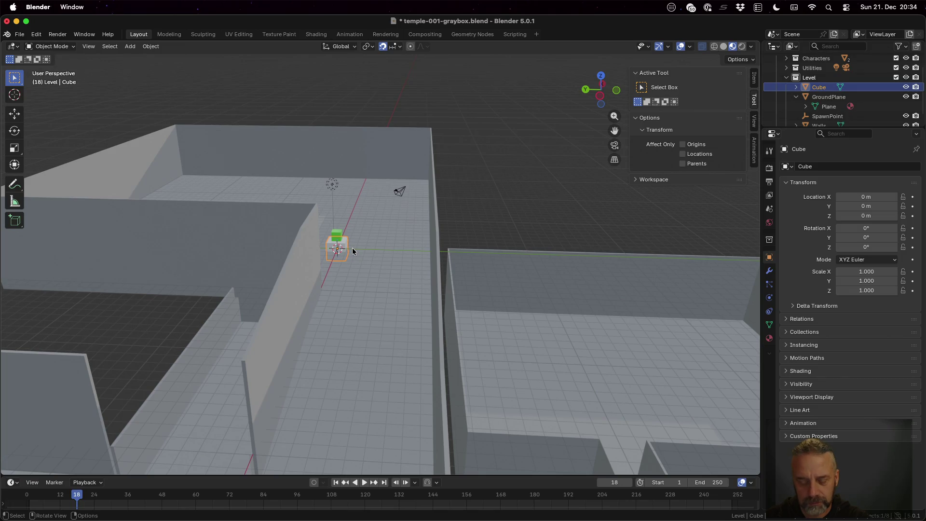
text(gz)
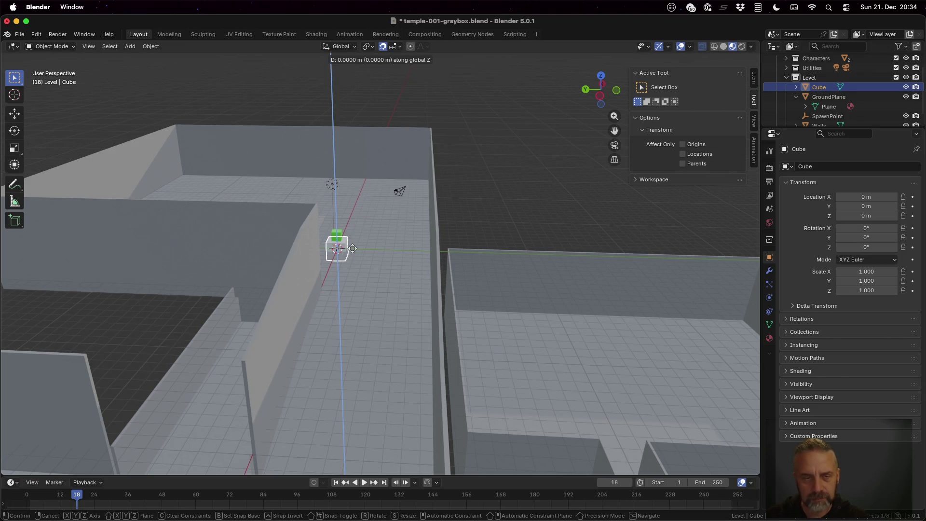
text(1)
key(Return)
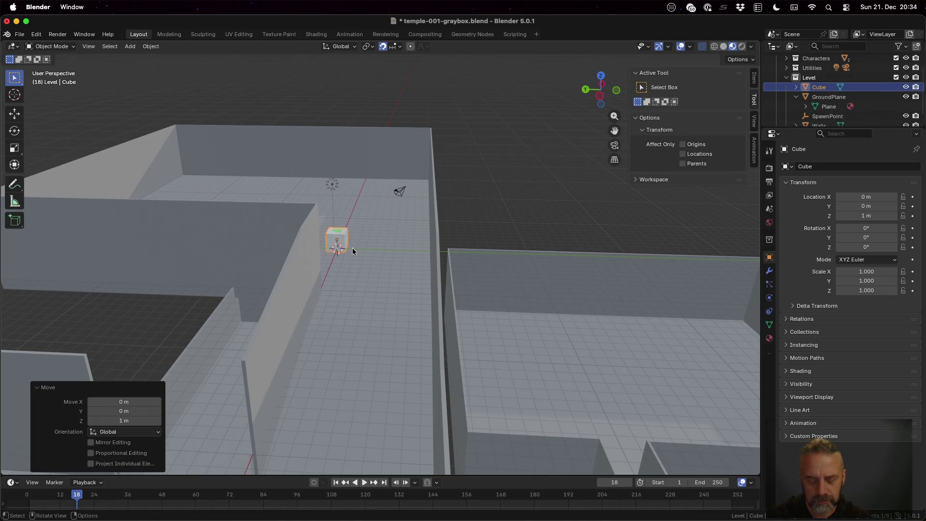
text(gx-10)
key(Return)
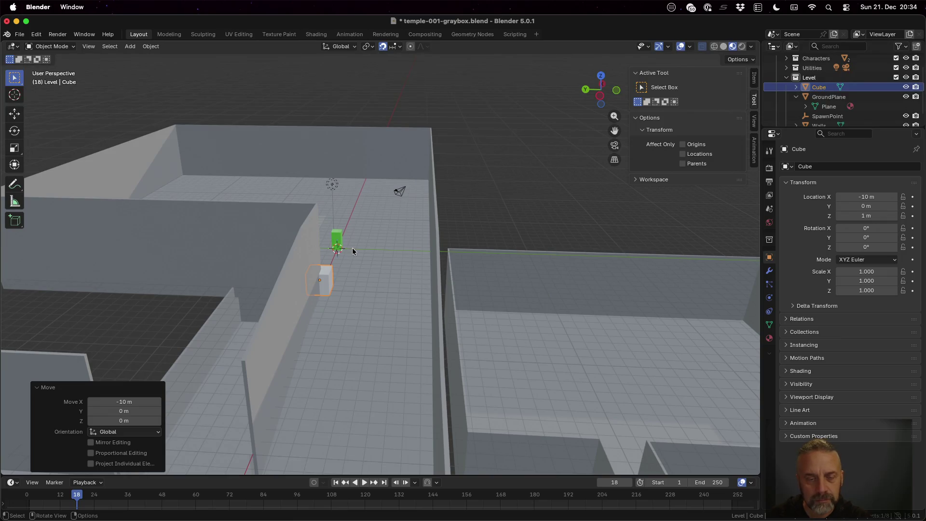
Move the cube 1 m along Y, then enter Edit Mode on its mesh.
mouse_move(343, 274)
mouse_down()
mouse_move(358, 274)
mouse_move(330, 278)
mouse_move(349, 273)
mouse_up()
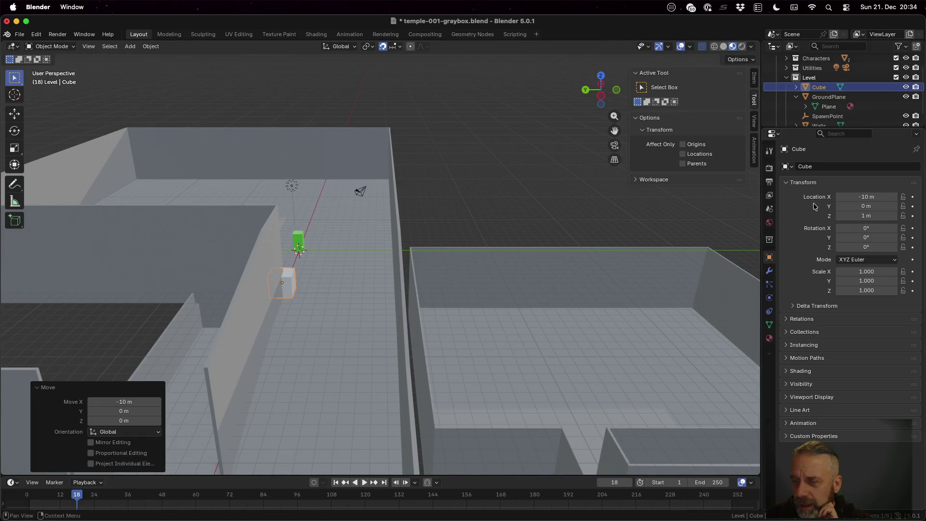
key(Tab)
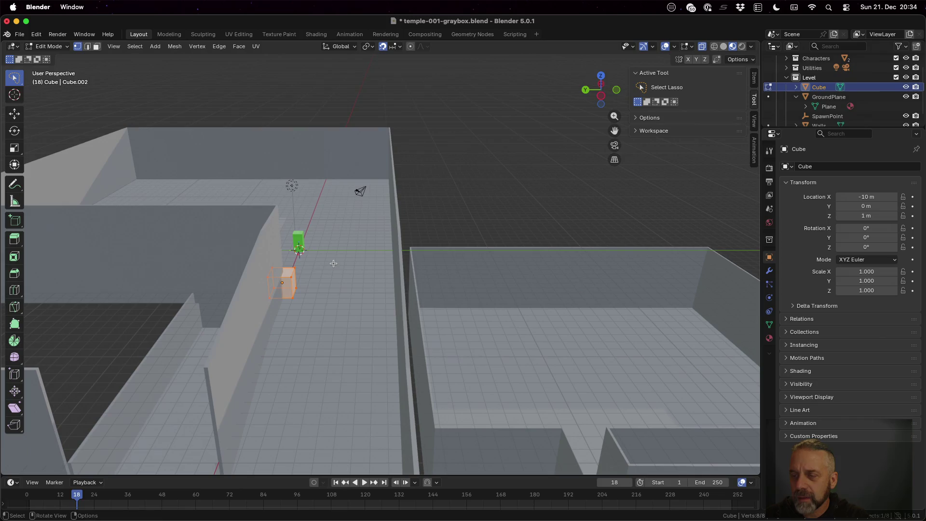
click(291, 276)
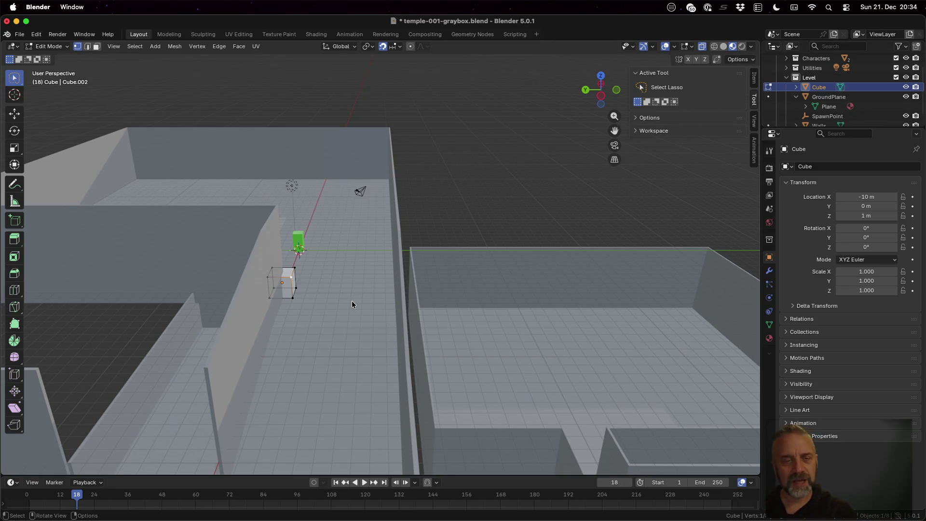
key(Tab)
text(g)
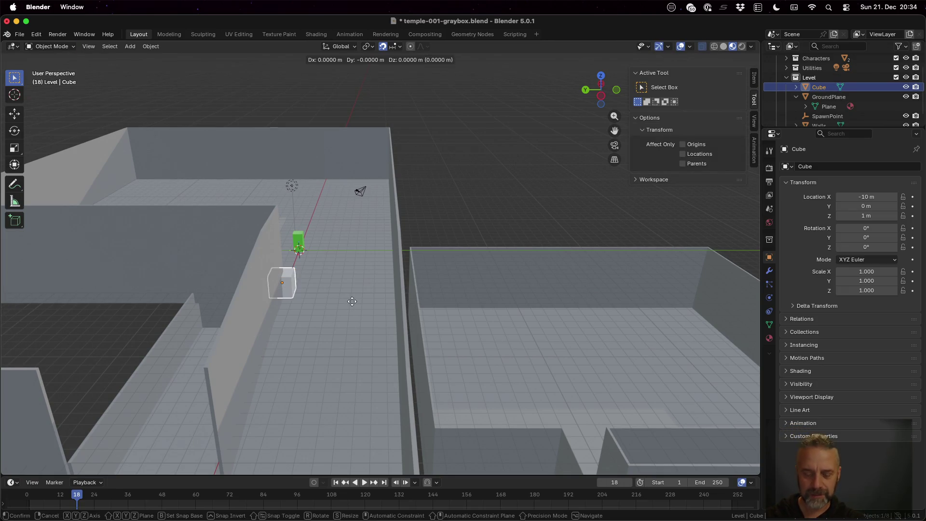
text(y)
text(-1)
key(Return)
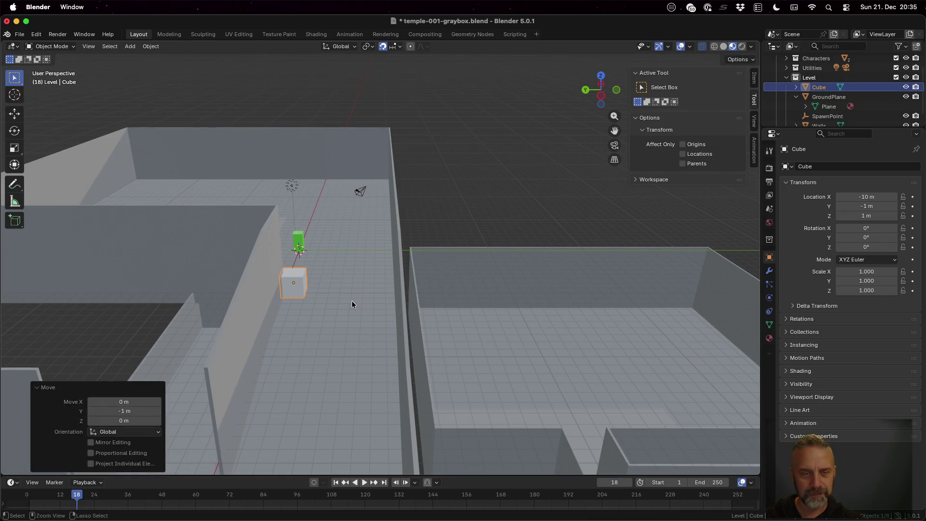
key(ctrl+z)
text(gy1)
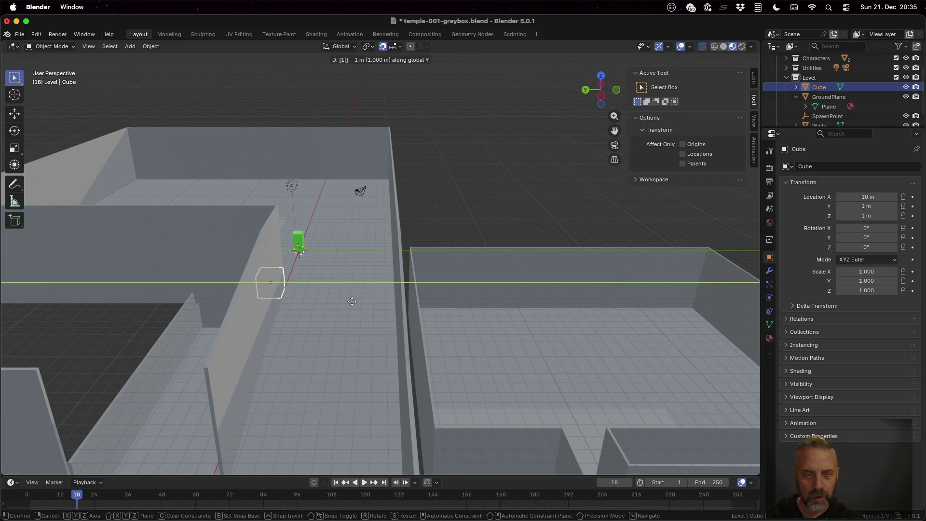
key(Return)
key(Tab)
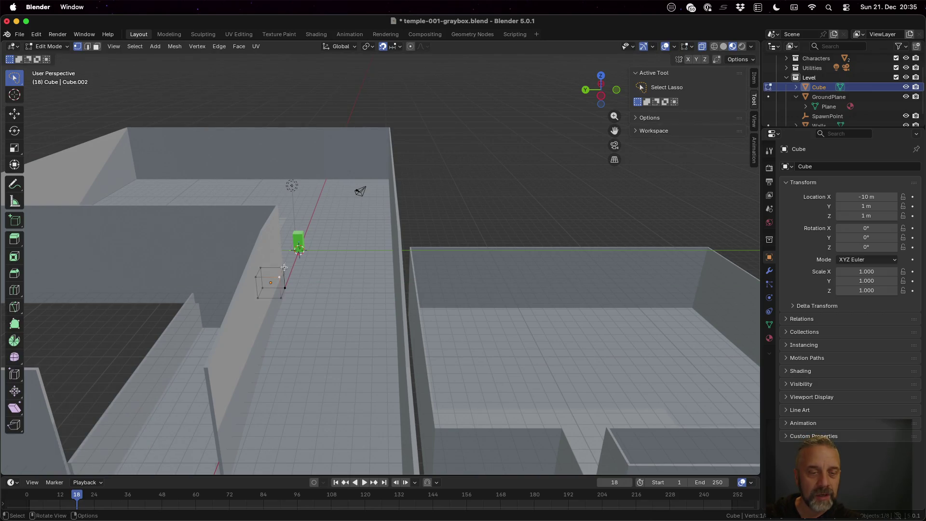
Select three top corner vertices of the cube and extrude them 1 m along X.
click(280, 267)
shift+click(282, 266)
shift+click(279, 277)
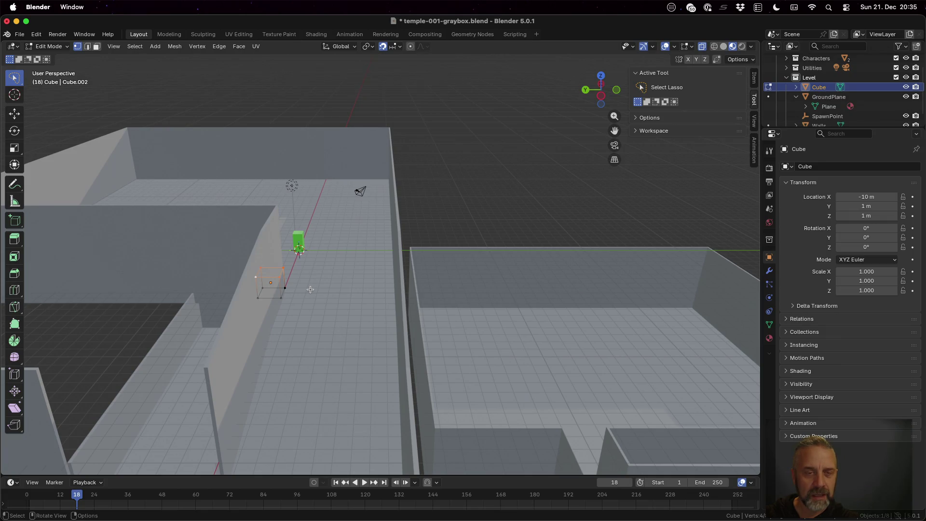
key(g)
key(z)
key(z)
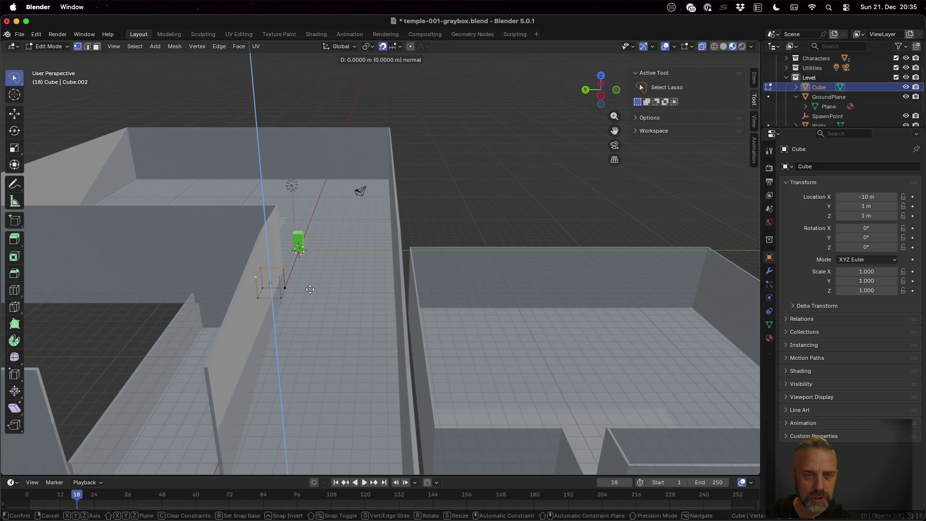
text(x: [1)
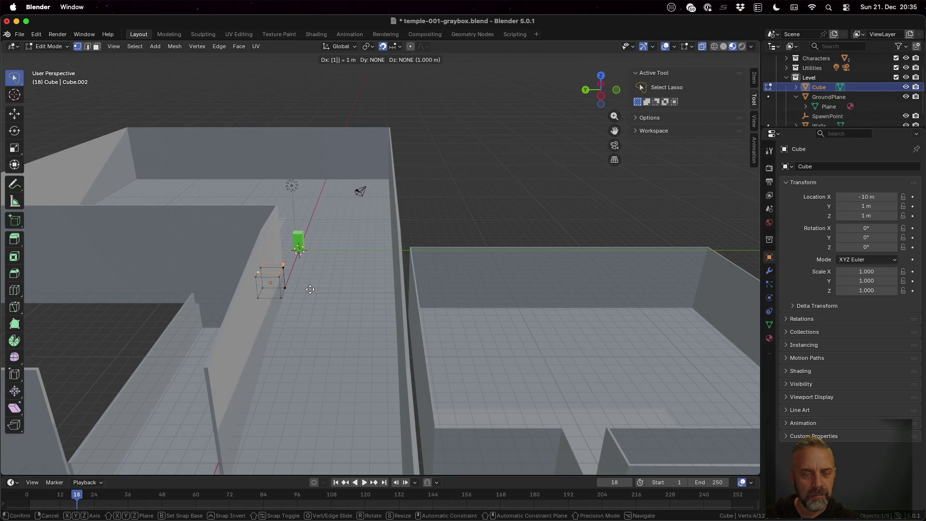
key(Return)
key(z)
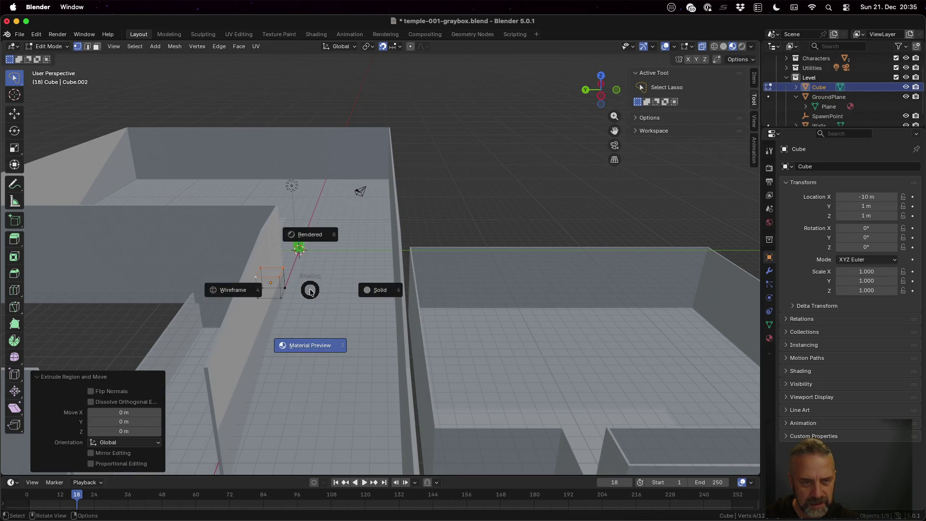
text(e)
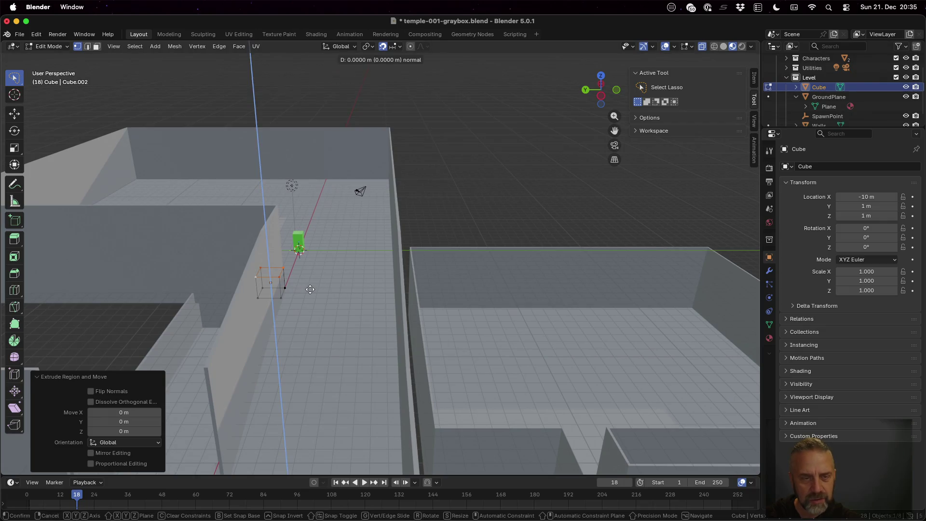
text(x1)
key(Return)
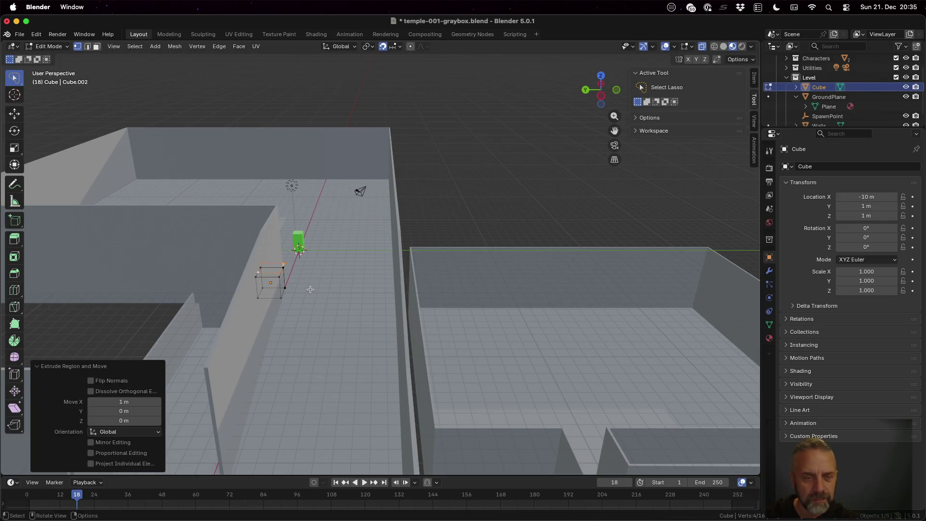
Deselect everything, zoom in, and reselect the cube's top vertices.
scroll(281, 274, right, 5)
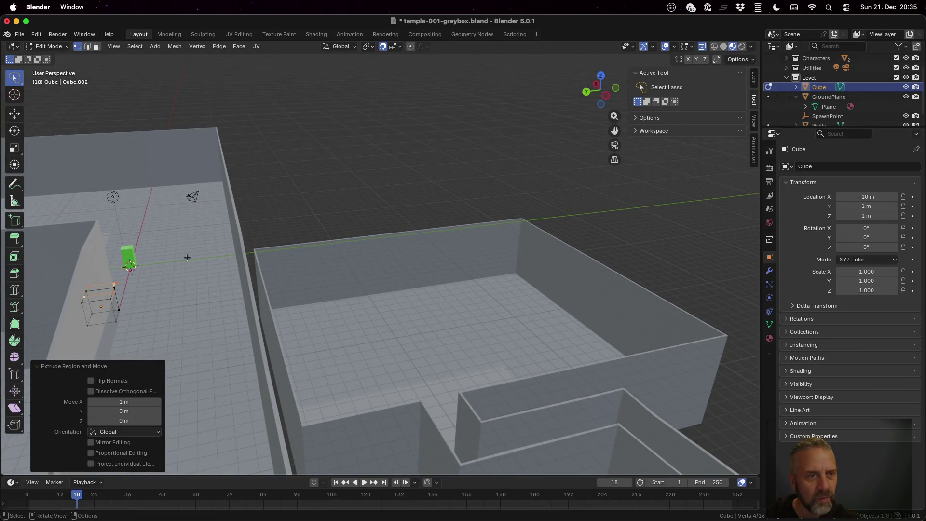
key(alt+a)
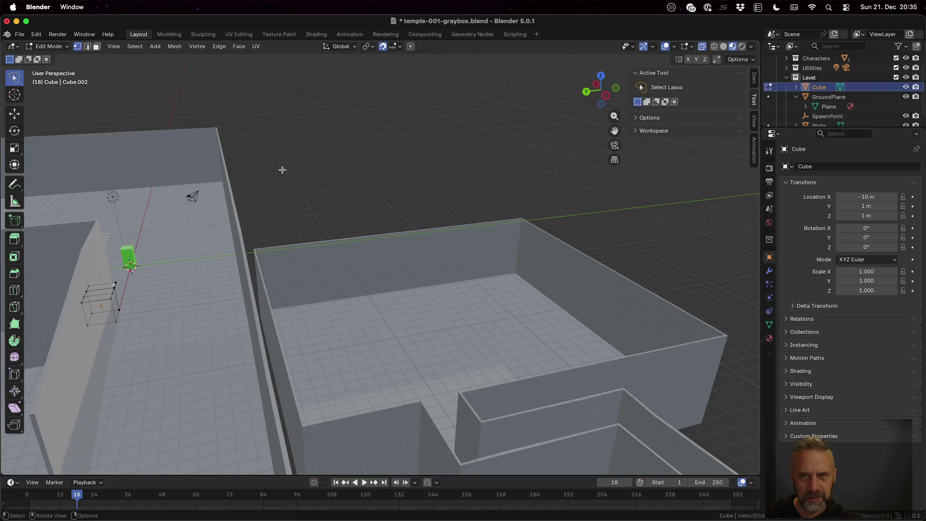
scroll(293, 314, left, 5)
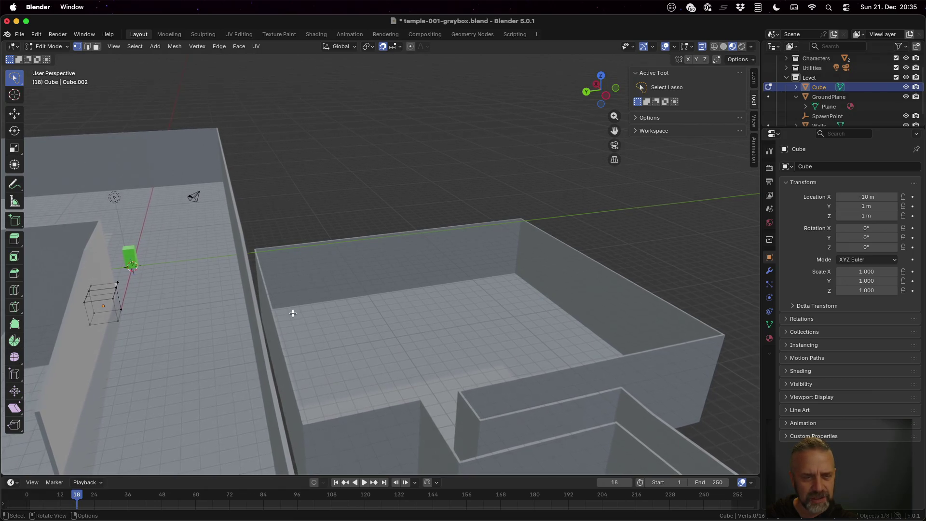
scroll(293, 313, down, 10)
scroll(291, 312, up, 10)
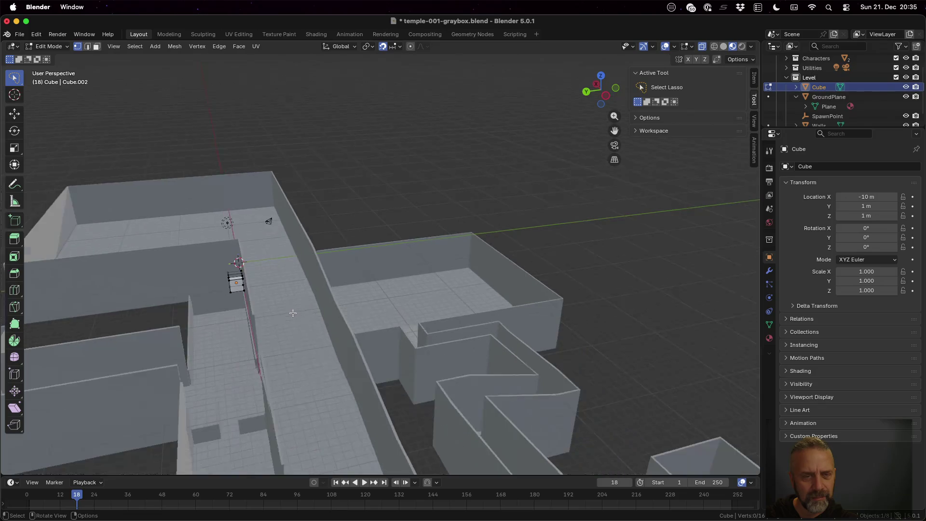
scroll(270, 279, up, 5)
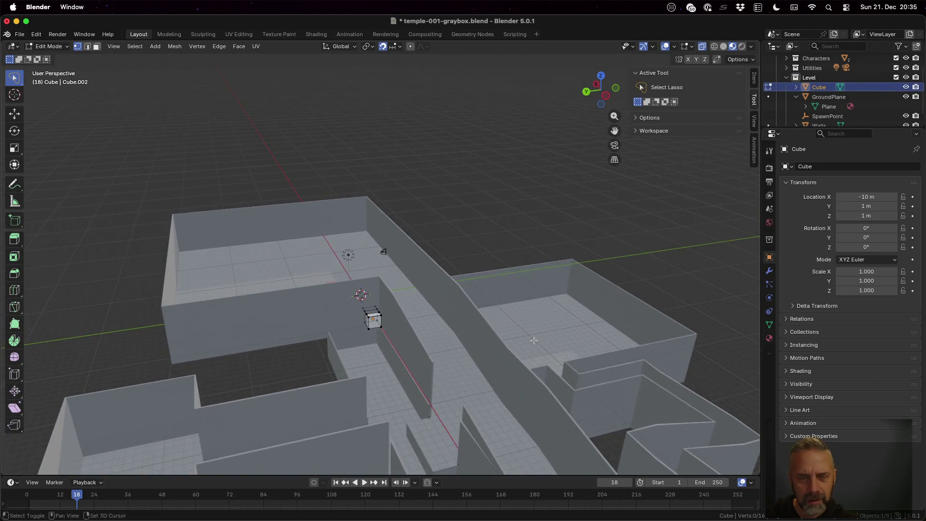
scroll(381, 332, up, 5)
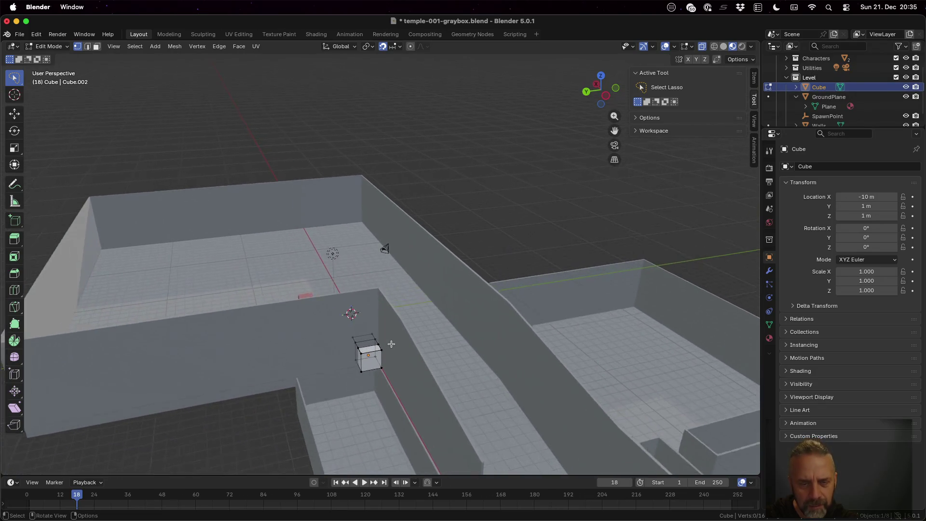
ctrl+click(400, 374)
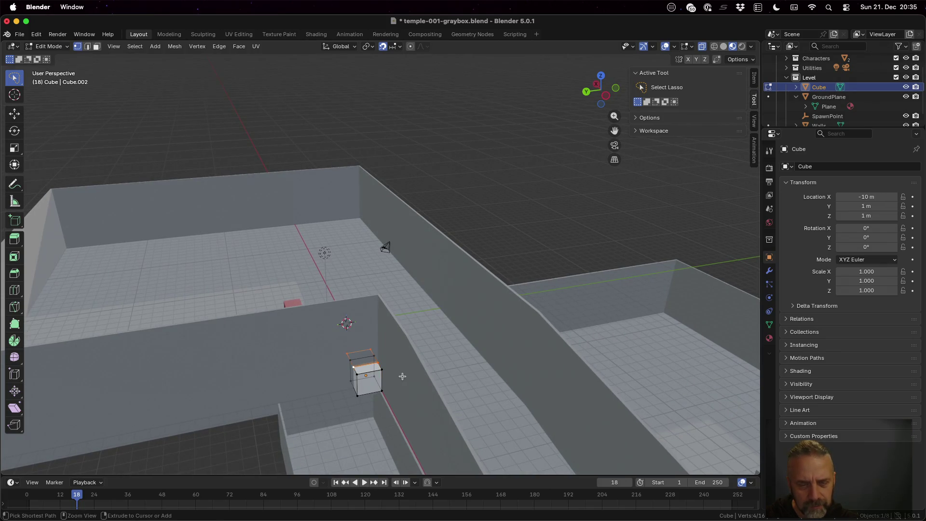
Undo the sideways extrusion after a trial 2 m extrude.
key(ctrl+z)
key(ctrl+z)
key(ctrl+shift+z)
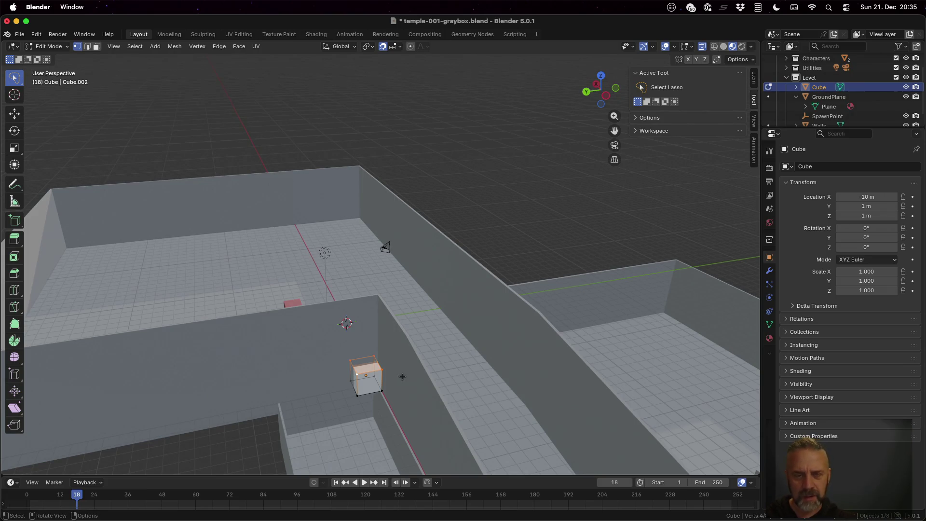
key(e)
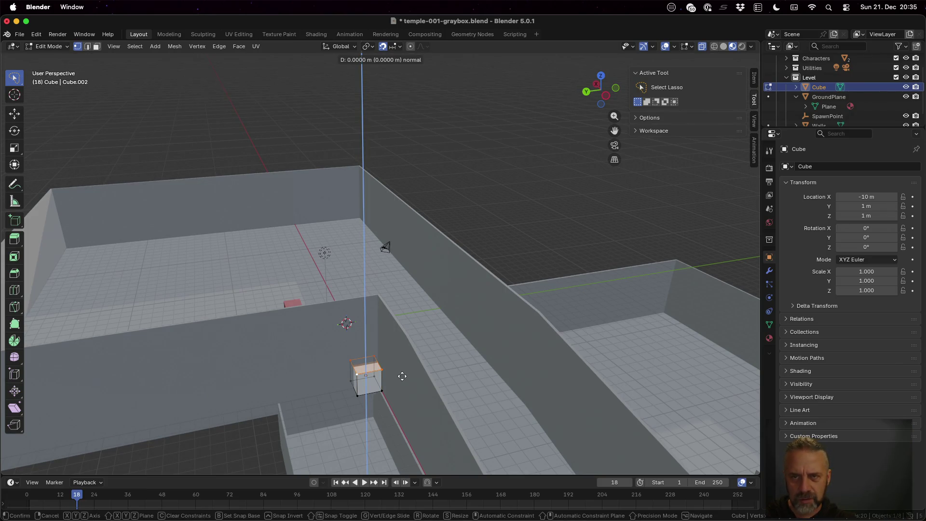
text(z)
text(2)
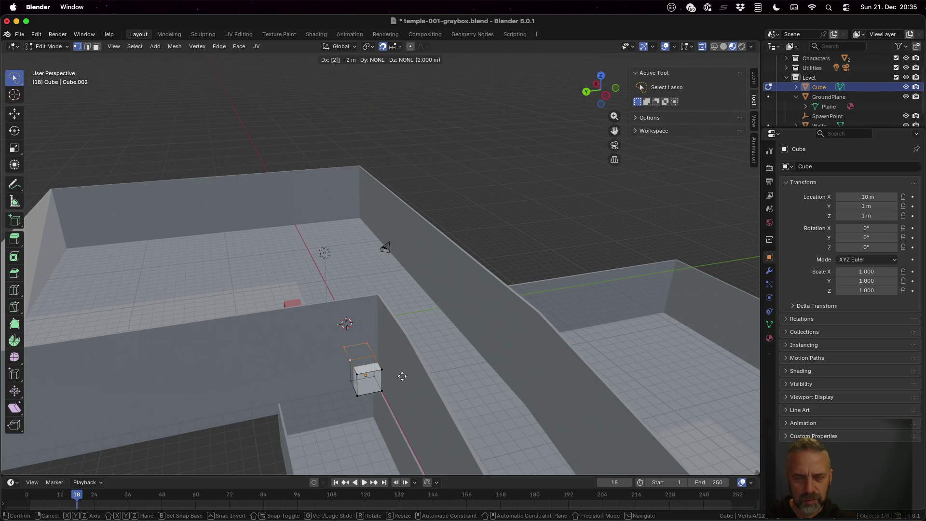
key(Return)
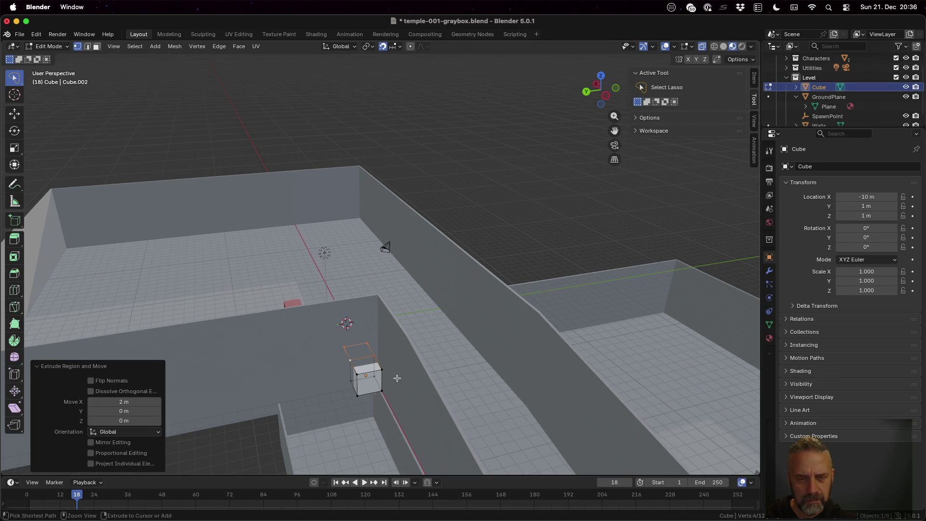
key(super+z)
In face select, extrude the cube's top face upward three times in 2 m segments.
key(3)
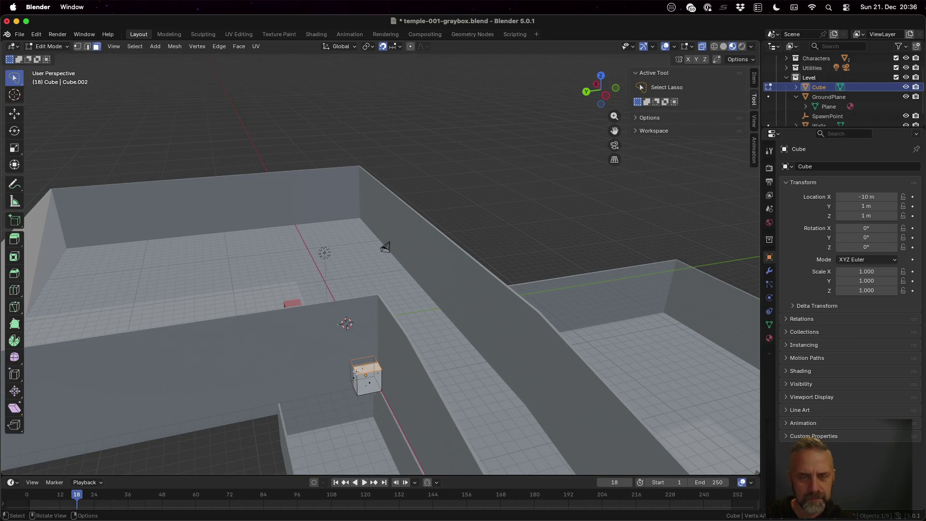
click(366, 365)
key(e)
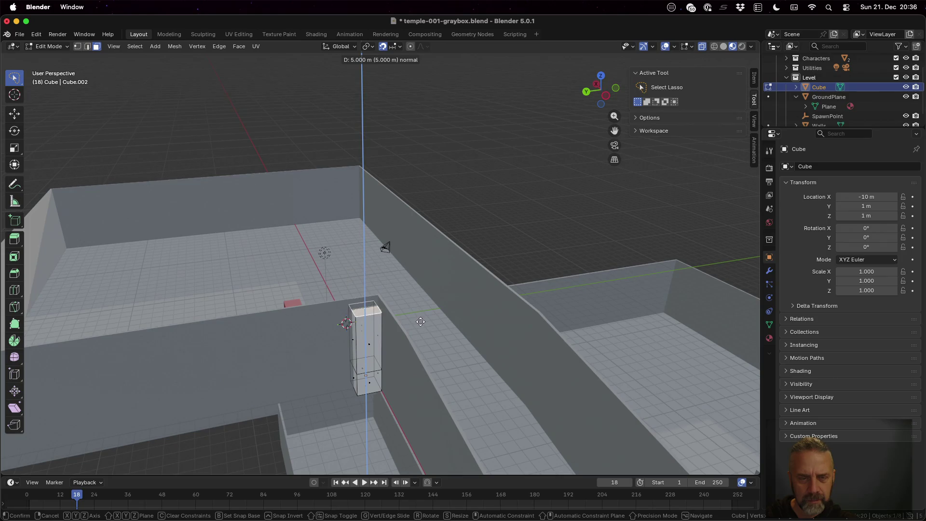
click(424, 363)
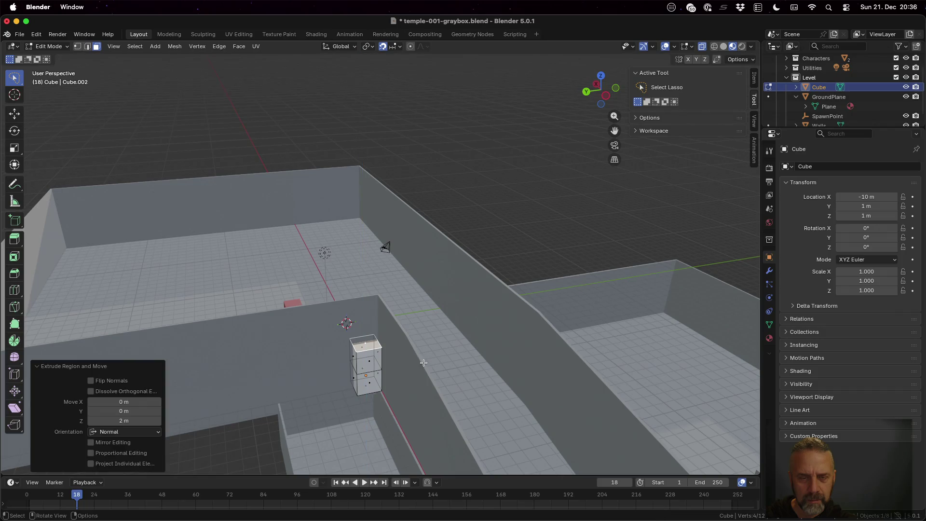
key(e)
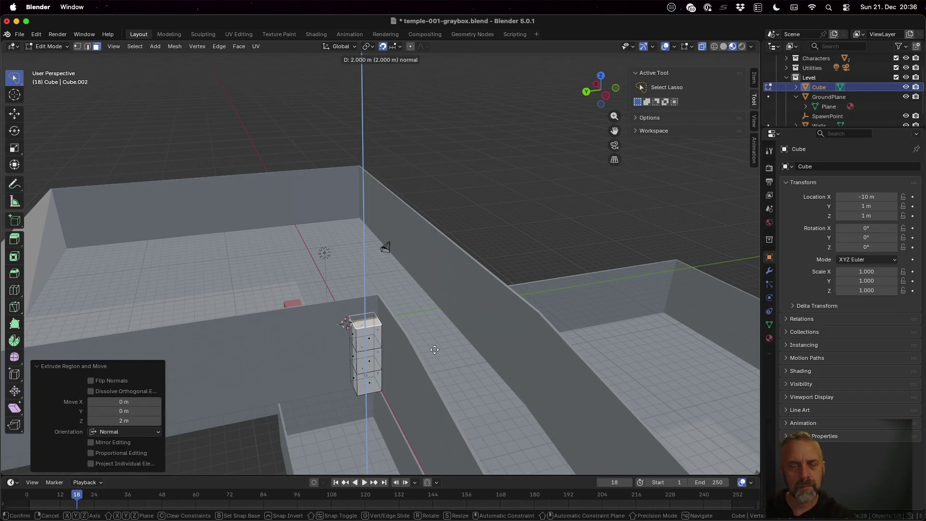
click(434, 349)
key(e)
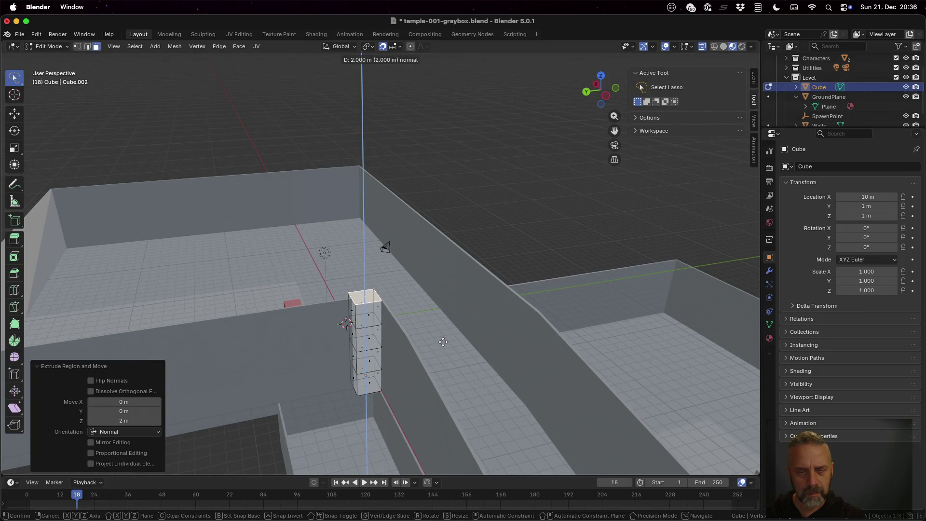
click(444, 344)
scroll(463, 363, left, 5)
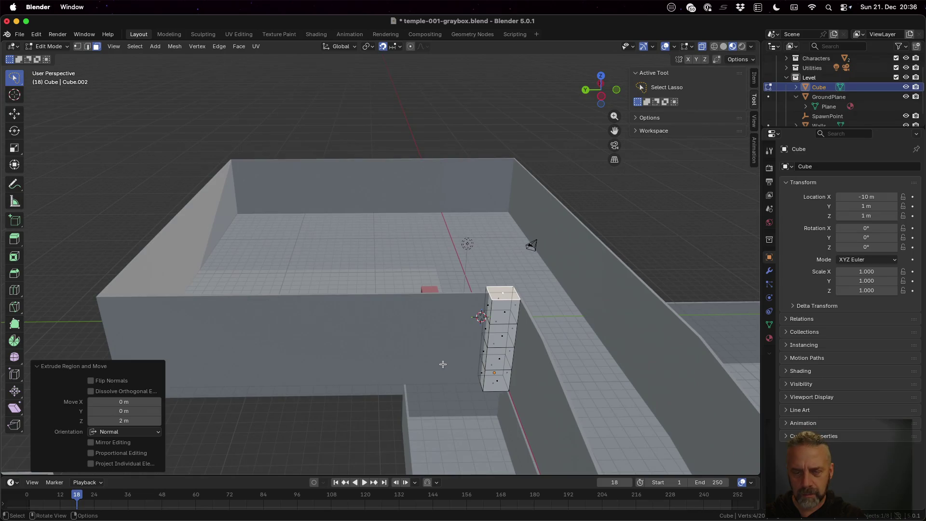
scroll(443, 384, left, 10)
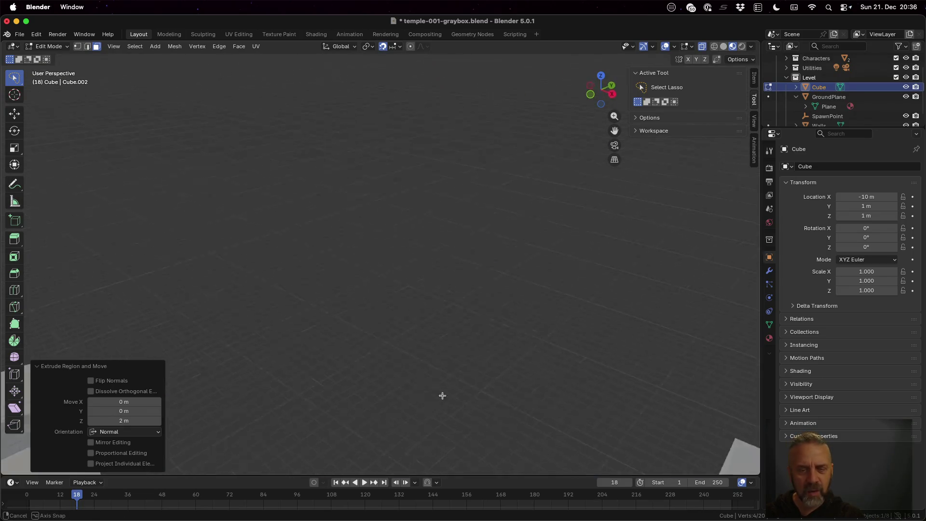
scroll(578, 401, left, 5)
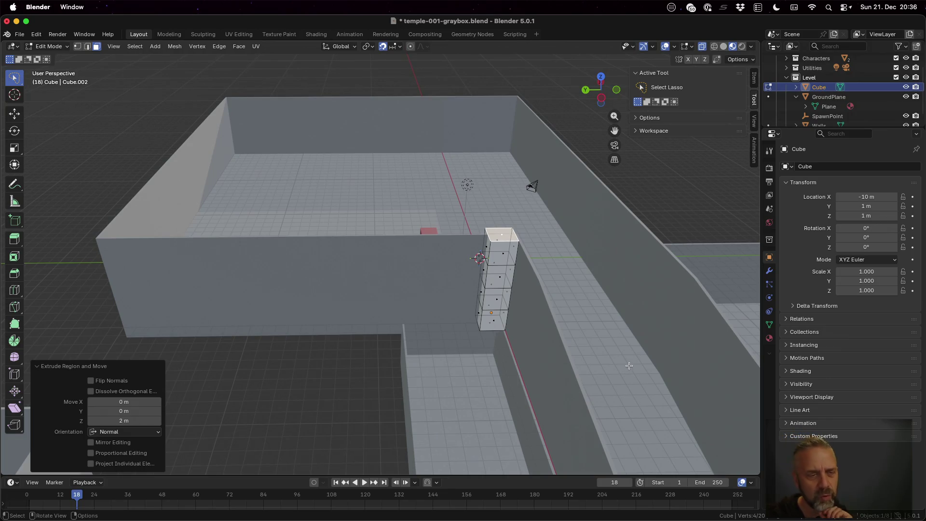
click(38, 367)
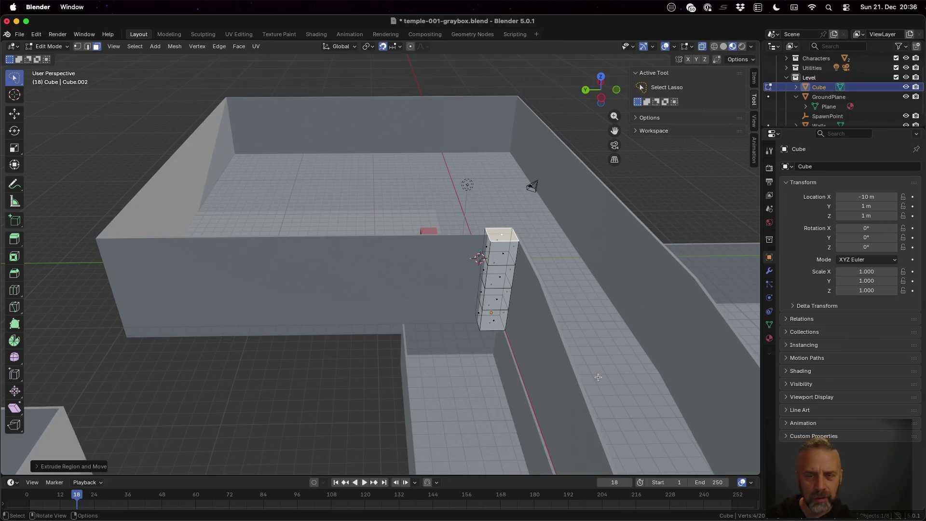
scroll(582, 376, left, 3)
scroll(582, 376, left, 5)
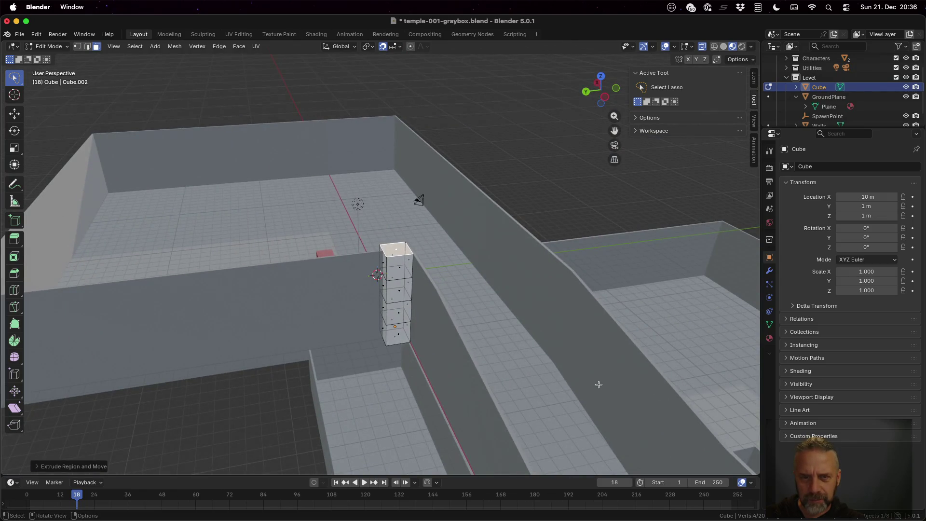
scroll(589, 391, up, 5)
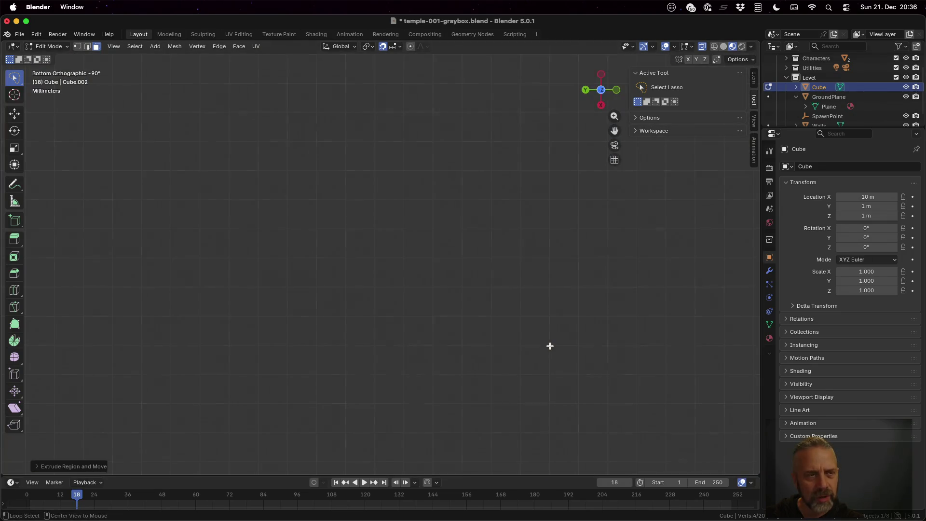
scroll(552, 347, down, 10)
scroll(559, 270, down, 6)
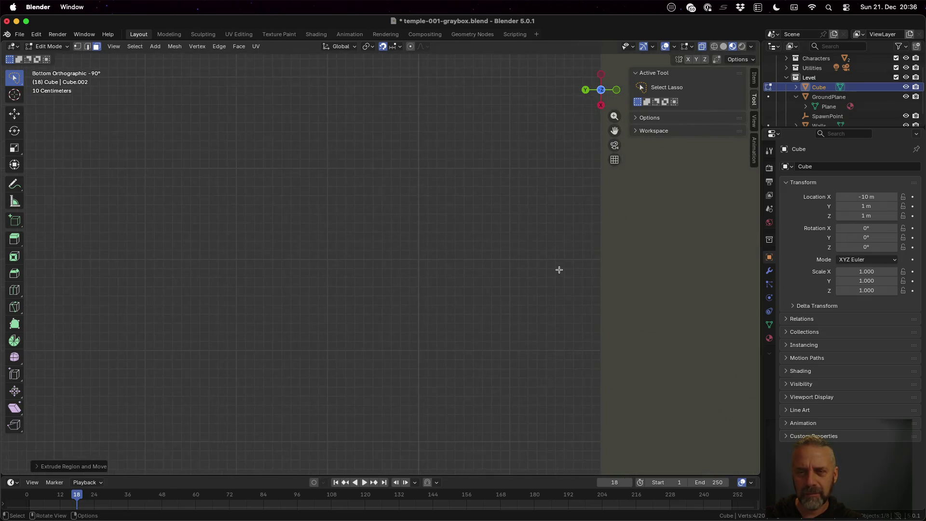
scroll(559, 270, down, 3)
scroll(457, 294, up, 6)
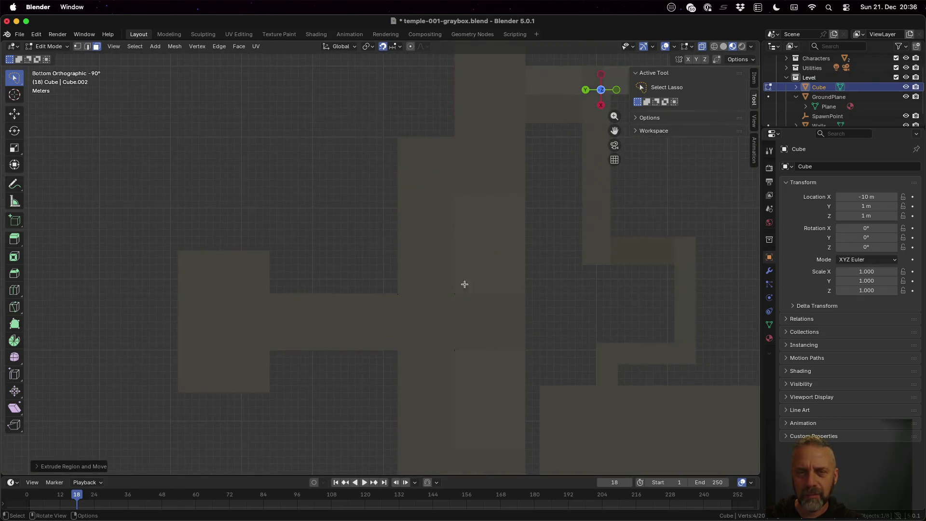
mouse_move(463, 283)
mouse_down()
mouse_move(494, 292)
mouse_move(488, 355)
mouse_move(461, 353)
mouse_move(484, 368)
mouse_up()
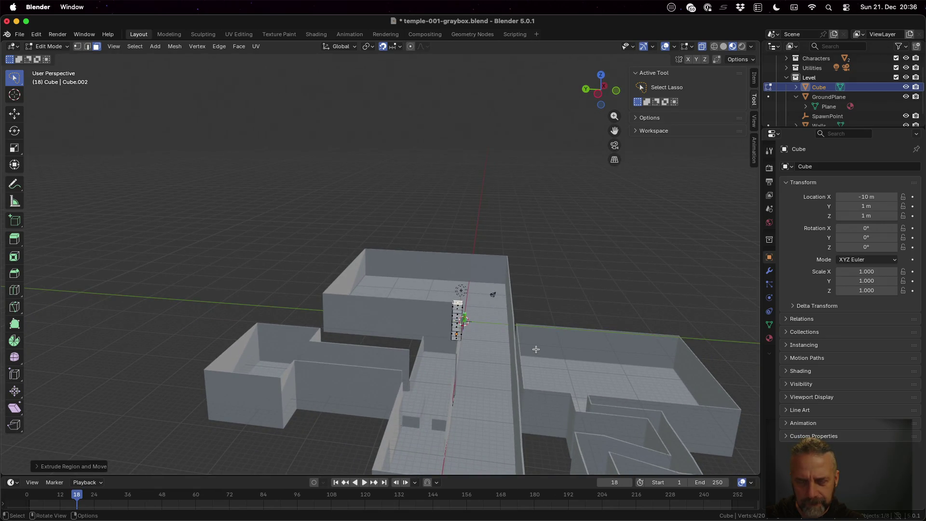
scroll(536, 349, down, 5)
scroll(536, 349, up, 5)
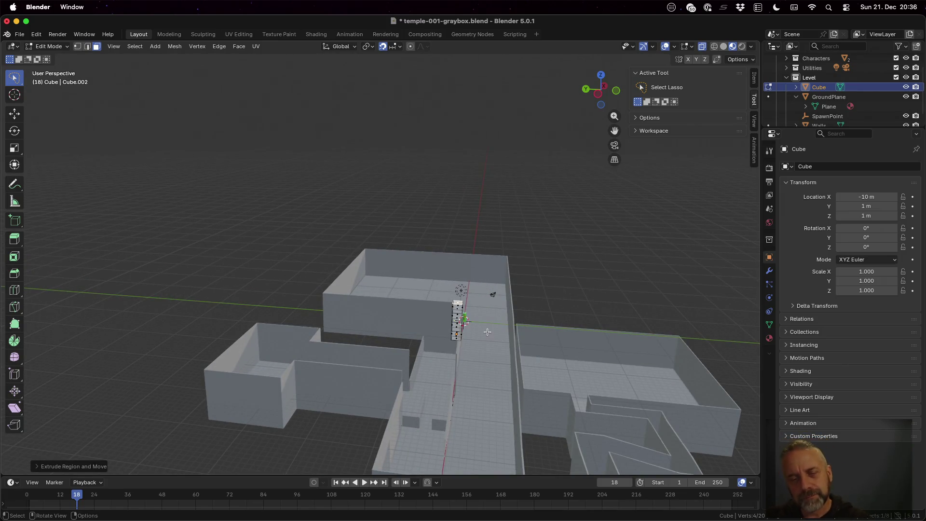
scroll(487, 332, up, 3)
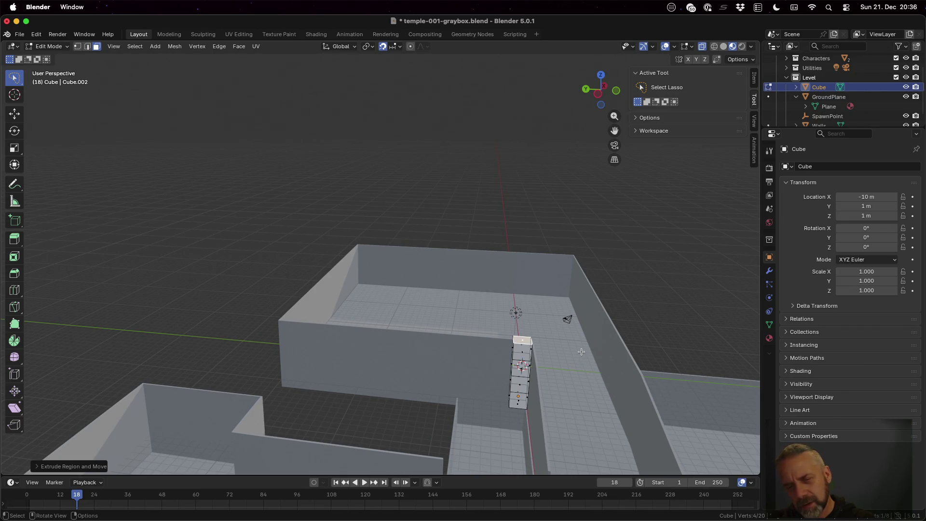
mouse_move(581, 352)
mouse_down()
mouse_move(583, 395)
mouse_move(581, 355)
mouse_up()
Extrude the column's top face upward, then extrude its upper side face outward.
key(e)
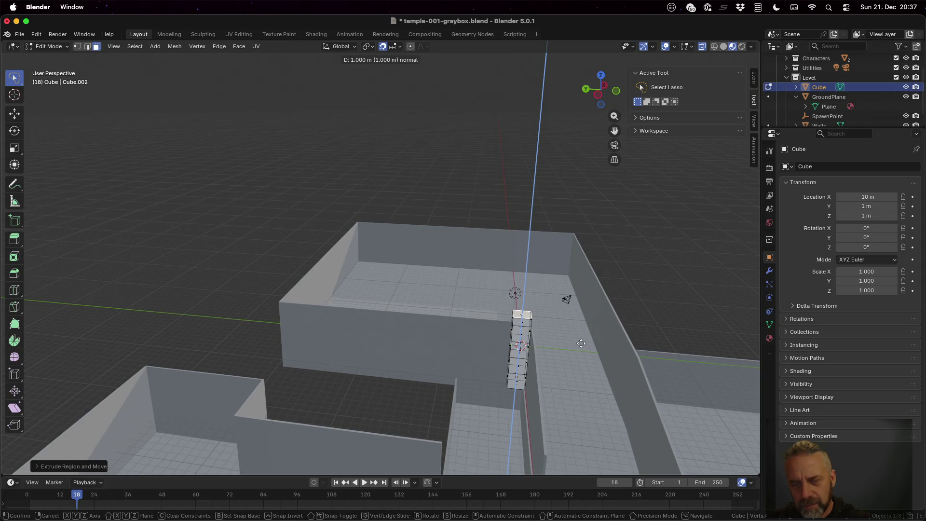
click(581, 338)
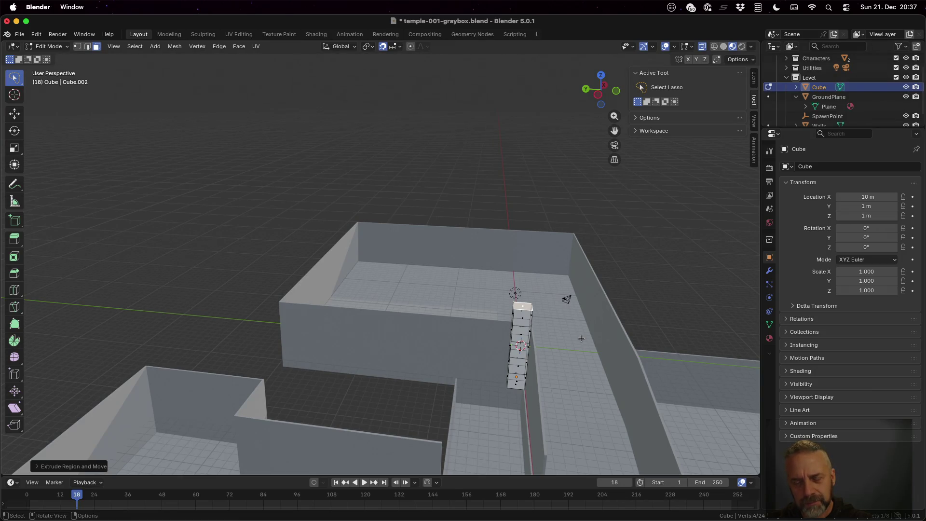
mouse_move(570, 330)
mouse_down()
mouse_move(680, 368)
mouse_move(384, 261)
mouse_up()
click(416, 279)
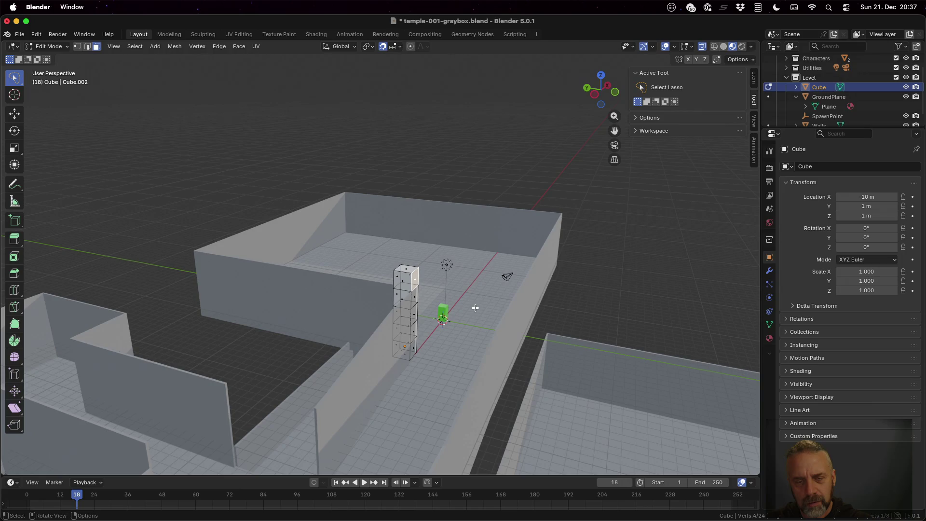
key(e)
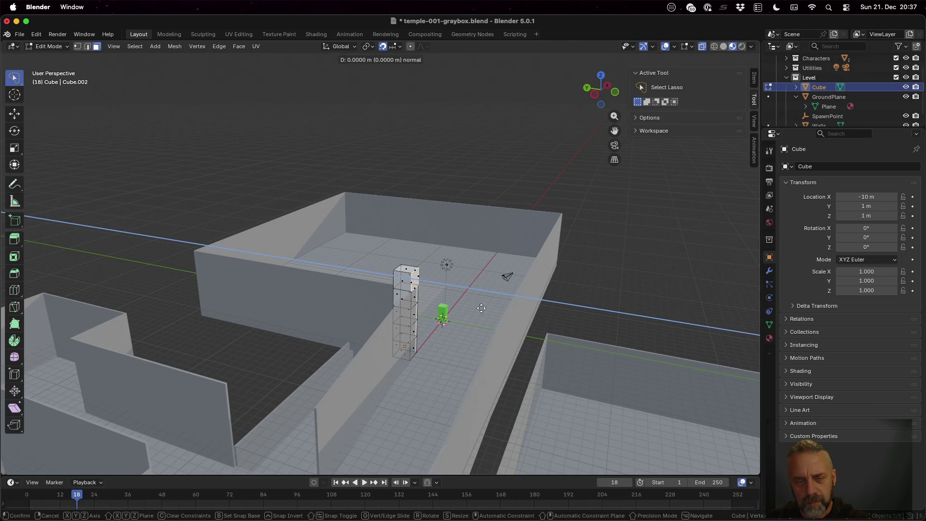
click(490, 309)
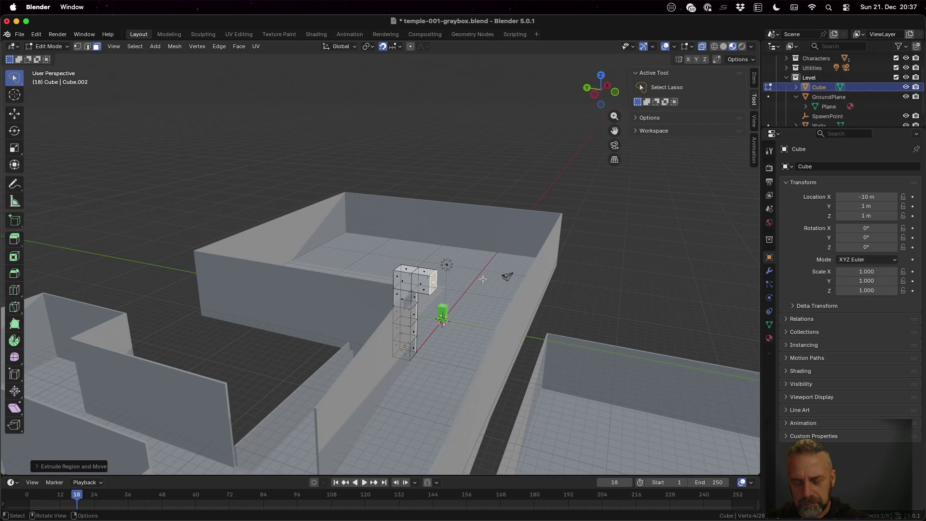
Lengthen the top arm across the corridor with two 2 m extrusions.
key(e)
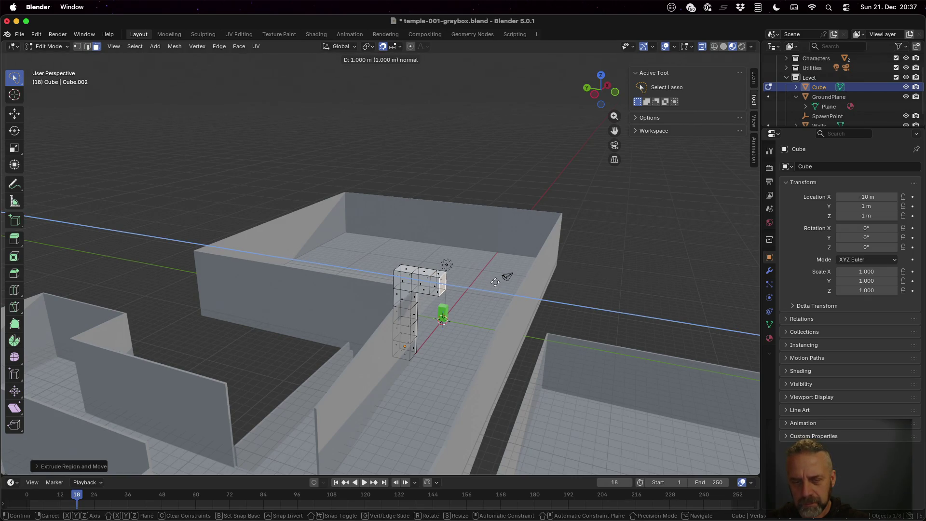
click(503, 283)
text(e)
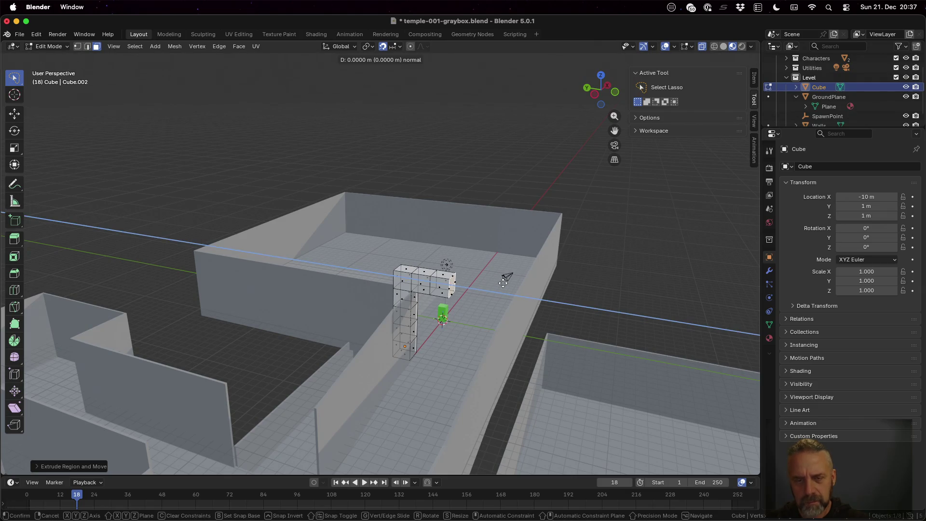
text(12)
key(BackSpace)
key(BackSpace)
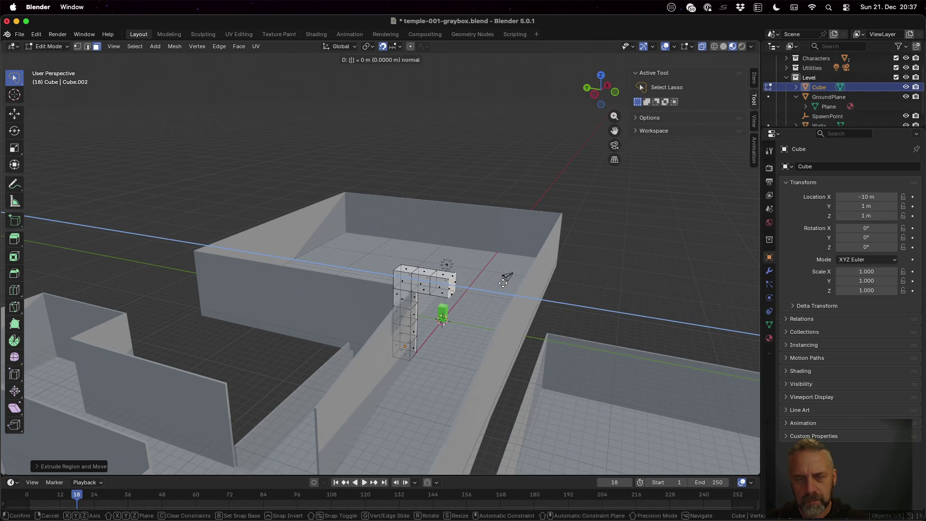
text(2)
key(Return)
key(e)
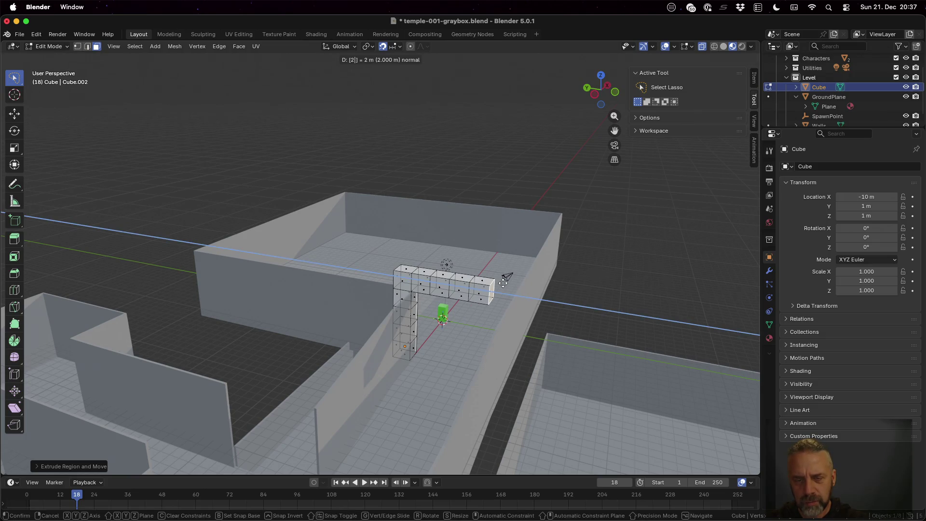
click(503, 283)
text(e2)
key(Return)
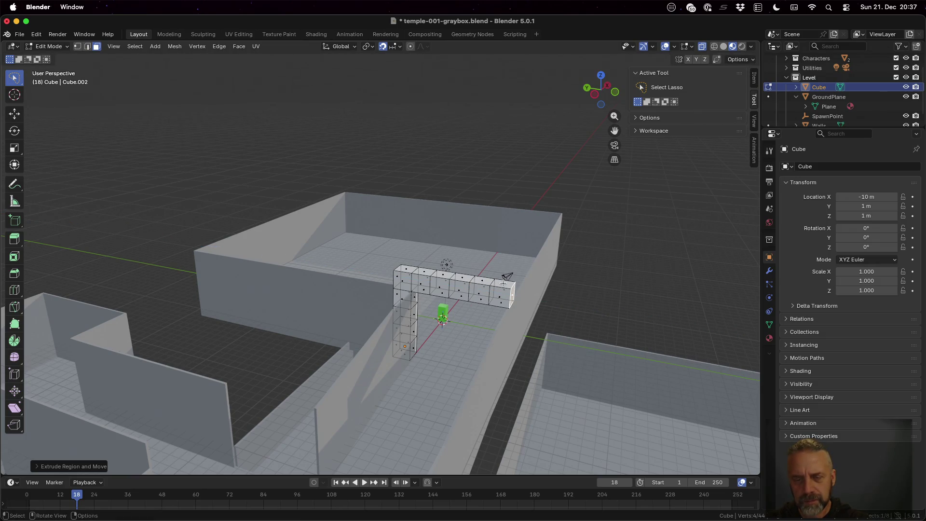
Extrude an edge 1 unit and select the end of the extruded beam.
key(2)
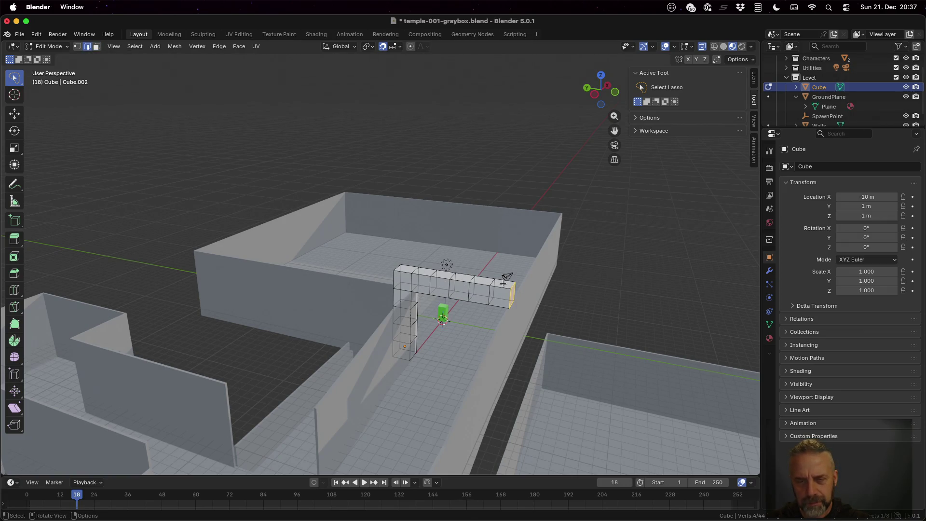
text(e1)
key(Return)
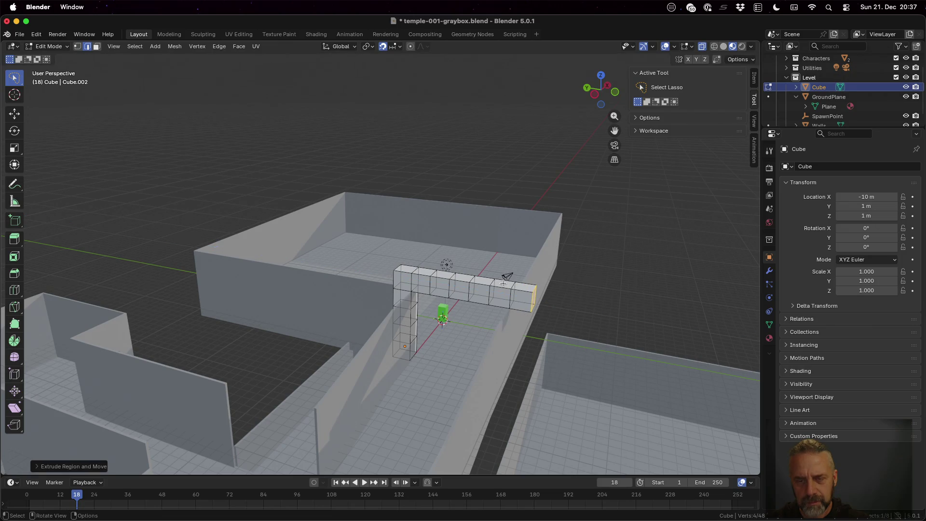
click(542, 325)
click(522, 307)
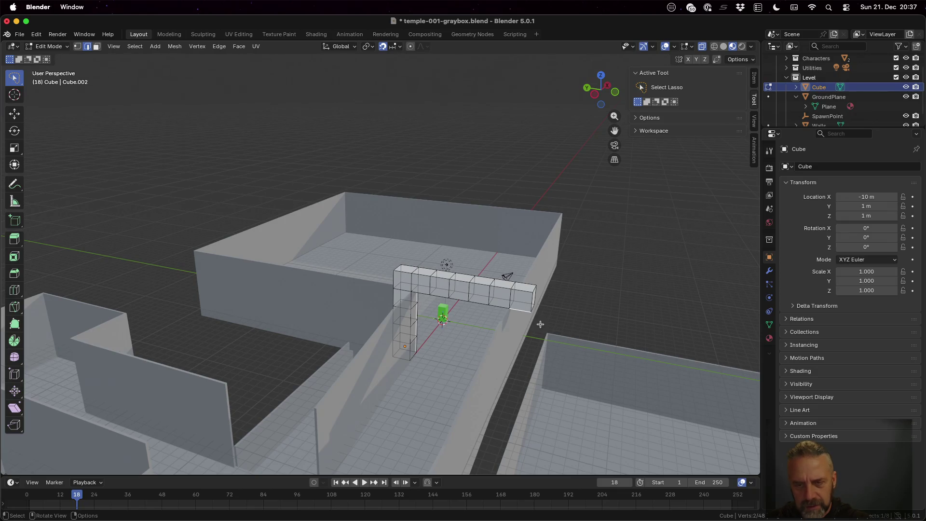
key(3)
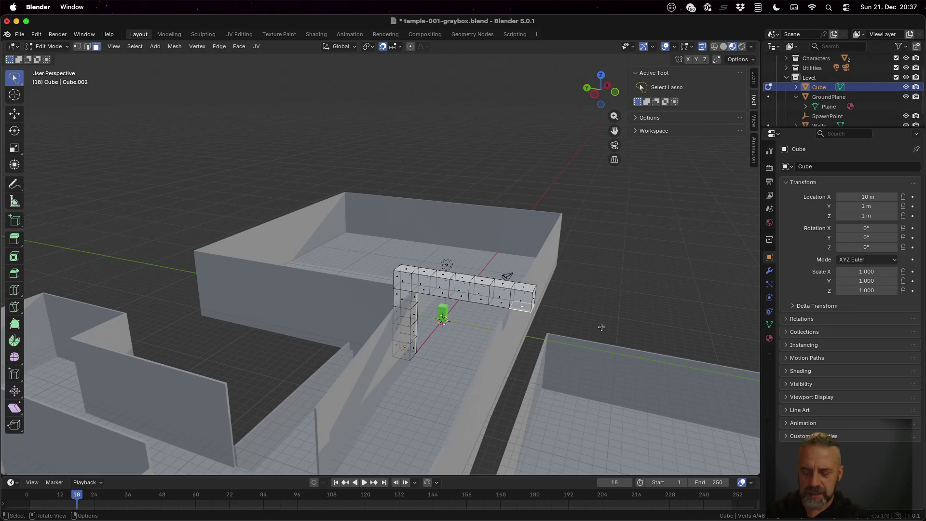
Try extruding the beam's end down by -2 and 22, undoing both attempts.
text(e)
text(-2)
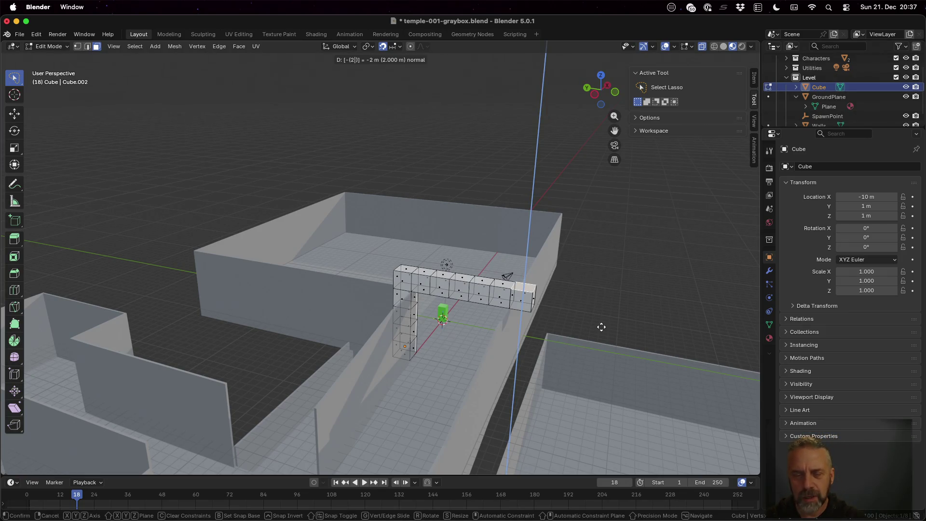
key(Return)
key(ctrl+z)
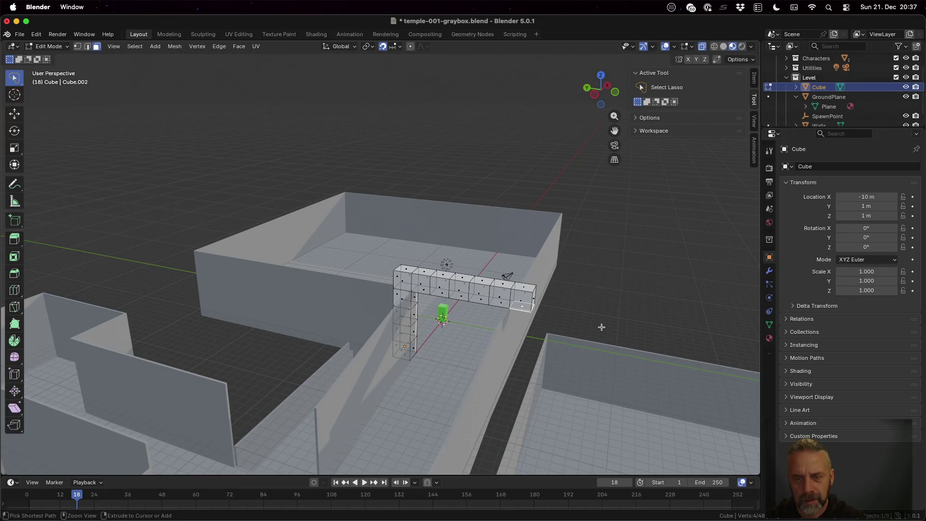
text(e2)
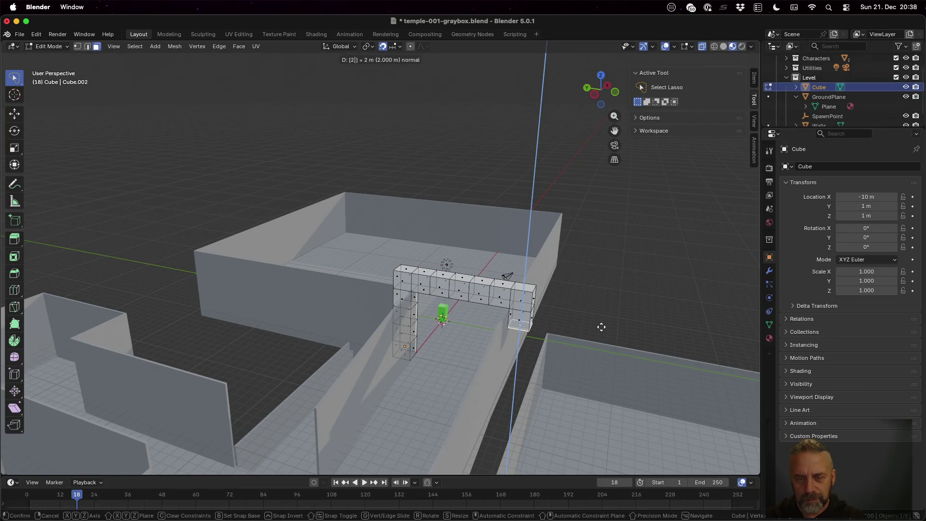
text(2)
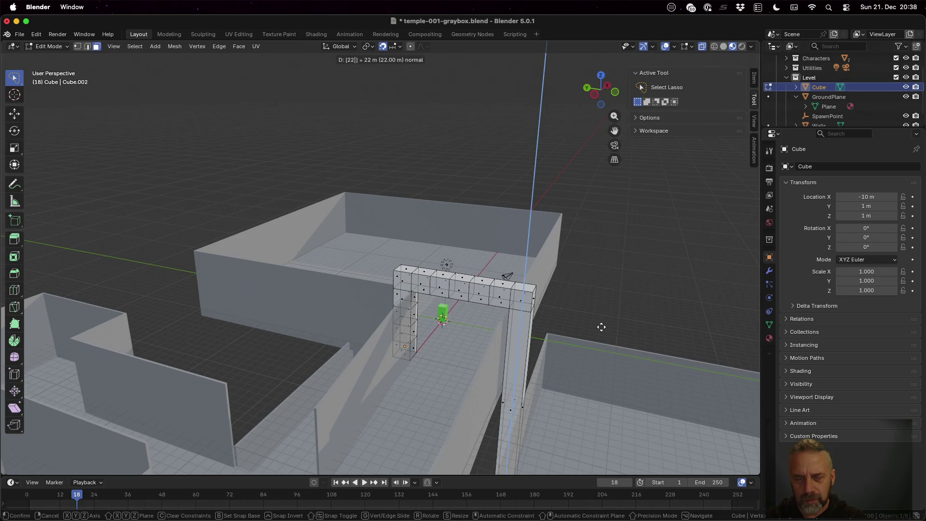
key(Escape)
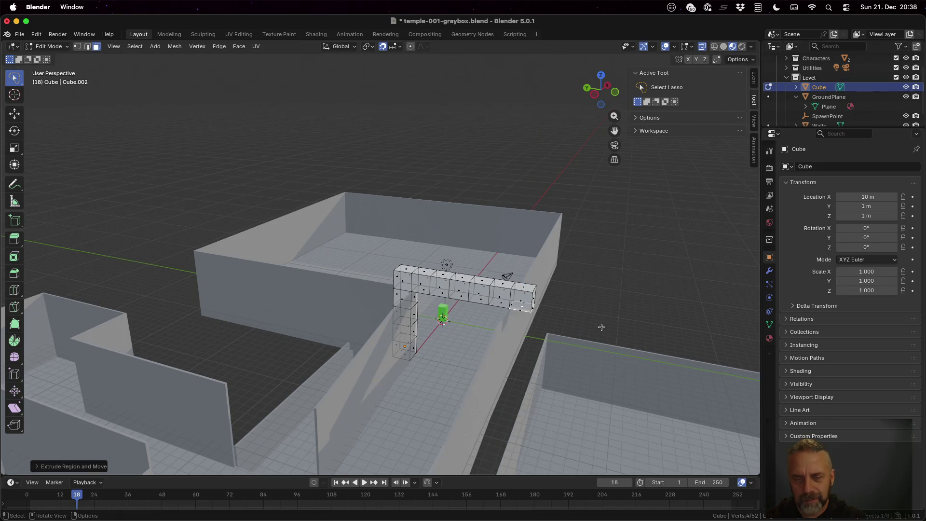
key(ctrl+z)
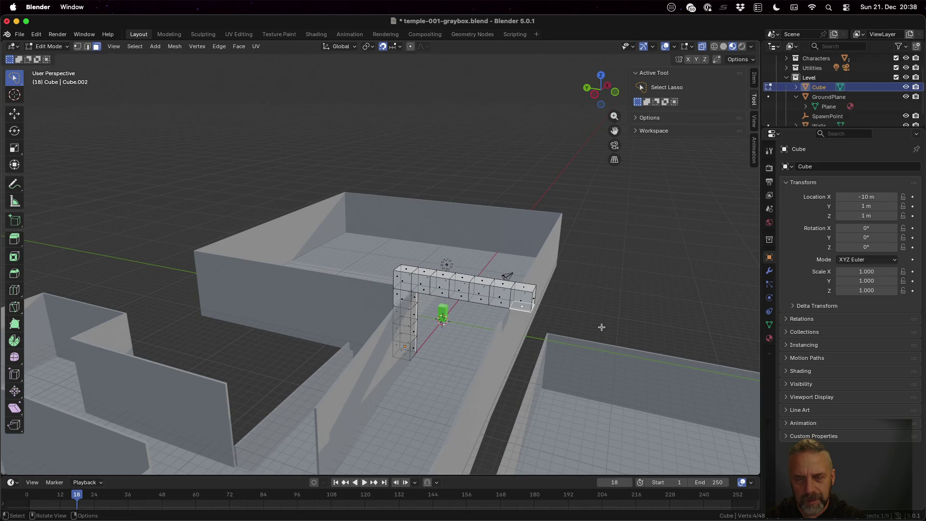
Extrude the far leg down in three 2 m steps and return to Object Mode.
key(e)
key(Escape)
text(e2)
key(Return)
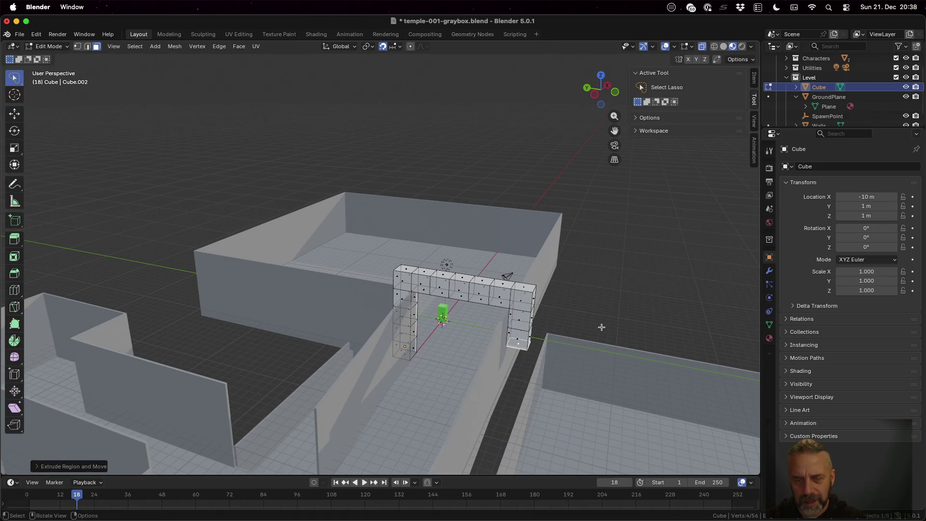
text(e2)
key(Return)
text(e)
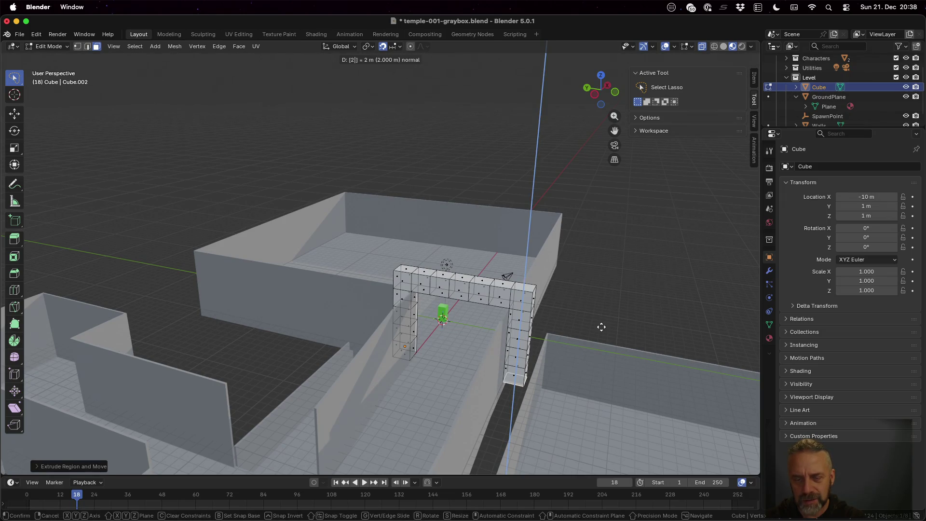
text(2)
key(Return)
key(Tab)
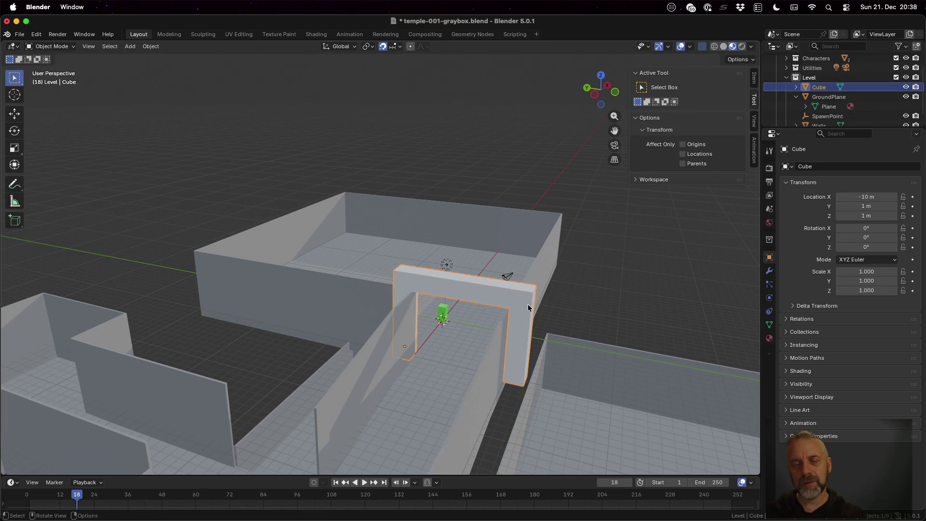
Save temple-001-graybox.blend, export the scene as glTF 2.0, then switch to the terminal.
mouse_move(528, 305)
mouse_down()
mouse_move(572, 301)
mouse_move(531, 273)
mouse_move(504, 311)
mouse_up()
key(super+s)
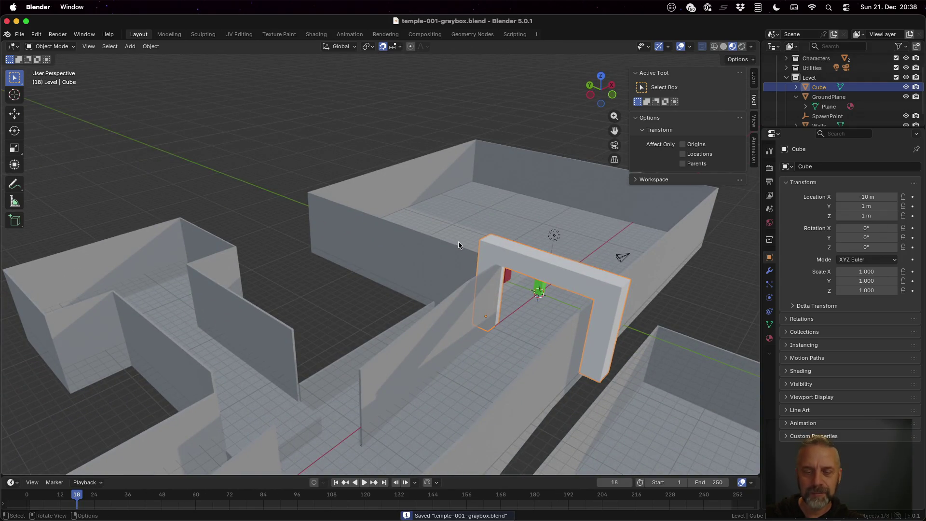
click(19, 35)
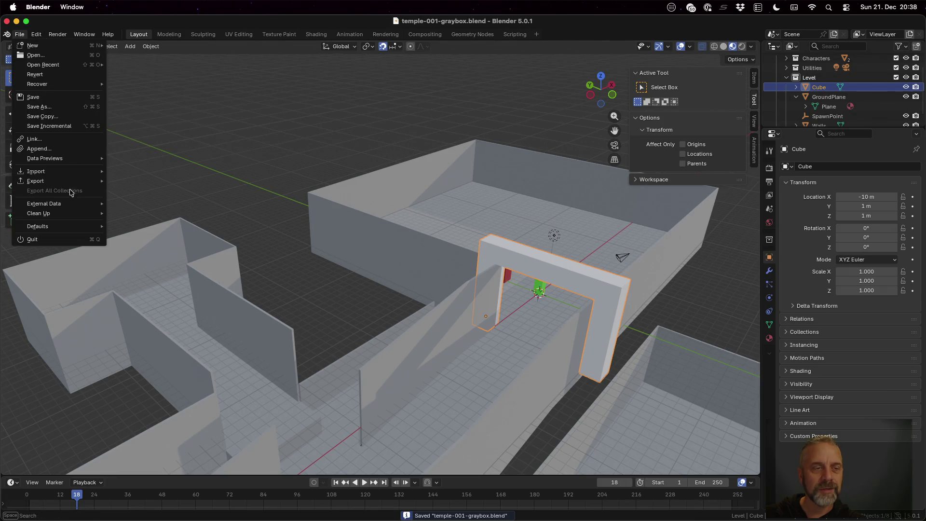
mouse_move(71, 181)
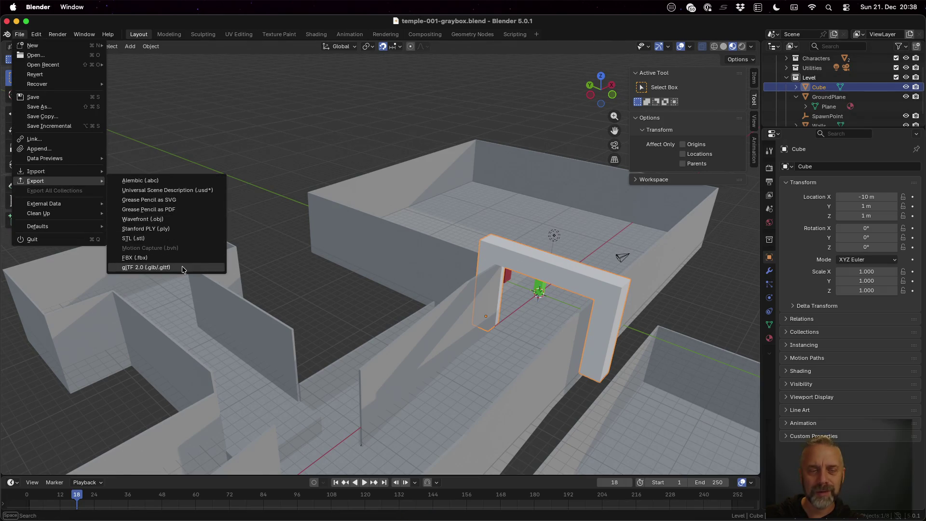
click(182, 267)
click(555, 464)
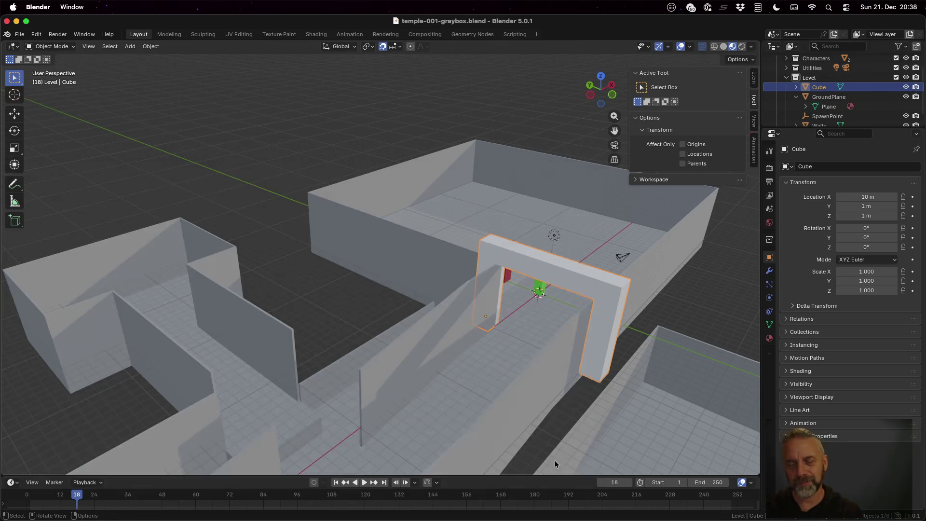
key(ctrl+Left)
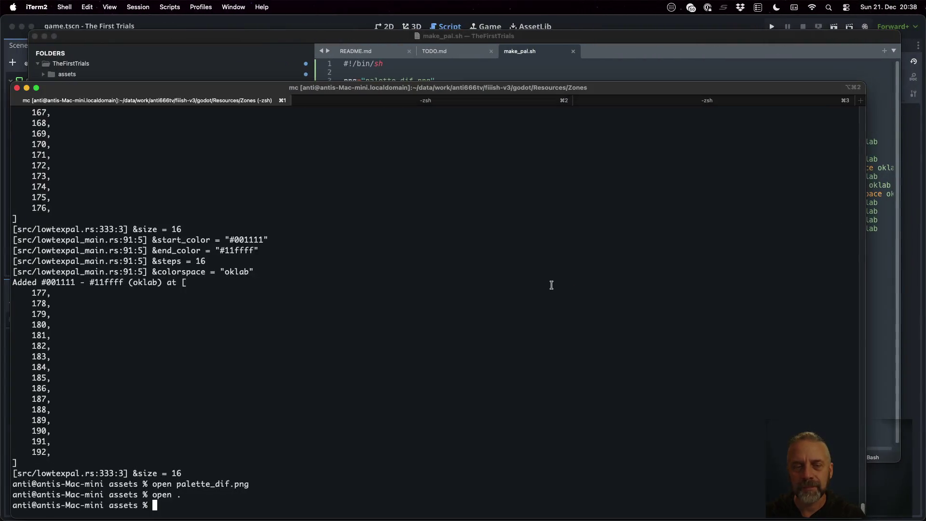
Reimport temple-001-graybox.glb from Godot's FileSystem, close its import settings, and return to Blender.
click(611, 26)
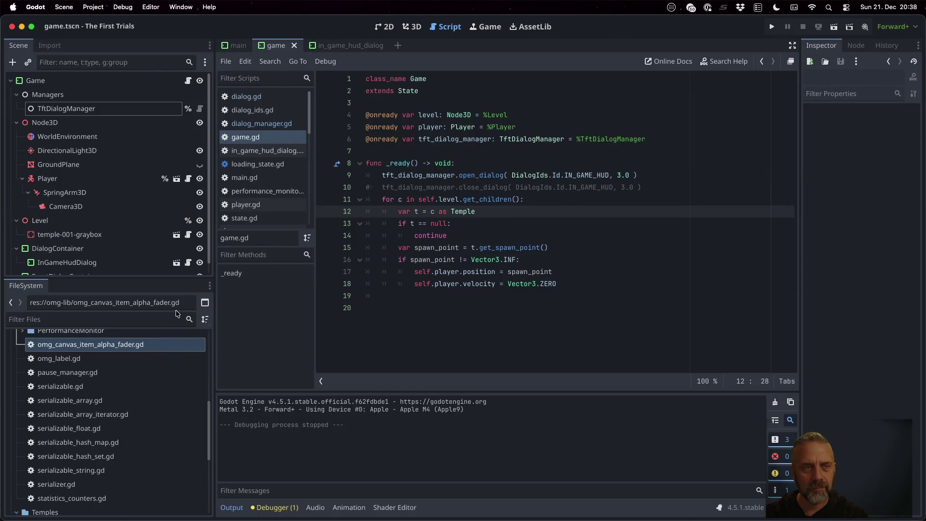
scroll(174, 371, up, 10)
scroll(175, 394, down, 10)
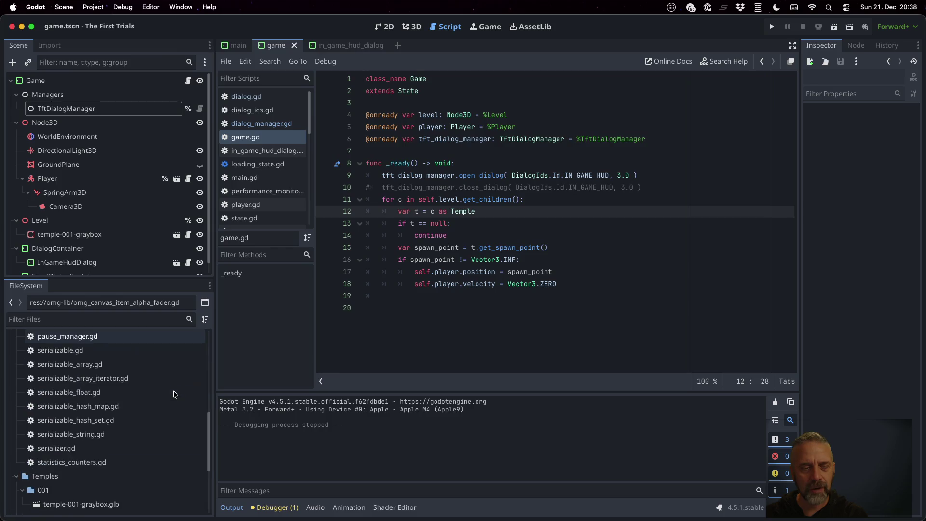
scroll(175, 394, down, 5)
double_click(68, 364)
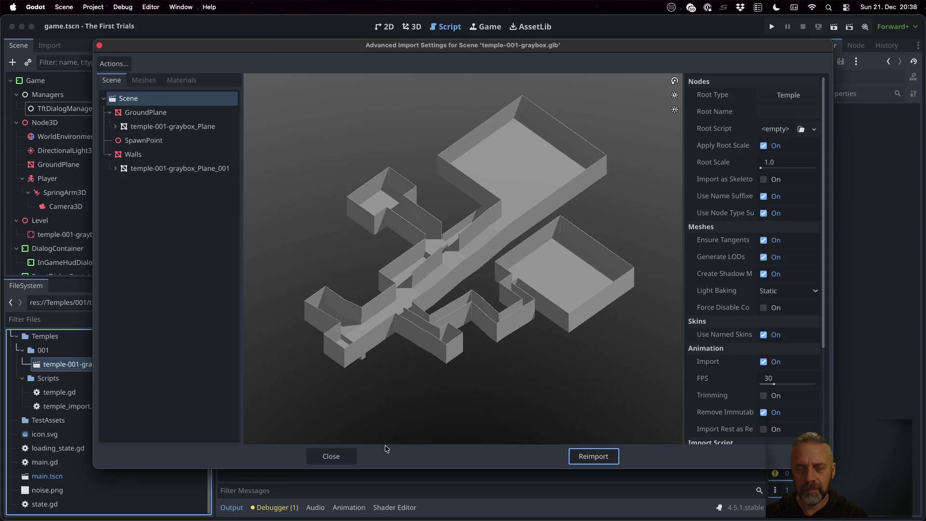
click(581, 456)
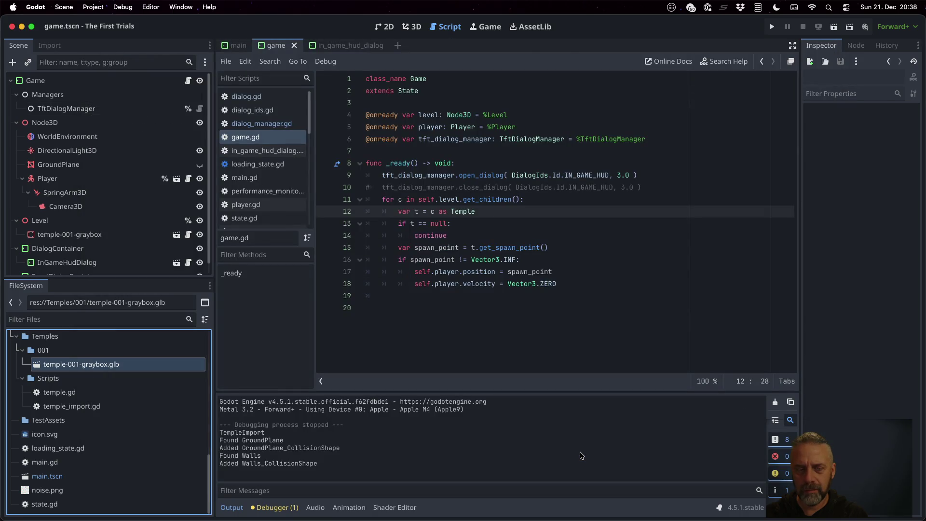
double_click(123, 365)
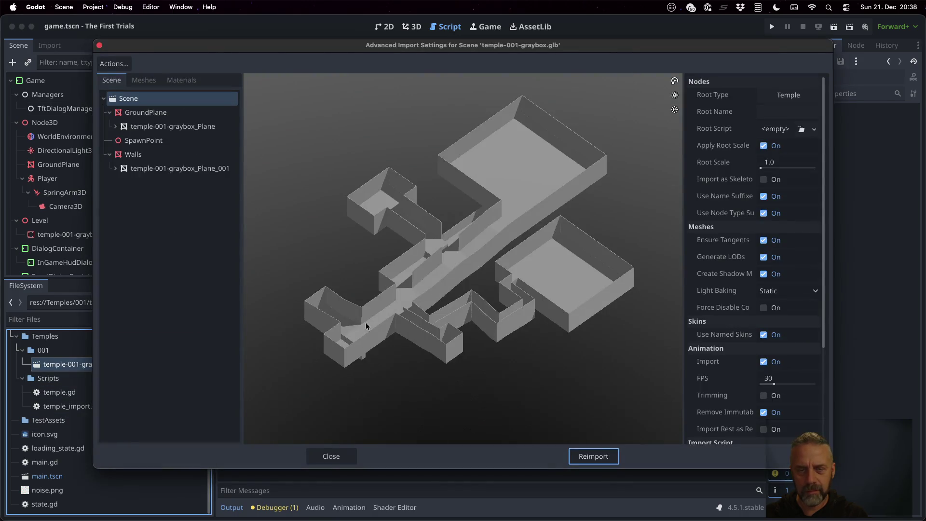
click(344, 449)
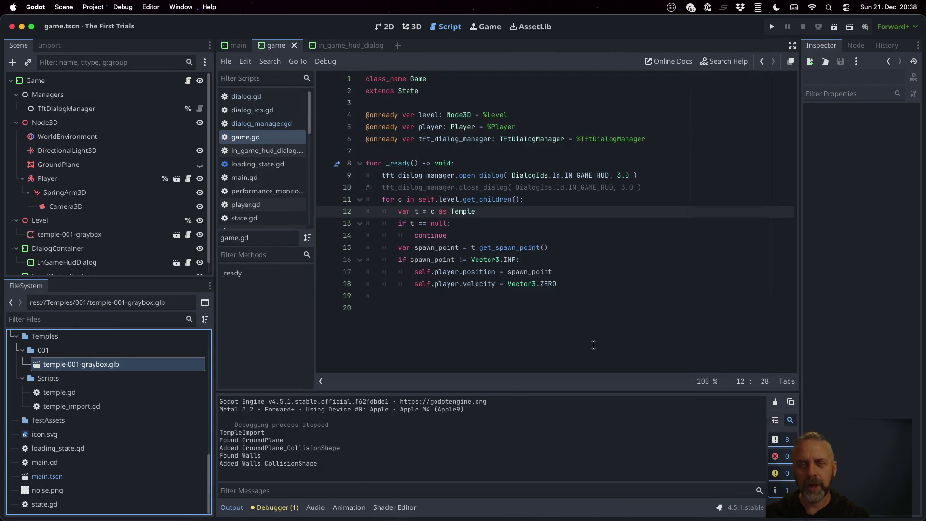
key(super+Tab)
scroll(593, 343, left, 1)
scroll(862, 113, down, 1)
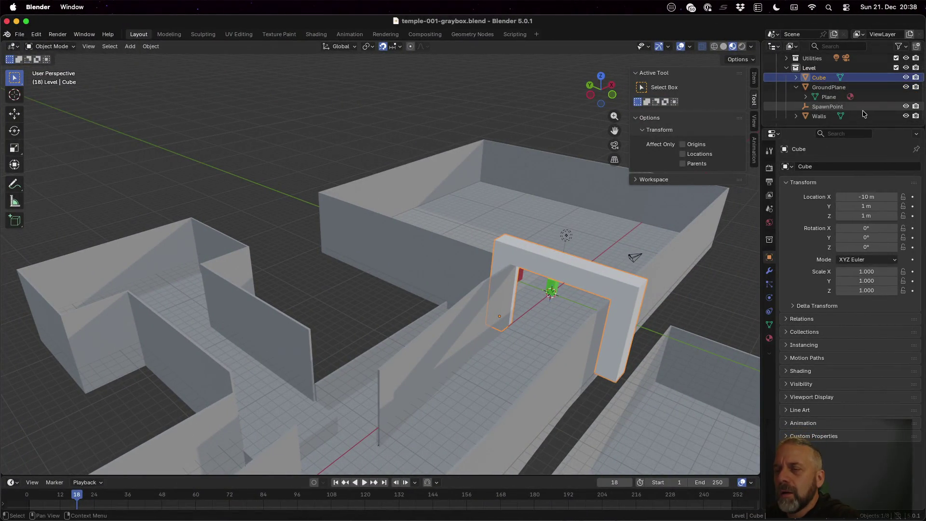
Select the Level collection in the Outliner and export it as glTF 2.0 to temple-001-graybox.glb.
click(796, 78)
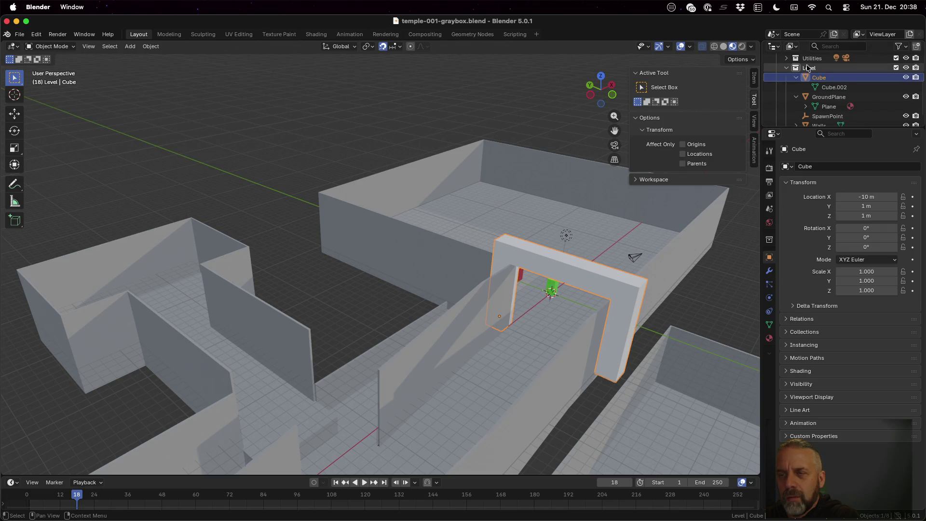
click(830, 68)
scroll(841, 97, up, 3)
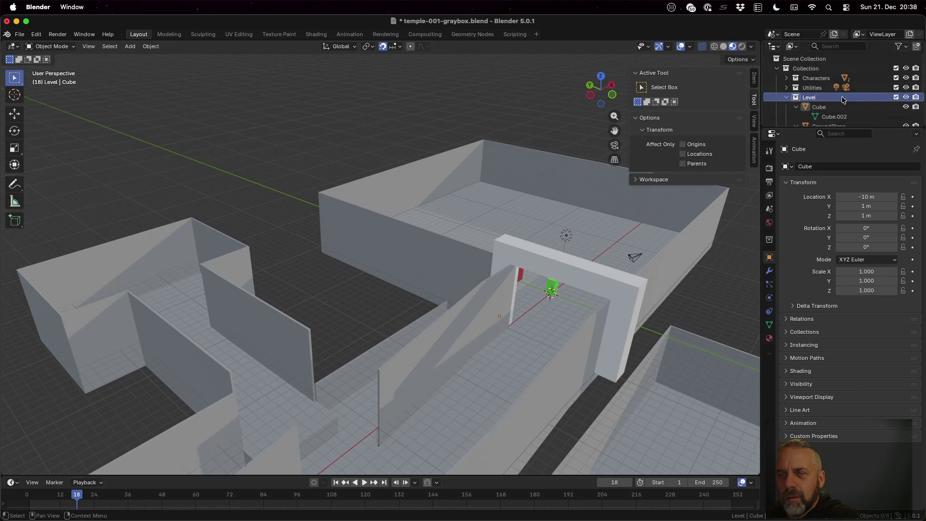
scroll(841, 97, down, 4)
click(19, 33)
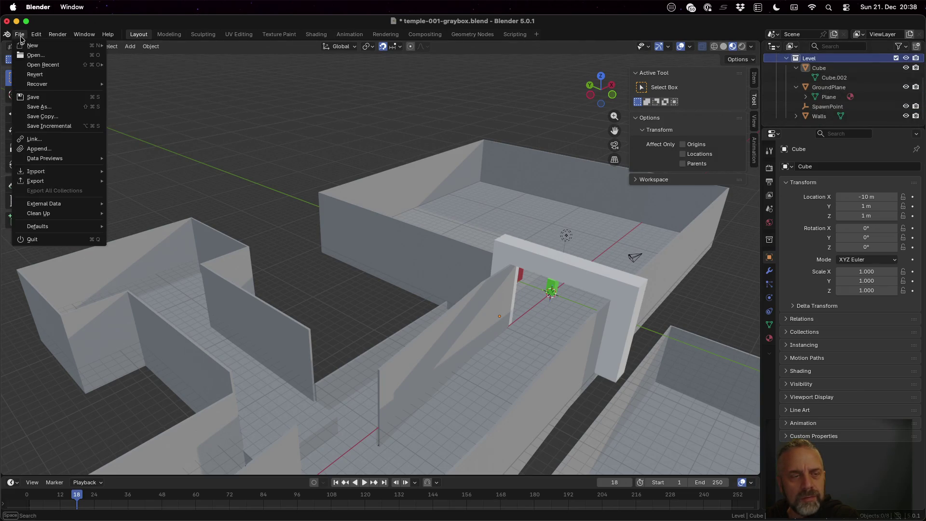
mouse_move(67, 185)
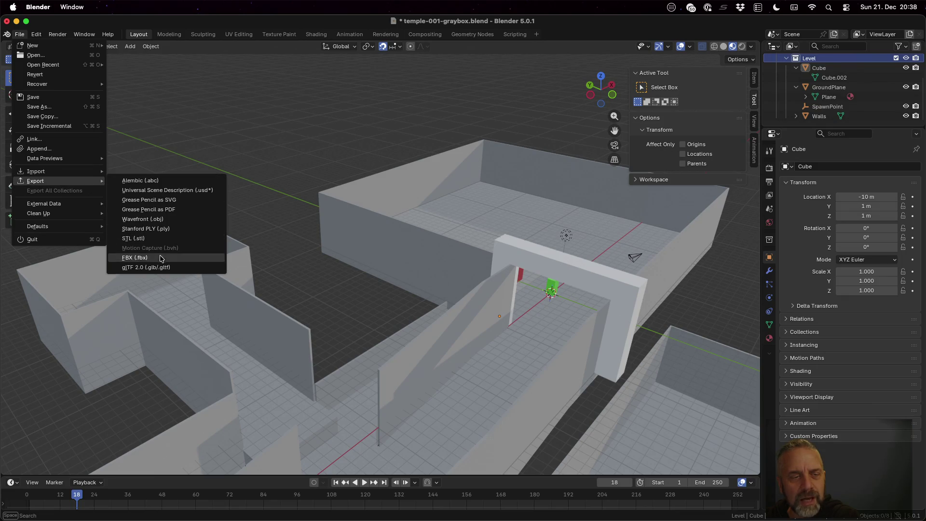
click(173, 267)
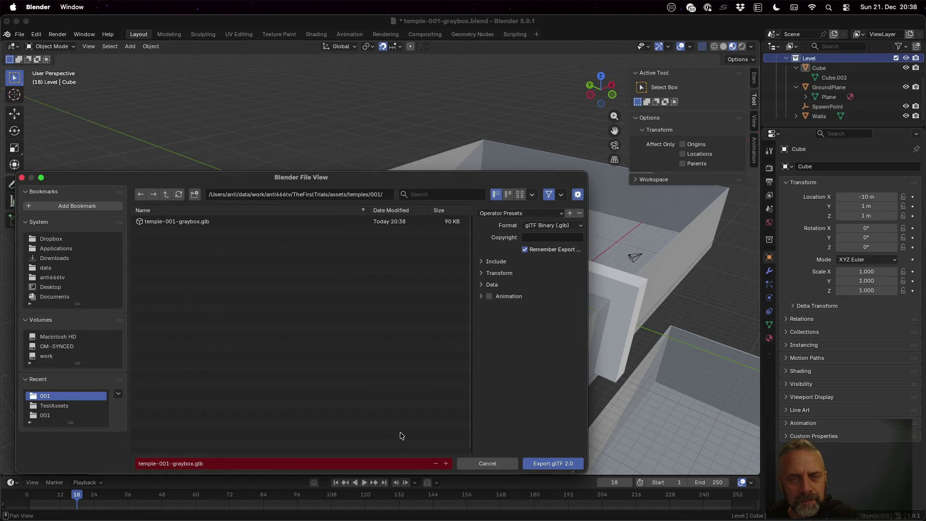
click(551, 466)
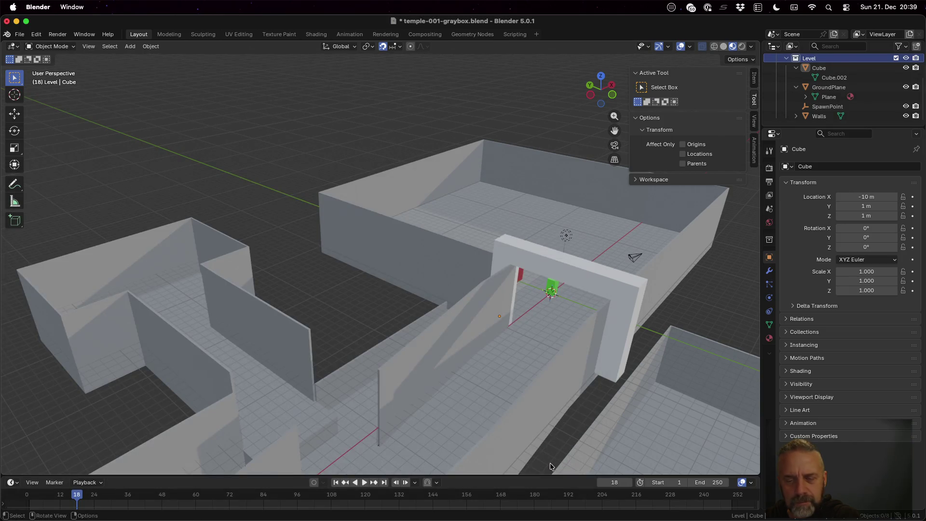
key(super+Tab)
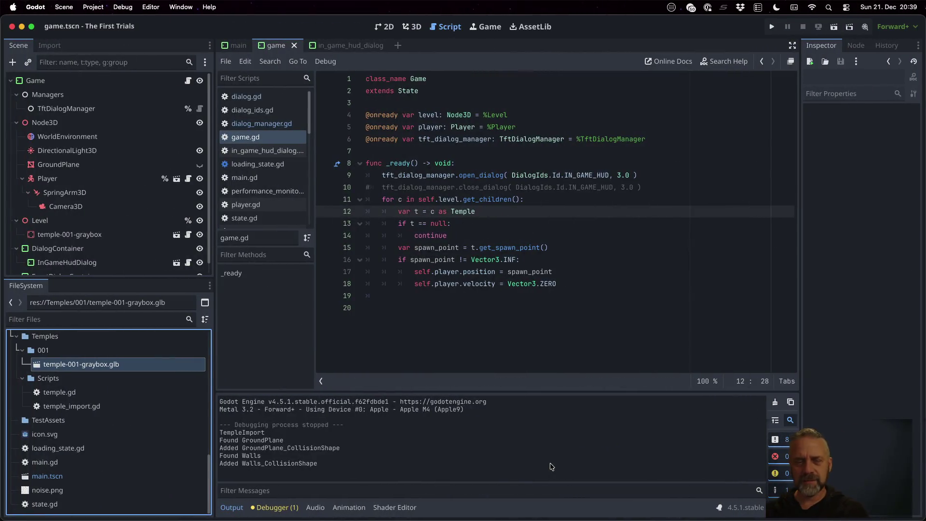
Save temple-001-graybox.blend and overwrite temple-001-graybox.glb with a fresh glTF export.
click(512, 259)
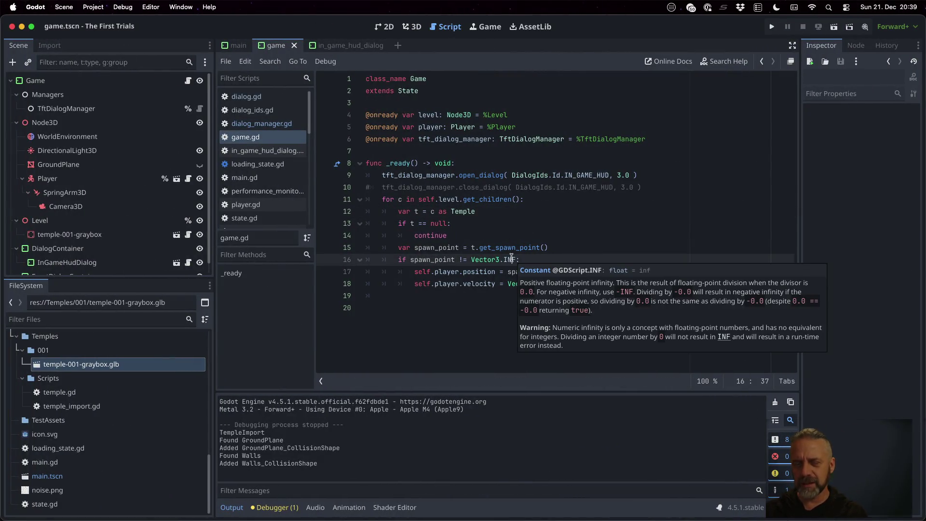
key(super+Tab)
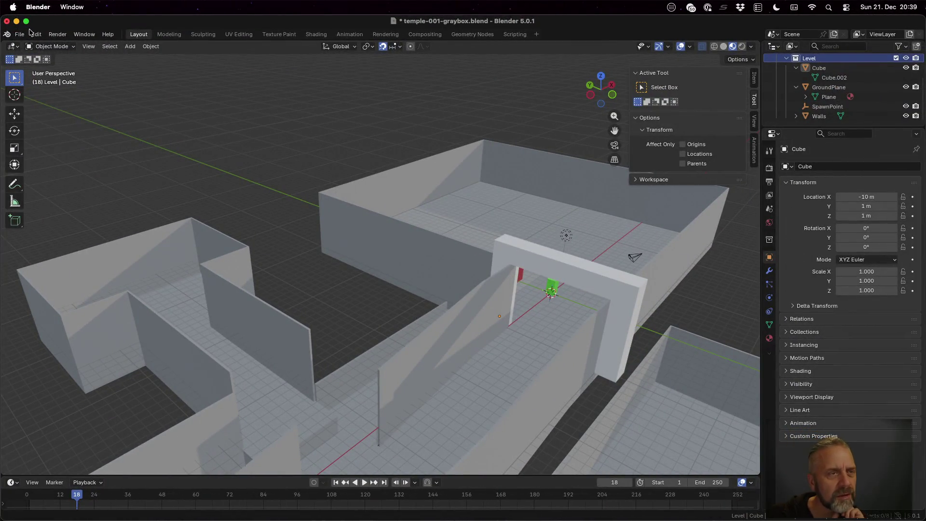
key(super+s)
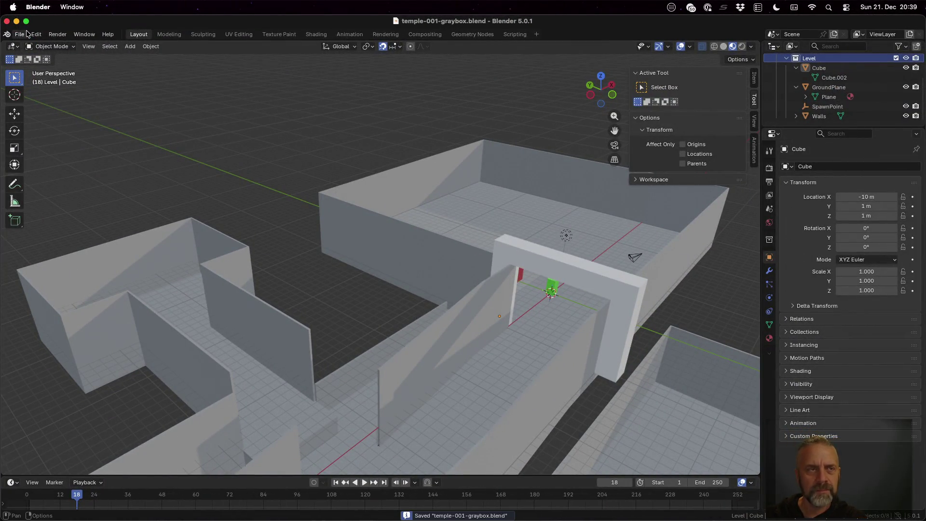
click(20, 34)
mouse_move(76, 185)
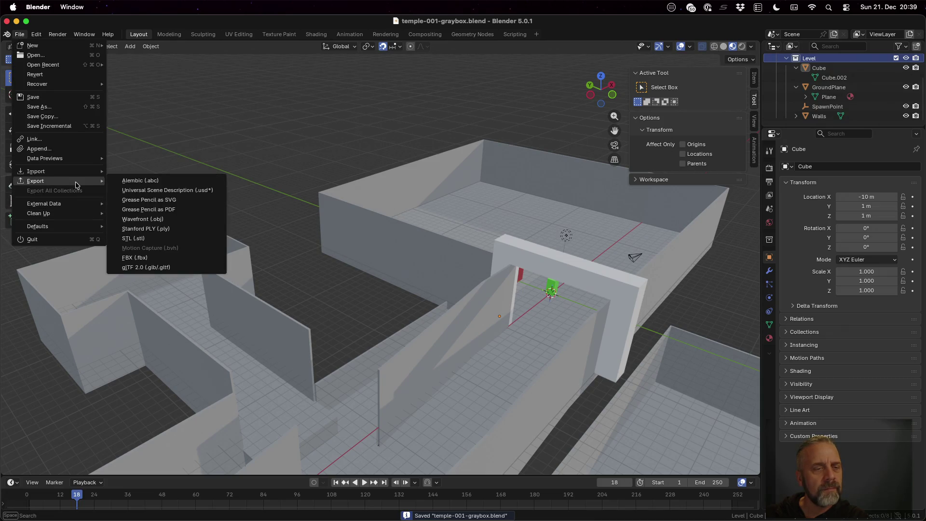
click(160, 267)
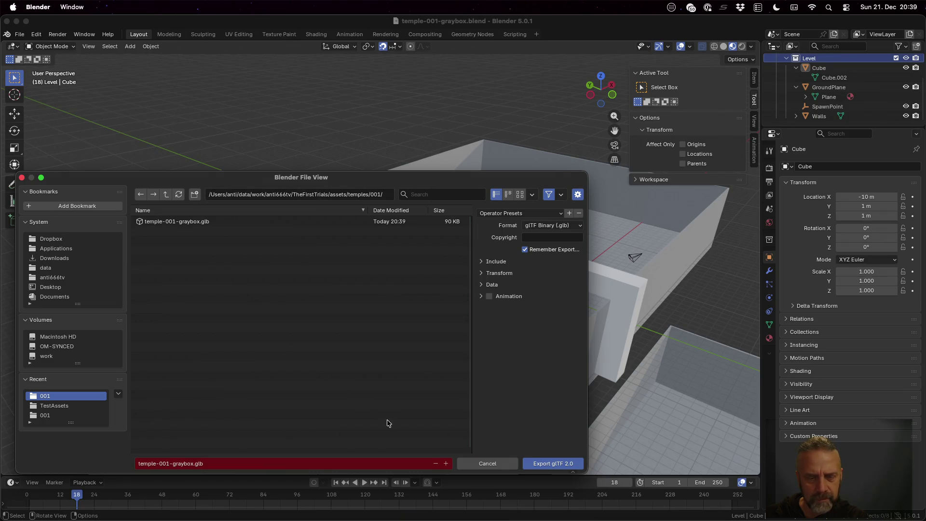
double_click(198, 222)
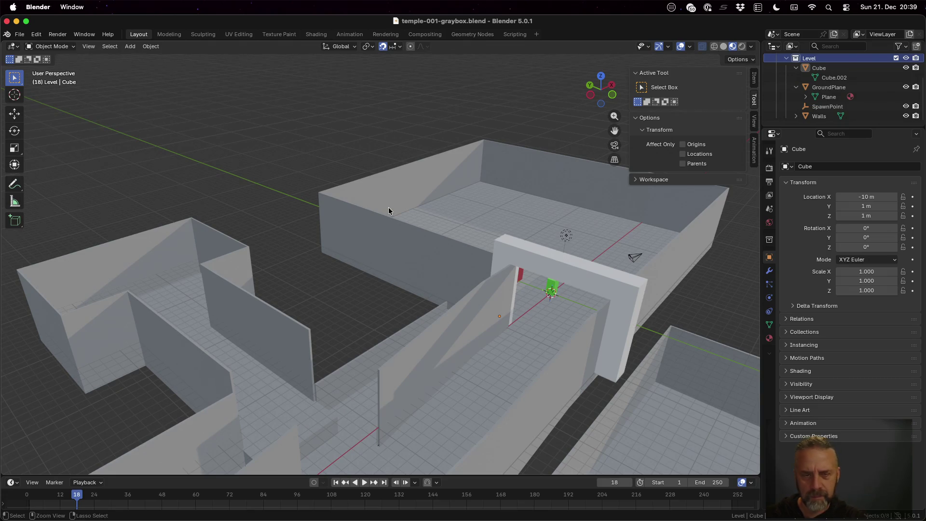
key(super+Tab)
click(388, 211)
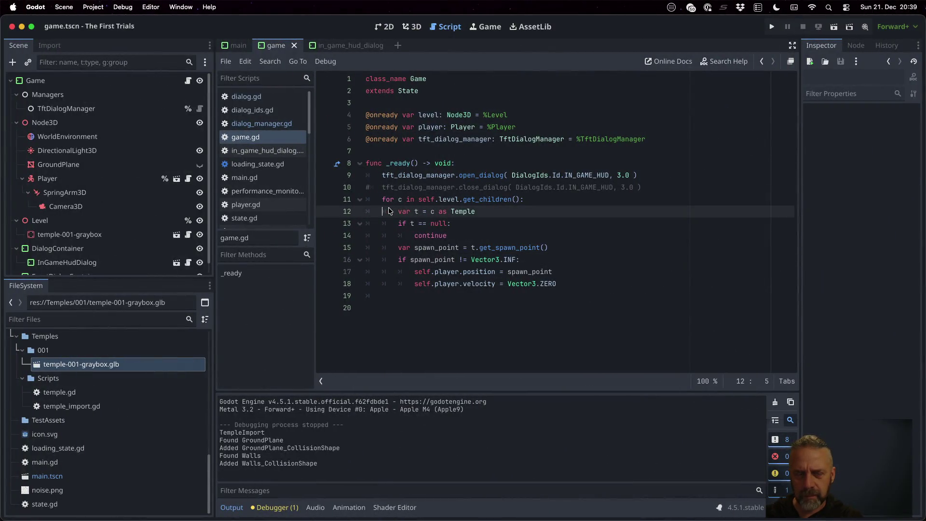
Inspect the temple in Advanced Import Settings from above, checking the walls and ground plane meshes.
double_click(124, 364)
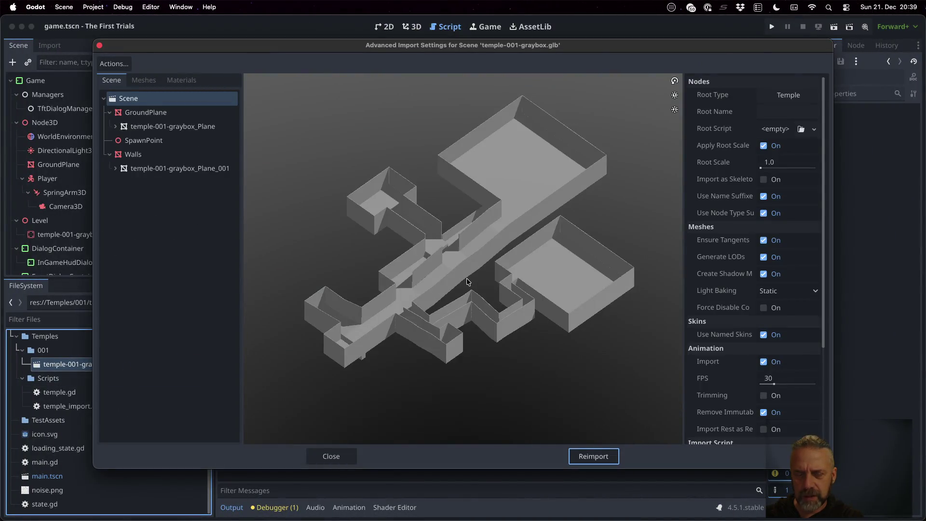
scroll(466, 277, up, 5)
scroll(467, 276, down, 5)
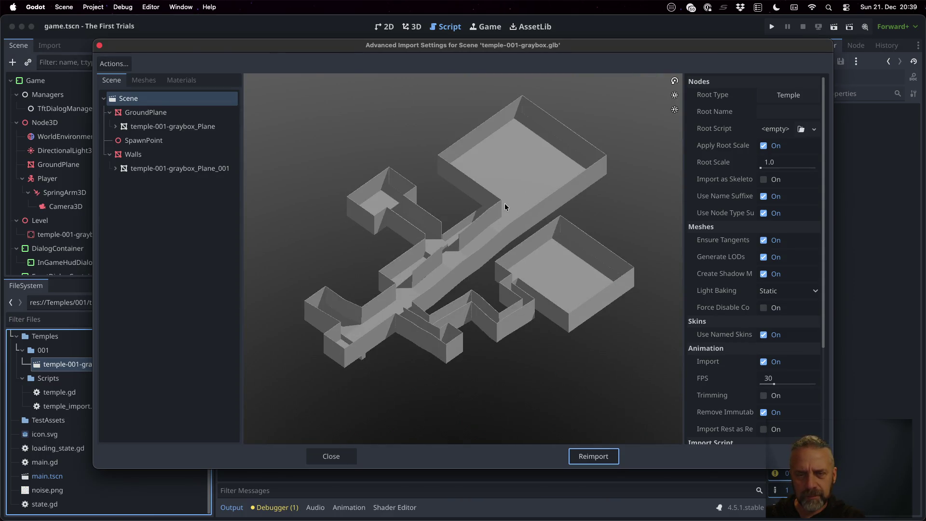
mouse_move(505, 203)
mouse_down()
mouse_move(498, 184)
mouse_move(442, 262)
mouse_move(502, 264)
mouse_move(549, 213)
mouse_move(294, 151)
mouse_up()
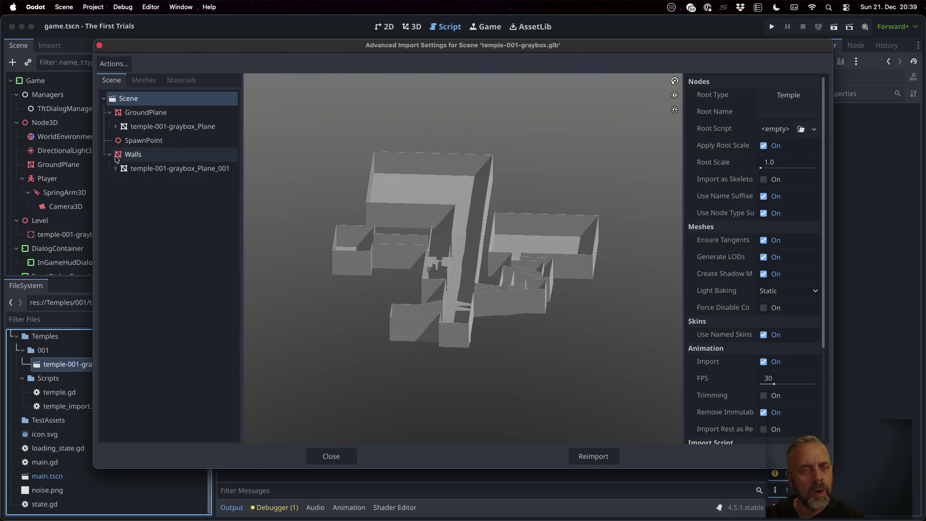
click(116, 168)
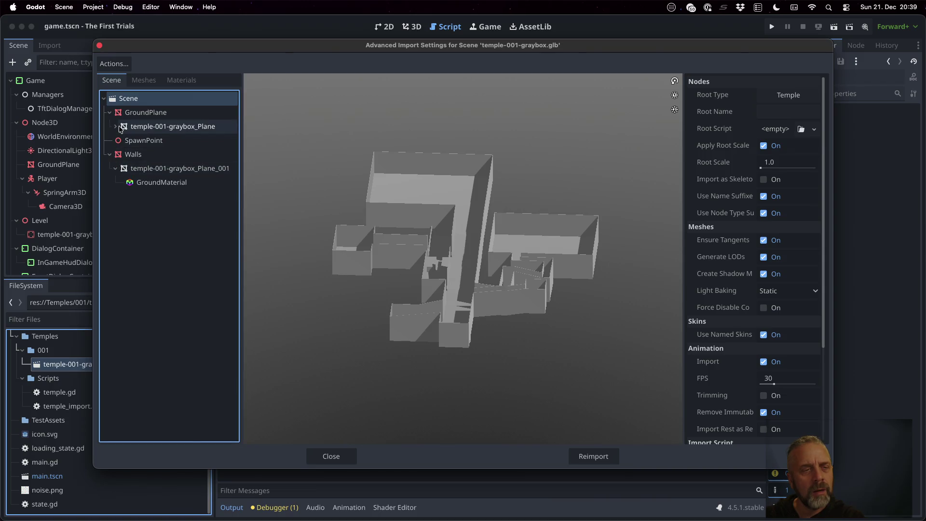
click(122, 128)
click(324, 457)
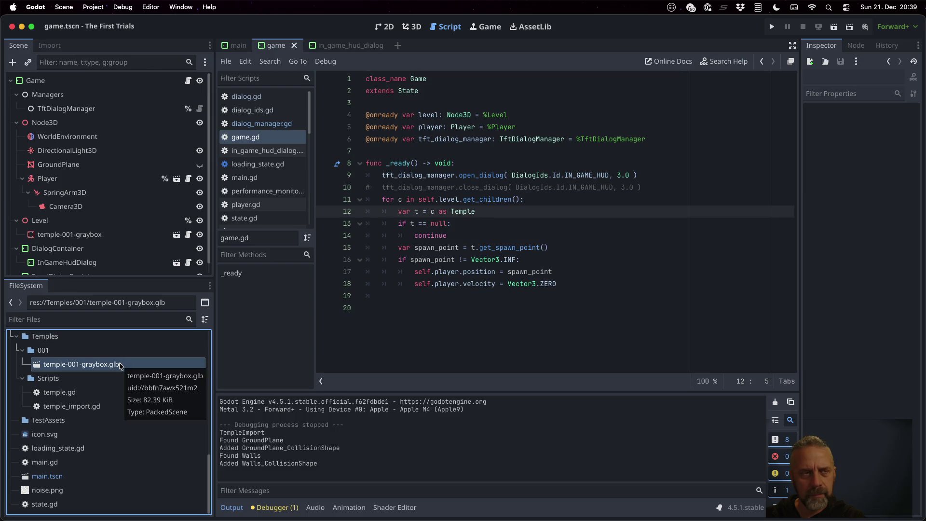
Reimport temple-001-graybox.glb from the Import dock and recheck its preview.
click(39, 47)
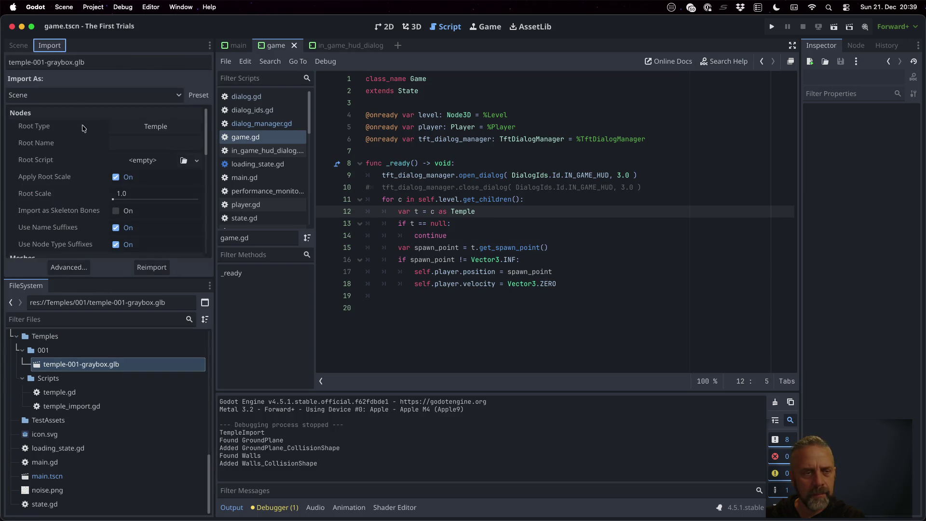
click(156, 273)
double_click(136, 367)
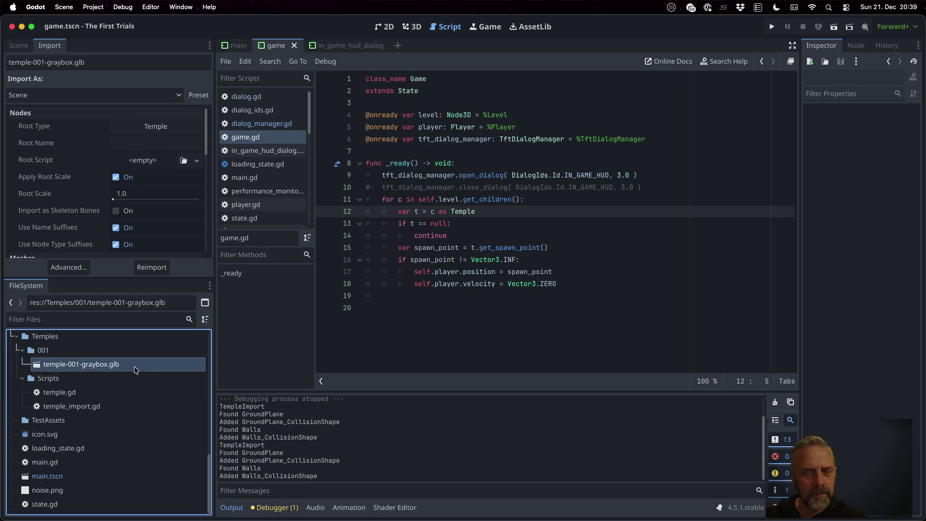
click(490, 218)
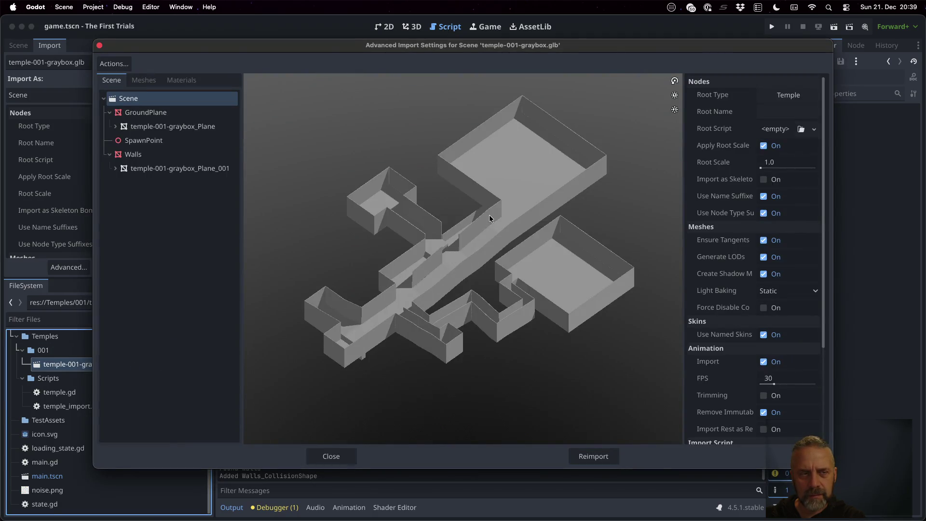
click(338, 454)
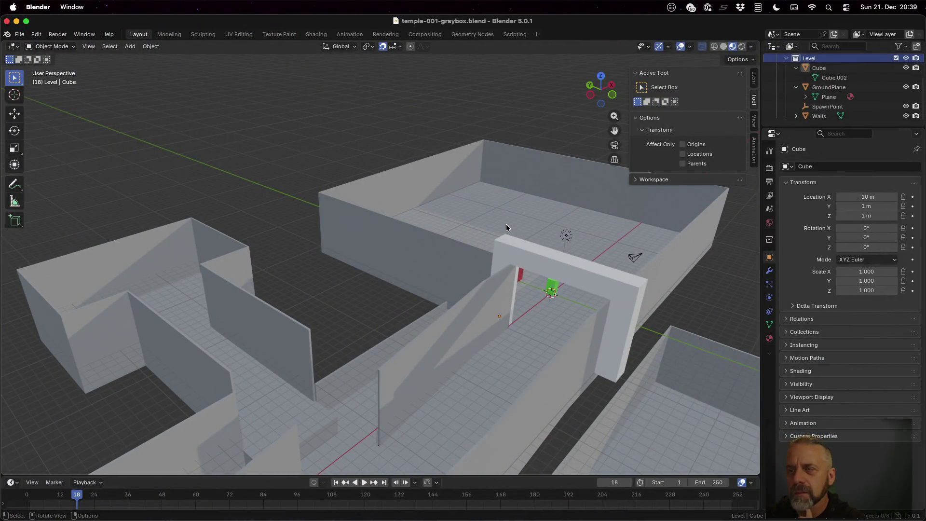
Start a glTF 2.0 export, review its Include options, and widen the export window.
scroll(476, 173, down, 2)
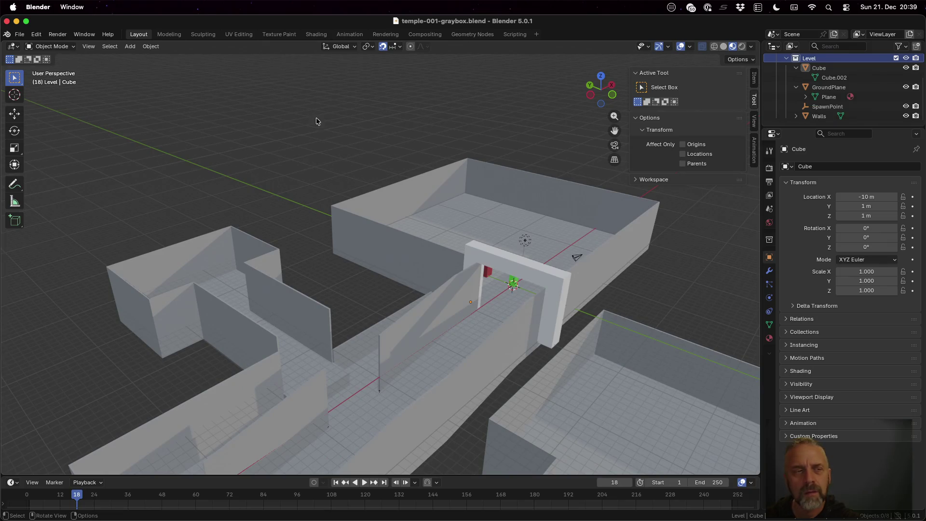
click(19, 34)
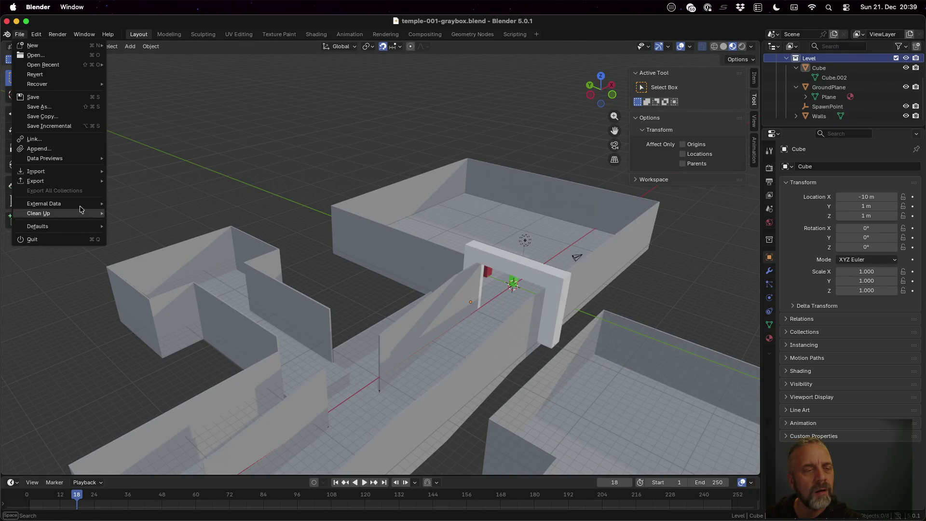
mouse_move(78, 182)
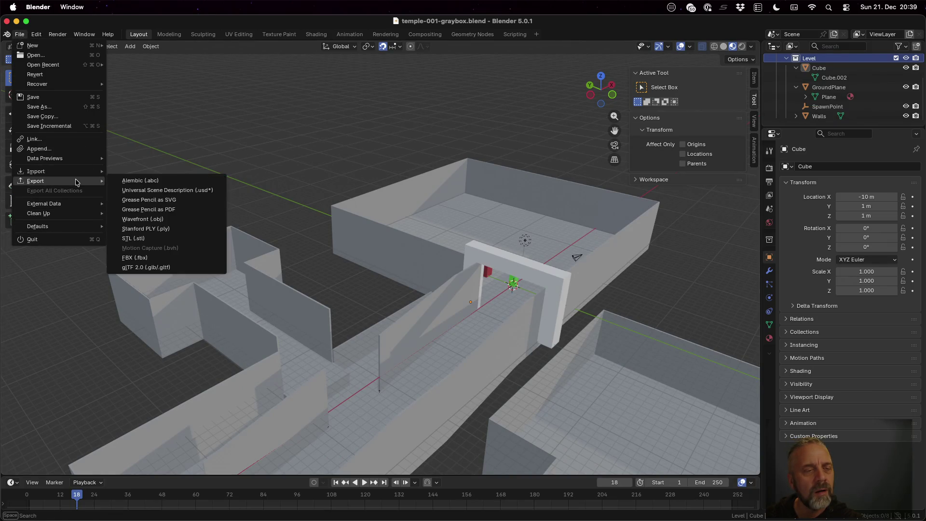
click(209, 266)
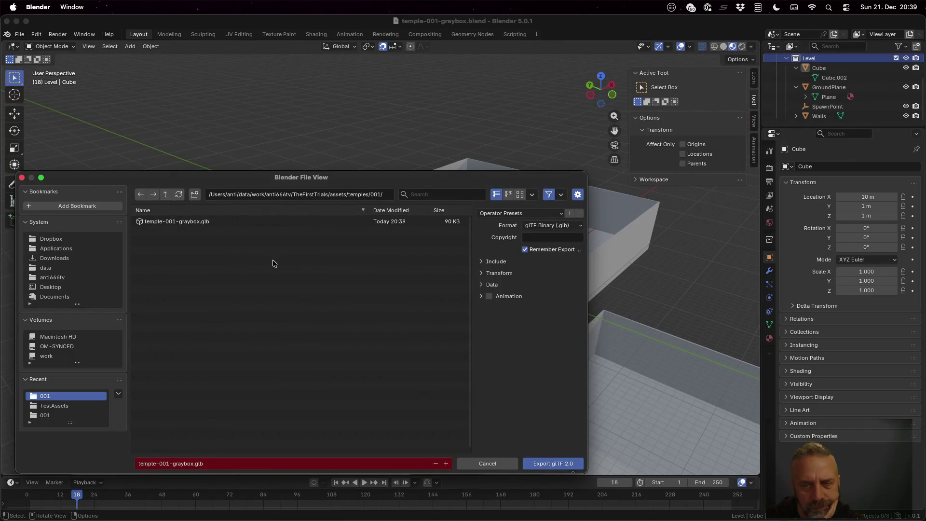
click(497, 263)
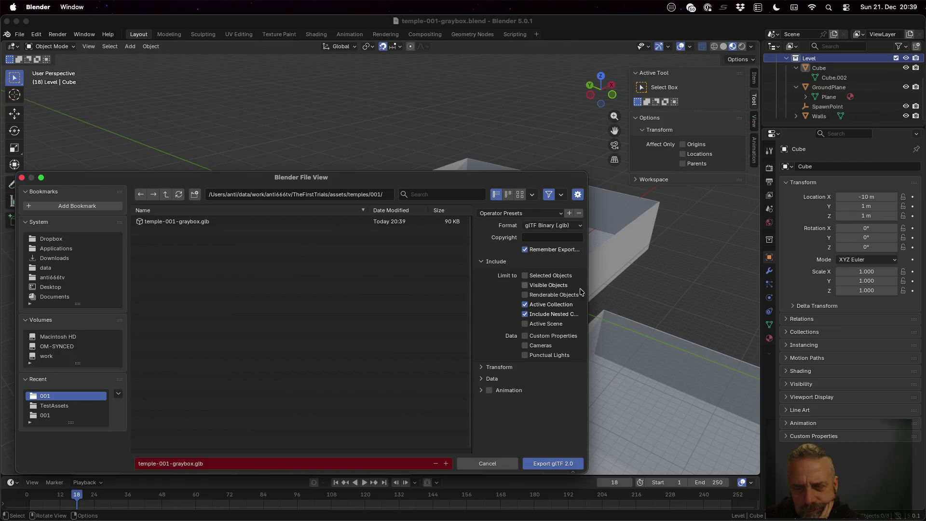
drag(588, 309, 641, 309)
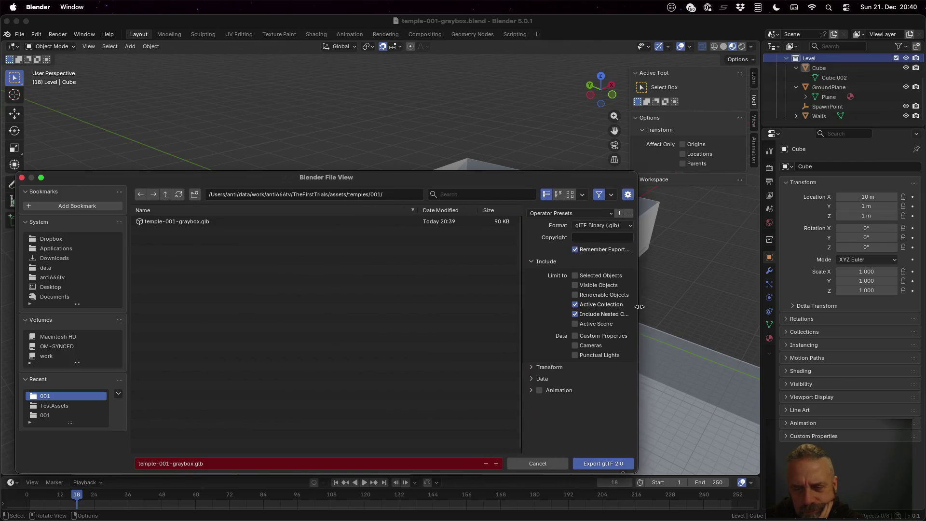
drag(525, 294, 456, 295)
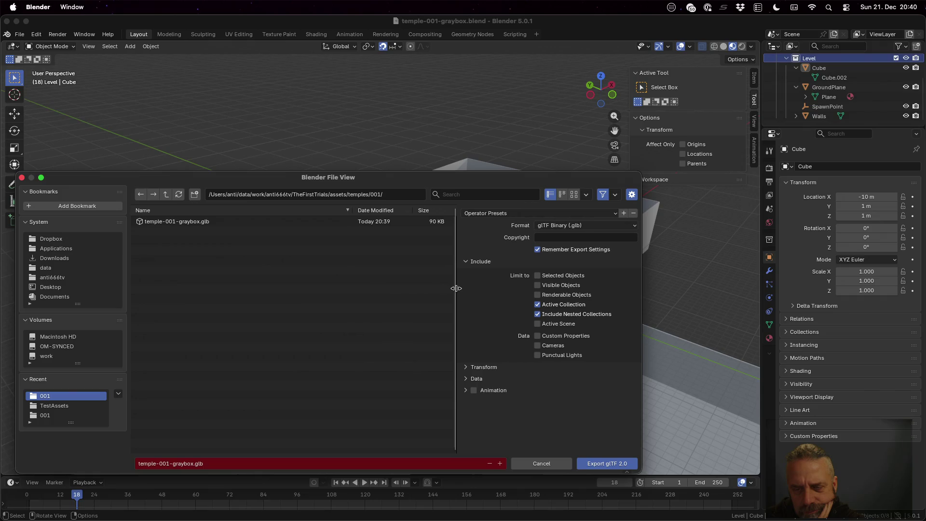
Review the Transform, Data, Scene Graph, Mesh and Material options, then export temple-001-graybox.glb.
click(477, 369)
click(480, 393)
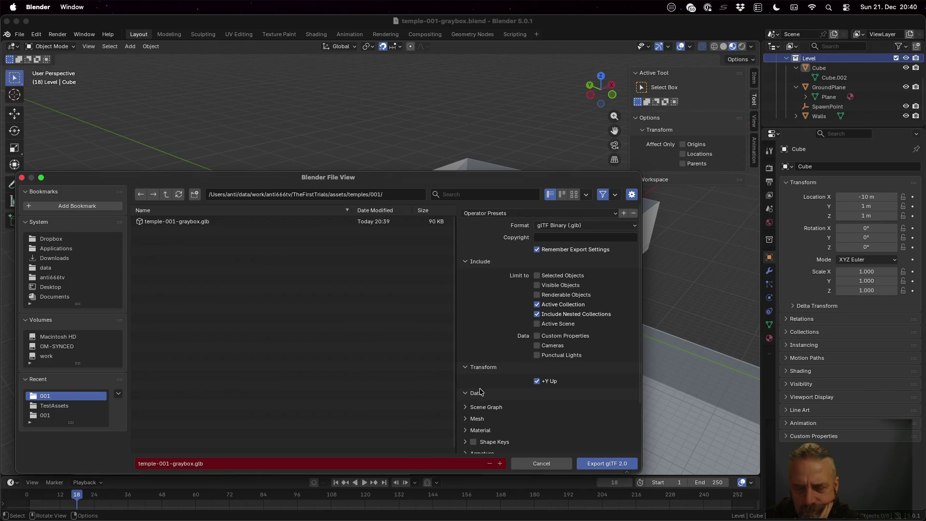
scroll(490, 392, down, 3)
click(480, 352)
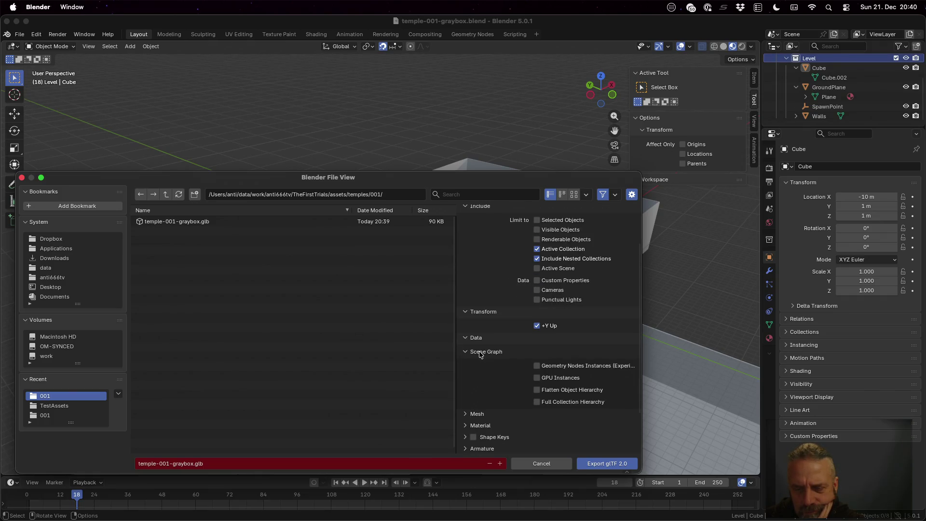
click(480, 354)
click(483, 364)
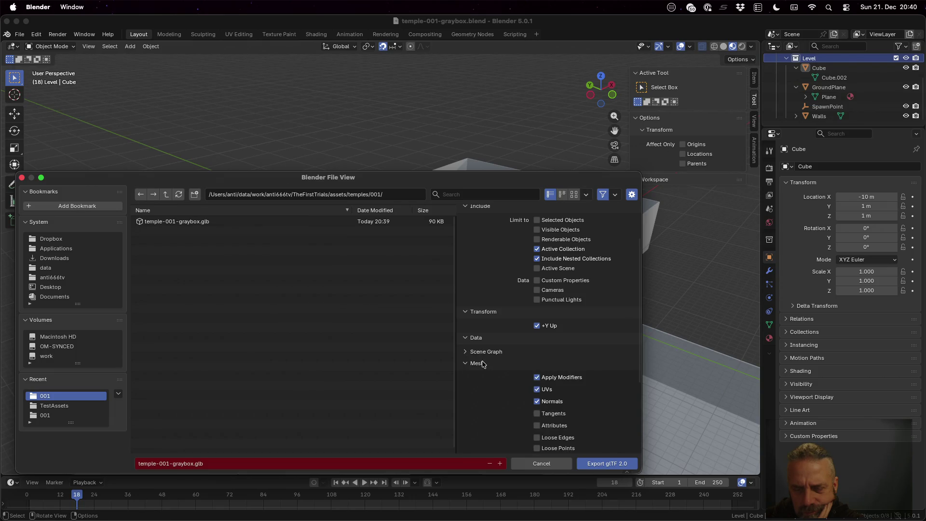
click(483, 364)
click(483, 364)
click(483, 365)
click(484, 375)
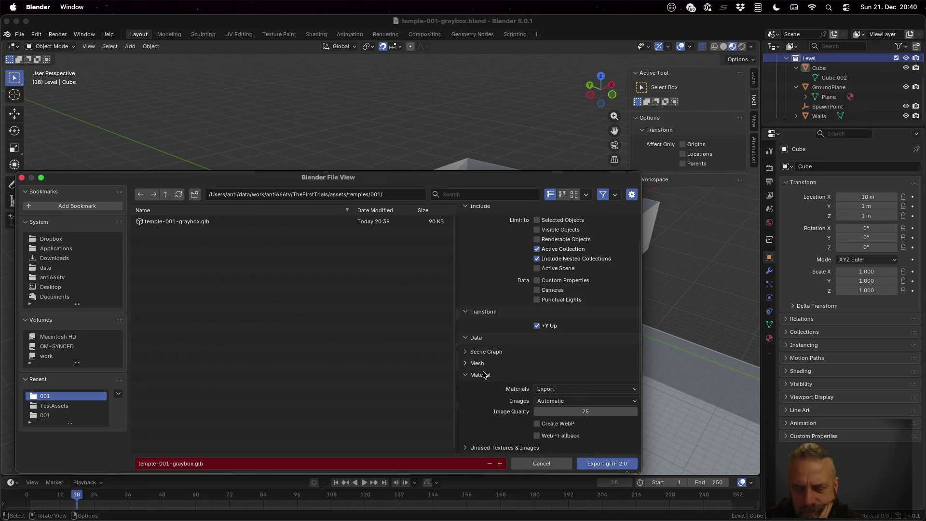
click(484, 376)
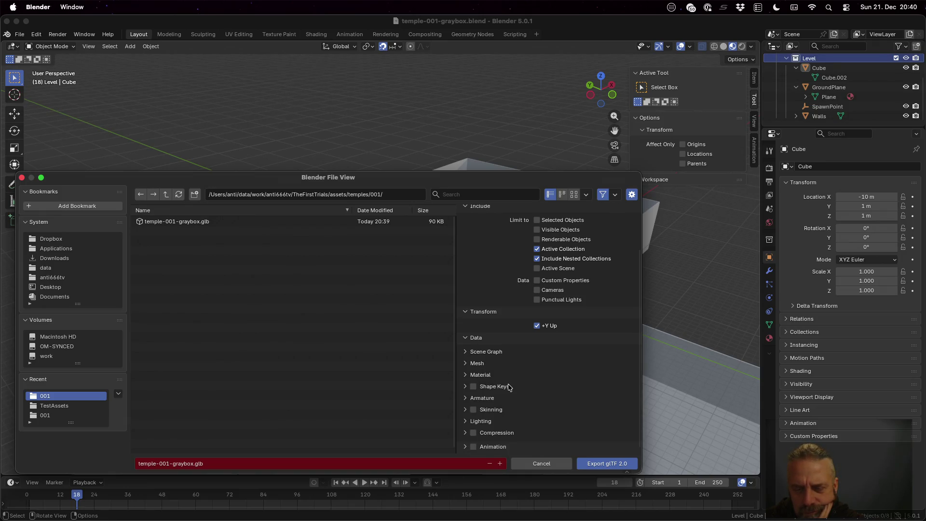
scroll(583, 295, up, 3)
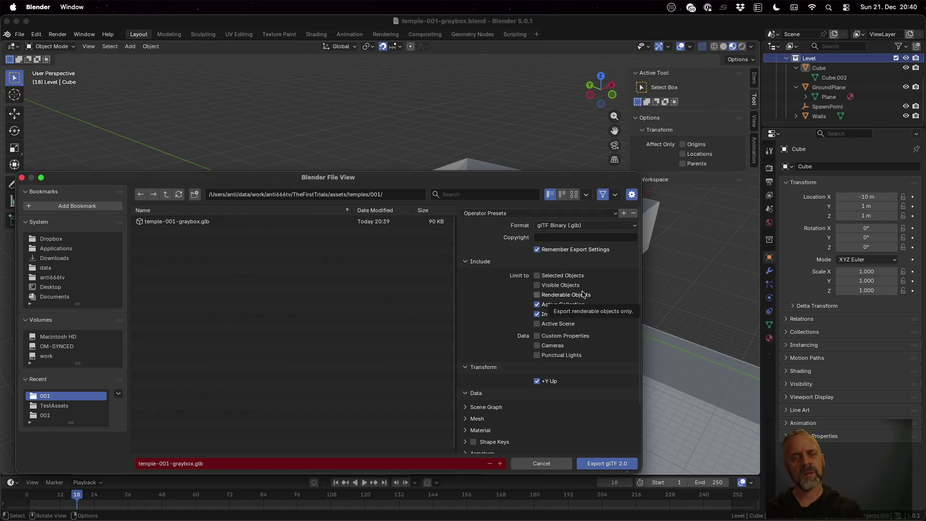
click(619, 459)
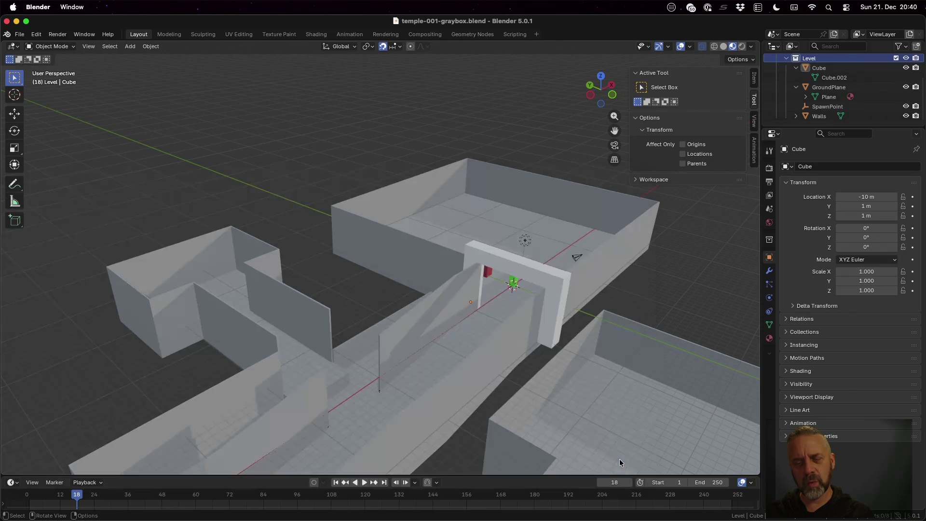
Run 'open temples/001' in the terminal to show the folder in Finder.
key(ctrl+Left)
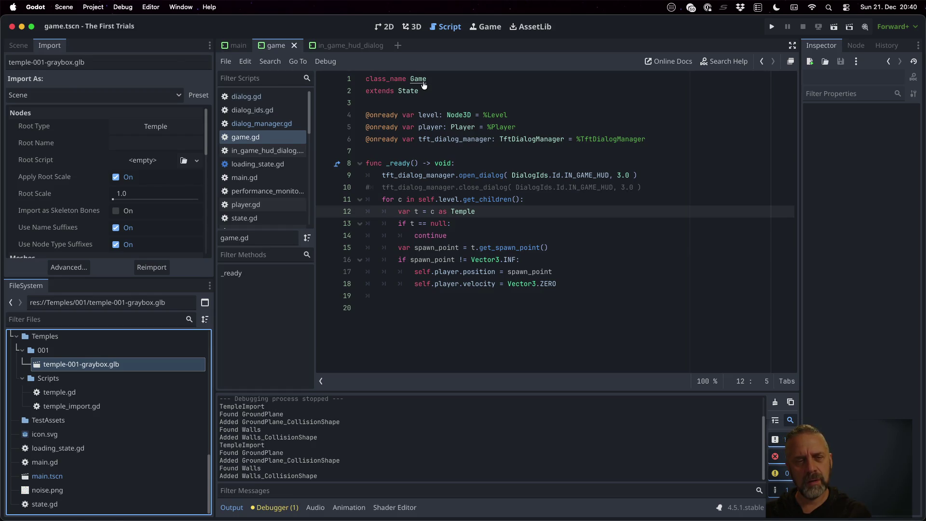
key(ctrl+Up)
click(306, 352)
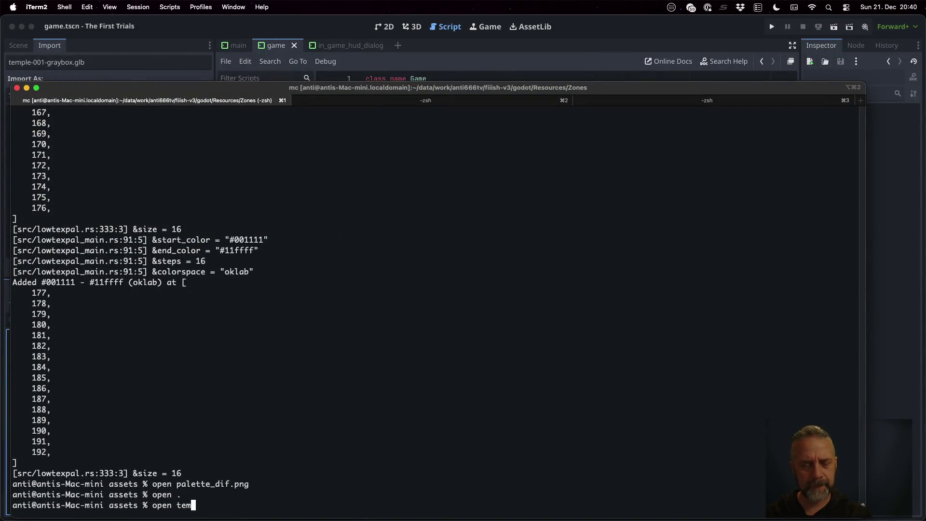
text(ples/001/)
key(Return)
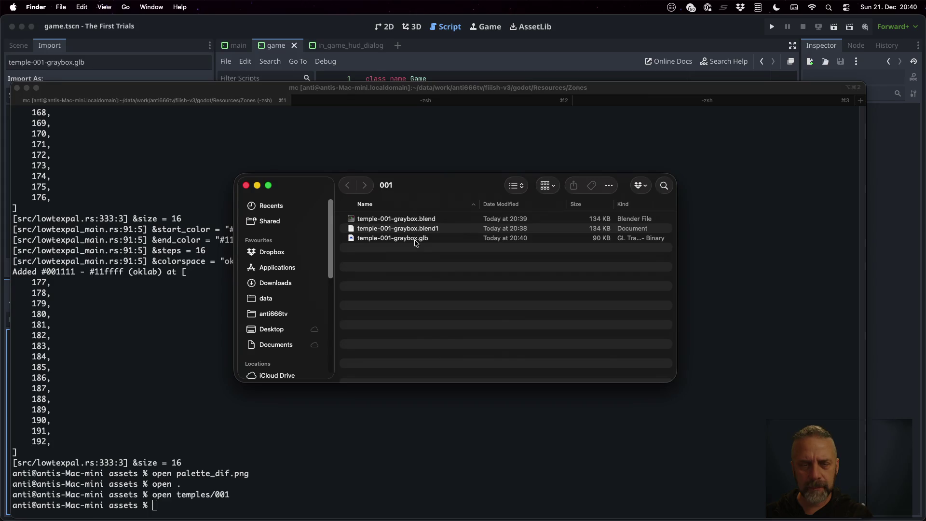
Open temple-001-graybox.glb in Preview.
right_click(412, 240)
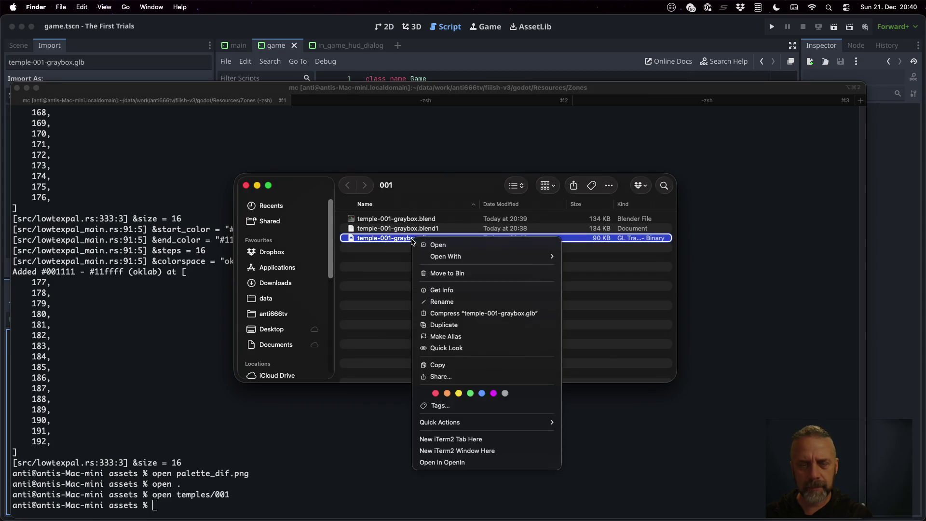
mouse_move(472, 260)
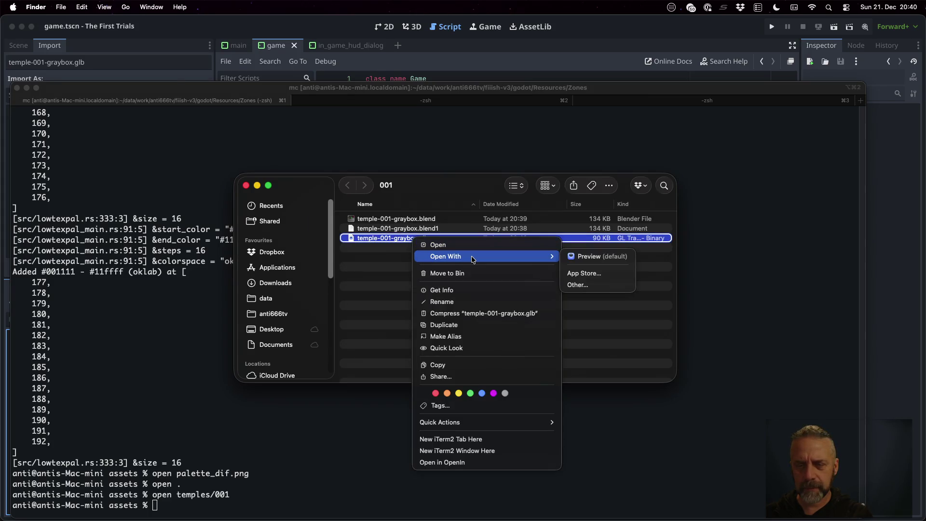
click(592, 256)
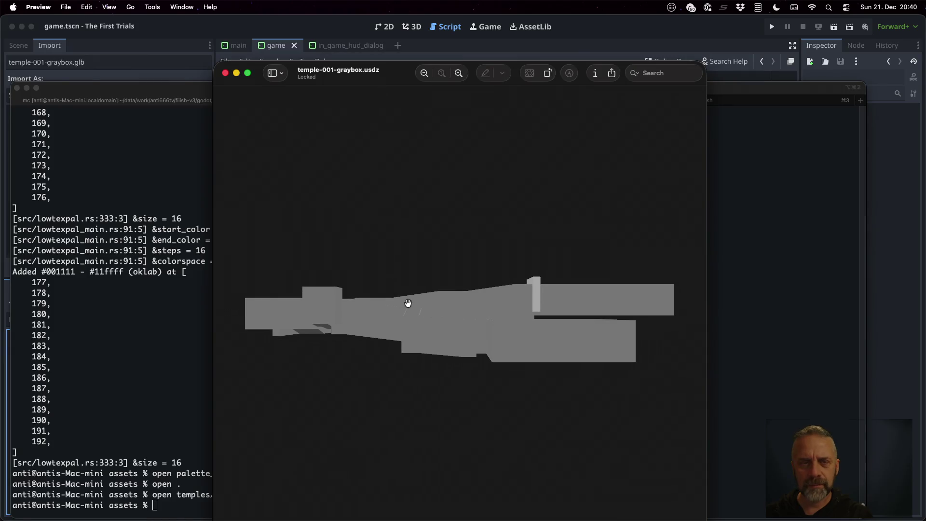
Orbit, zoom and pan around the temple graybox model in Preview, then close it.
mouse_move(407, 304)
mouse_down()
mouse_move(438, 337)
mouse_move(482, 357)
mouse_up()
mouse_move(478, 276)
mouse_down()
mouse_move(506, 261)
mouse_move(508, 294)
mouse_move(529, 285)
mouse_move(541, 262)
mouse_move(620, 267)
mouse_move(672, 244)
mouse_move(638, 240)
mouse_move(471, 271)
mouse_move(475, 239)
mouse_move(490, 241)
mouse_up()
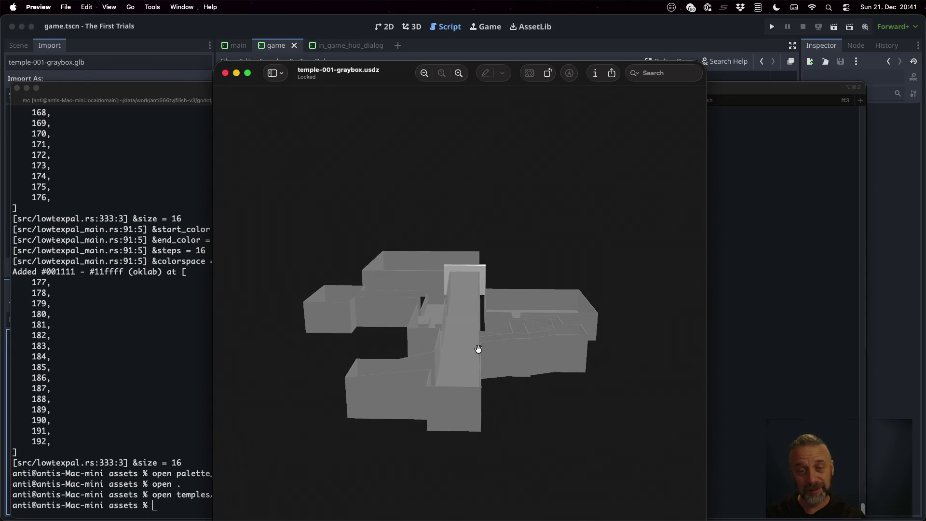
mouse_move(477, 348)
mouse_down()
mouse_move(469, 299)
mouse_move(471, 378)
mouse_move(482, 224)
mouse_move(493, 263)
mouse_up()
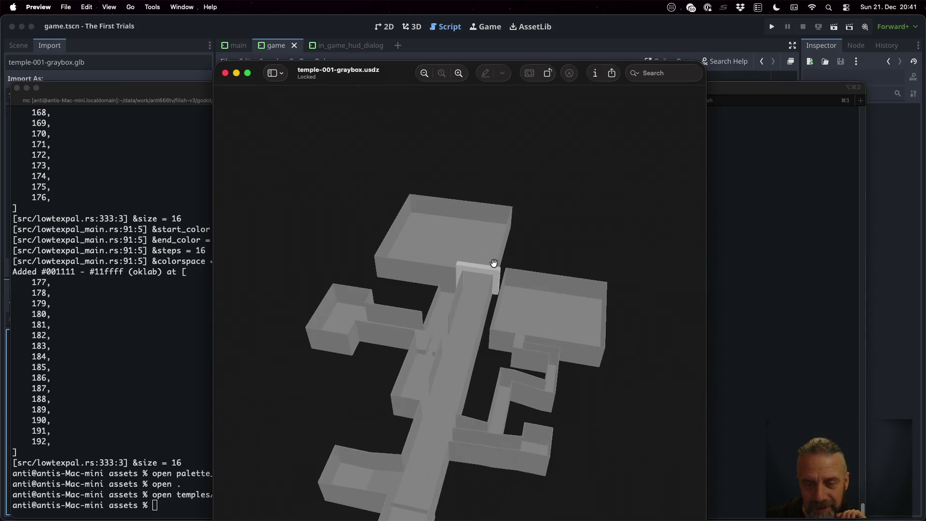
scroll(507, 275, left, 5)
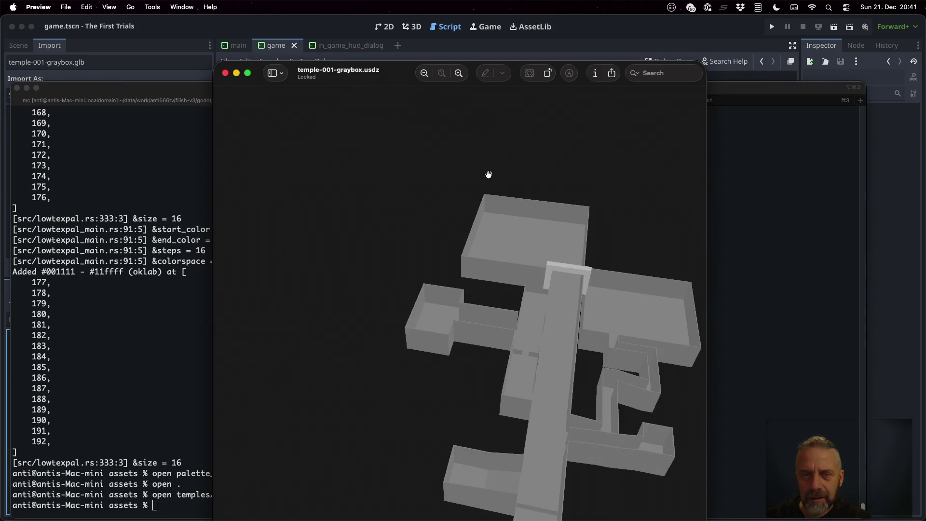
click(462, 72)
drag(600, 223, 624, 245)
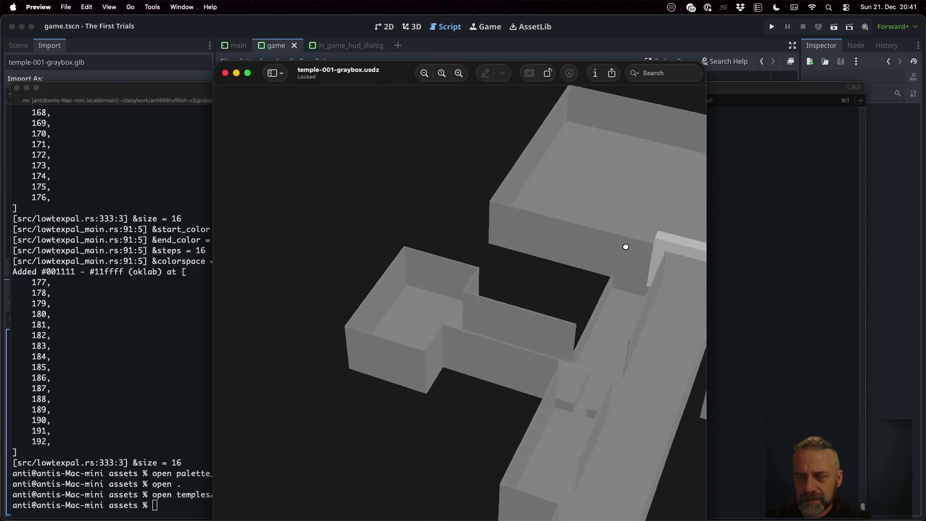
scroll(624, 246, up, 5)
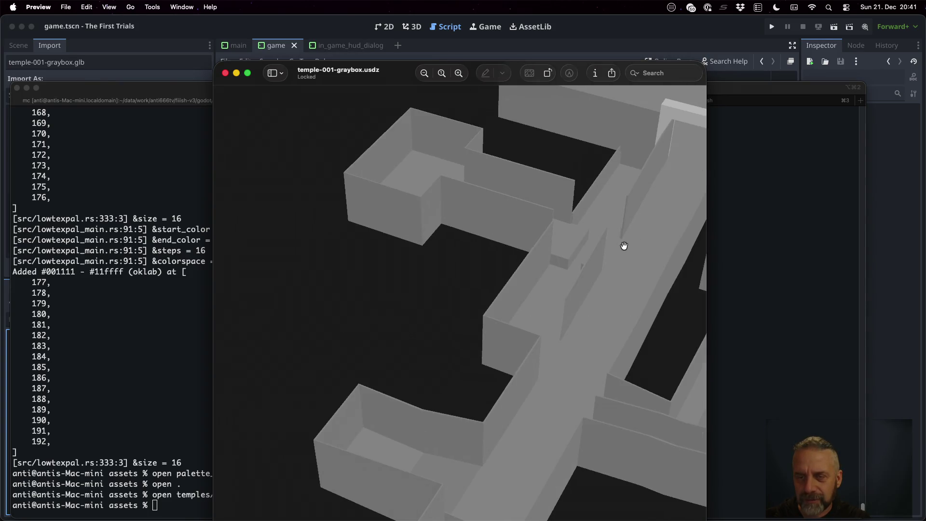
scroll(466, 153, up, 5)
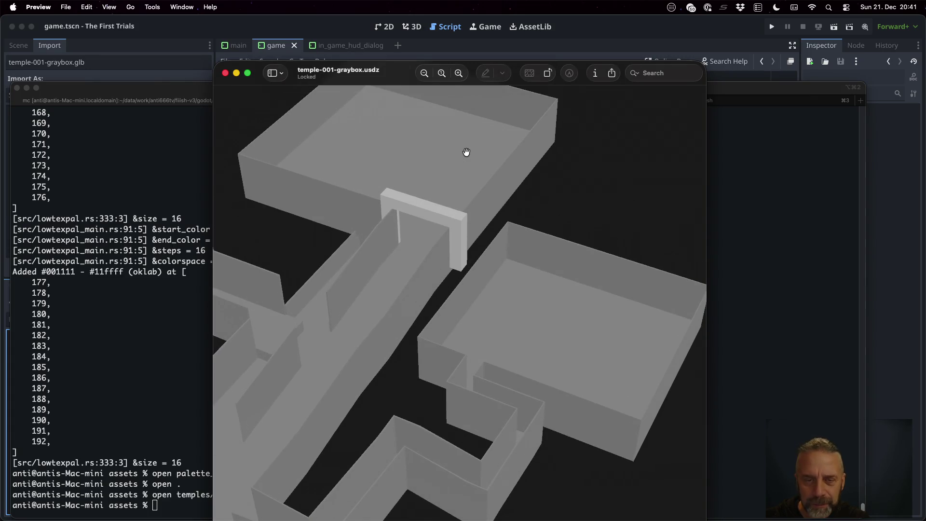
mouse_move(459, 221)
mouse_down()
mouse_move(531, 227)
mouse_move(632, 211)
mouse_up()
click(225, 73)
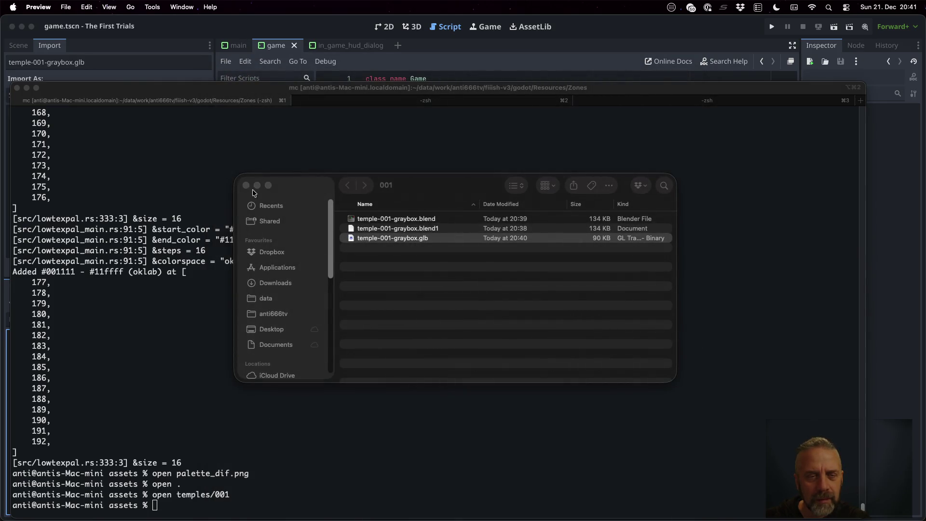
Close the 001 Finder window and quit Godot.
click(245, 186)
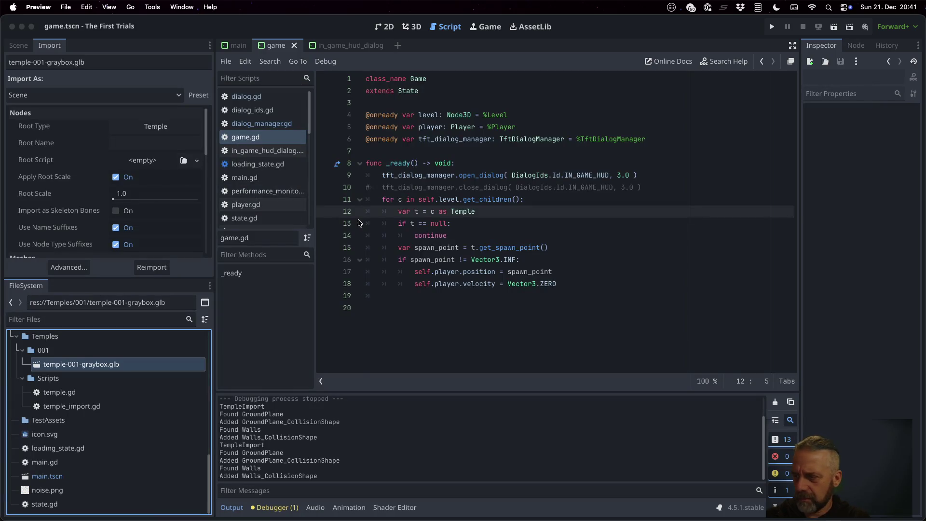
key(ctrl+Up)
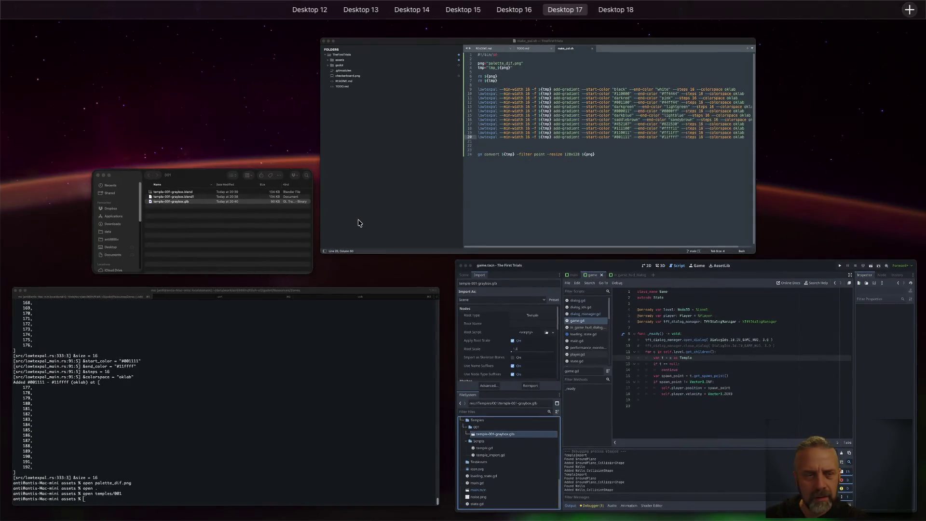
click(194, 200)
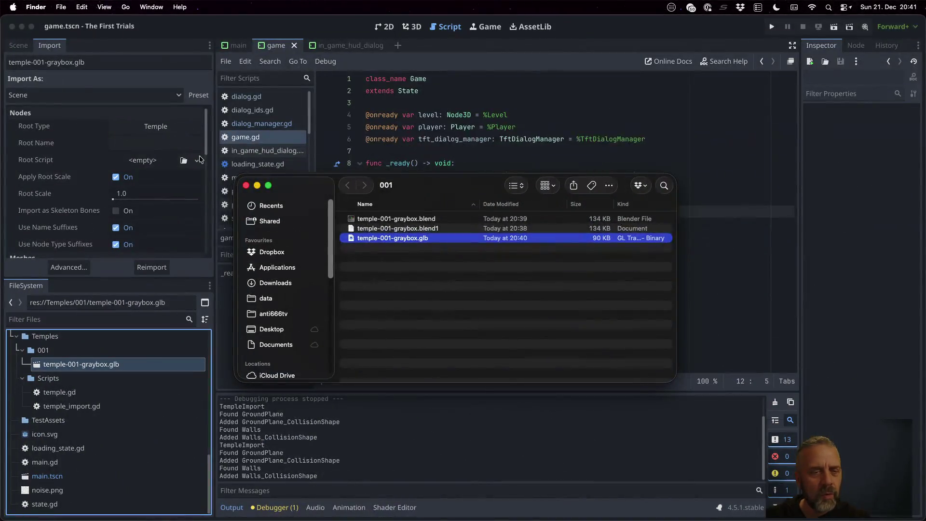
click(246, 185)
click(73, 30)
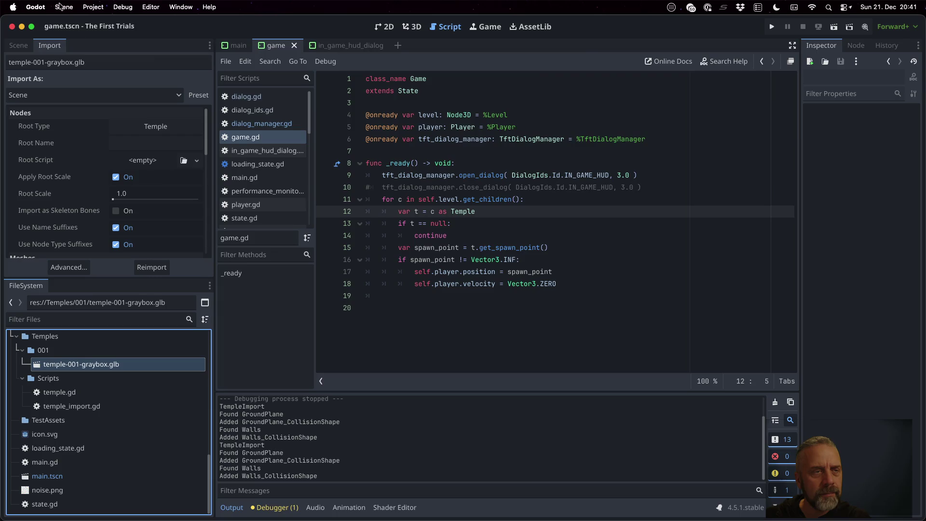
click(37, 6)
click(69, 107)
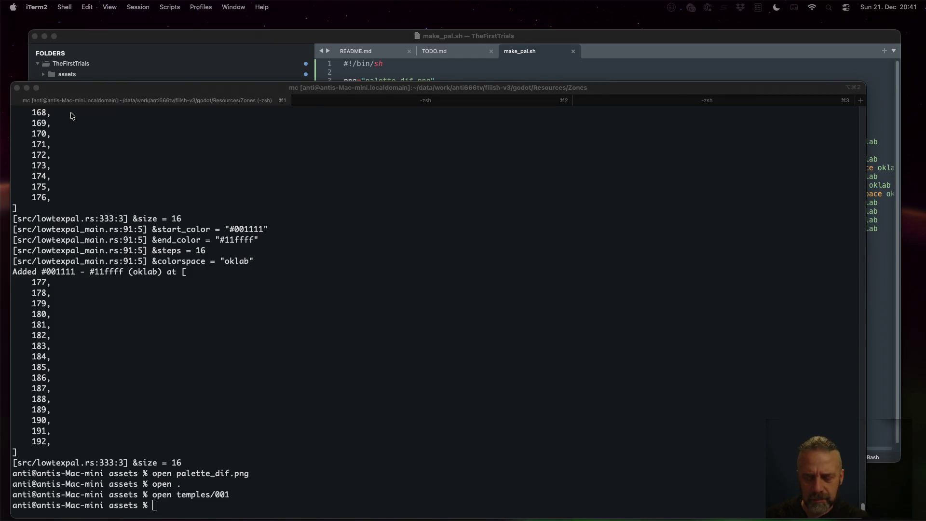
Relaunch Godot by searching 'godot' in Spotlight.
key(super+space)
text(godot)
key(Return)
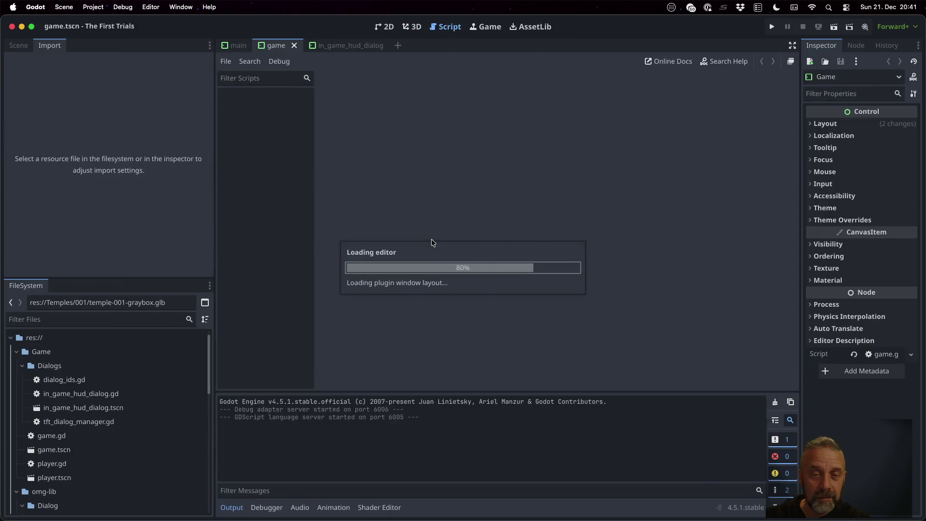
scroll(145, 386, down, 10)
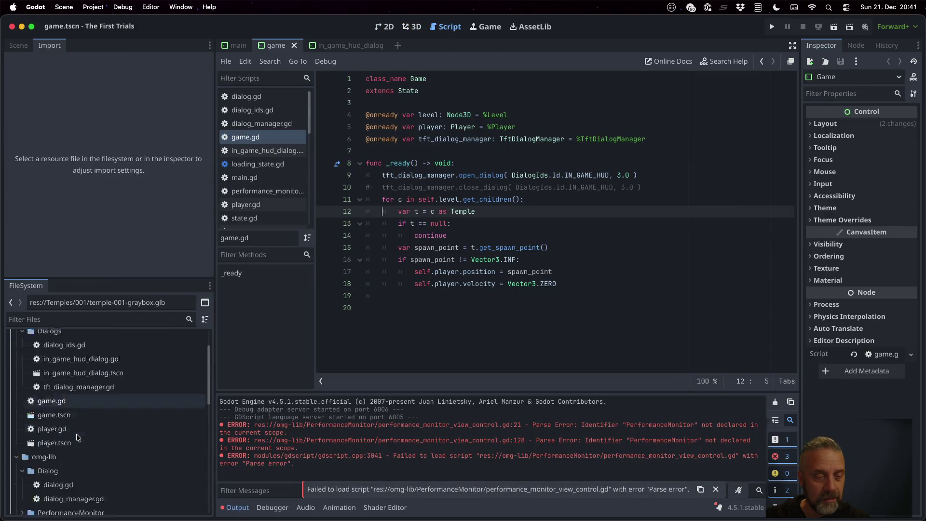
Reimport temple-001-graybox.glb and reopen its Advanced Import Settings.
double_click(72, 363)
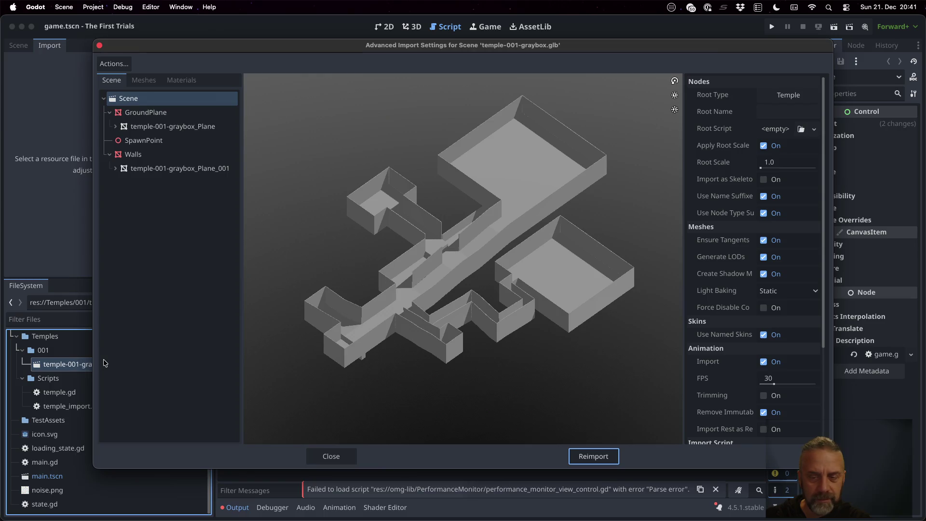
click(583, 458)
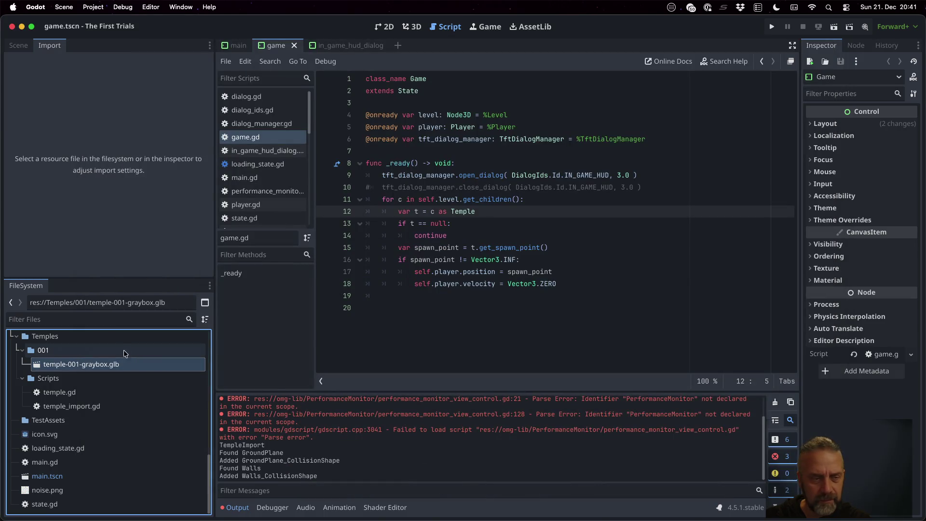
double_click(110, 361)
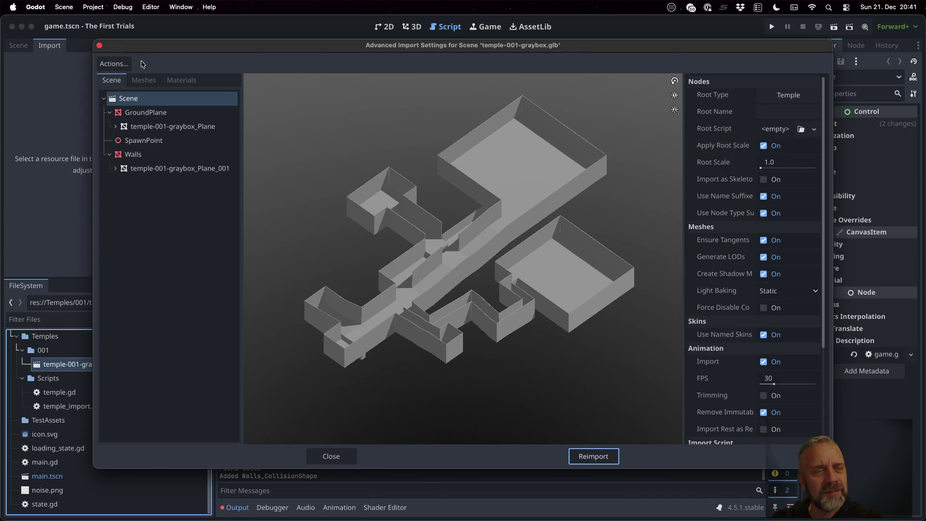
Expand the ground and walls meshes in the Meshes tab, confirming both use GroundMaterial.
click(144, 79)
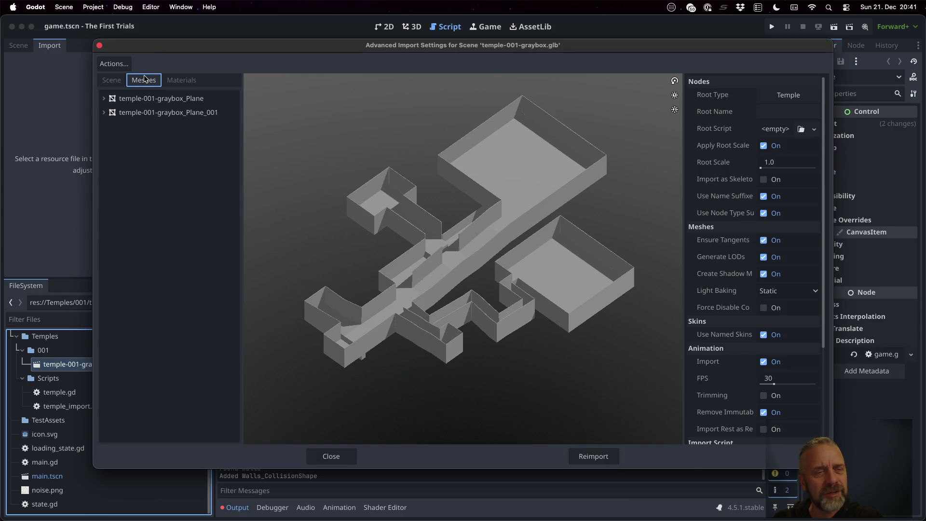
click(106, 99)
click(110, 127)
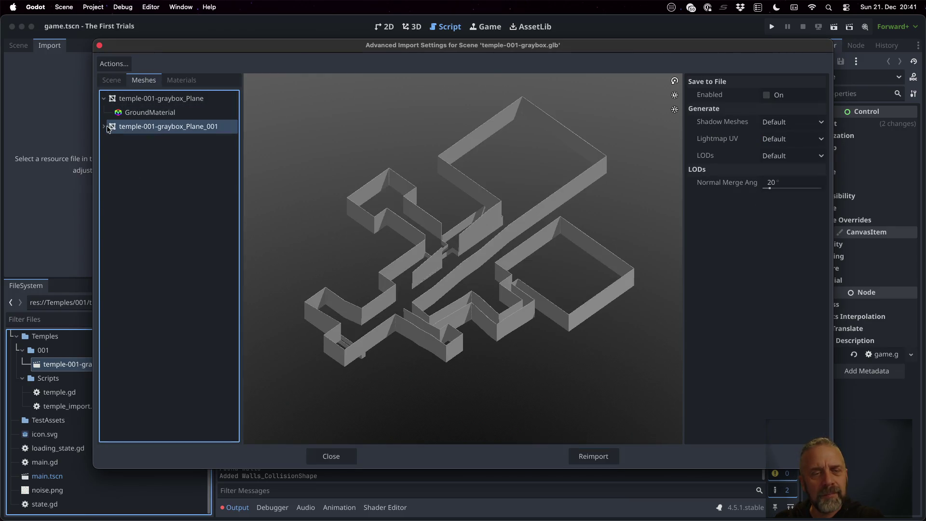
key(Up)
key(Up)
key(Down)
key(Down)
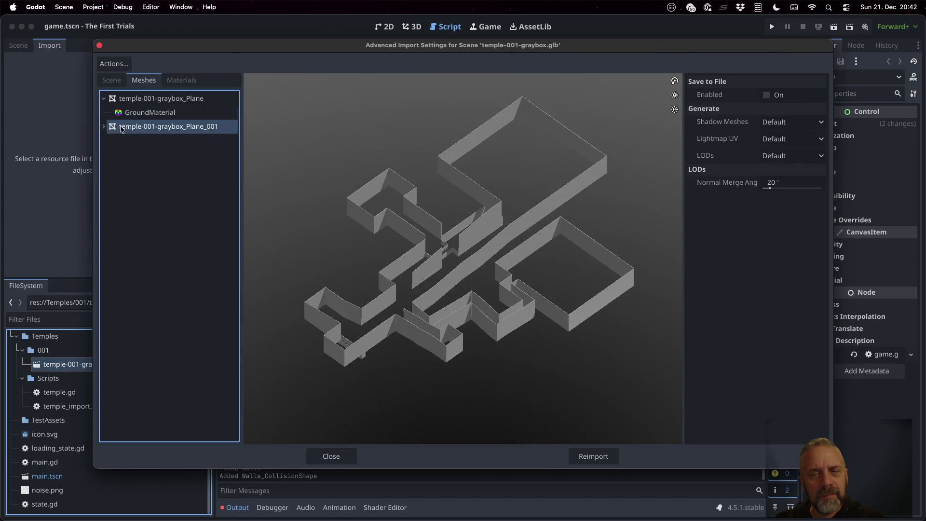
key(Up)
key(Up)
key(Down)
key(Down)
click(105, 127)
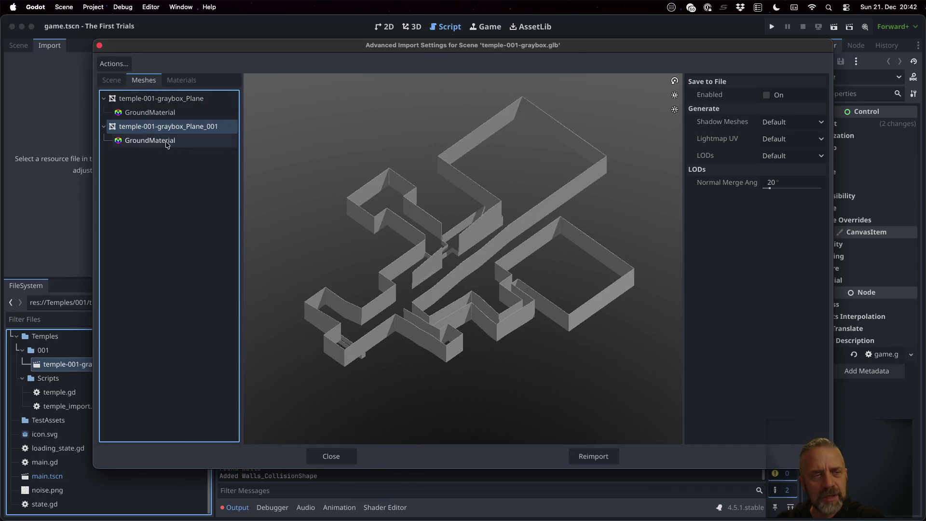
click(331, 456)
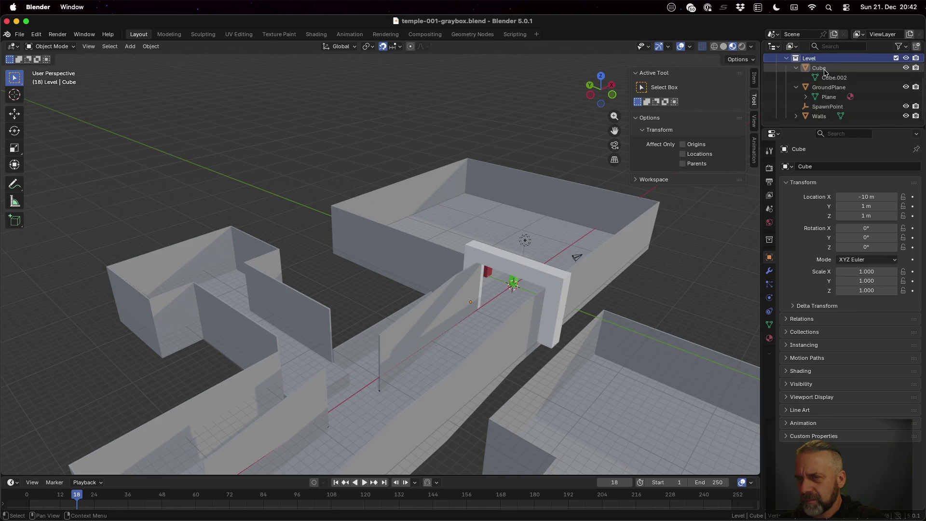
Select Walls, then the arch Cube, and view its subdivided grid in Edit Mode before returning to Object Mode.
click(818, 117)
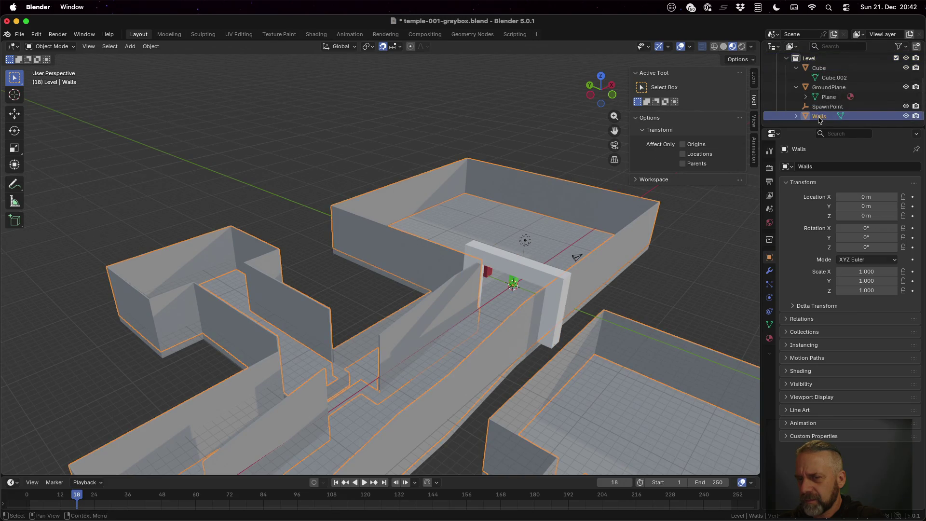
click(820, 69)
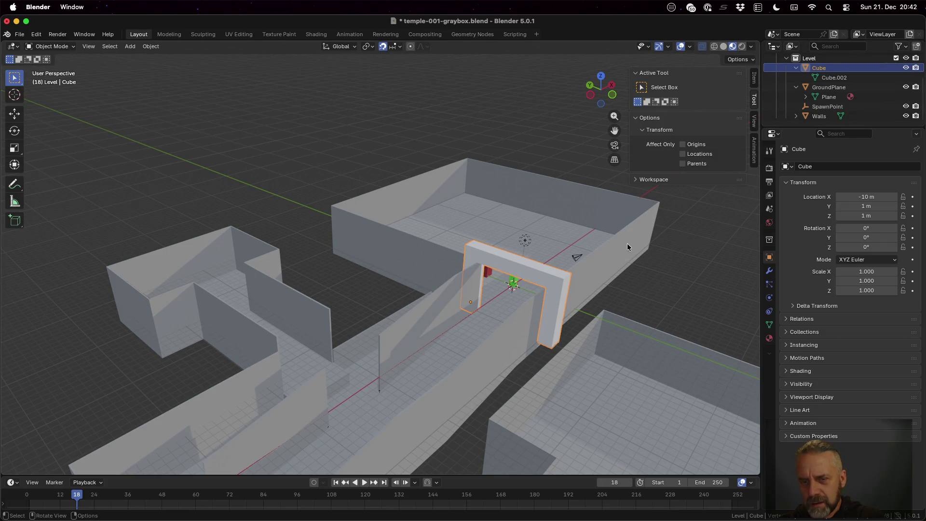
key(Tab)
key(Tab)
key(Tab)
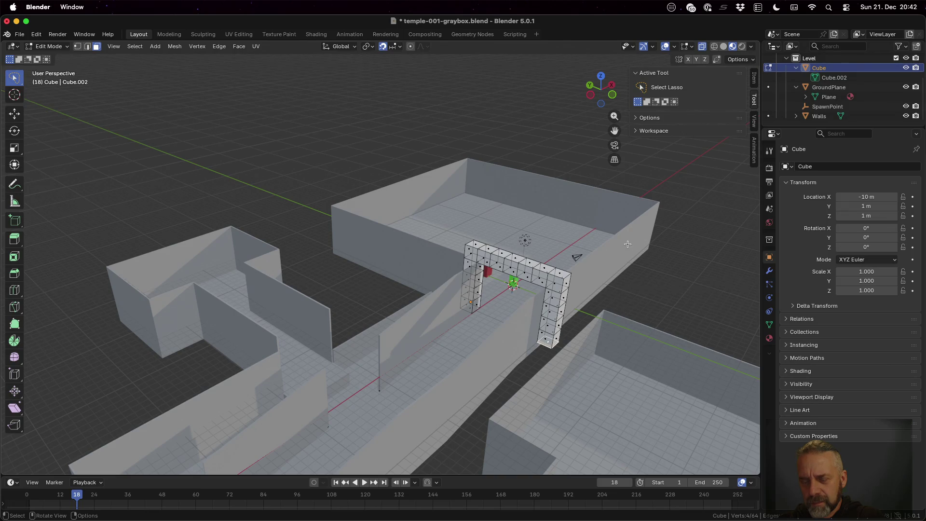
key(Tab)
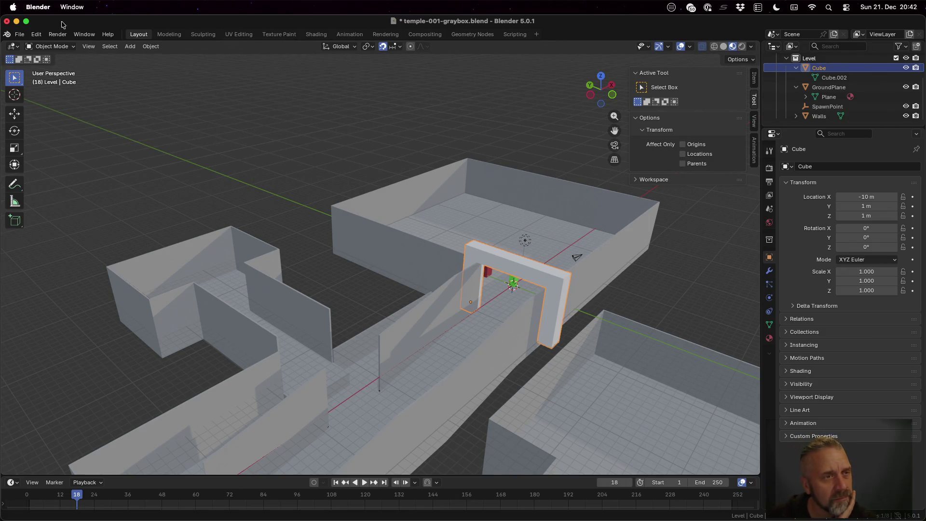
click(20, 35)
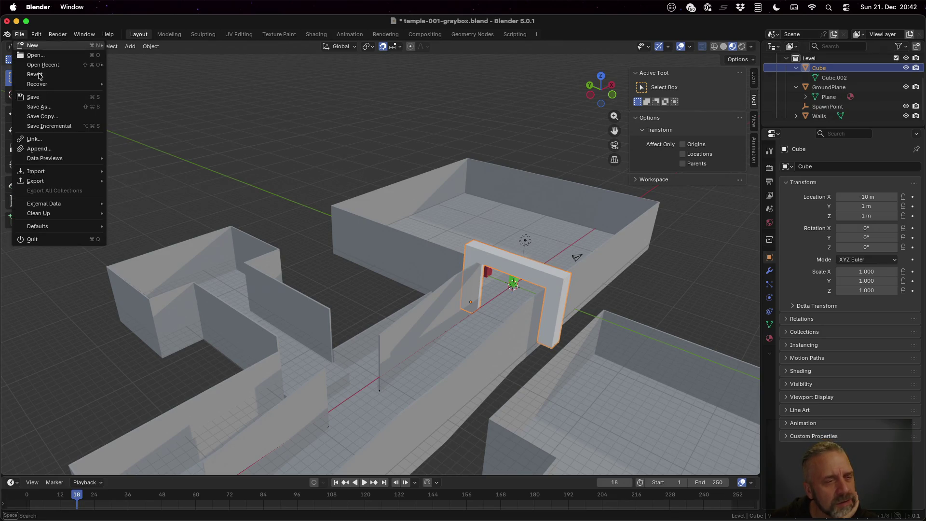
Export the scene as glTF binary temple-001-graybox-02.glb into temples/001.
mouse_move(84, 183)
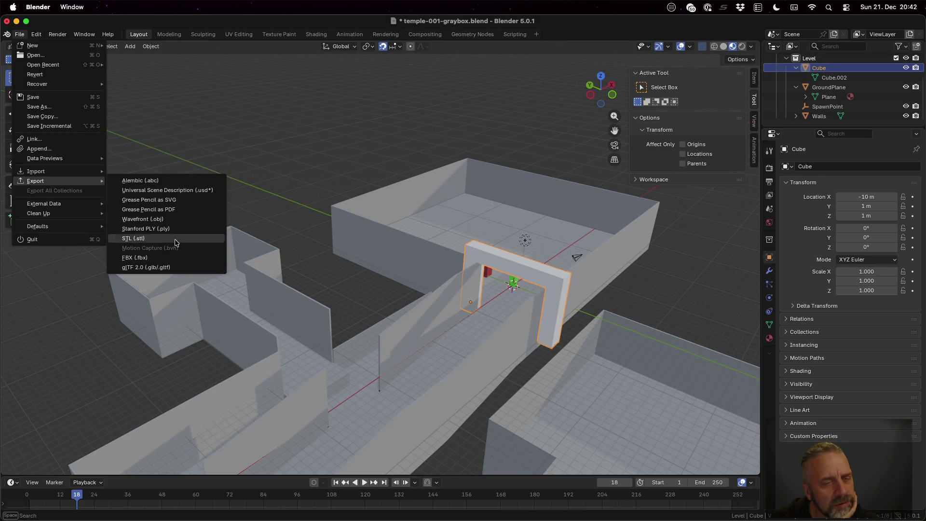
click(183, 265)
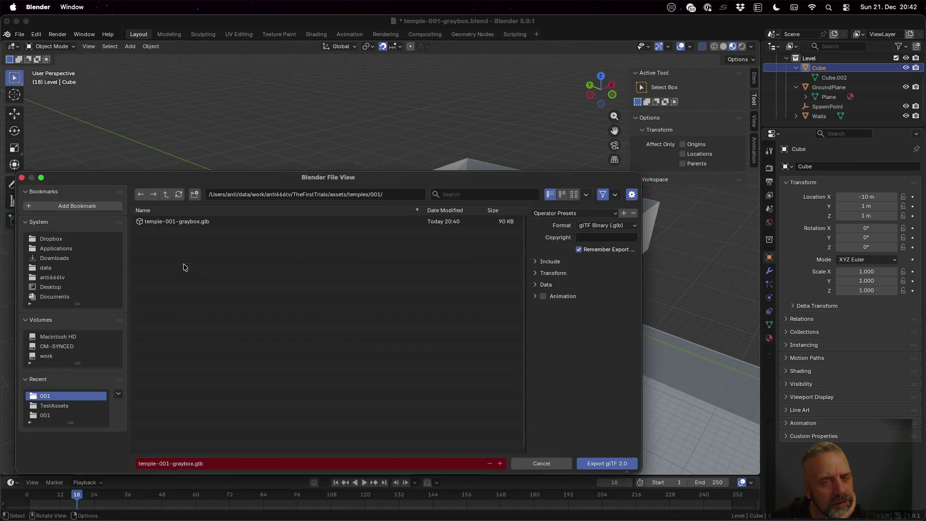
click(342, 463)
key(Home)
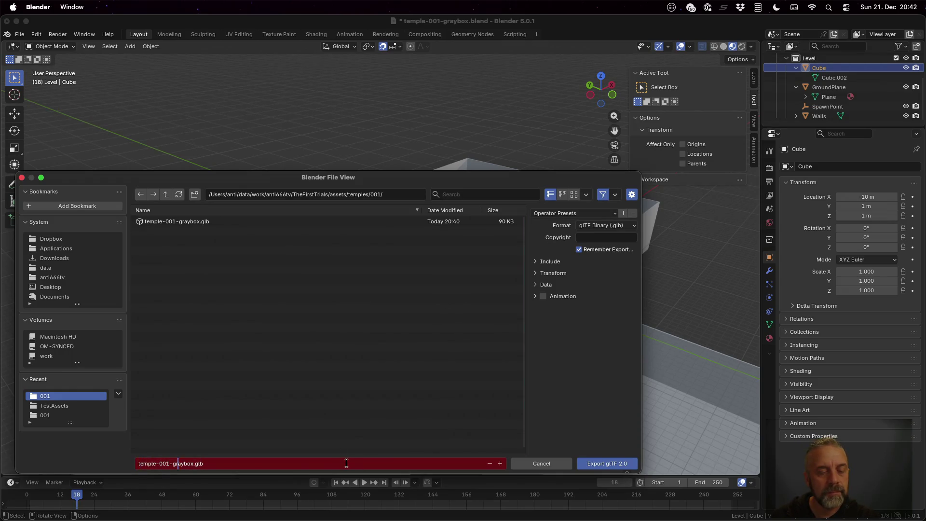
key(ctrl+Right)
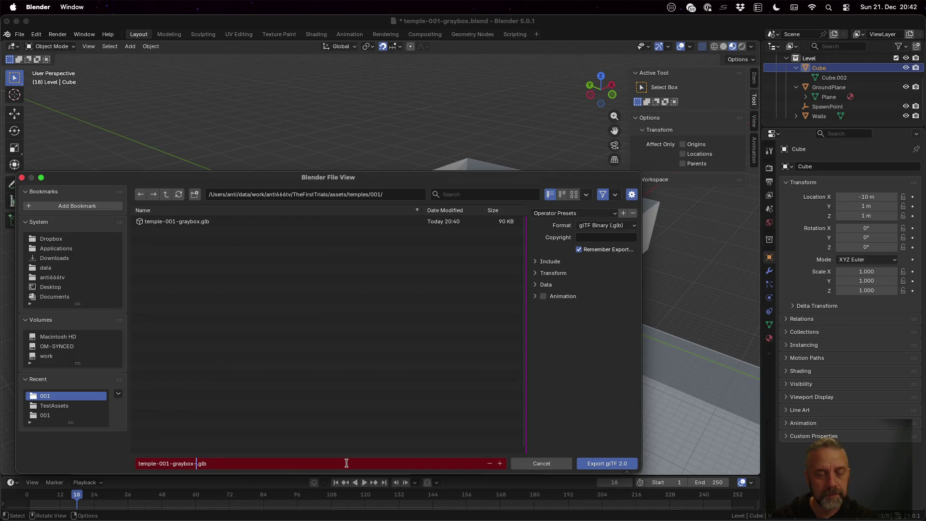
click(623, 463)
key(super+Tab)
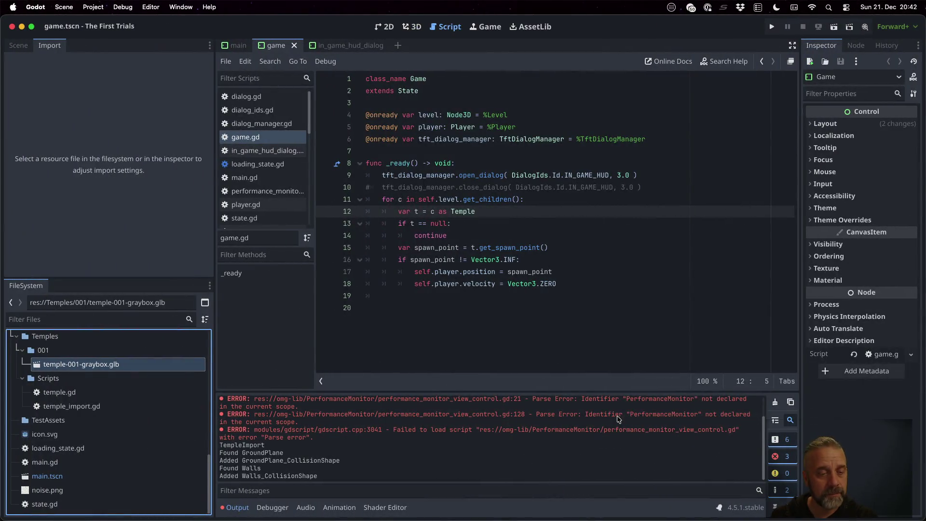
Reveal Godot's Temples/001 folder in Finder, which holds only temple-001-graybox.glb, then close it.
click(81, 361)
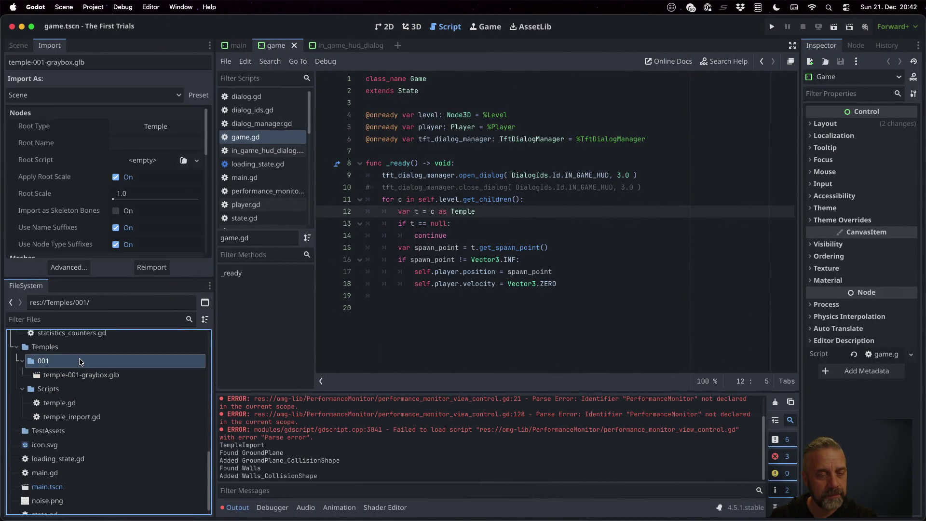
right_click(81, 361)
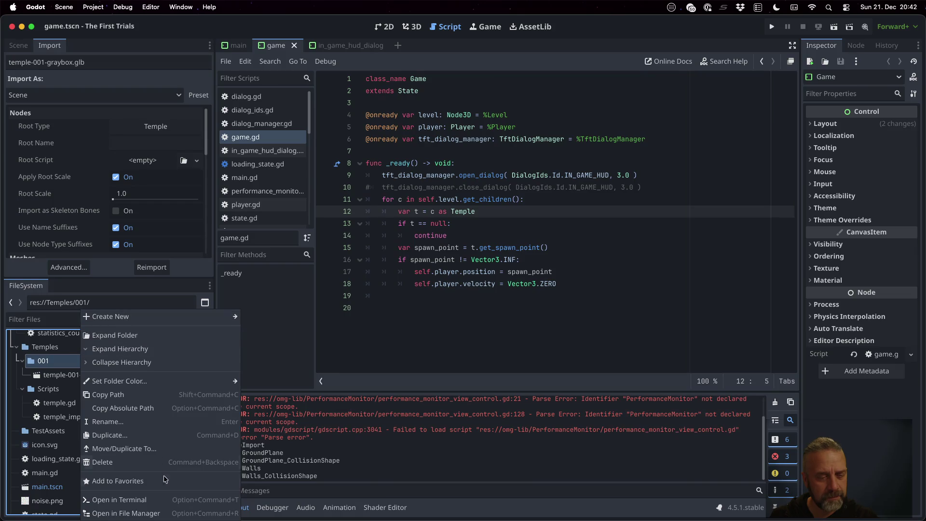
click(170, 514)
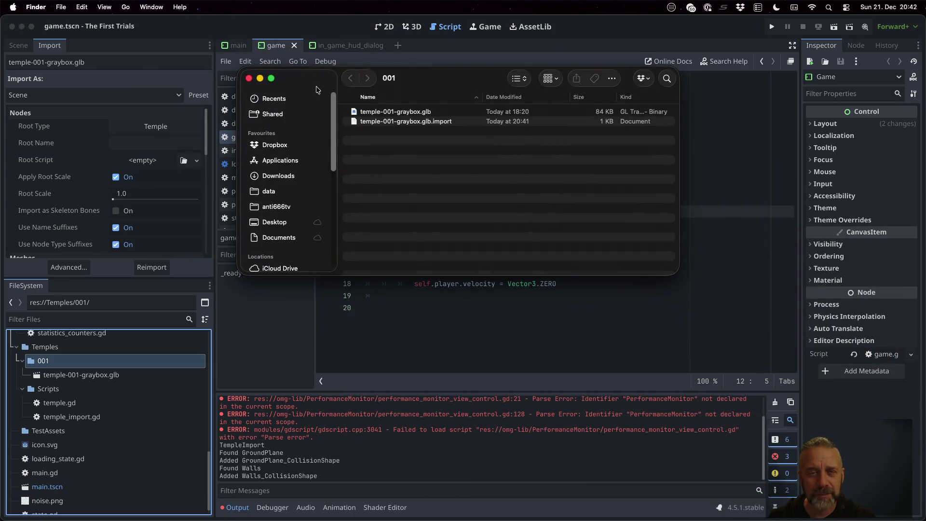
click(249, 78)
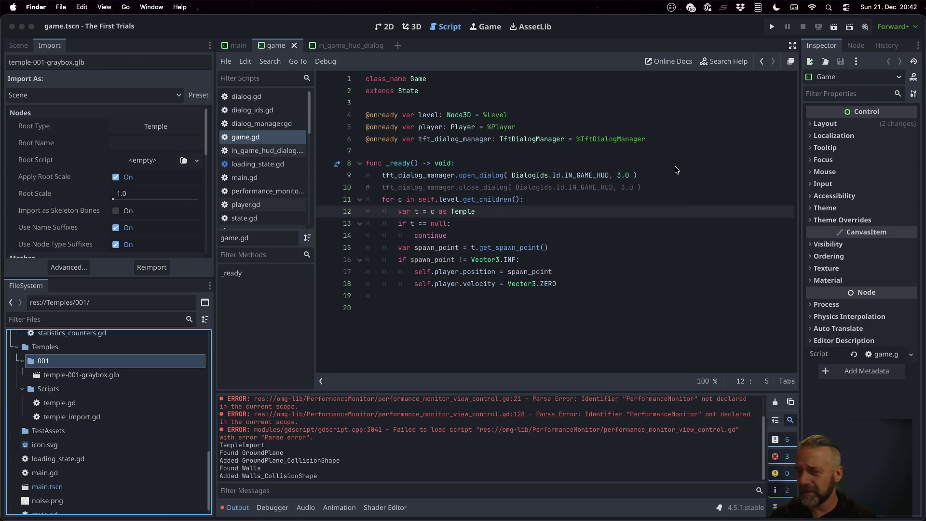
key(ctrl+Right)
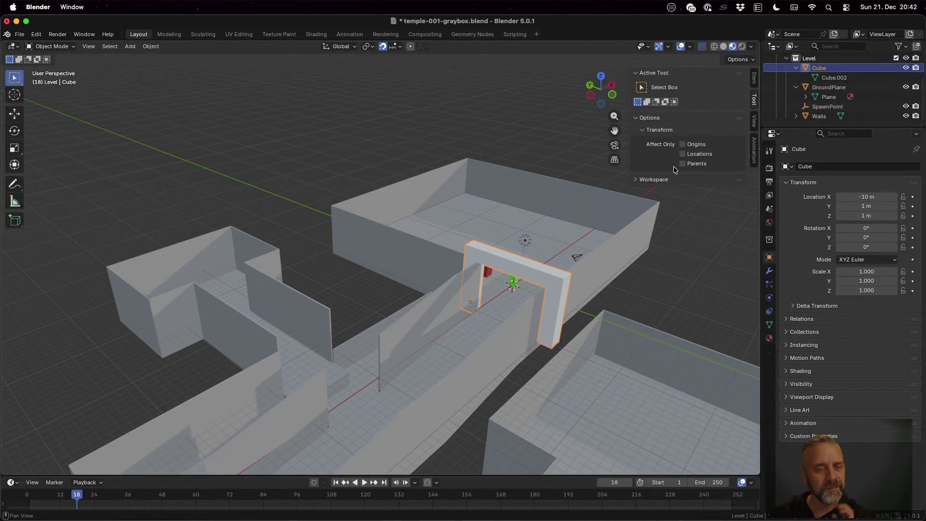
Open the glTF 2.0 export browser showing temple-001-graybox.glb and temple-001-graybox-02.glb at 90 KB each.
click(21, 34)
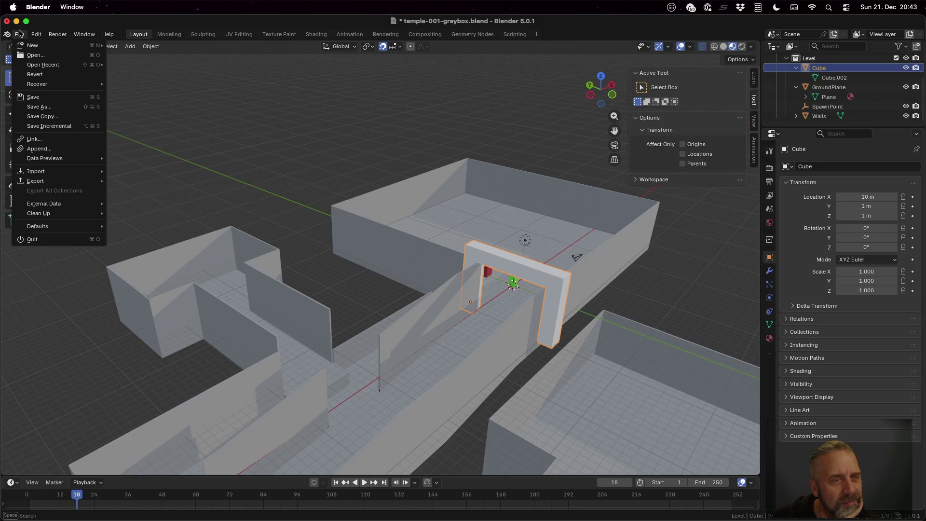
mouse_move(75, 181)
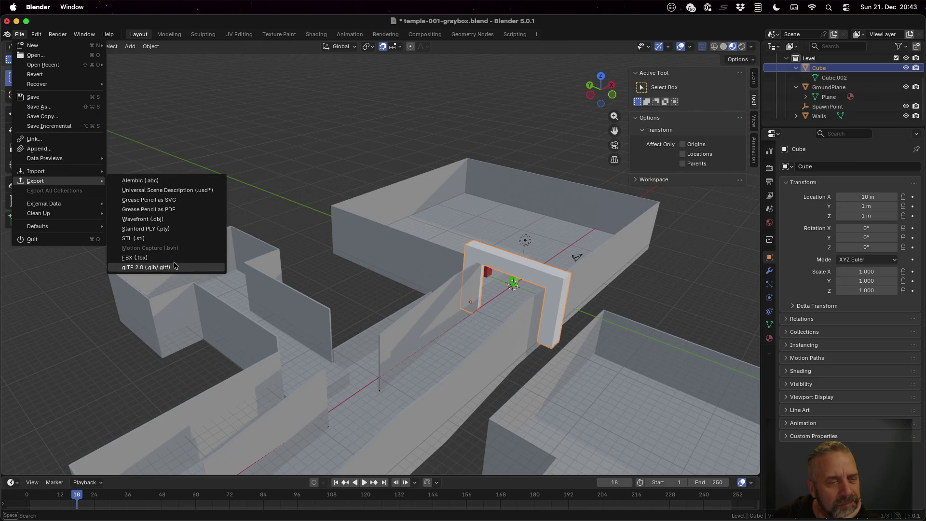
click(177, 266)
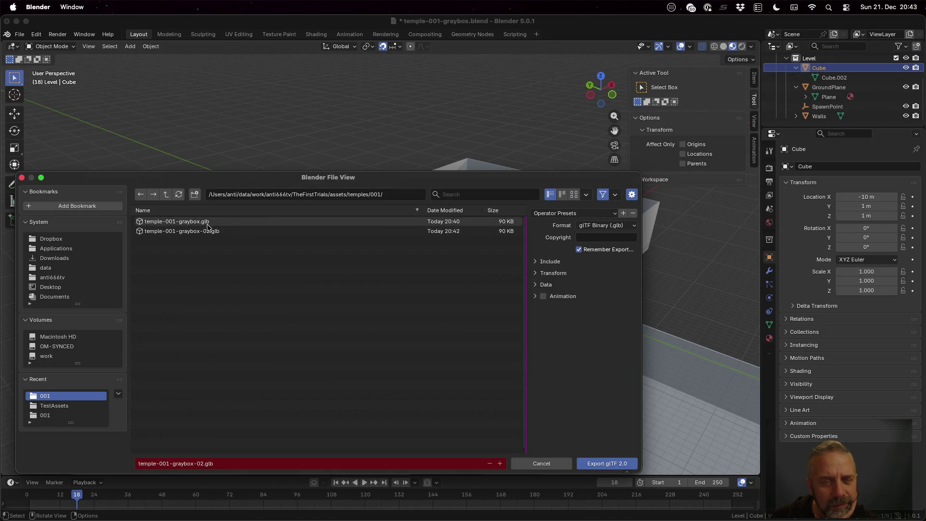
key(ctrl+Left)
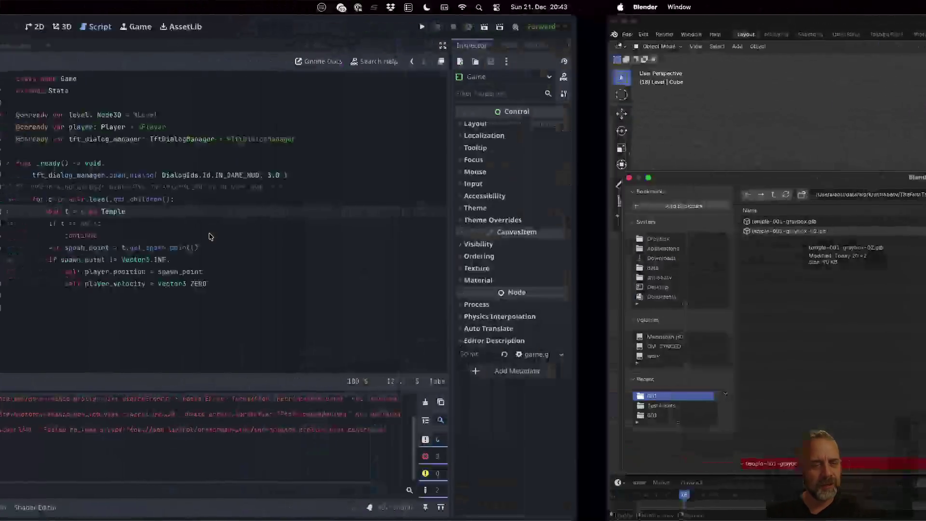
List temples/001 in iTerm2, showing temple-001-graybox-02.glb beside the original files.
key(ctrl+Up)
click(299, 402)
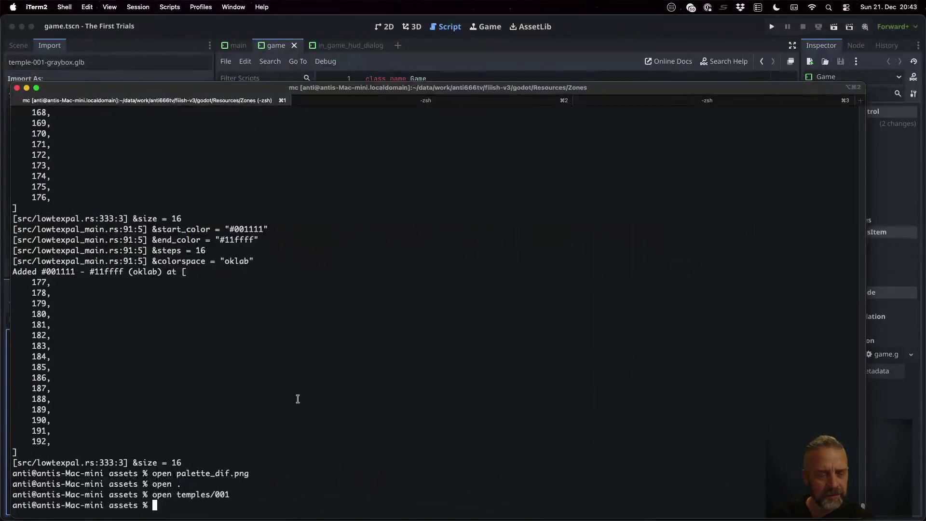
text(temples/)
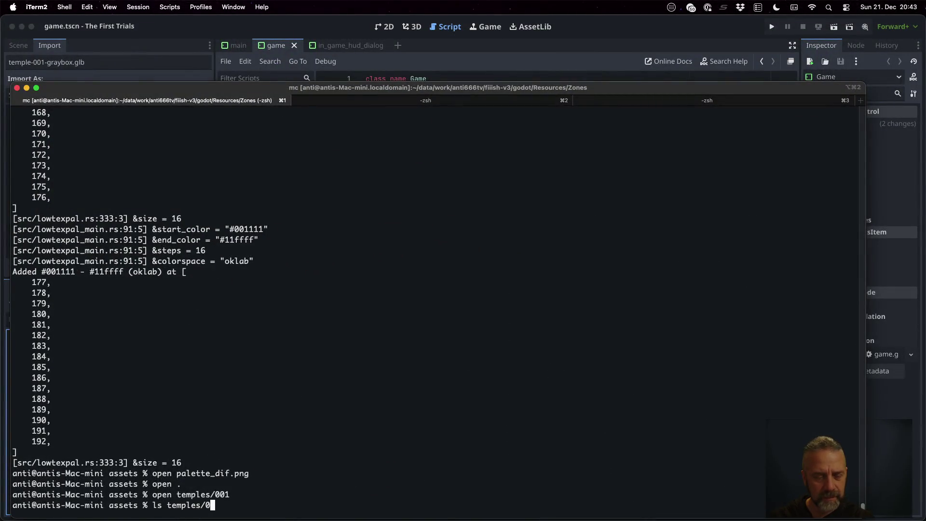
text(001)
key(Return)
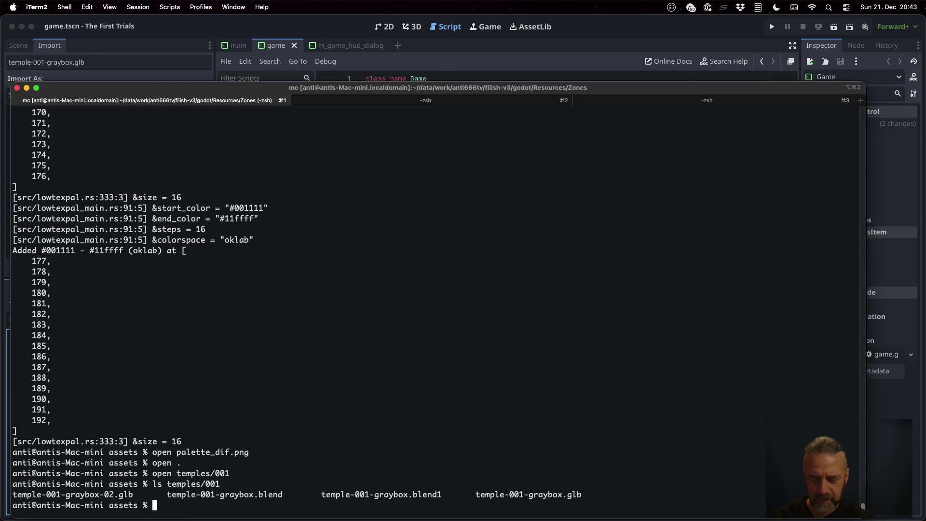
Open temples/001 in Finder, select temple-001-graybox-02.glb, then close Finder.
key(Tab)
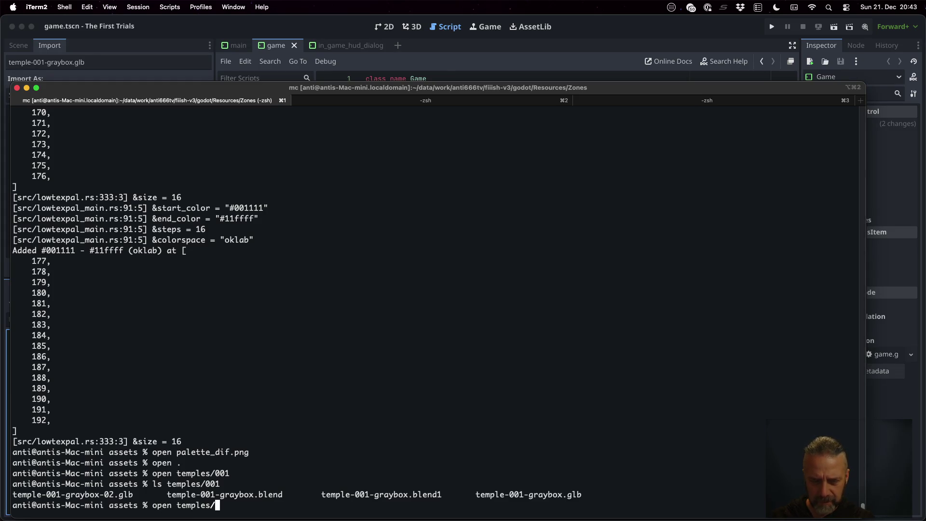
key(Return)
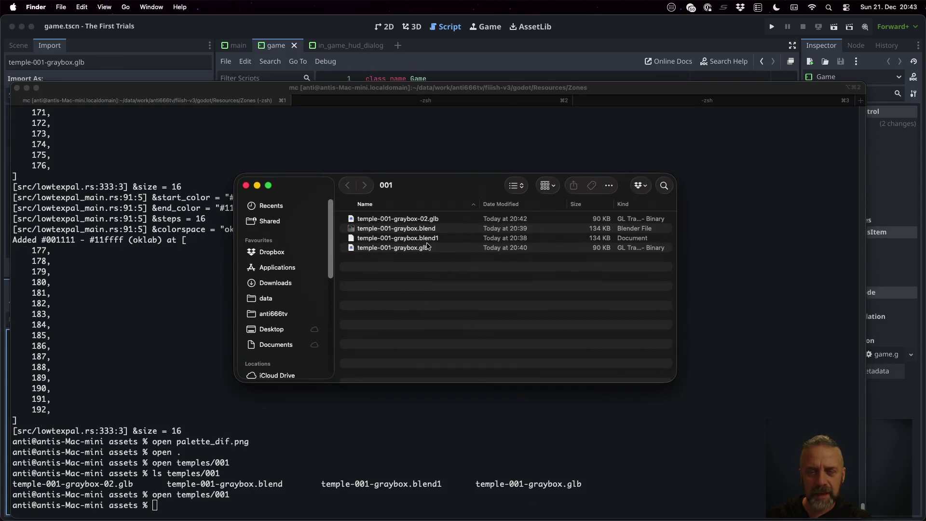
click(417, 220)
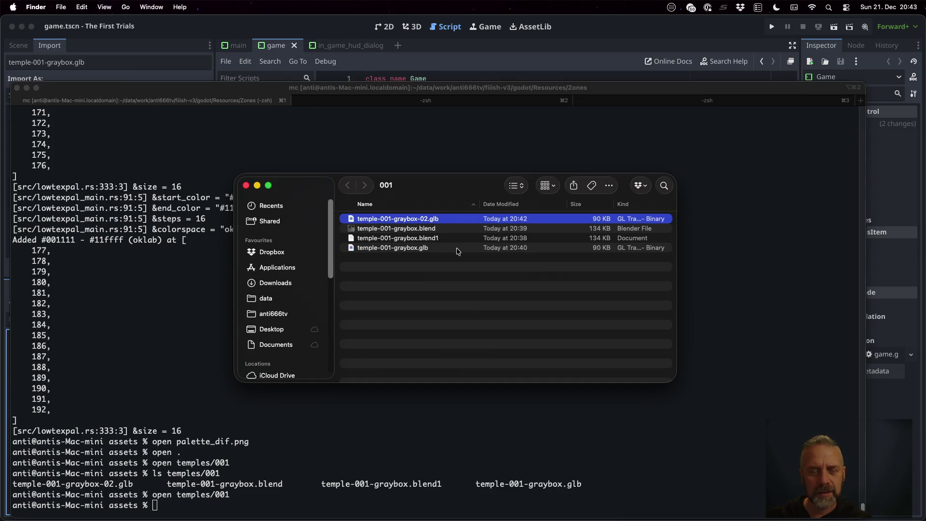
click(247, 187)
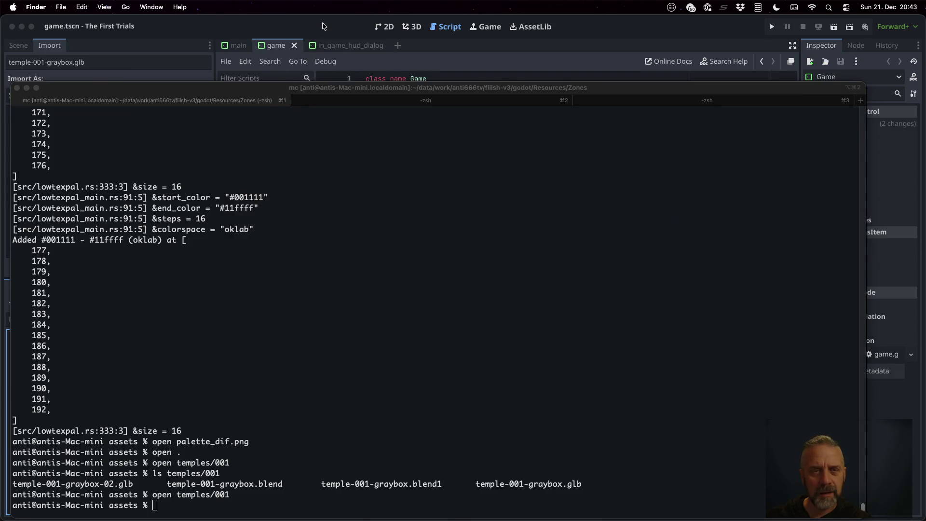
key(super+Tab)
right_click(53, 361)
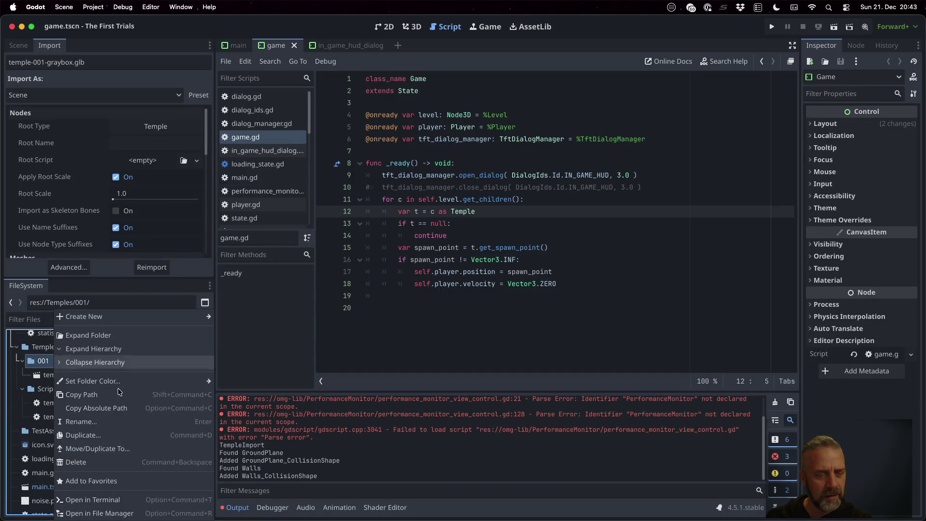
Reveal Godot's Temples/001 folder in Finder and check its path, holding only temple-001-graybox.glb and its .import file.
click(131, 513)
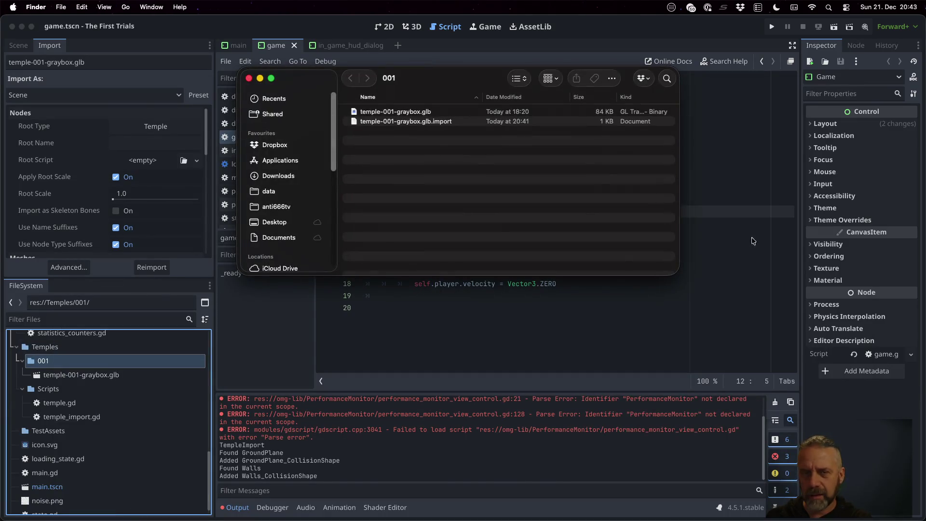
right_click(391, 80)
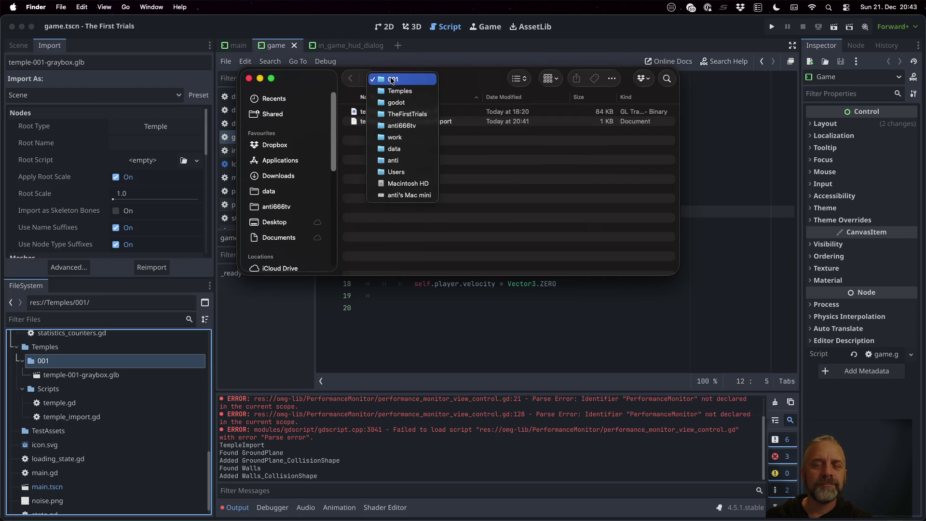
click(391, 79)
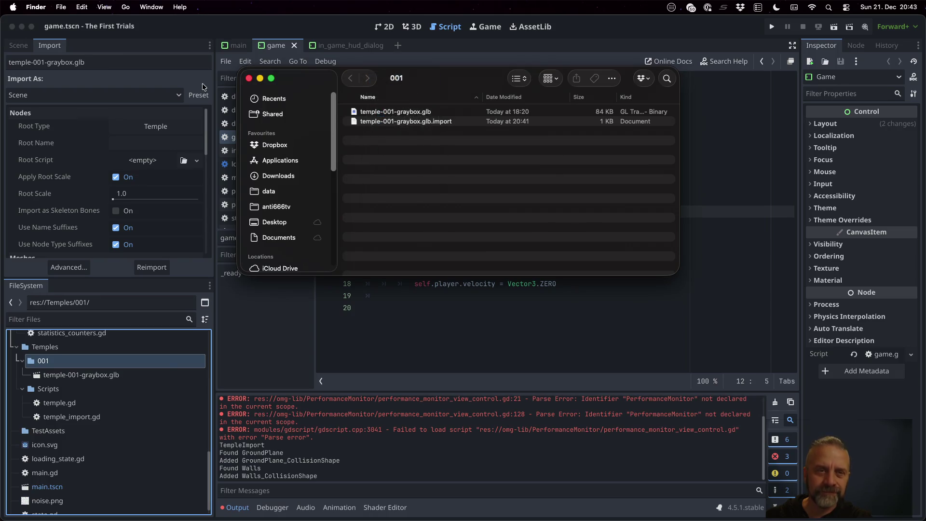
click(520, 280)
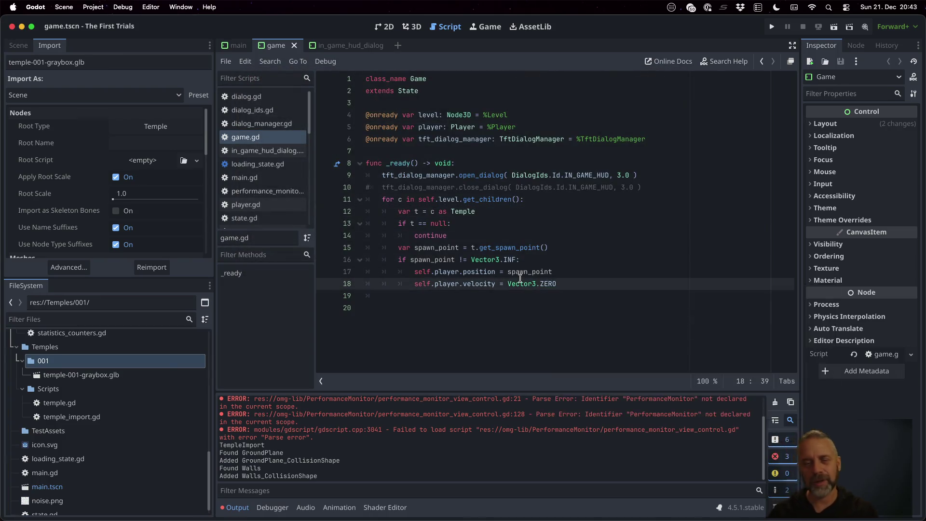
key(super+Tab)
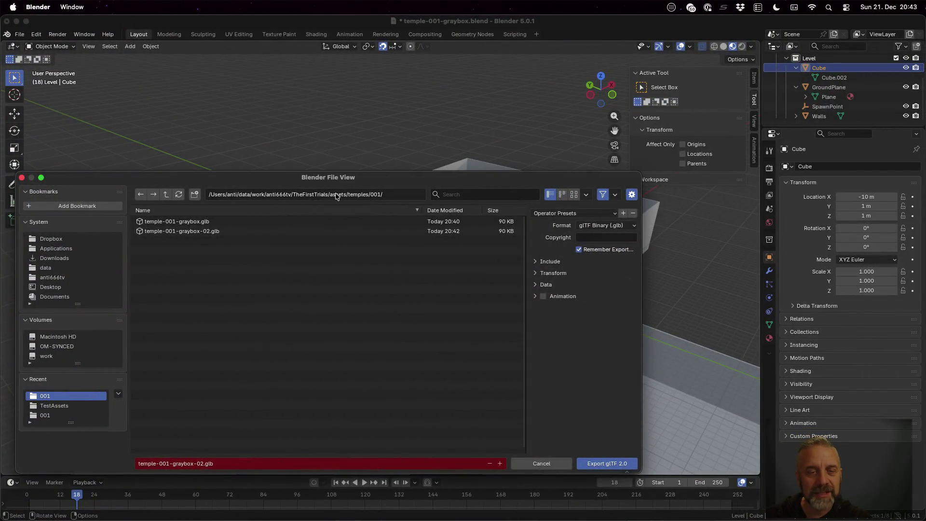
Navigate the export browser to godot/Temples/001 and overwrite temple-001-graybox.glb.
click(166, 194)
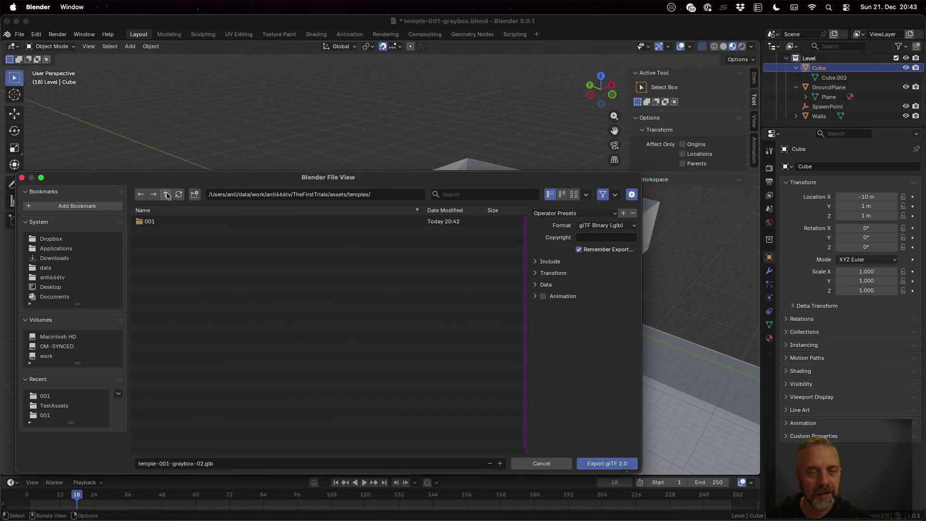
click(166, 194)
click(166, 194)
double_click(149, 232)
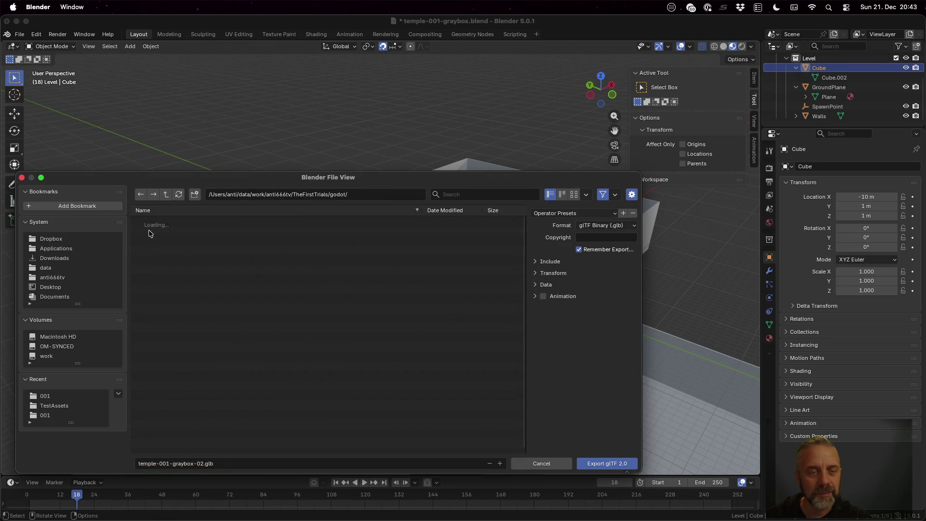
double_click(170, 241)
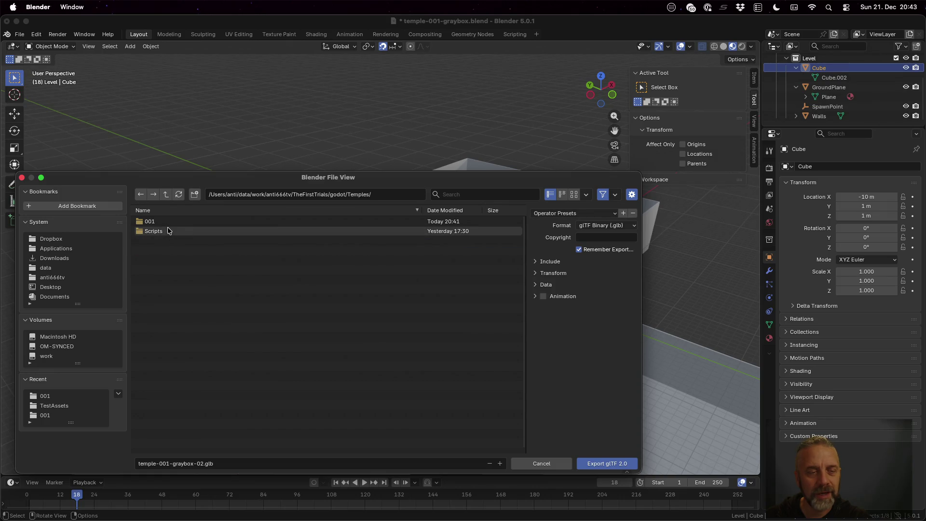
double_click(149, 221)
double_click(193, 222)
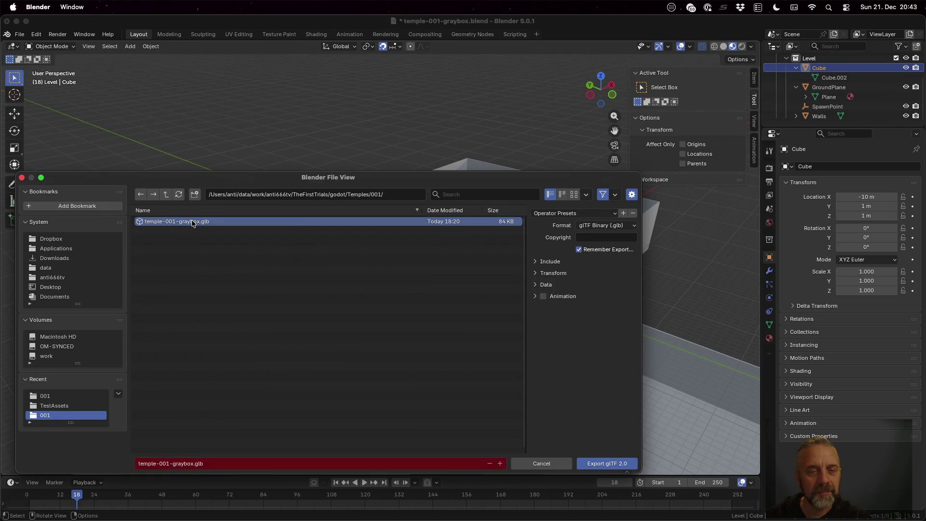
key(ctrl+Left)
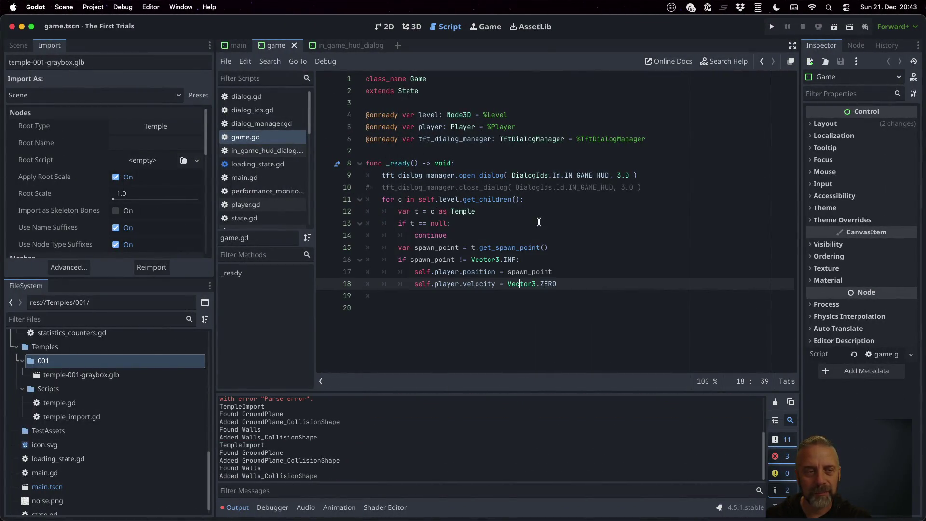
Preview the updated temple-001-graybox.glb import settings in Godot and close them.
click(13, 48)
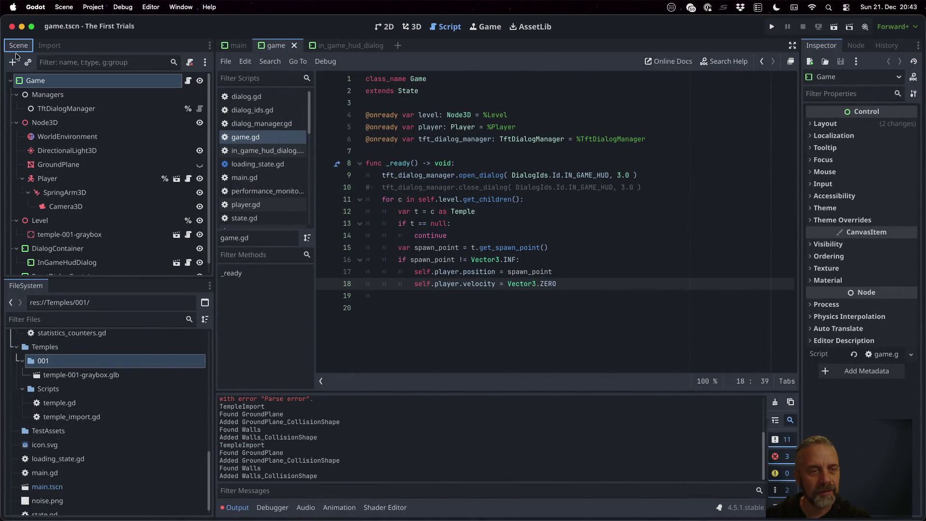
double_click(116, 376)
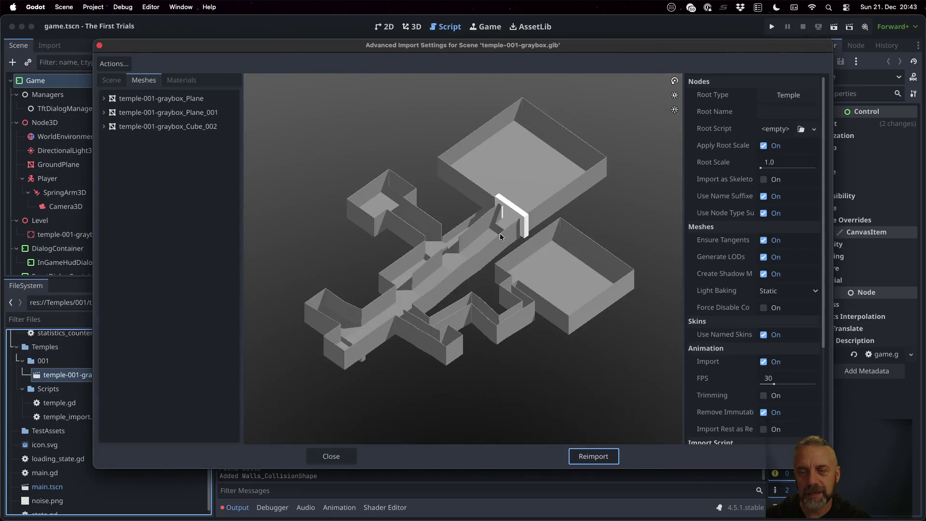
click(331, 455)
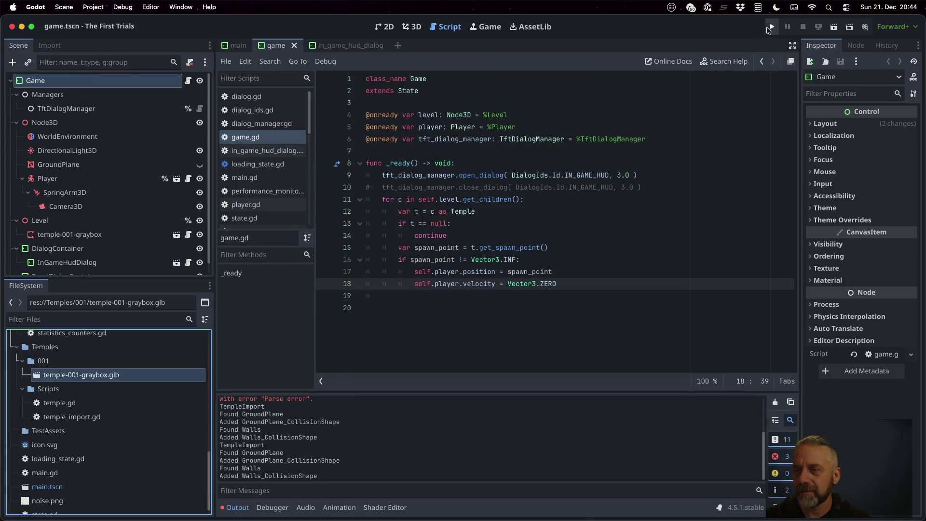
Run the game, override the camera to view the capsule near the new archway, then stop it.
click(834, 27)
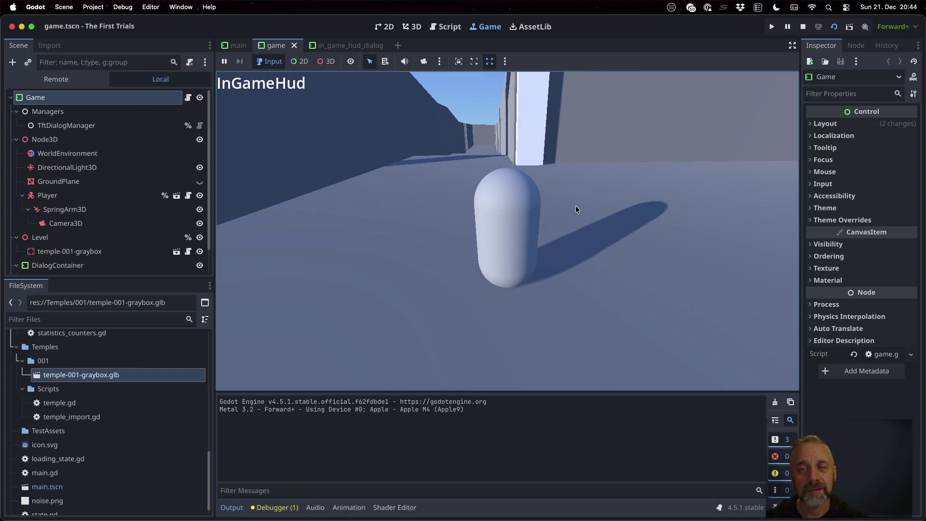
click(332, 61)
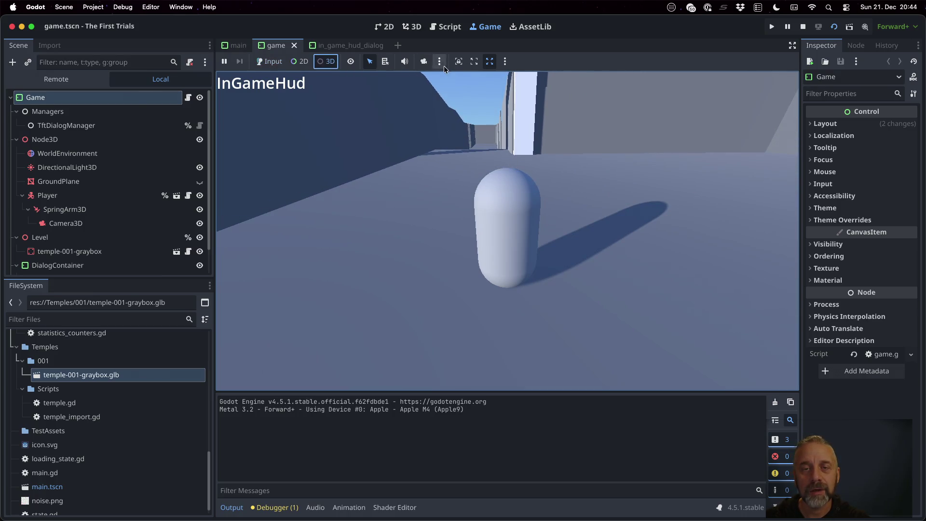
click(428, 61)
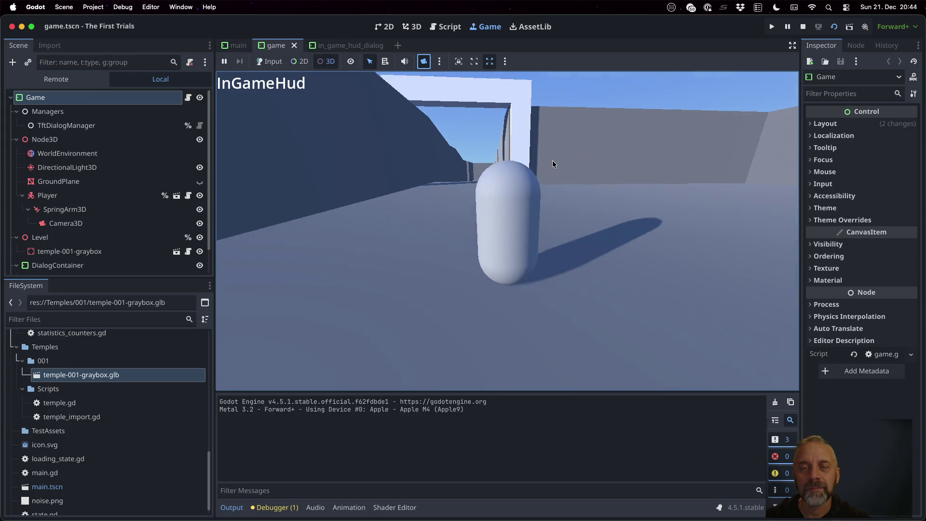
mouse_move(519, 147)
mouse_down()
mouse_move(504, 149)
mouse_move(499, 176)
mouse_move(531, 192)
mouse_move(638, 166)
mouse_move(537, 170)
mouse_move(566, 185)
mouse_move(529, 141)
mouse_move(505, 143)
mouse_move(505, 160)
mouse_up()
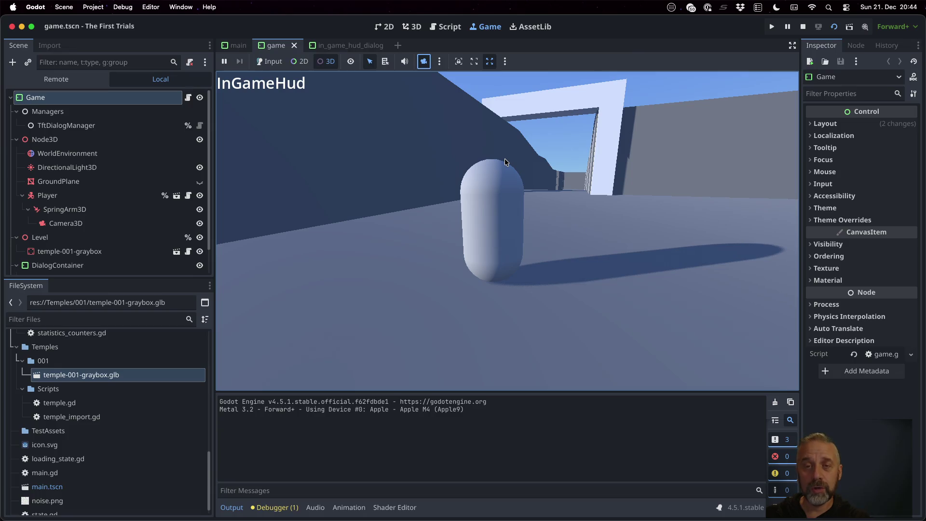
click(802, 27)
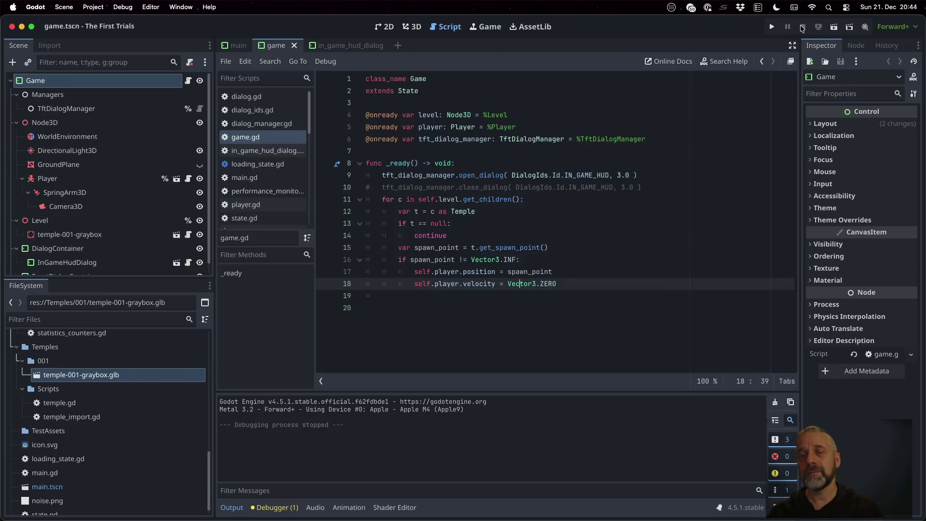
key(super+Tab)
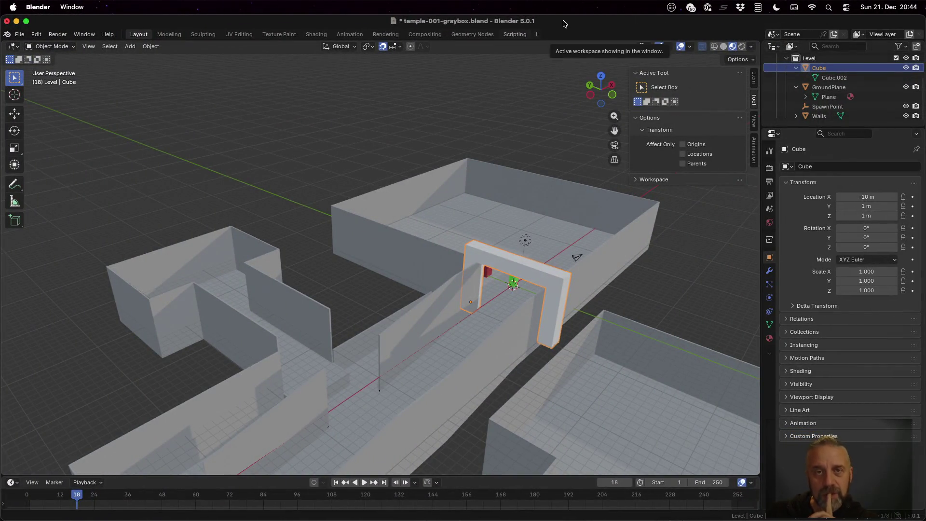
Save the temple graybox file and make a duplicate of the arch, cancelling its move.
key(ctrl+s)
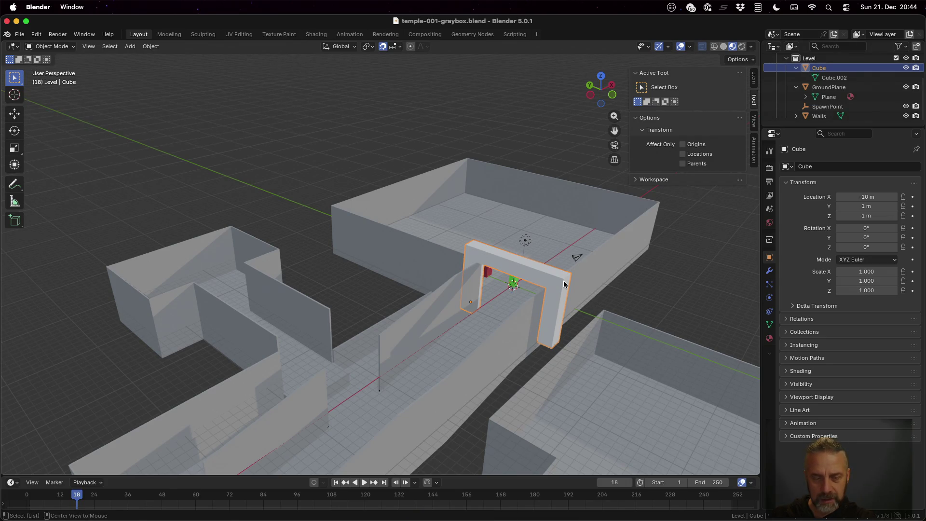
key(shift+d)
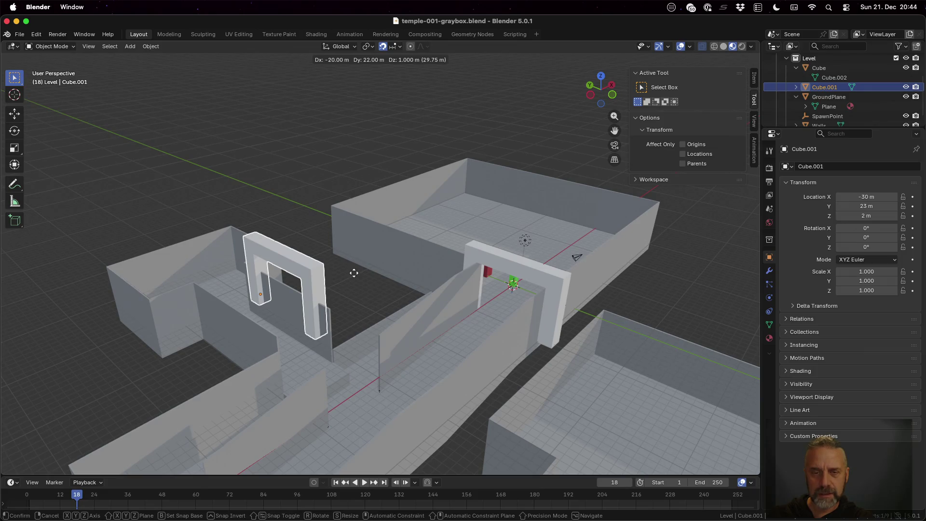
key(Escape)
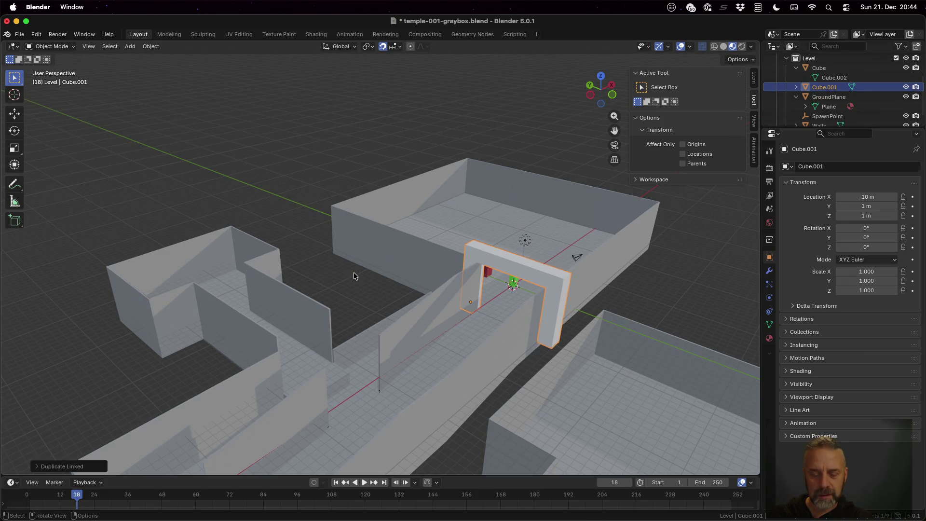
key(g)
key(Escape)
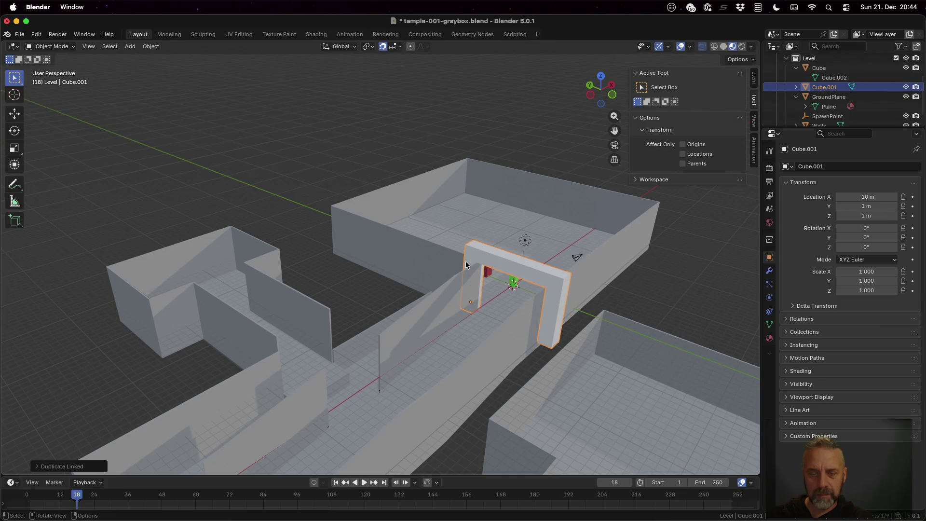
Delete the duplicate Cube.001 and reselect the original archway Cube.
key(x)
click(467, 265)
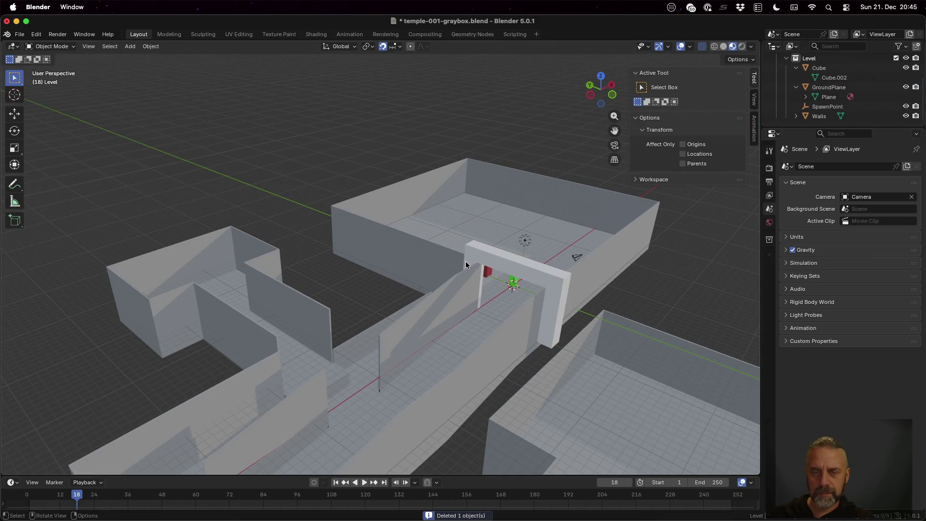
click(530, 268)
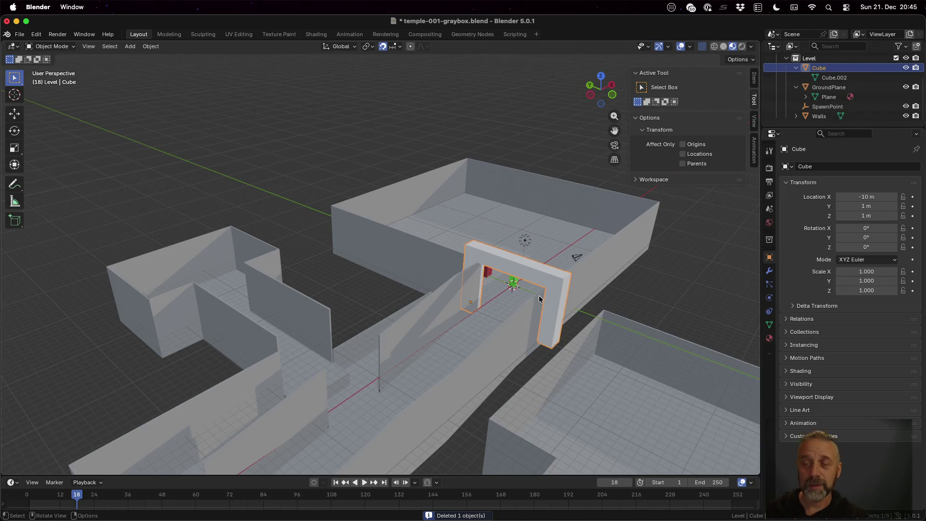
scroll(539, 299, down, 10)
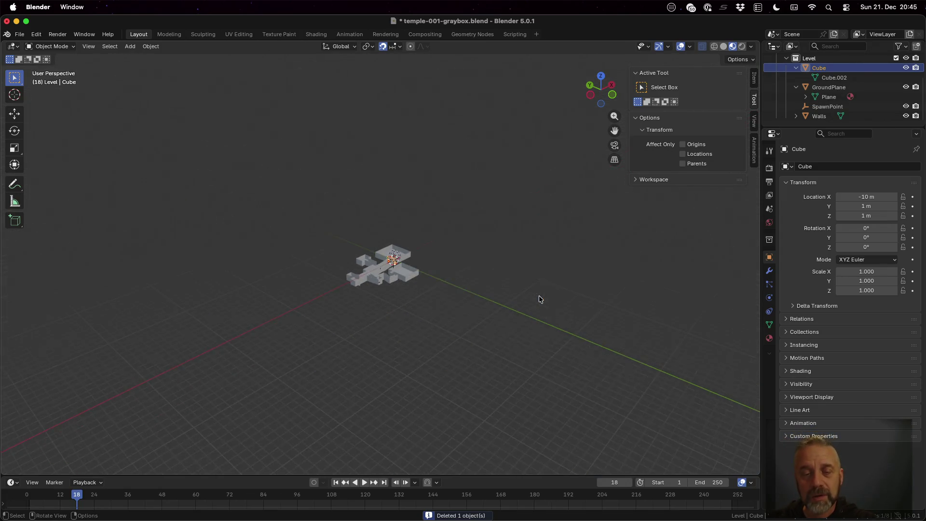
scroll(539, 299, up, 10)
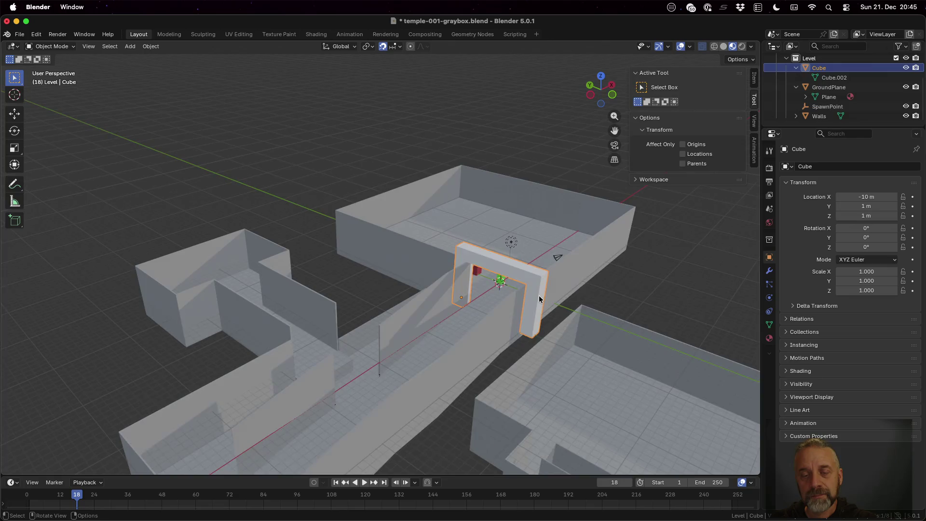
scroll(539, 295, up, 2)
scroll(454, 281, down, 5)
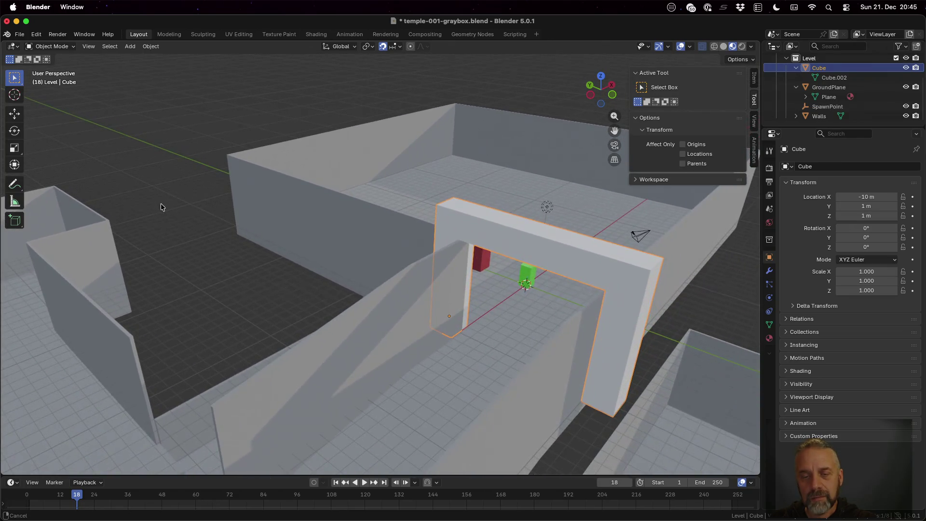
scroll(634, 292, right, 5)
scroll(520, 254, right, 5)
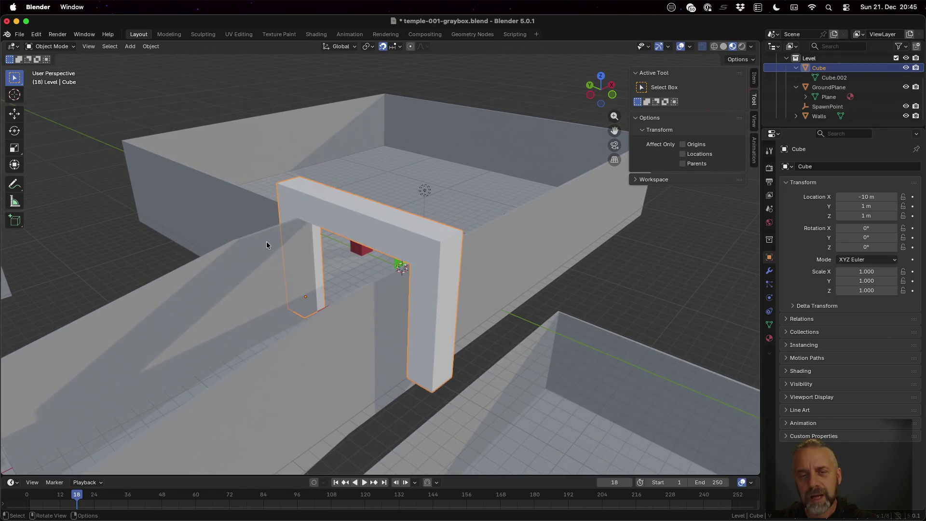
scroll(612, 268, down, 5)
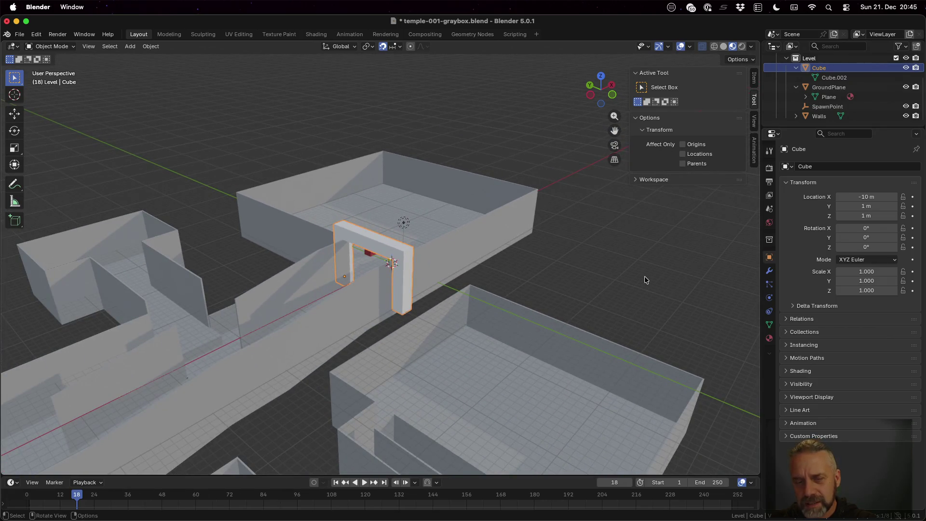
scroll(429, 256, right, 5)
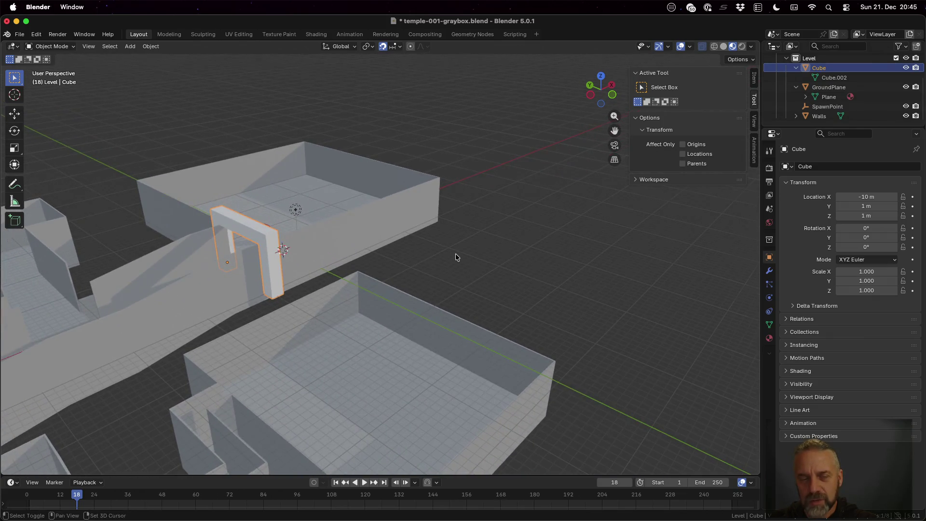
scroll(456, 254, right, 3)
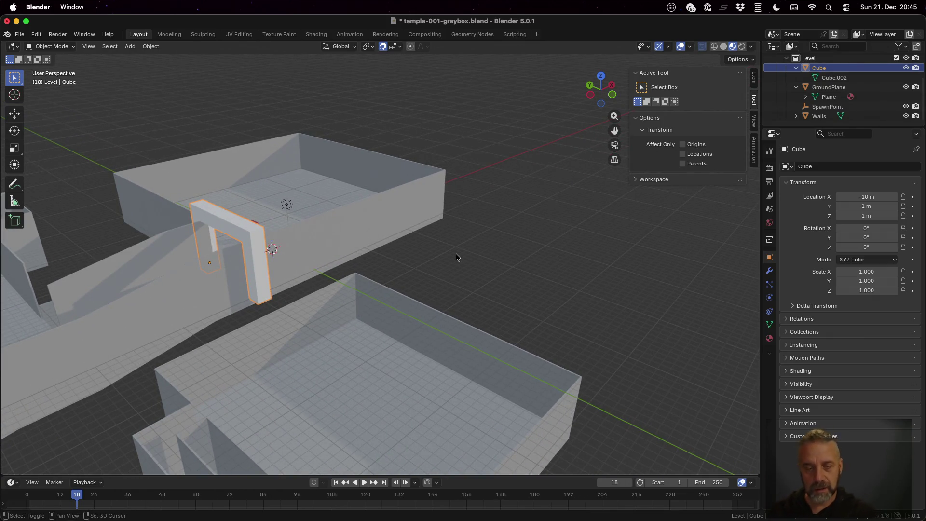
key(shift+d)
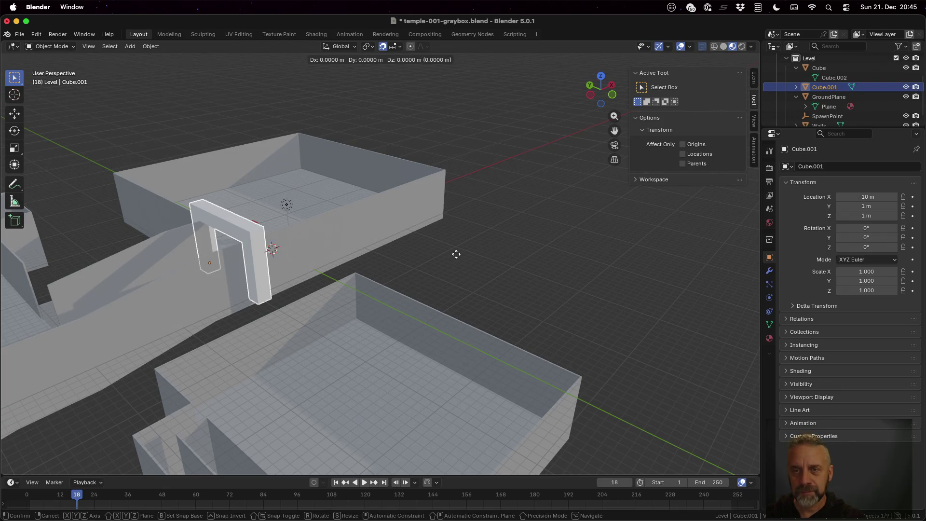
key(shift+z)
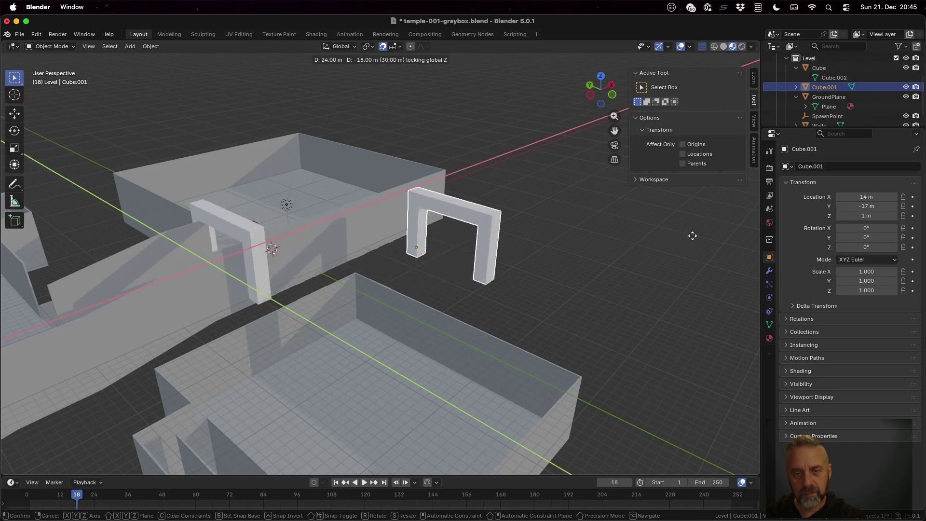
click(3, 138)
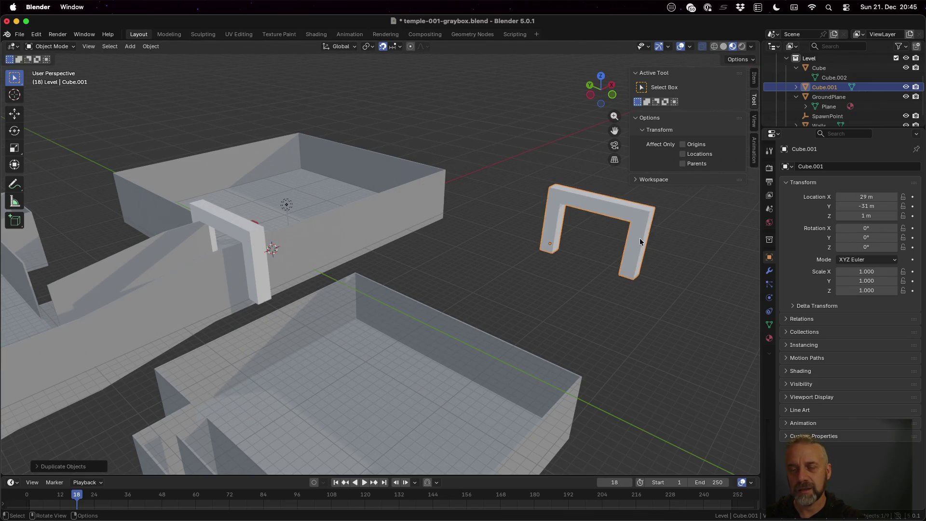
key(Tab)
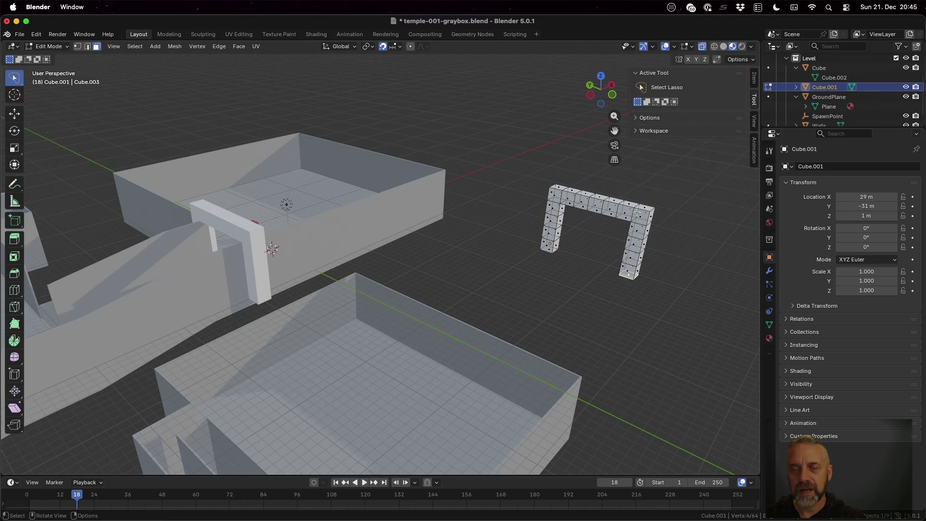
click(645, 208)
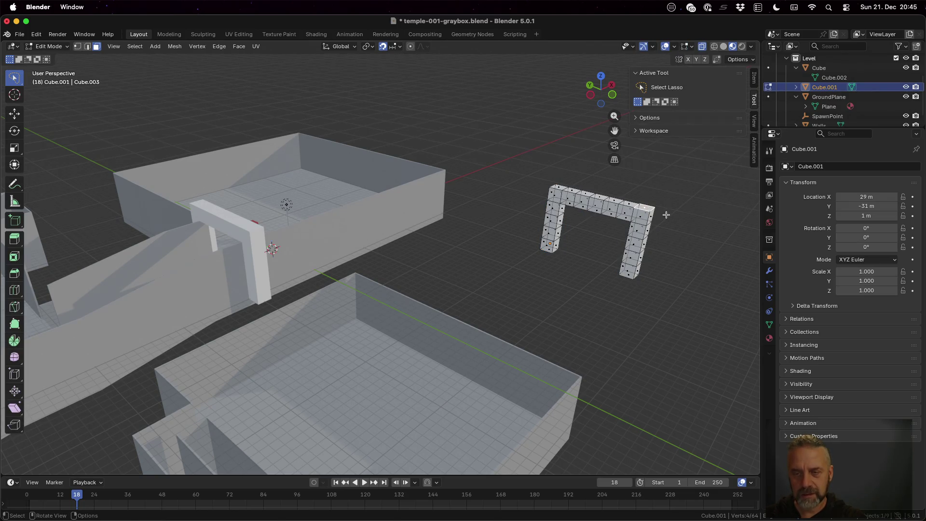
key(g)
click(667, 167)
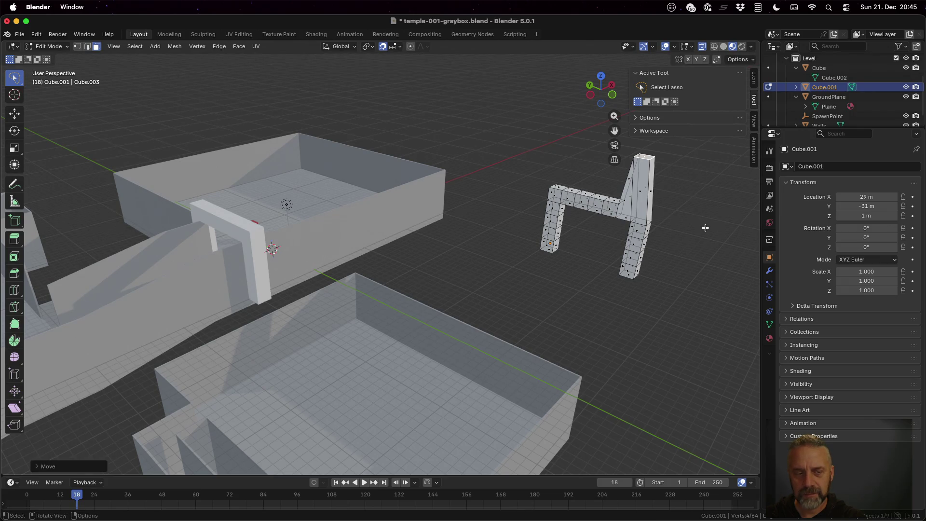
key(ctrl+z)
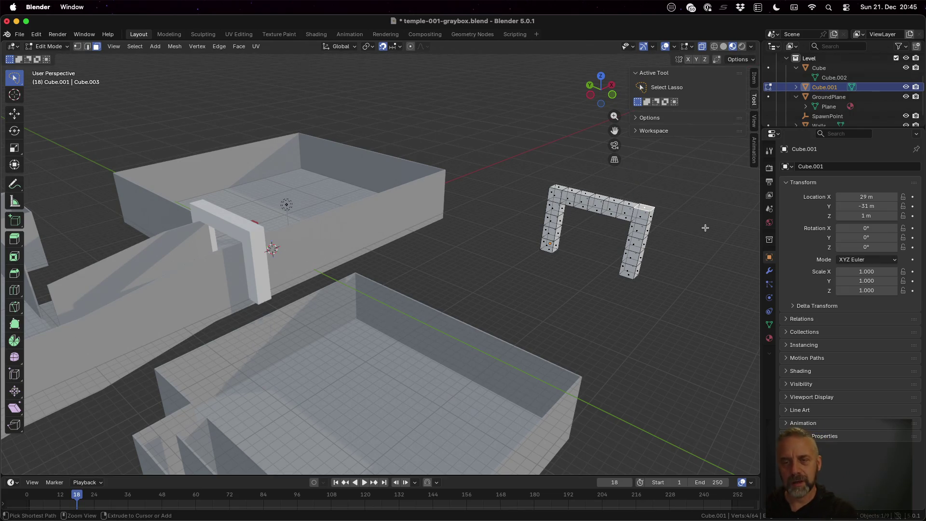
key(Tab)
key(Delete)
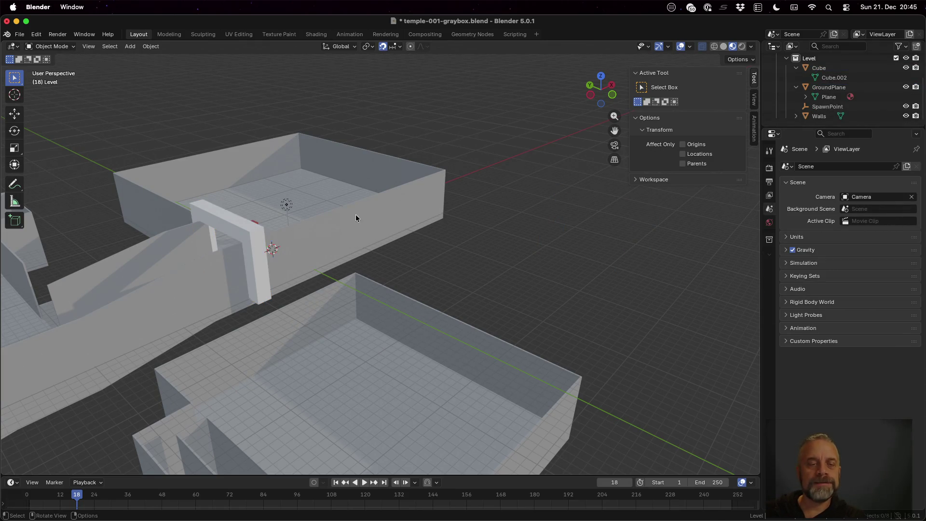
Make a linked duplicate of the arch and place it aside at X 22 m, Y −31 m.
click(247, 229)
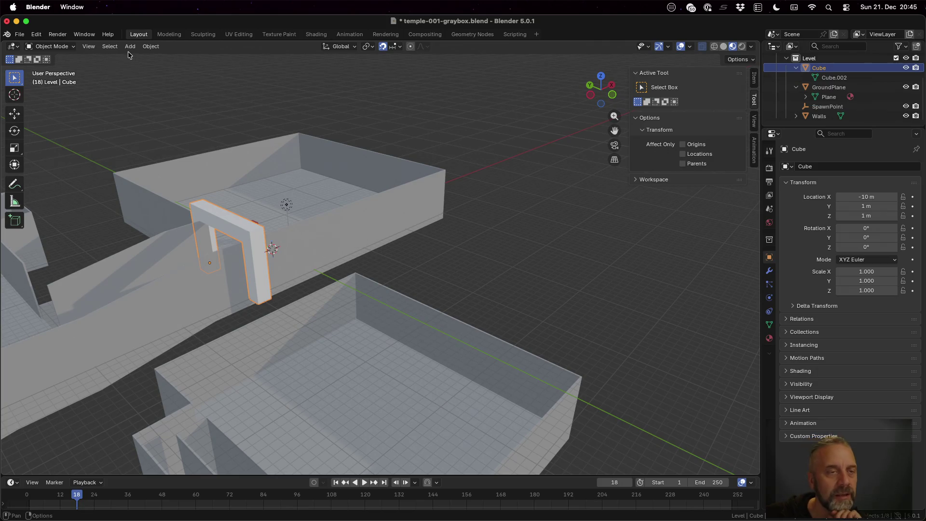
click(150, 46)
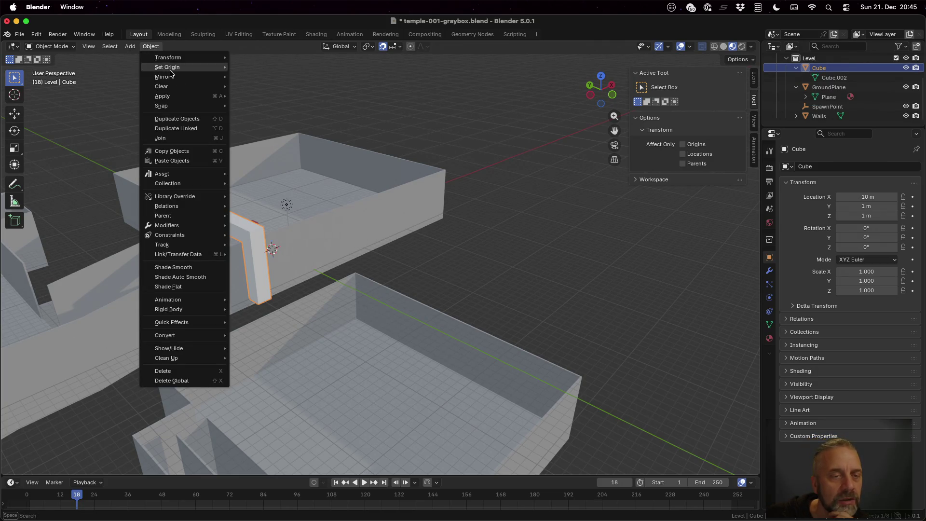
click(193, 129)
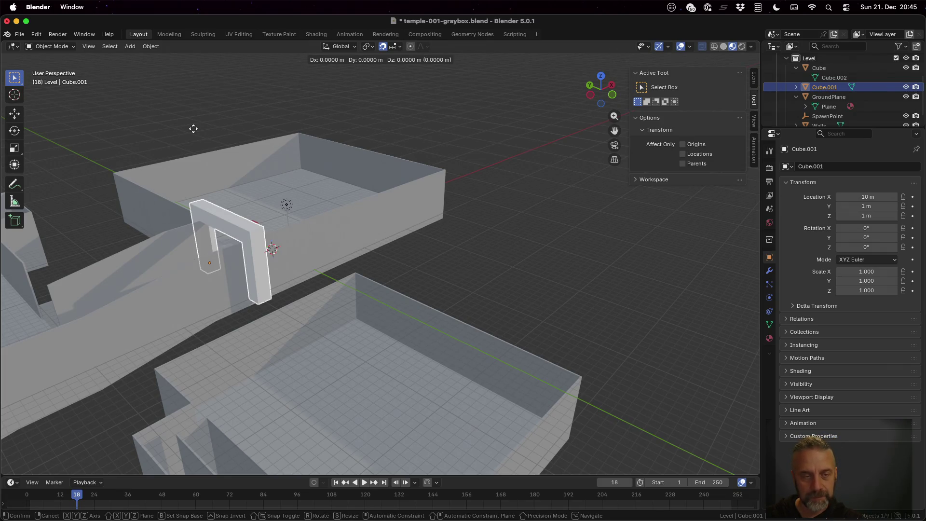
click(554, 170)
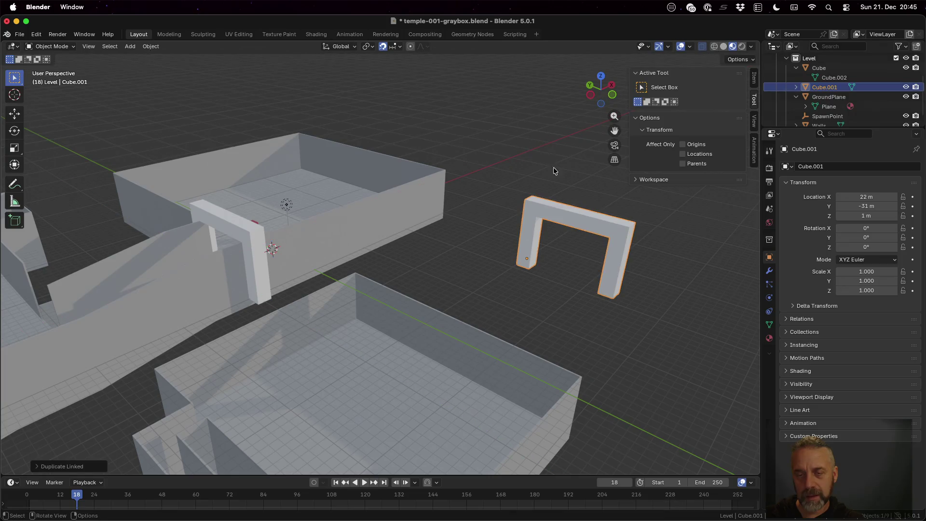
Enter Edit Mode on the arch copy Cube.001 and select all its faces.
key(Tab)
click(624, 221)
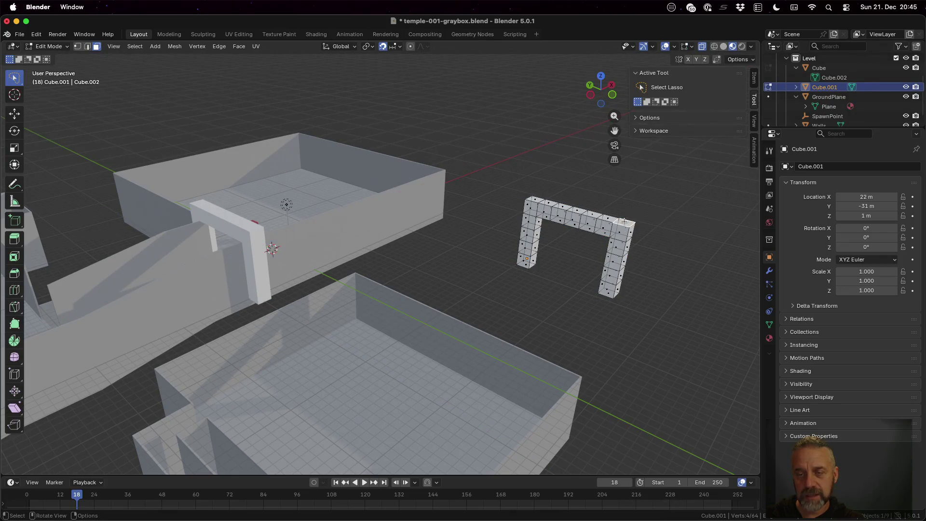
key(g)
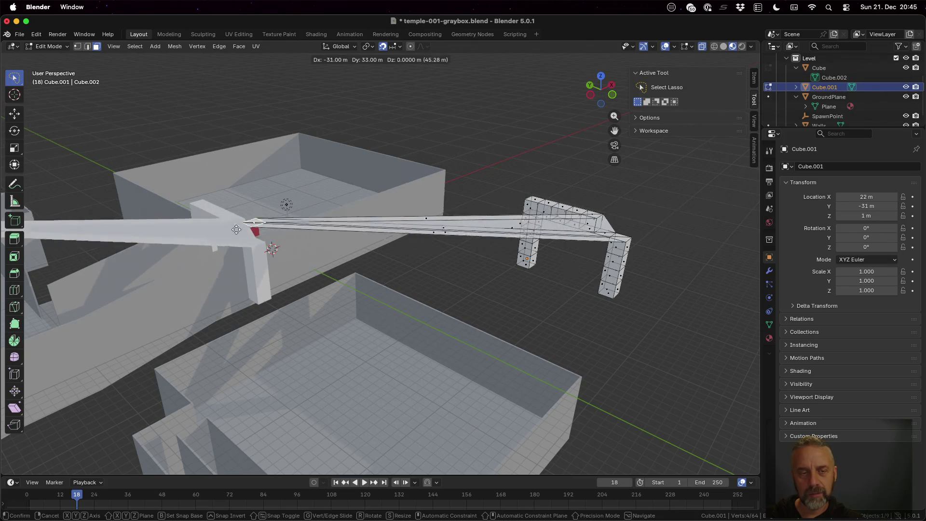
key(Escape)
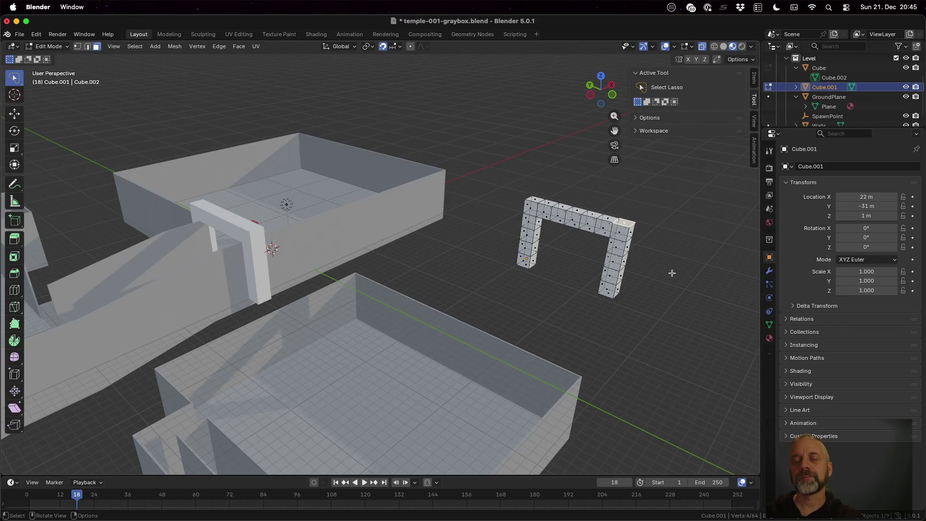
scroll(673, 273, up, 3)
scroll(678, 245, down, 3)
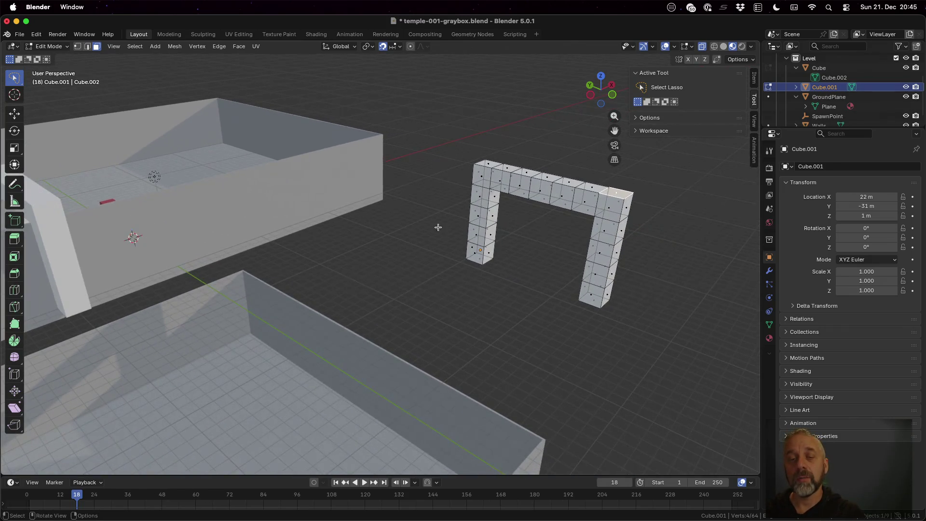
scroll(656, 264, up, 2)
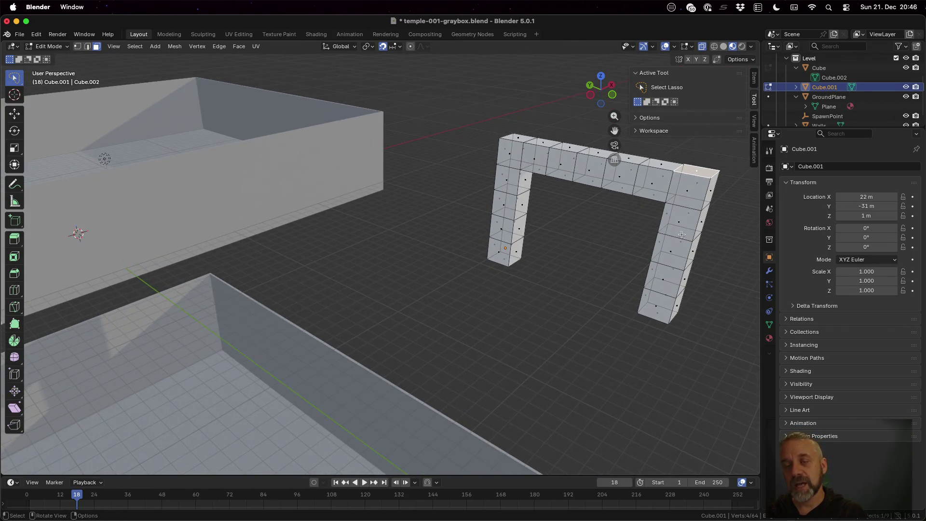
scroll(387, 227, right, 5)
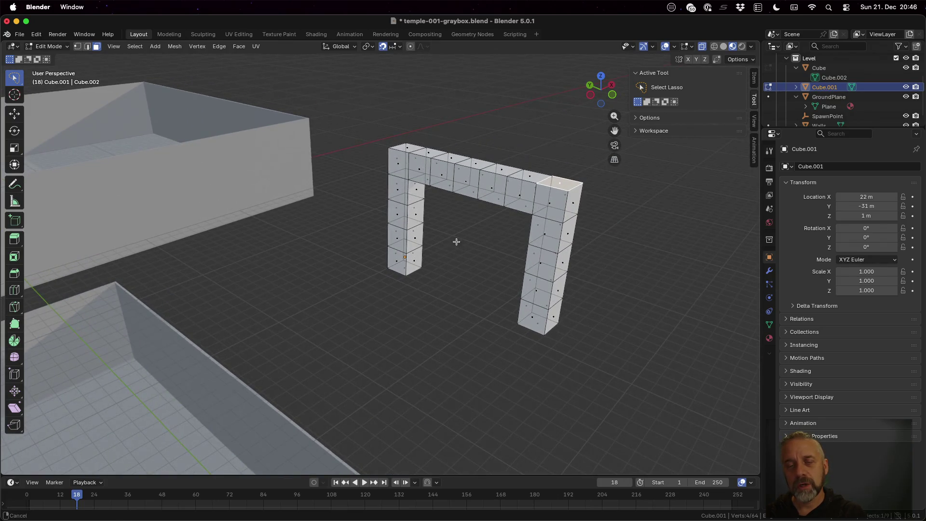
scroll(457, 241, right, 2)
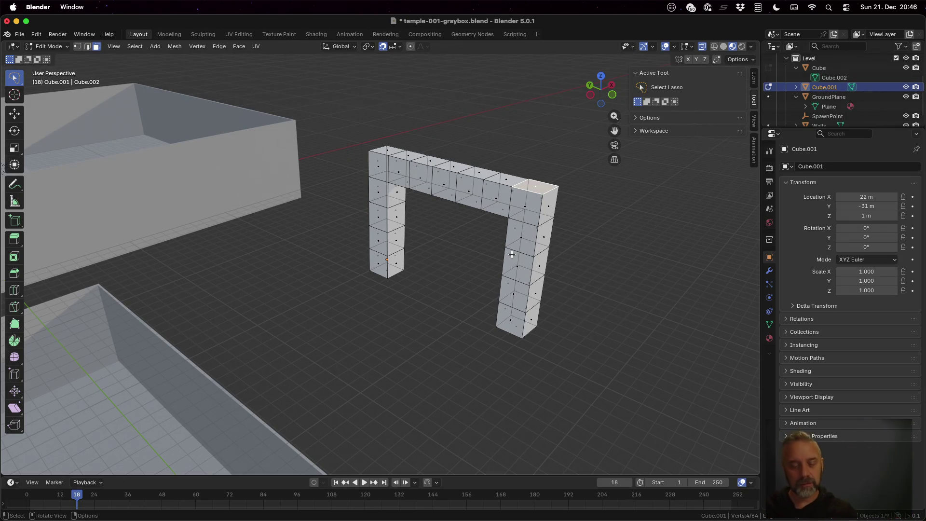
key(Tab)
key(Tab)
key(a)
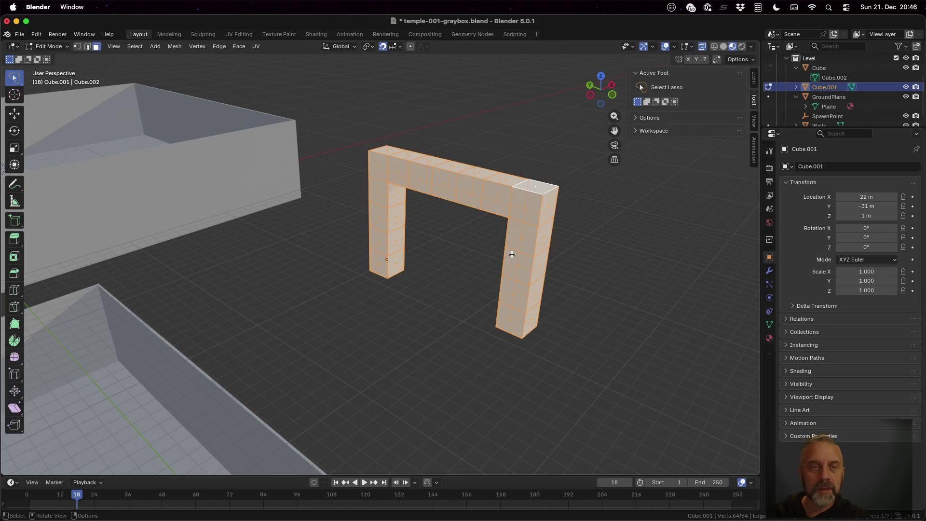
Subdivide the whole arch copy with Number of Cuts 2, then select a face on the left pillar.
click(220, 47)
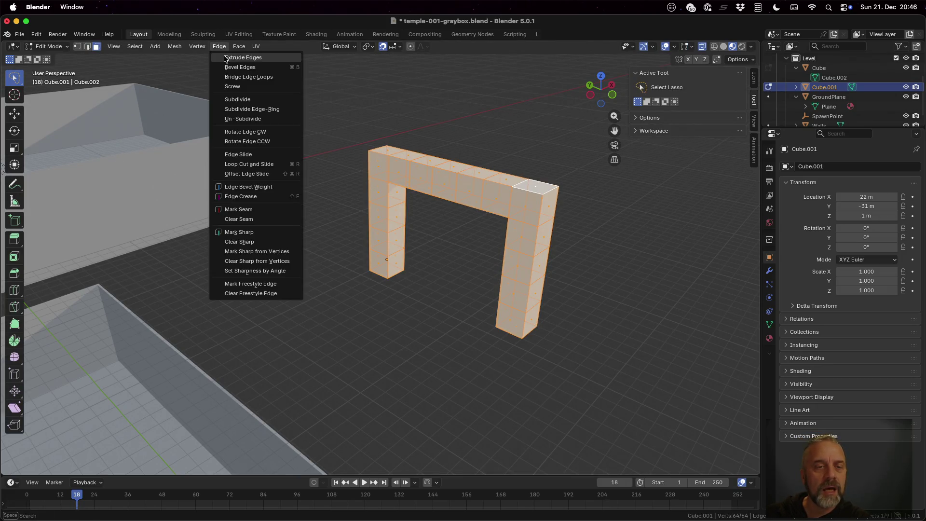
click(268, 99)
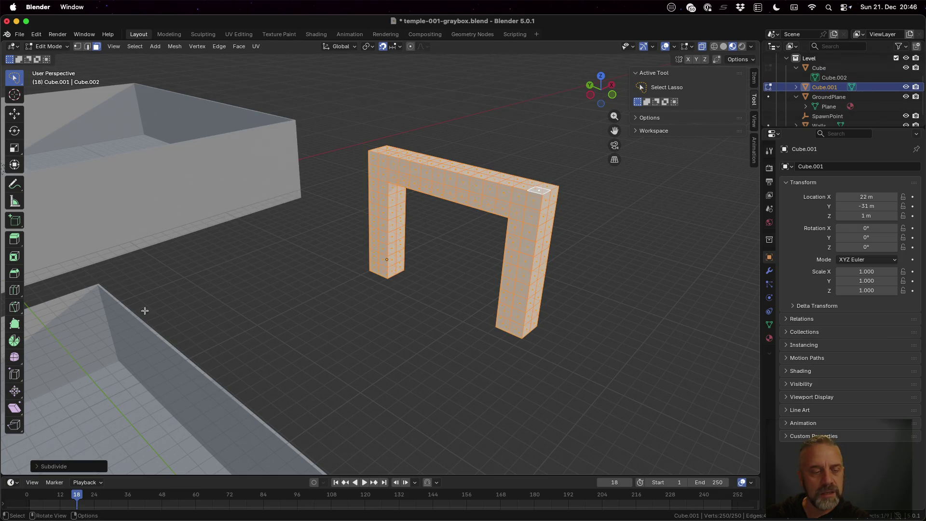
click(53, 466)
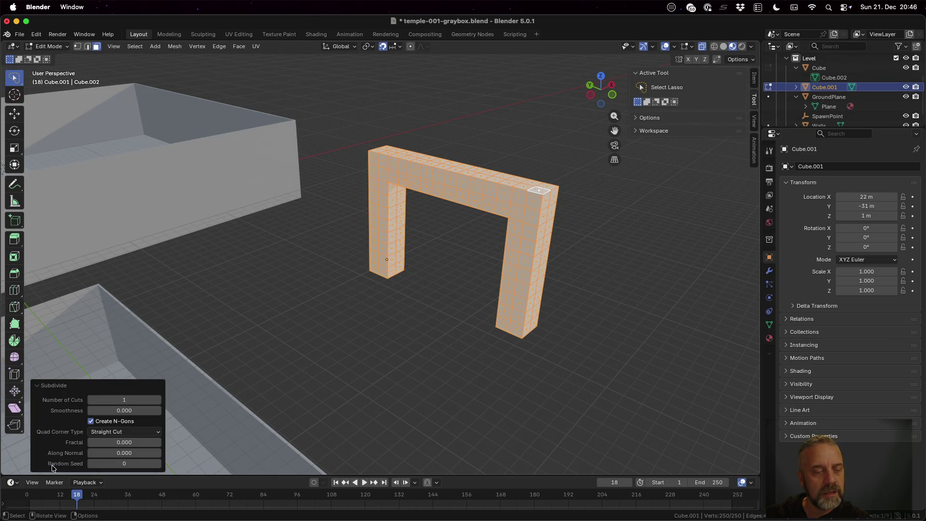
click(138, 397)
key(Tab)
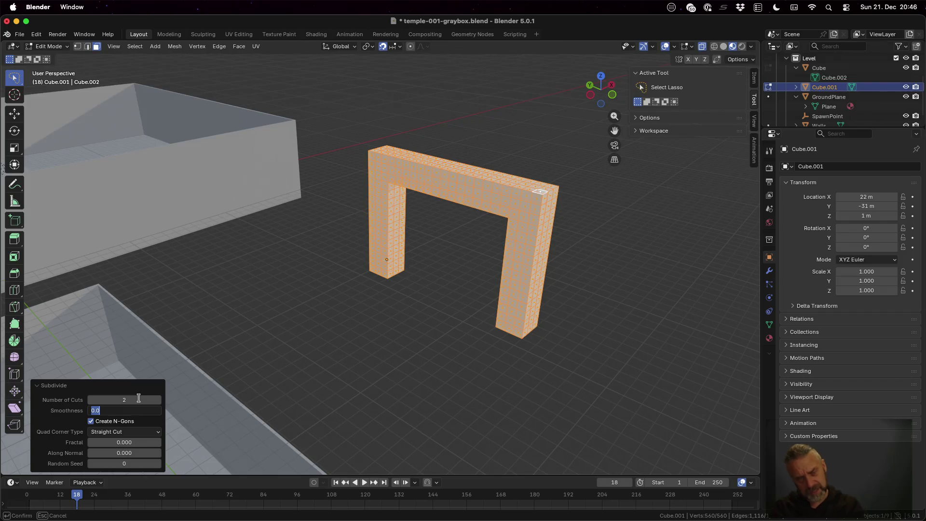
key(Return)
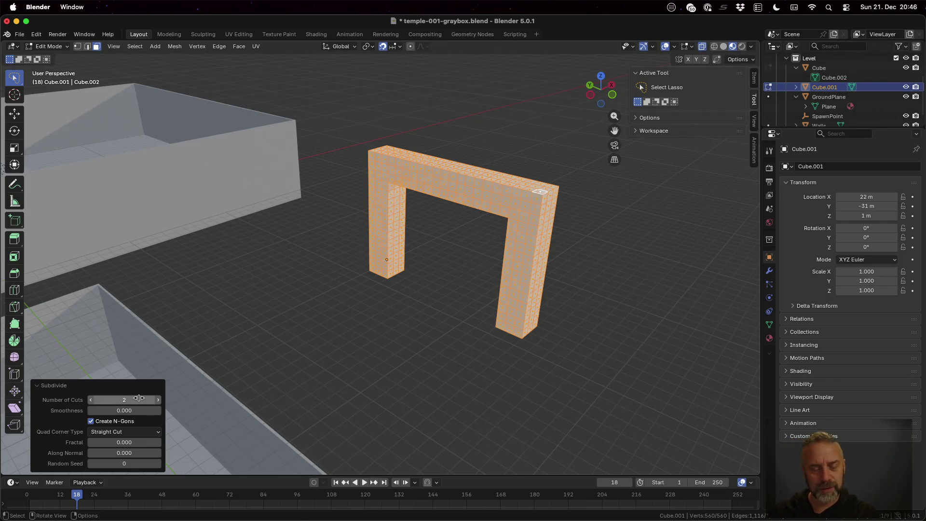
mouse_move(443, 254)
mouse_down()
mouse_move(444, 276)
mouse_move(454, 263)
mouse_move(410, 260)
mouse_move(688, 258)
mouse_move(371, 243)
mouse_move(711, 302)
mouse_move(463, 263)
mouse_move(653, 304)
mouse_move(631, 299)
mouse_up()
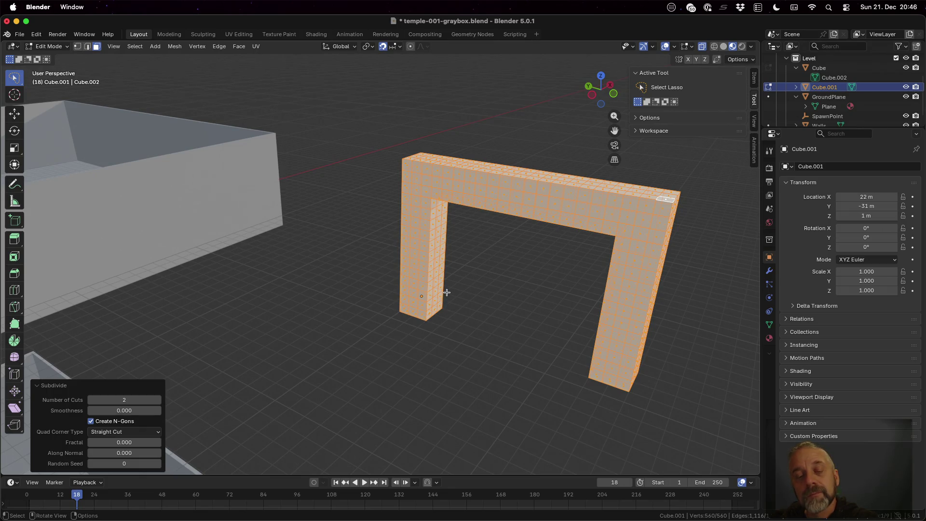
click(426, 286)
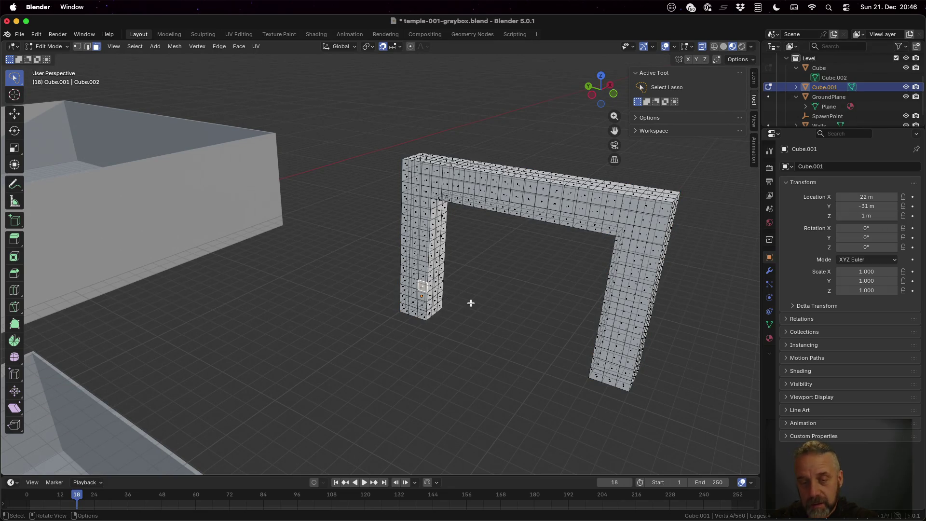
Try Select Linked, then select edge rings on the left pillar.
key(ctrl+l)
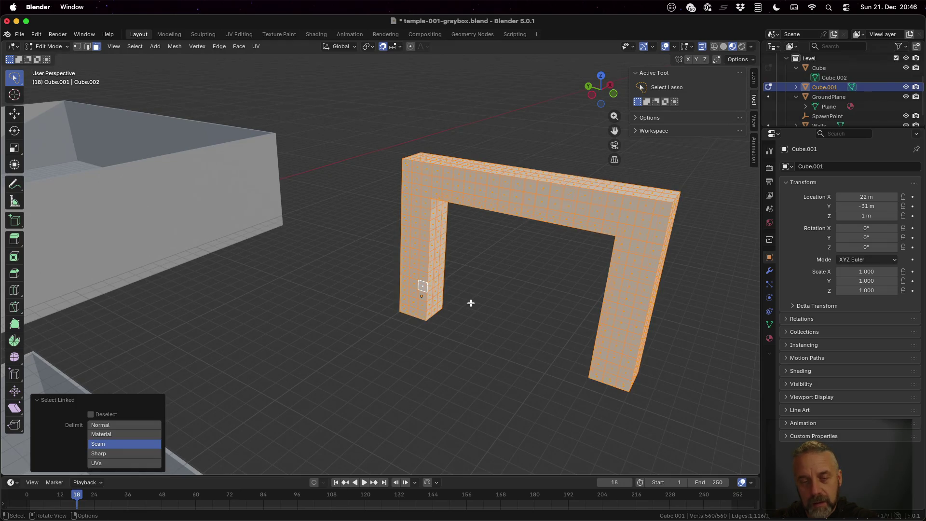
click(428, 286)
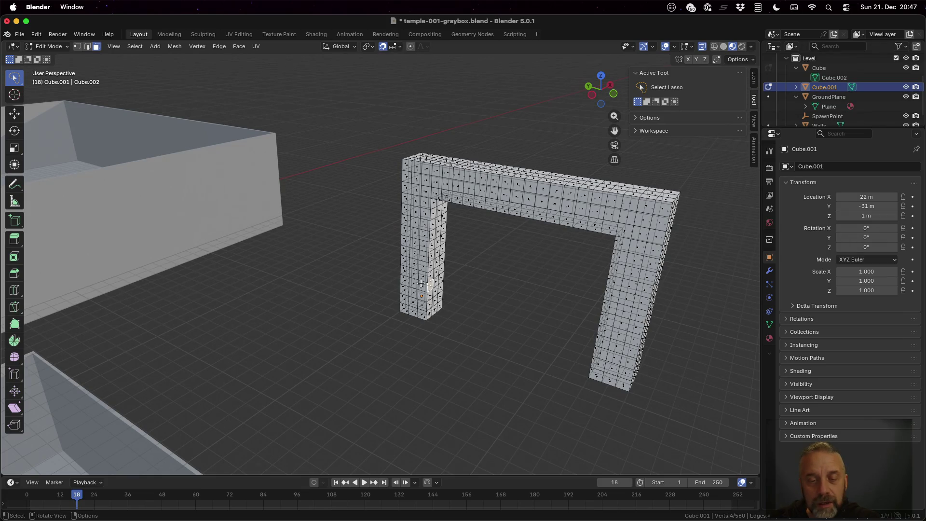
click(135, 47)
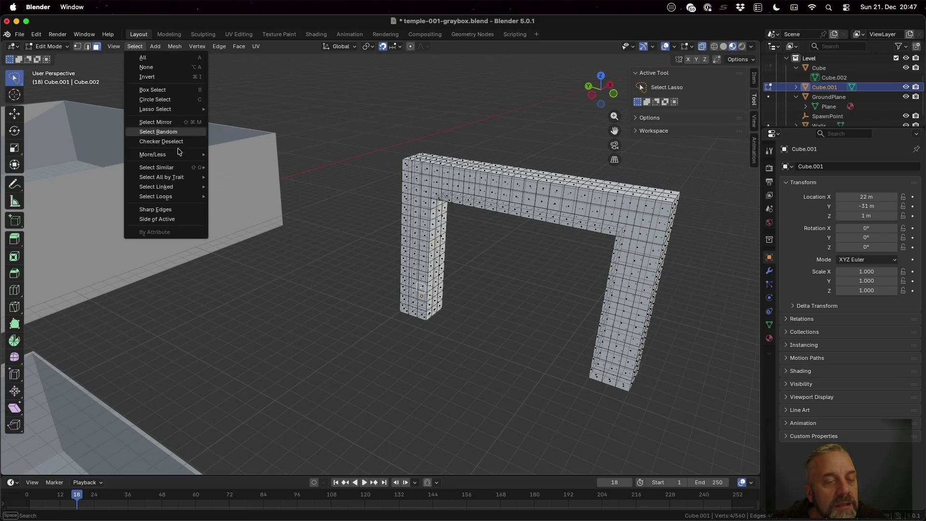
mouse_move(183, 203)
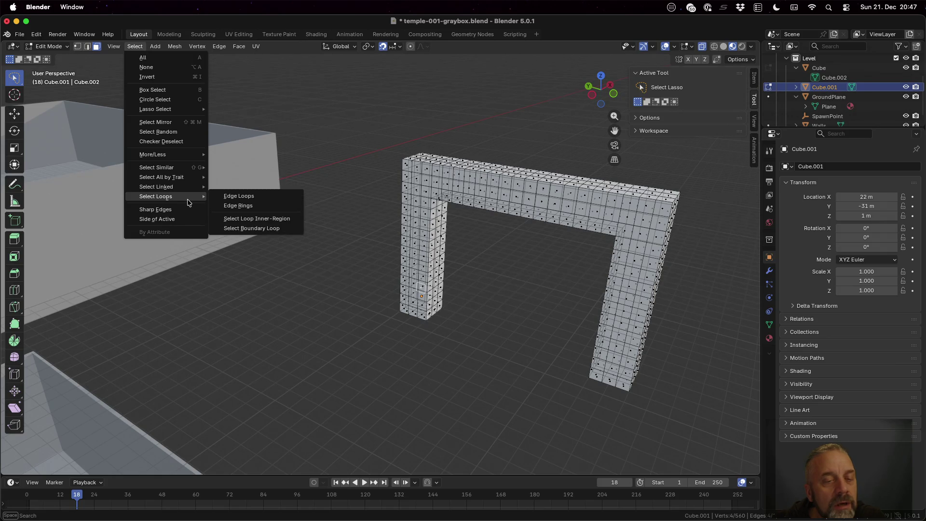
click(238, 206)
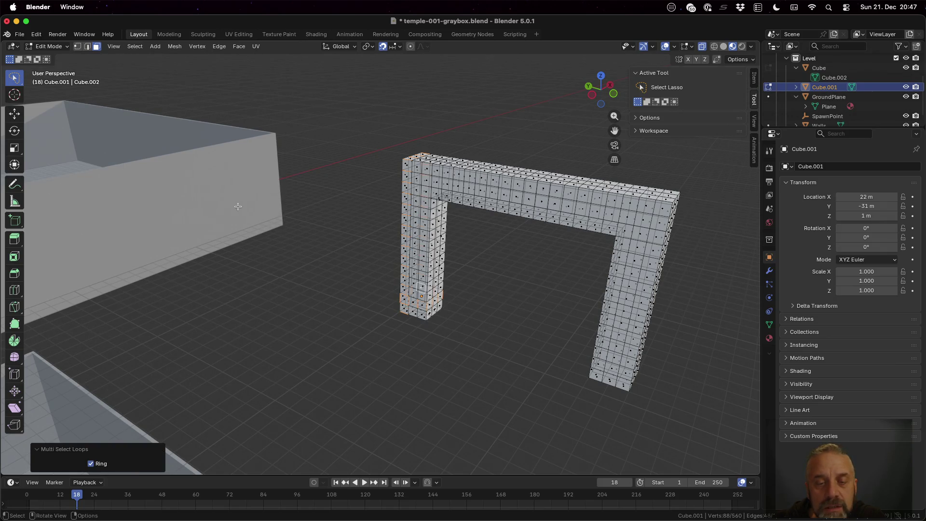
scroll(490, 236, up, 3)
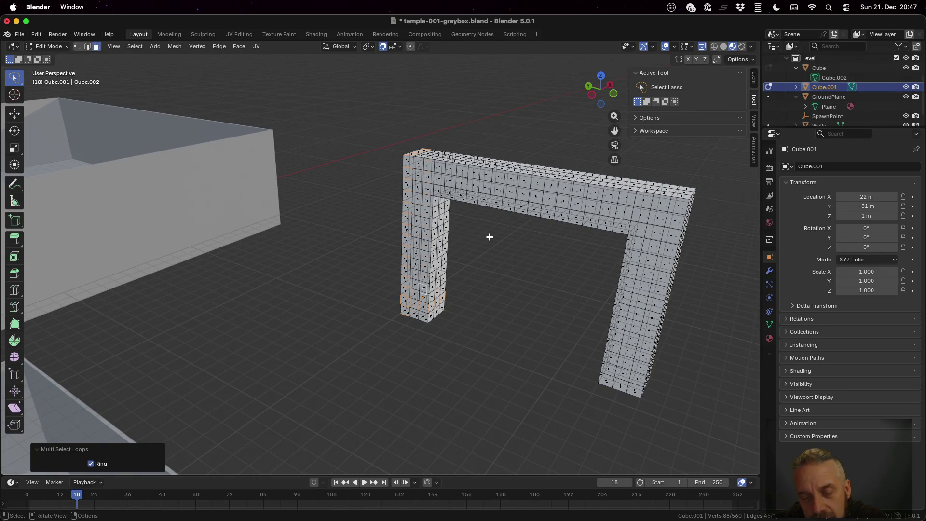
Turn off X-ray, try a vertical edge loop selection on the pillar, then undo it.
click(442, 297)
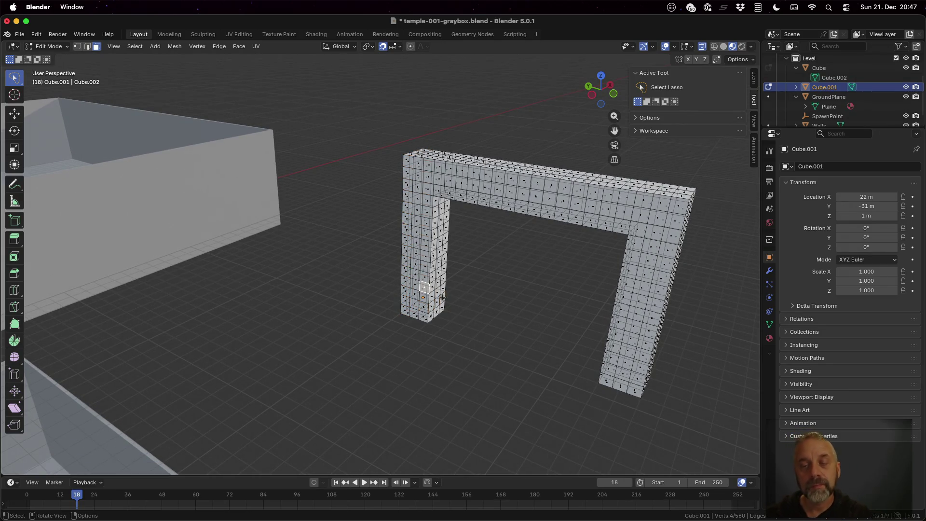
click(700, 48)
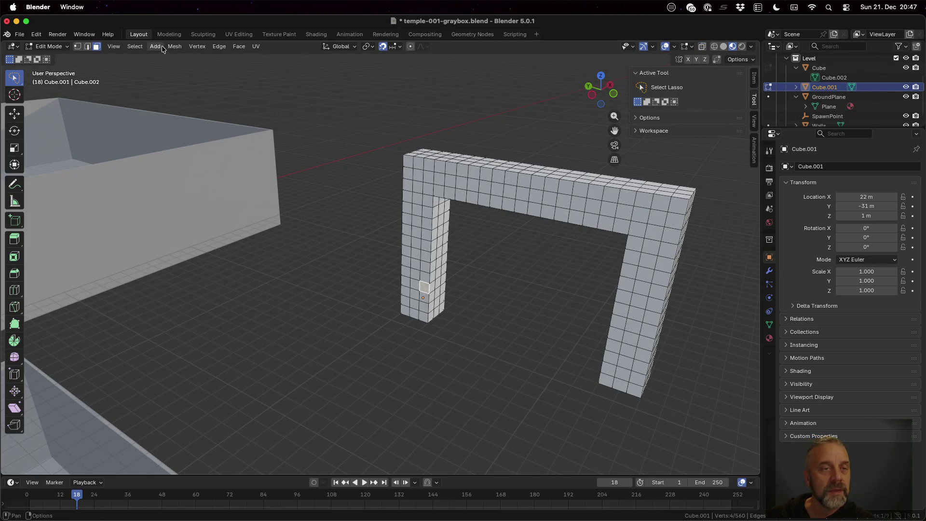
click(135, 46)
mouse_move(187, 198)
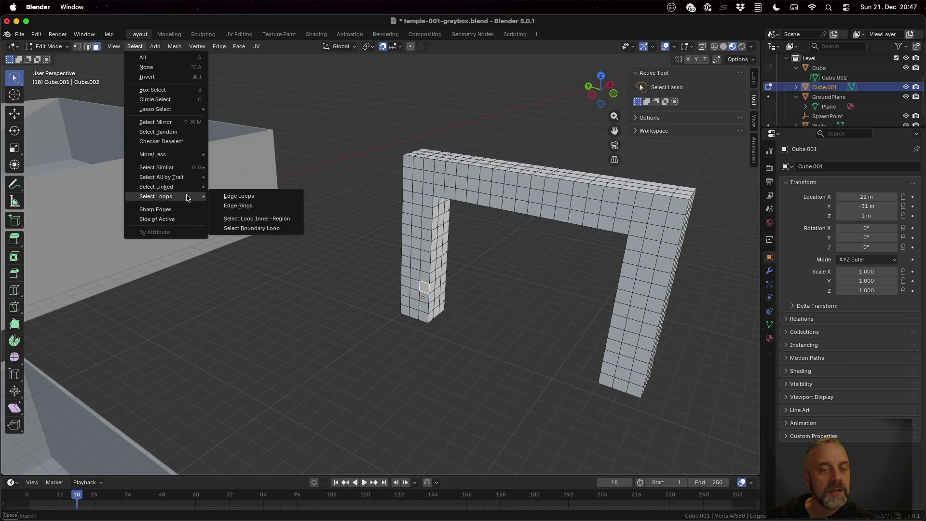
click(237, 196)
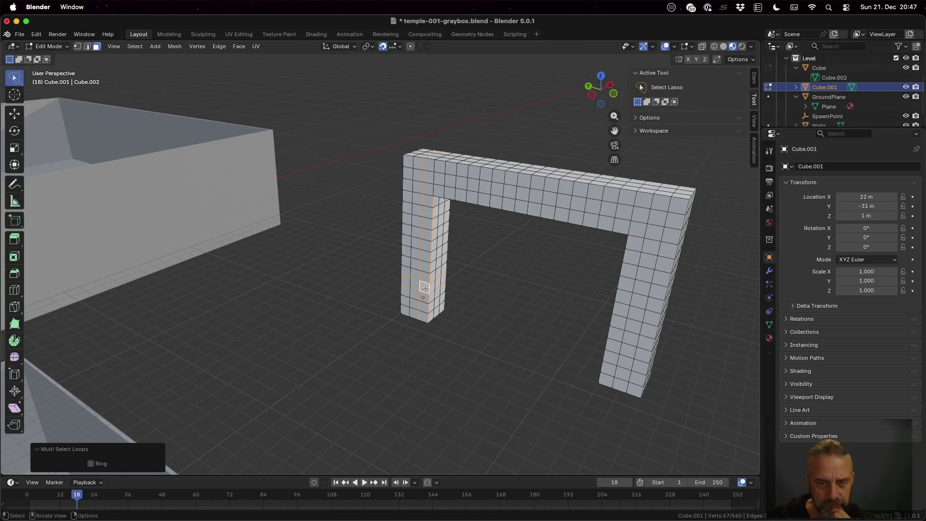
key(super+z)
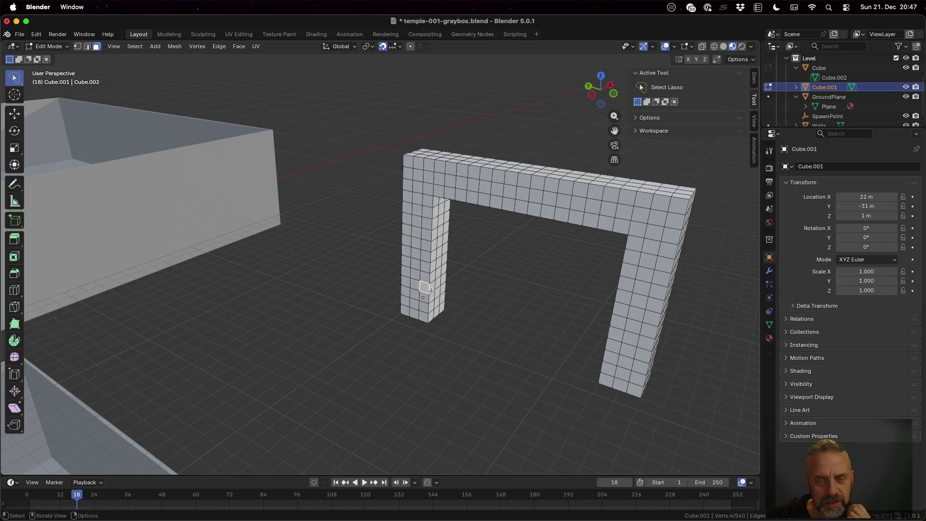
Switch the arch mesh to edge select mode.
click(137, 46)
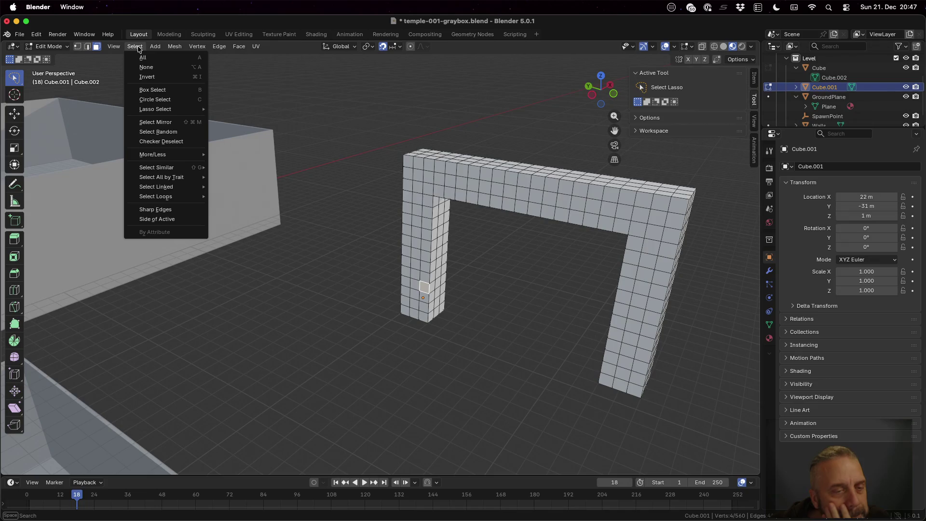
mouse_move(176, 181)
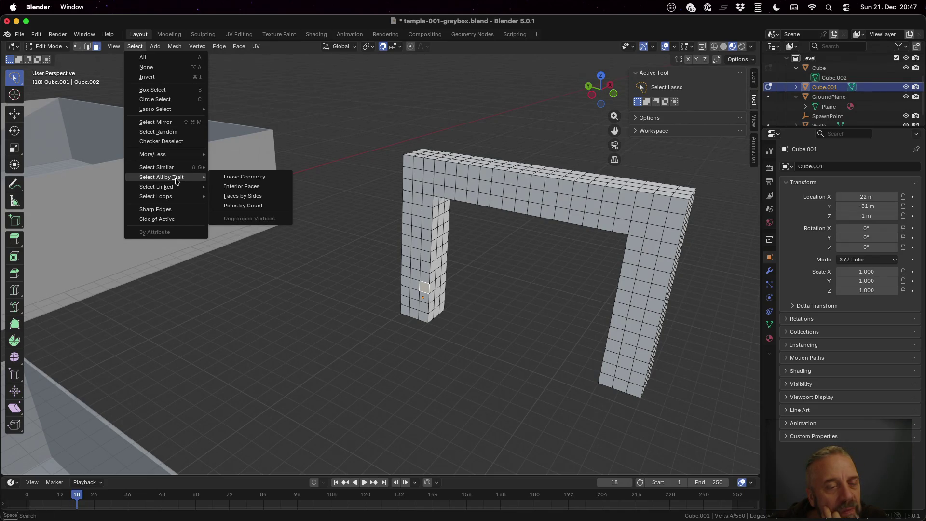
mouse_move(183, 201)
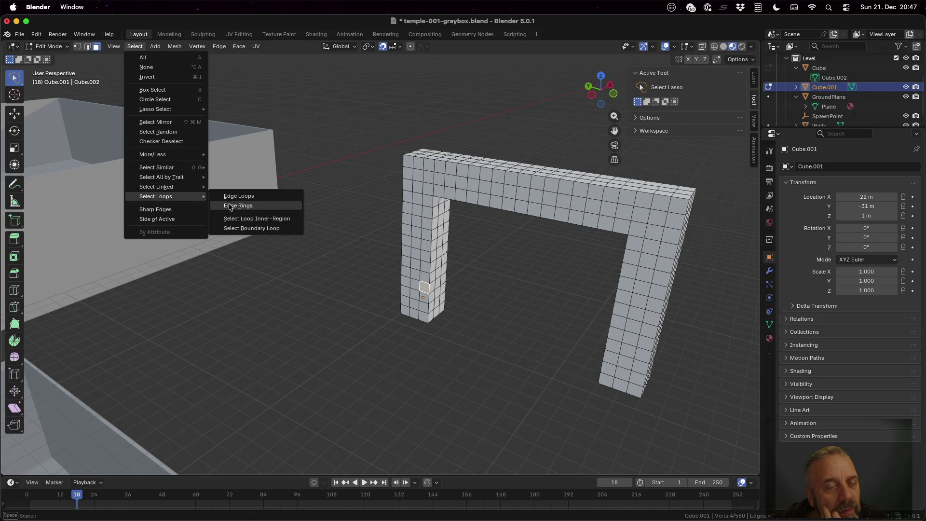
click(255, 228)
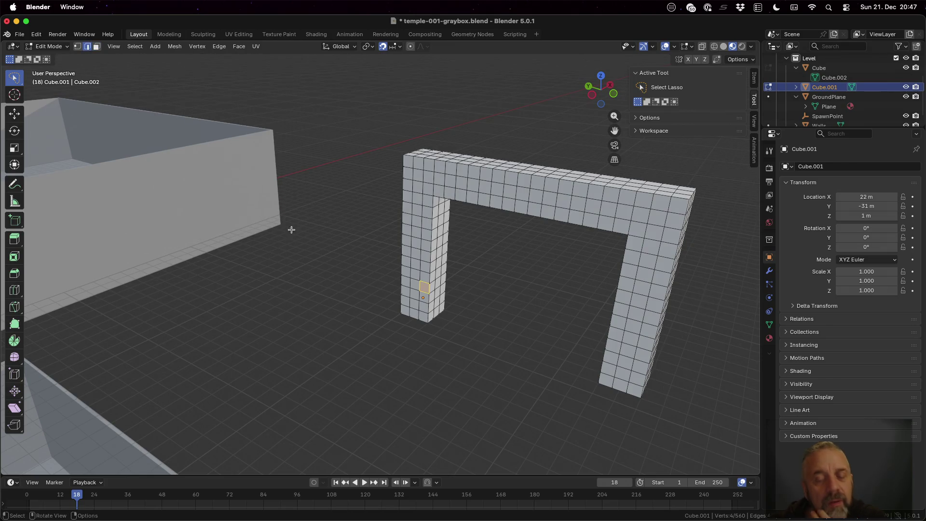